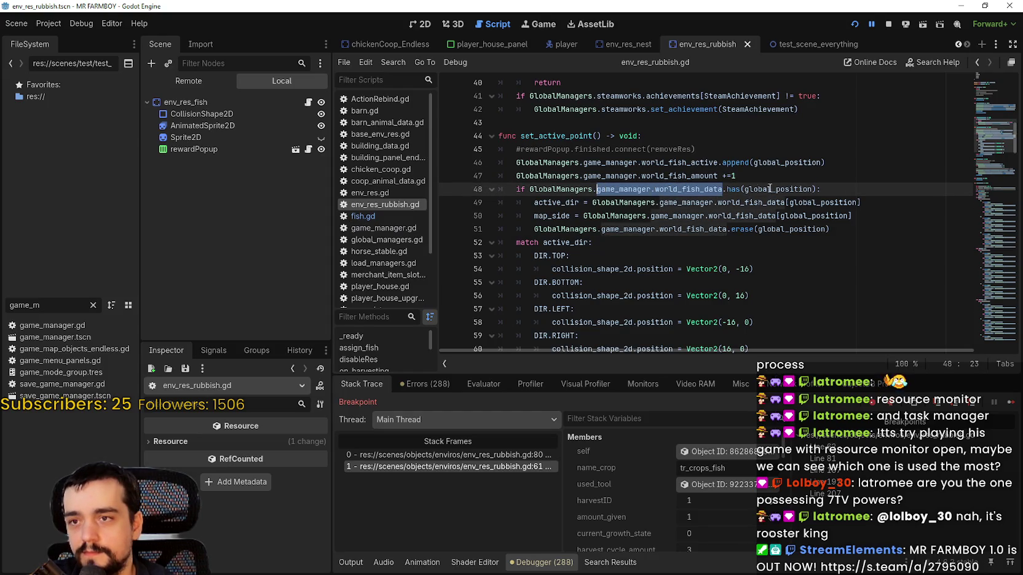
Jump from world_fish_data on line 49 to its Dictionary[Vector2, int] declaration in game_manager.gd.
left_click(767, 189)
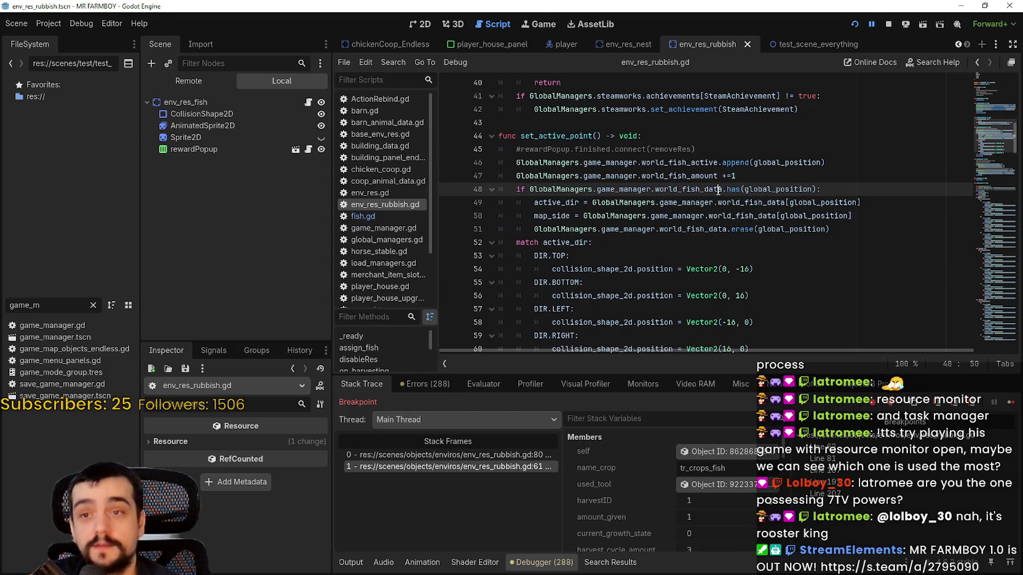
left_click(736, 202)
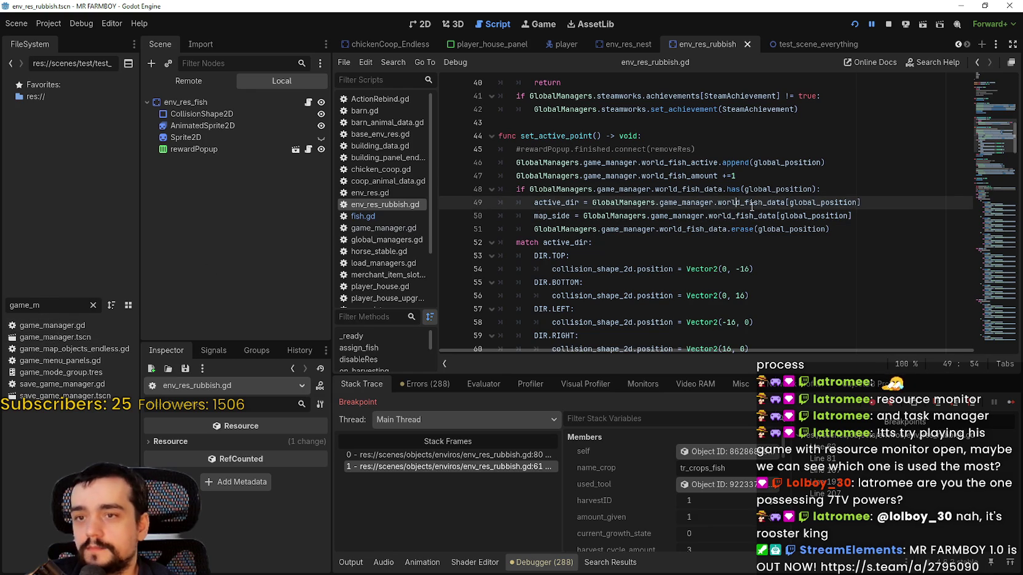
double_click(749, 203)
key("ctrl+c")
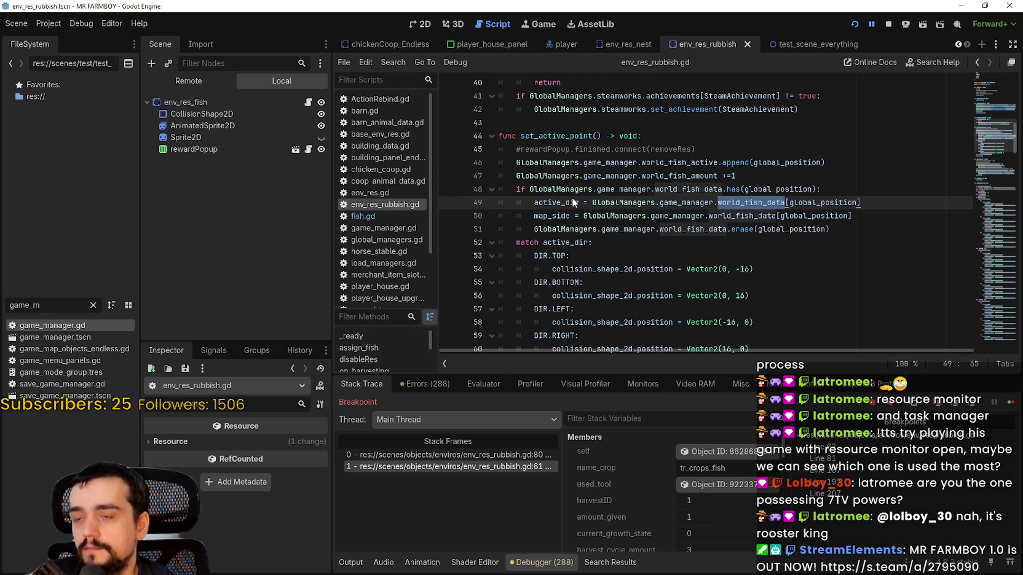
left_click(383, 228)
key("ctrl+f")
key("ctrl+v")
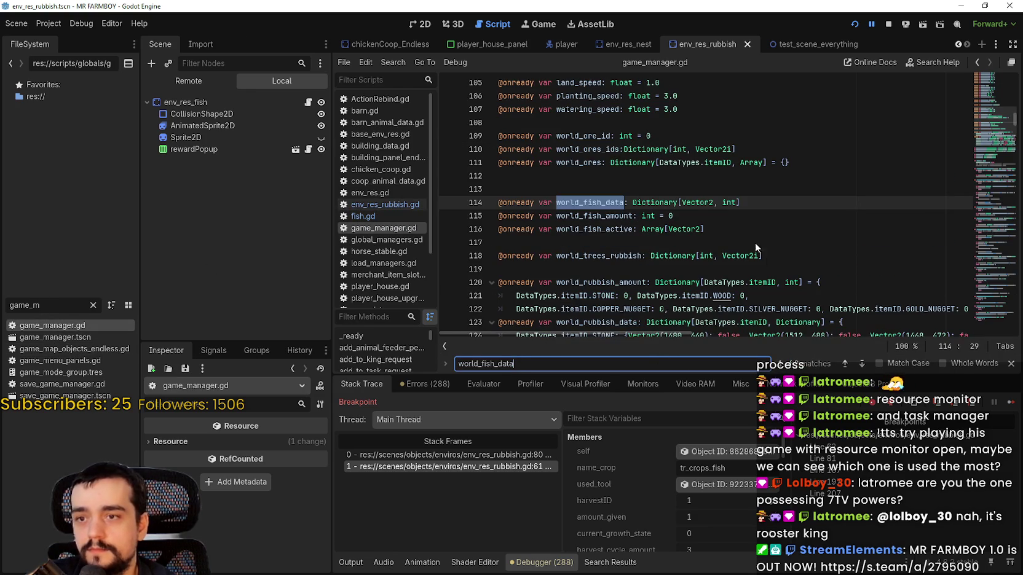
mouse_move(656, 206)
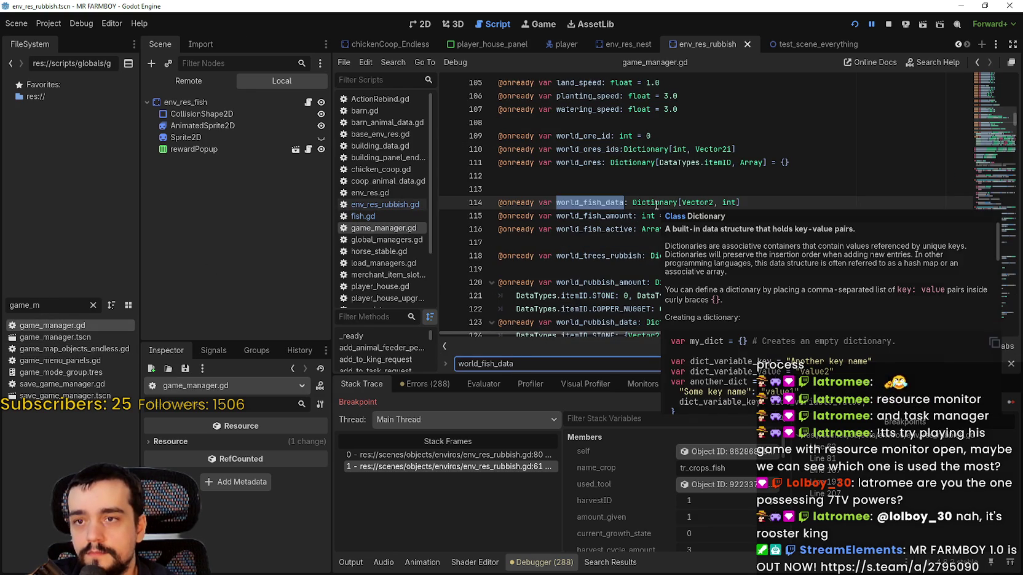
double_click(729, 203)
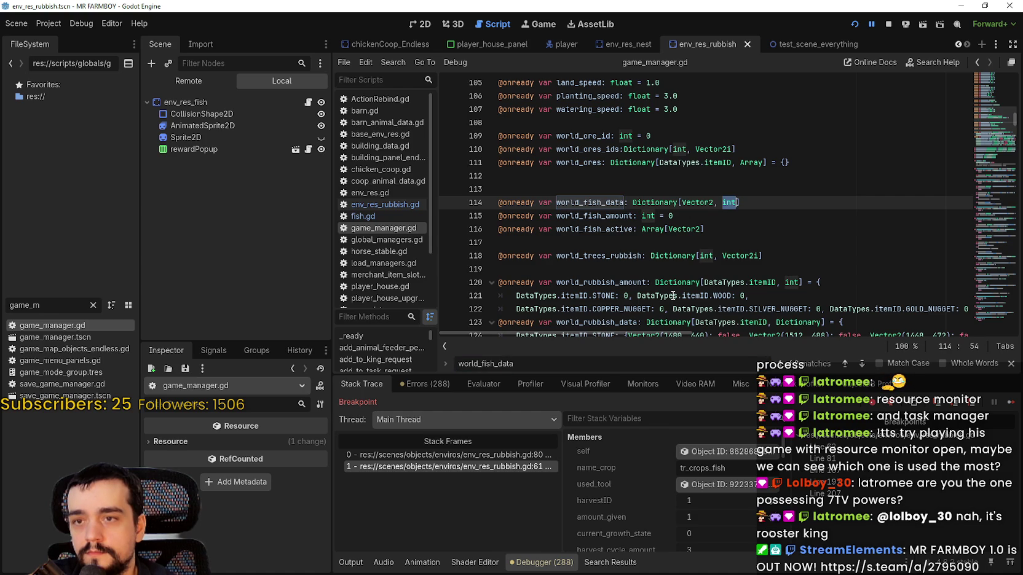
mouse_move(673, 296)
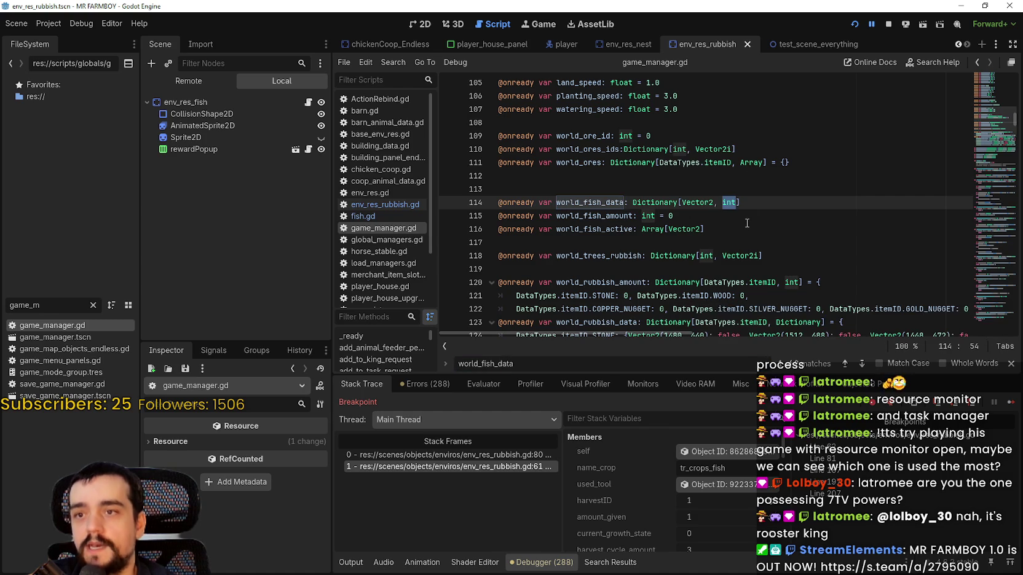
key("Down")
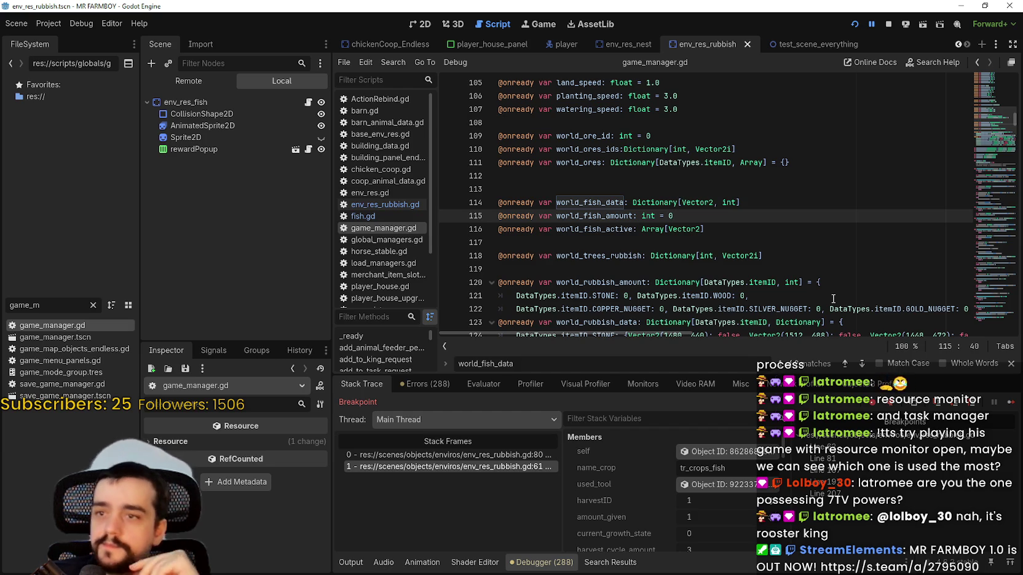
Select and copy the whole world_fish_data declaration on line 114.
left_click(756, 202)
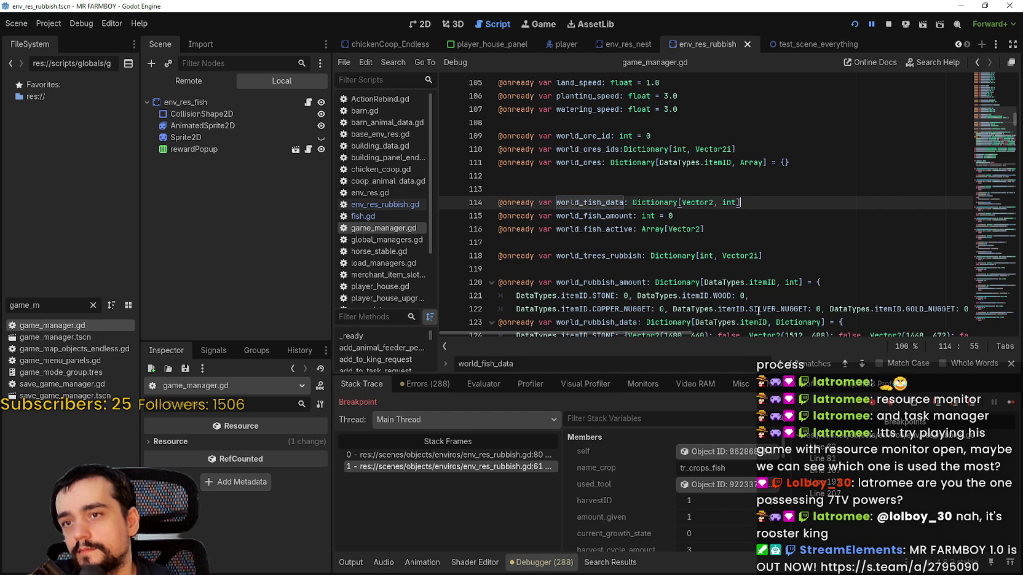
key("Left")
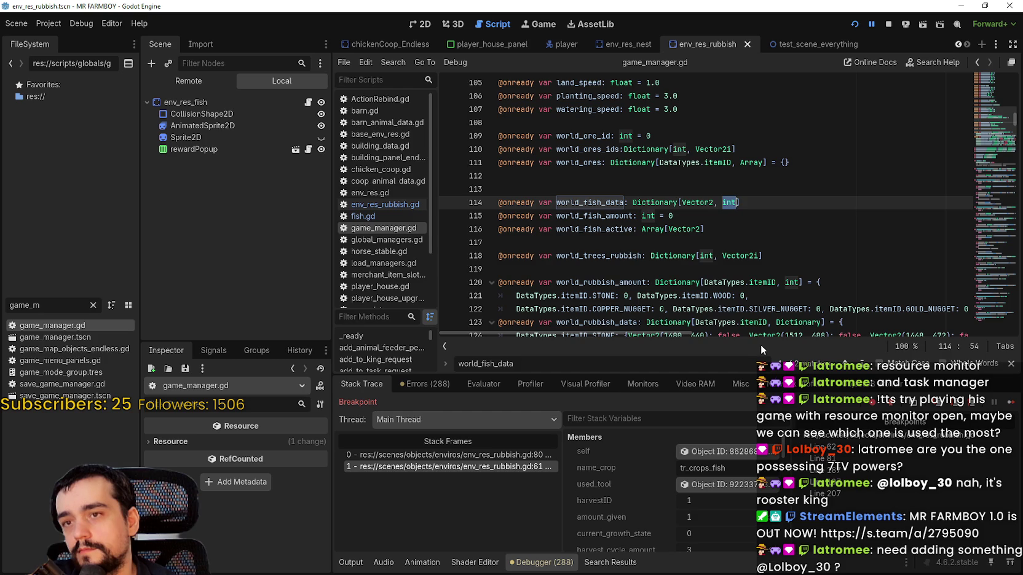
left_click(738, 203)
left_click(729, 202)
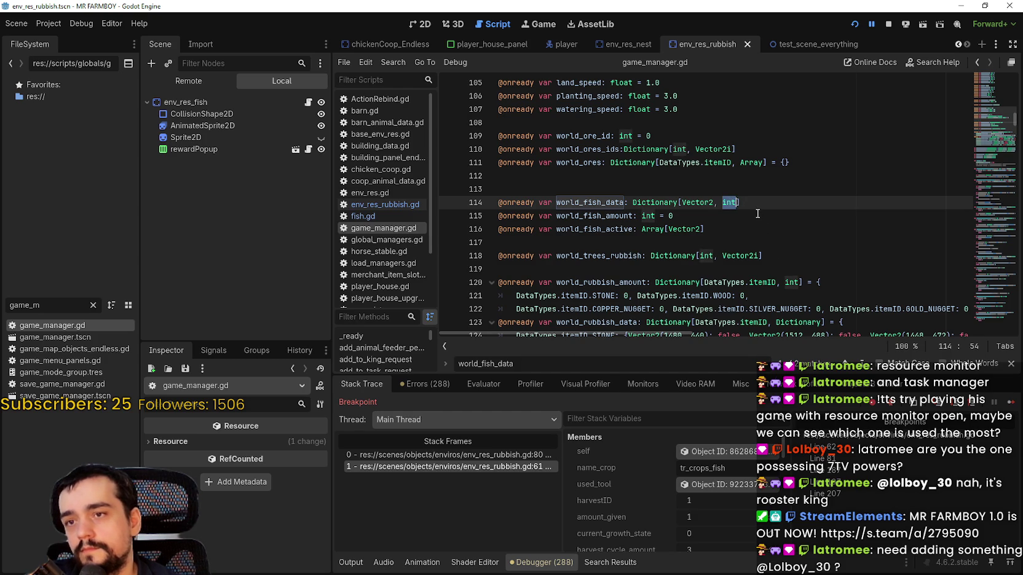
left_click(733, 203)
left_click_drag(733, 202, 502, 204)
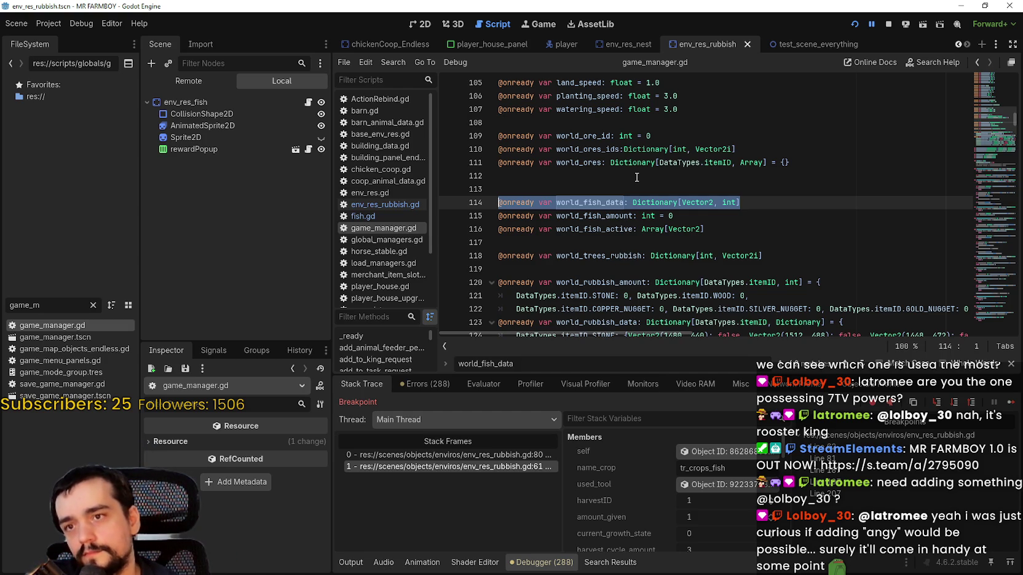
key("ctrl+c")
Duplicate the declaration onto line 115 and rename it world_fish_side_map_data.
key("End")
key("Return")
key("ctrl+v")
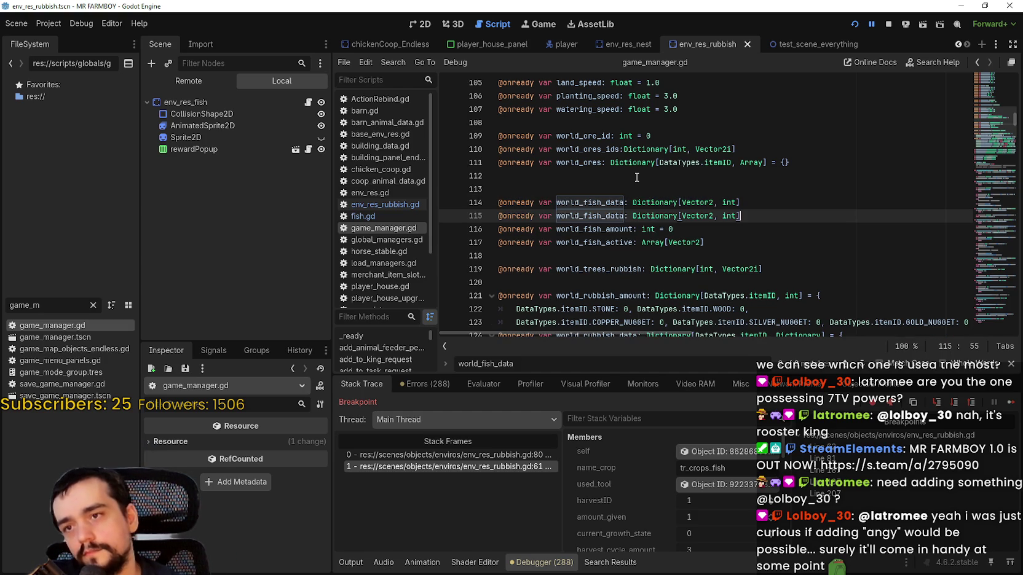
key("Left")
key("Left")
key("Left")
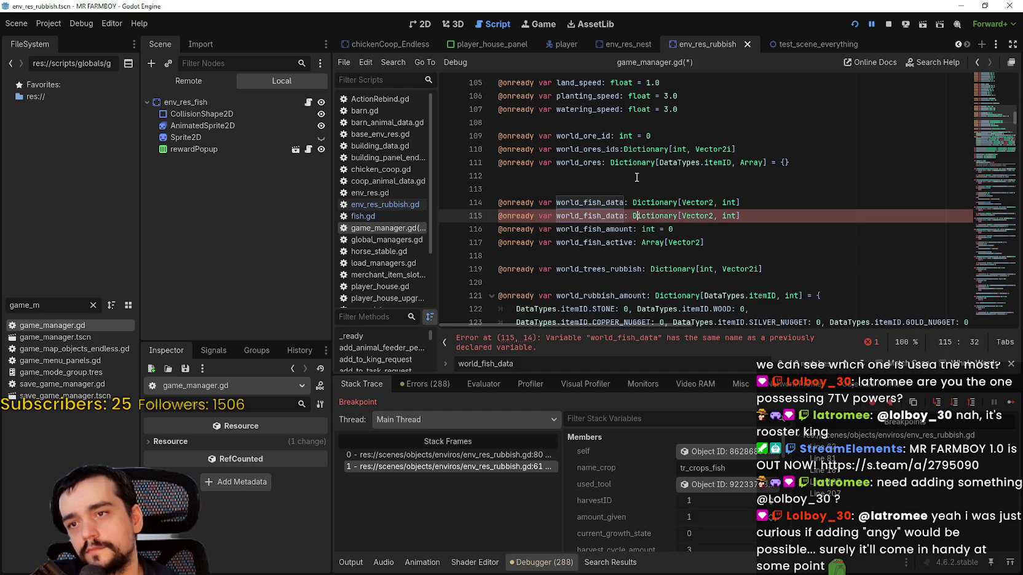
type("_")
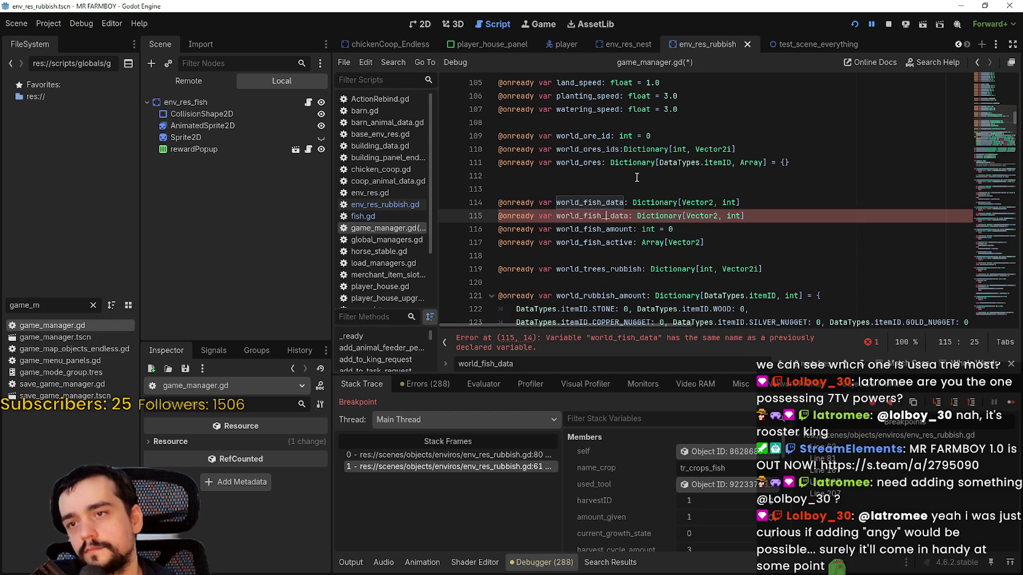
type("side")
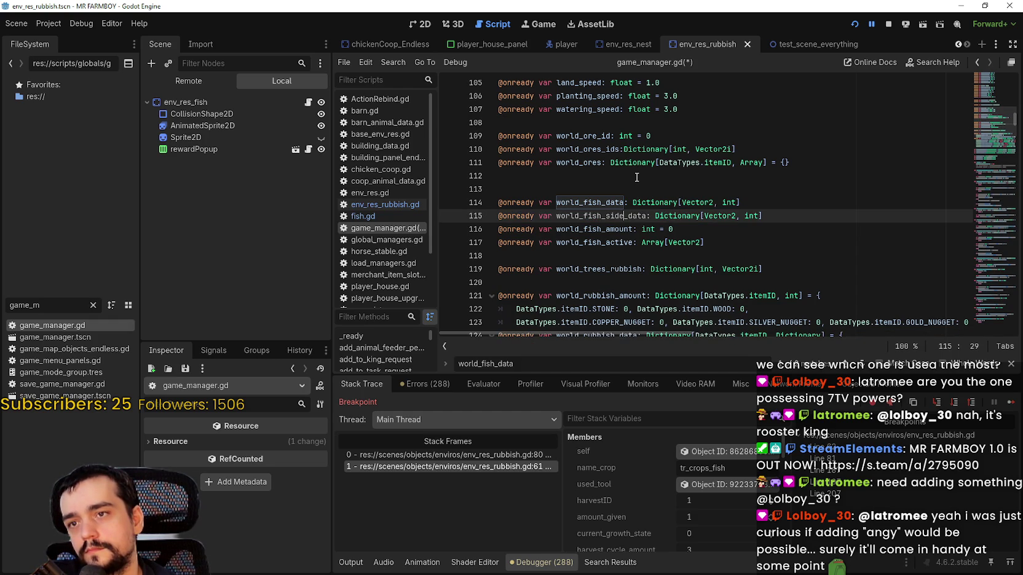
type("_map")
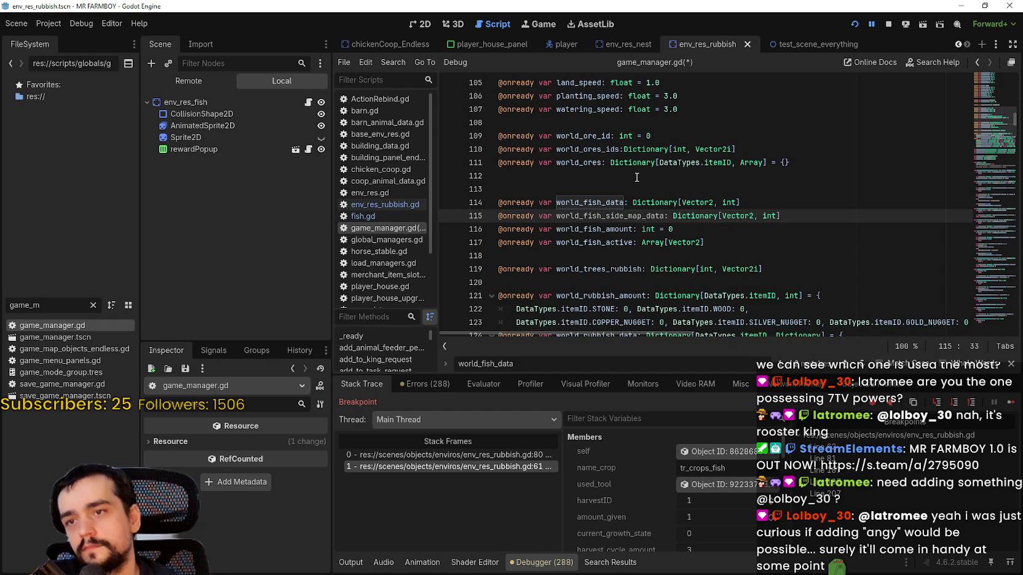
left_click(785, 216)
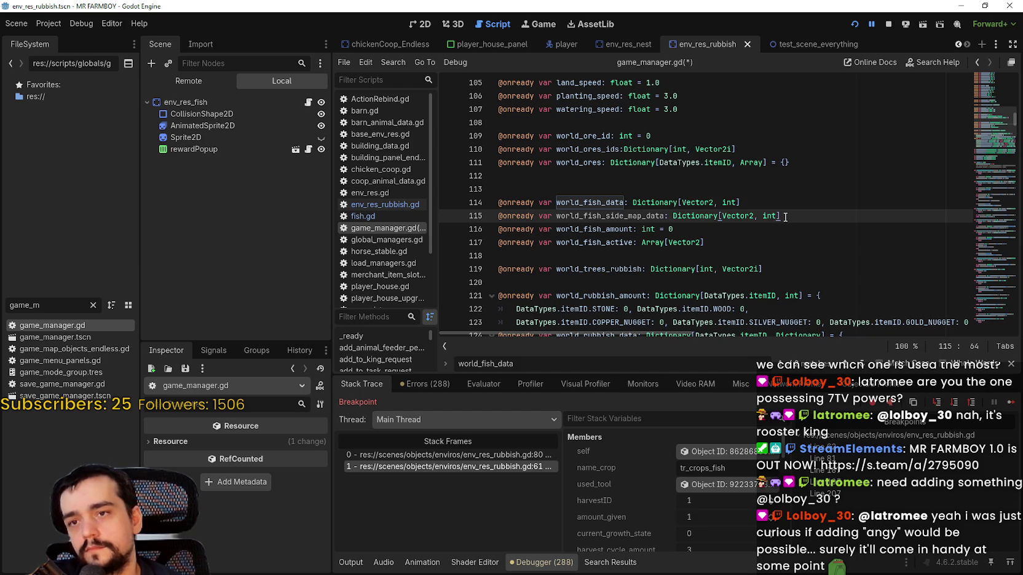
double_click(769, 216)
left_click(798, 218)
Save game_manager.gd and switch to fish.gd.
key("ctrl+s")
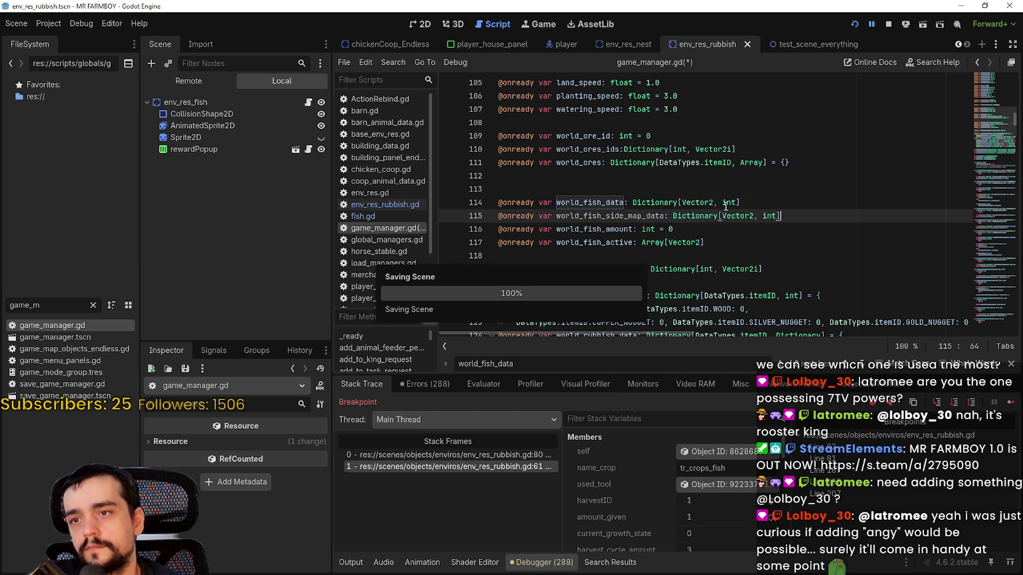
double_click(643, 216)
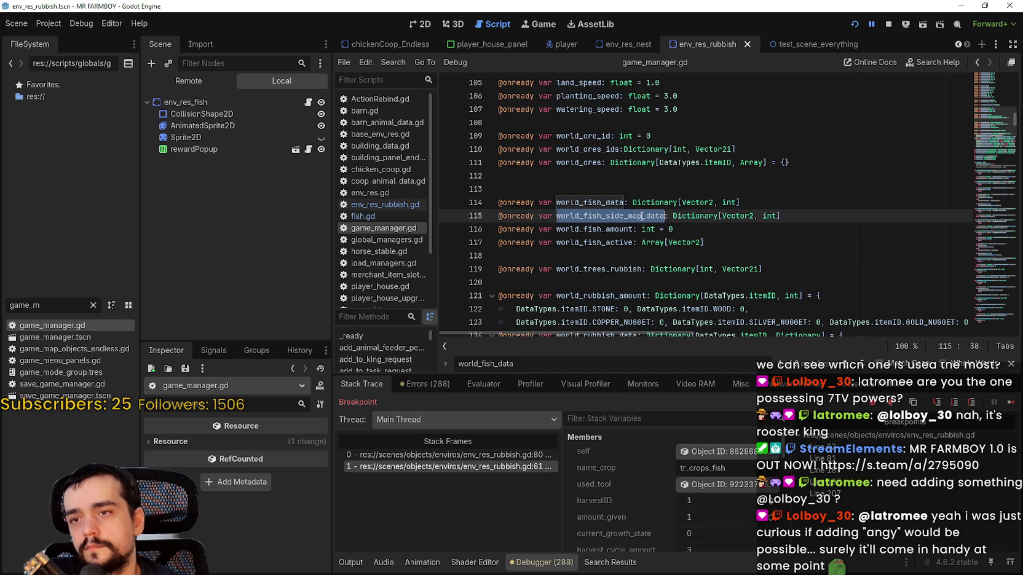
left_click(372, 216)
In fish.gd line 8, store the map side in world_fish_side_map_data keyed by global_position, and save.
double_click(701, 176)
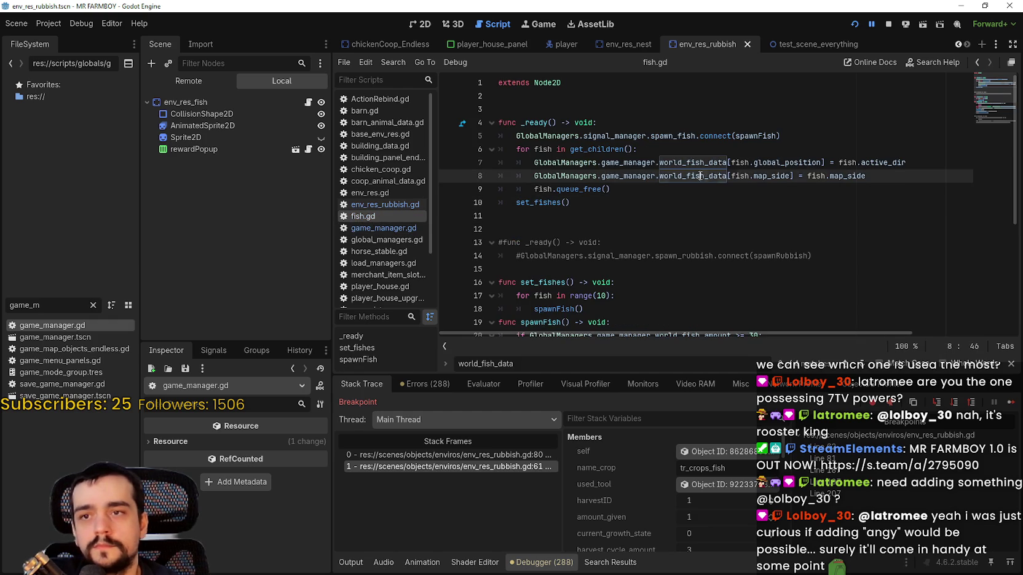
key("ctrl+v")
double_click(797, 160)
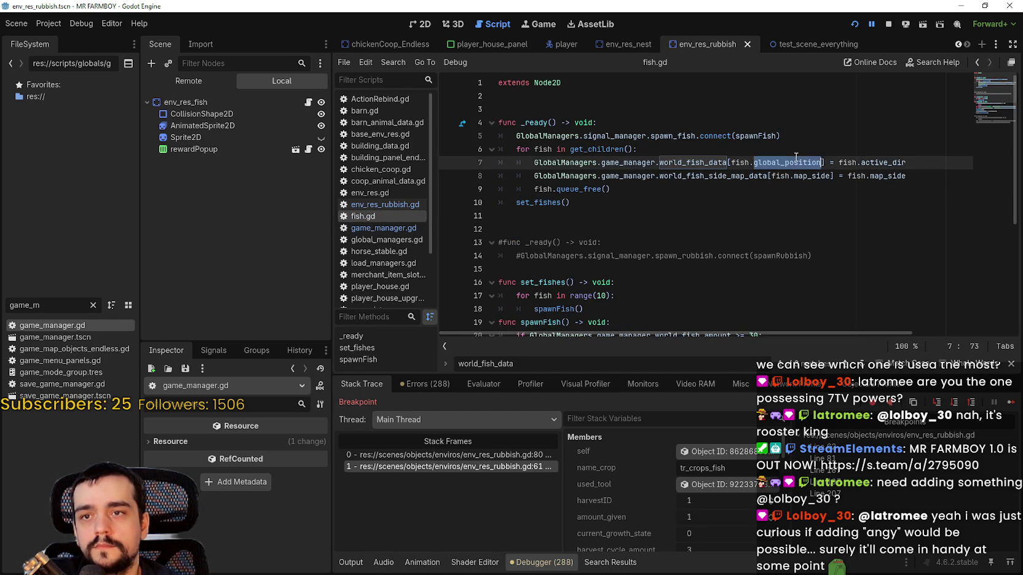
double_click(816, 176)
key("ctrl+v")
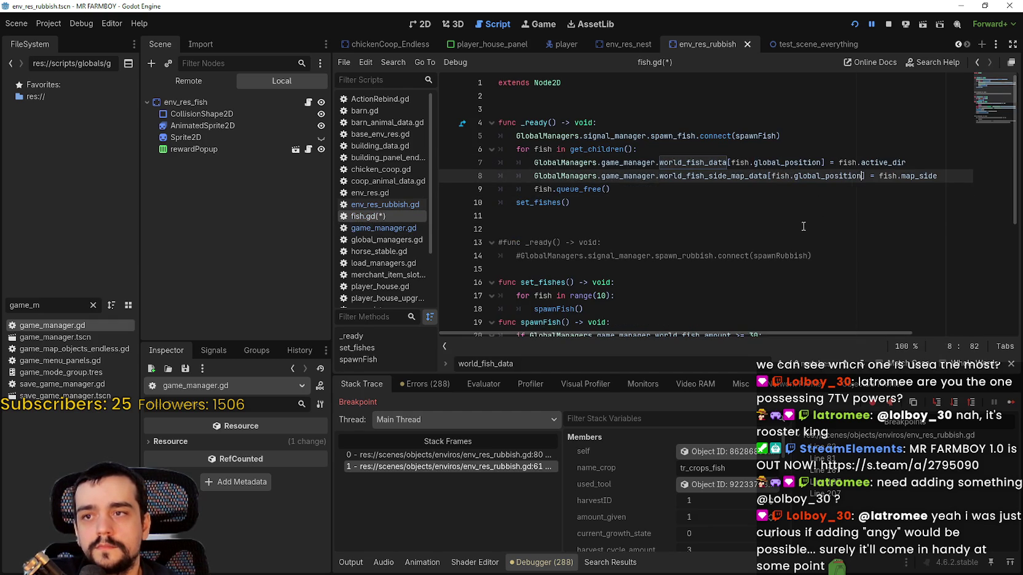
double_click(927, 177)
left_click(832, 188)
key("ctrl+s")
double_click(743, 176)
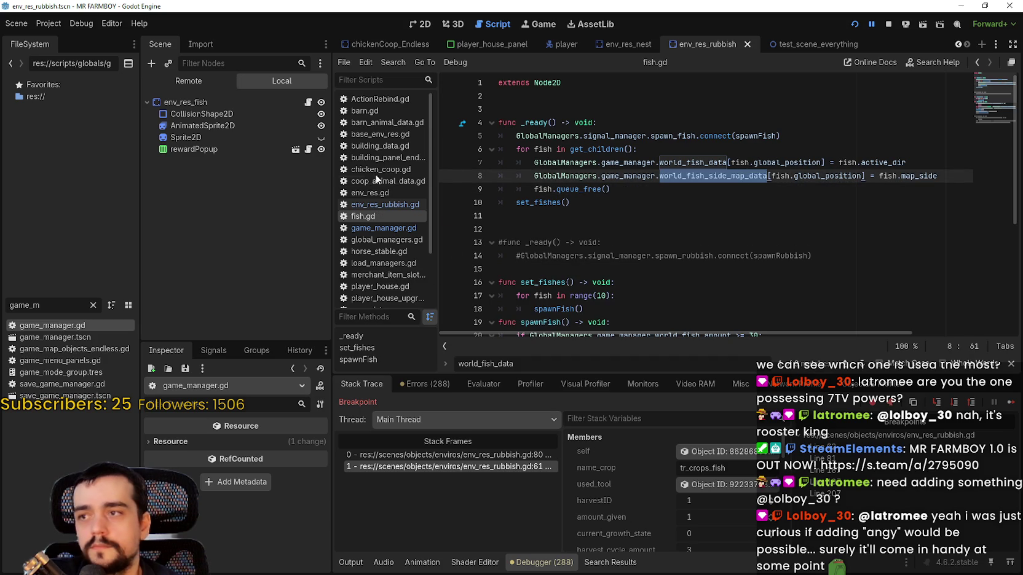
Make env_res_rubbish.gd line 50 read map_side from world_fish_side_map_data, save, and stop debugging.
left_click(384, 228)
left_click(391, 205)
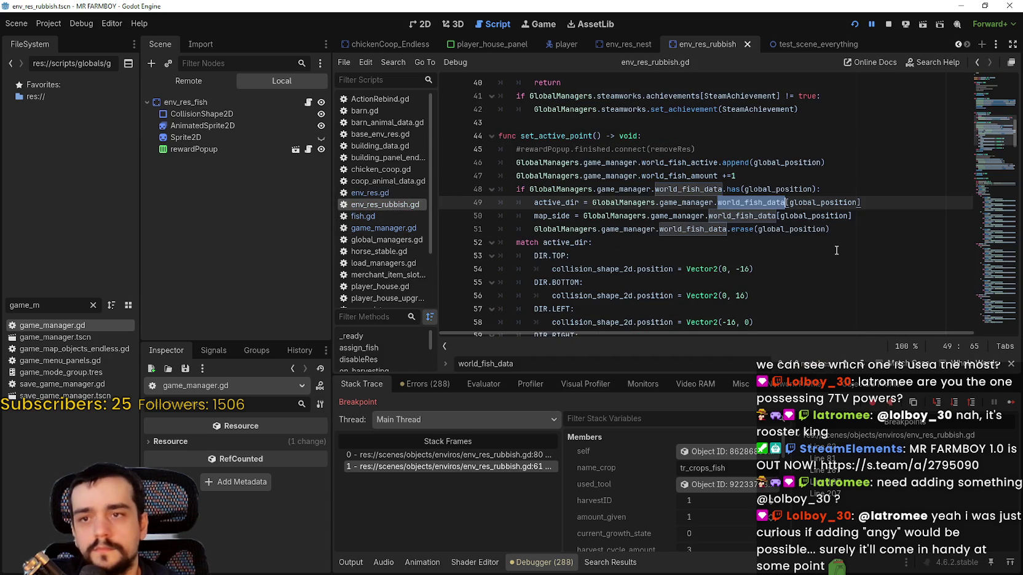
left_click(790, 229)
double_click(725, 215)
key("ctrl+v")
left_click(759, 232)
key("ctrl+s")
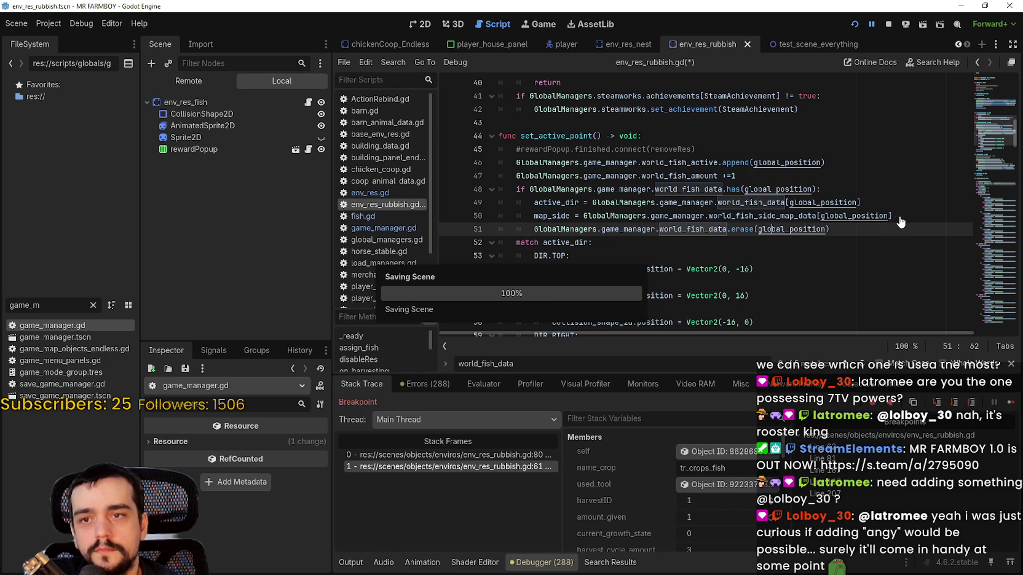
left_click(896, 217)
left_click(891, 23)
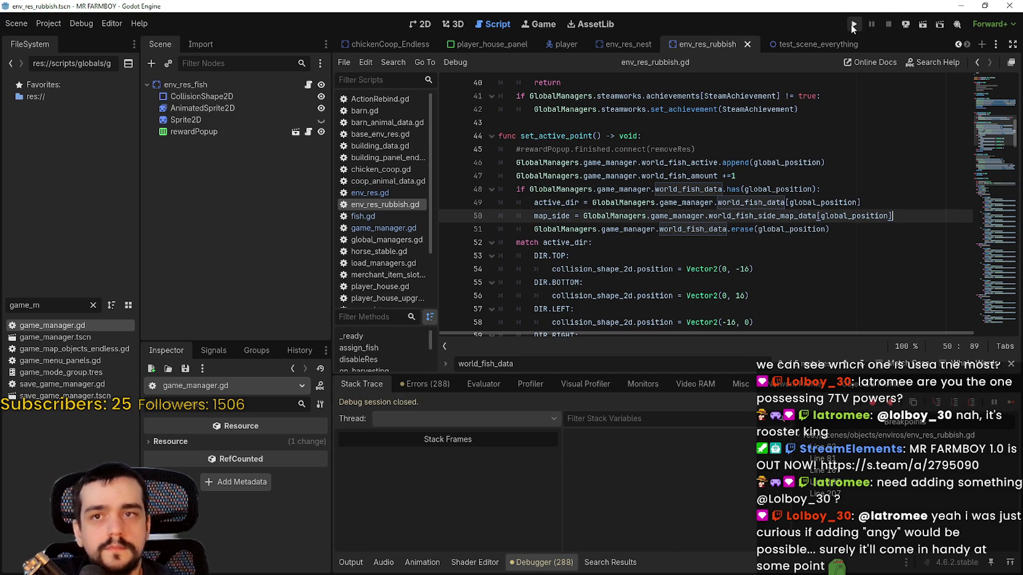
Launch the game, move its window higher, and load Save 1 from the Select Save Game list.
left_click(853, 27)
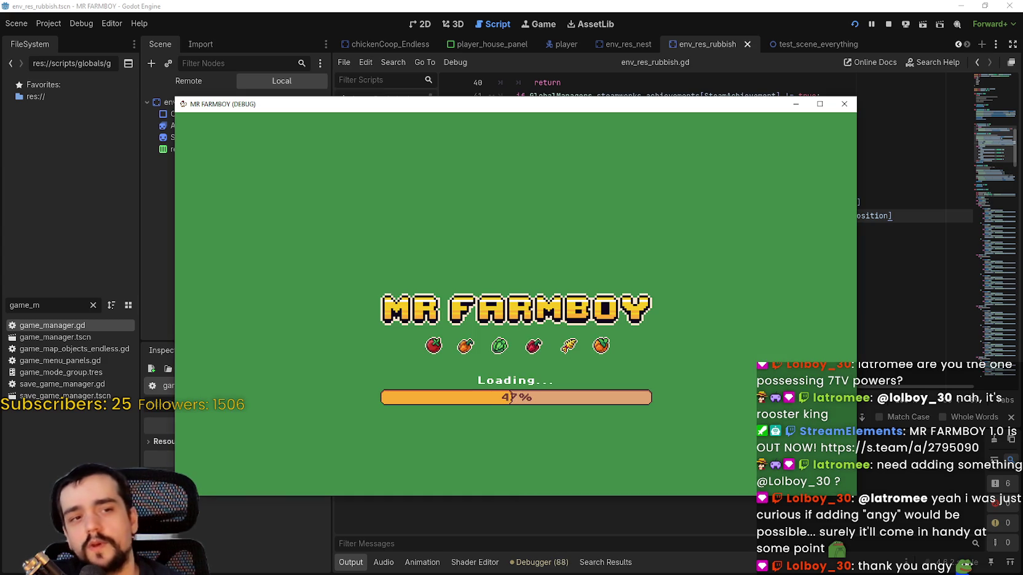
left_click_drag(472, 111, 479, 64)
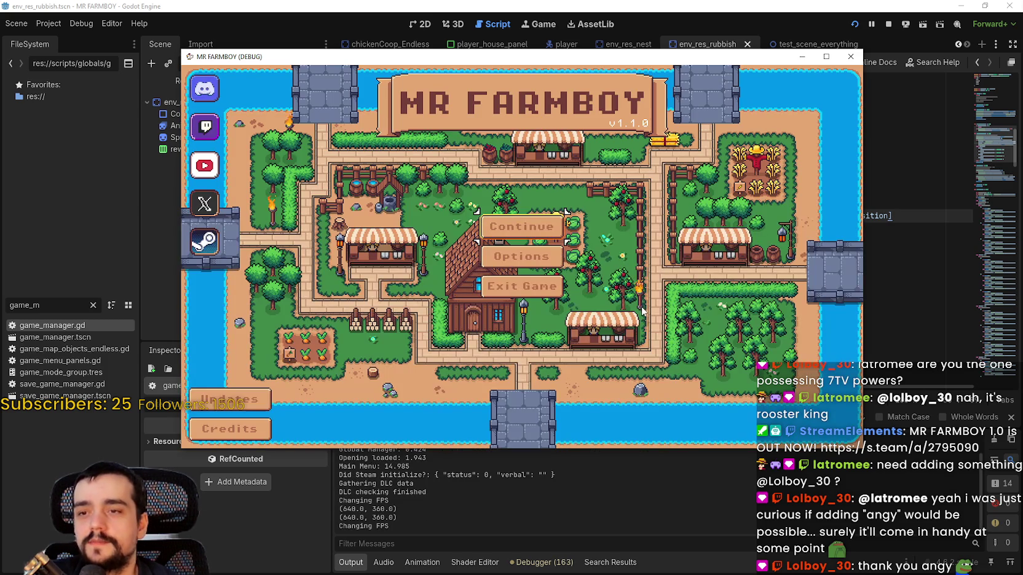
left_click(521, 227)
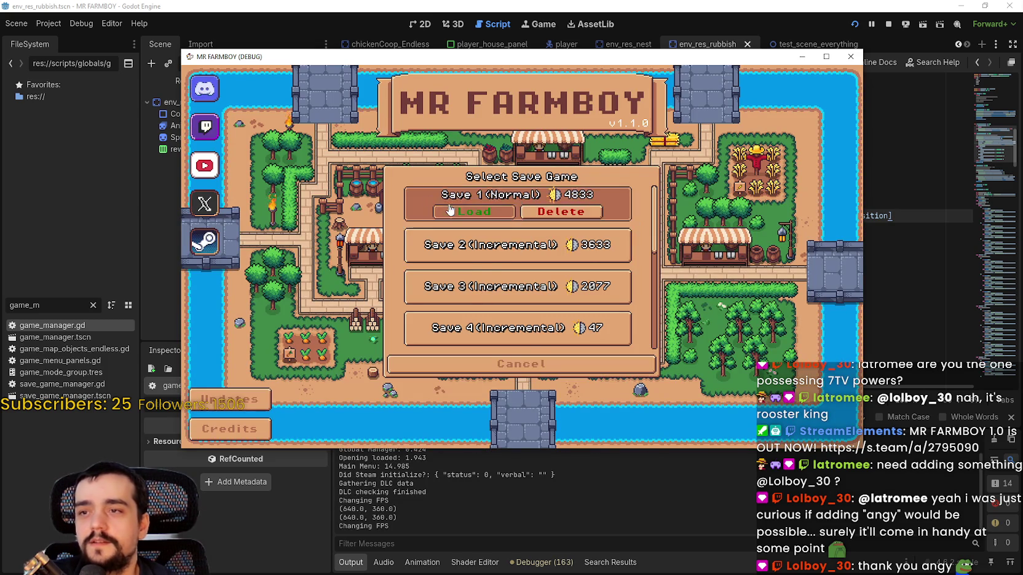
left_click(501, 216)
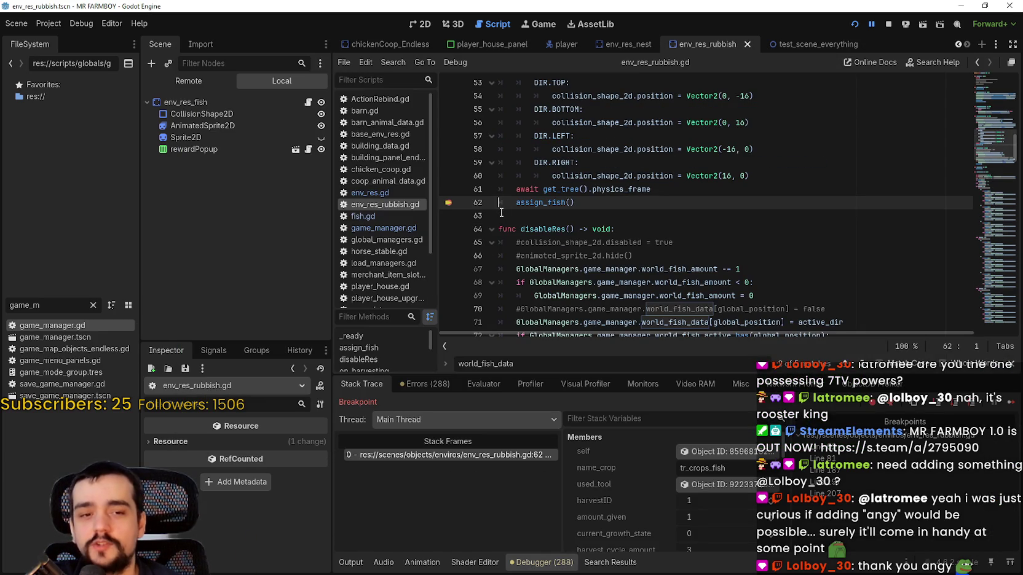
Remove the breakpoints on lines 62, 81 and 207, continuing execution after each stop.
left_click(448, 202)
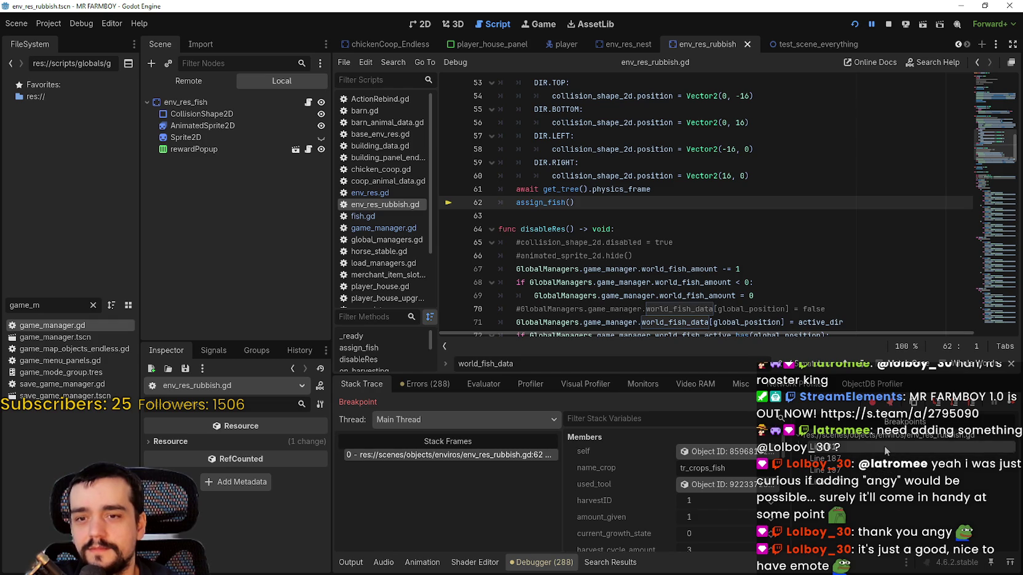
left_click(1007, 410)
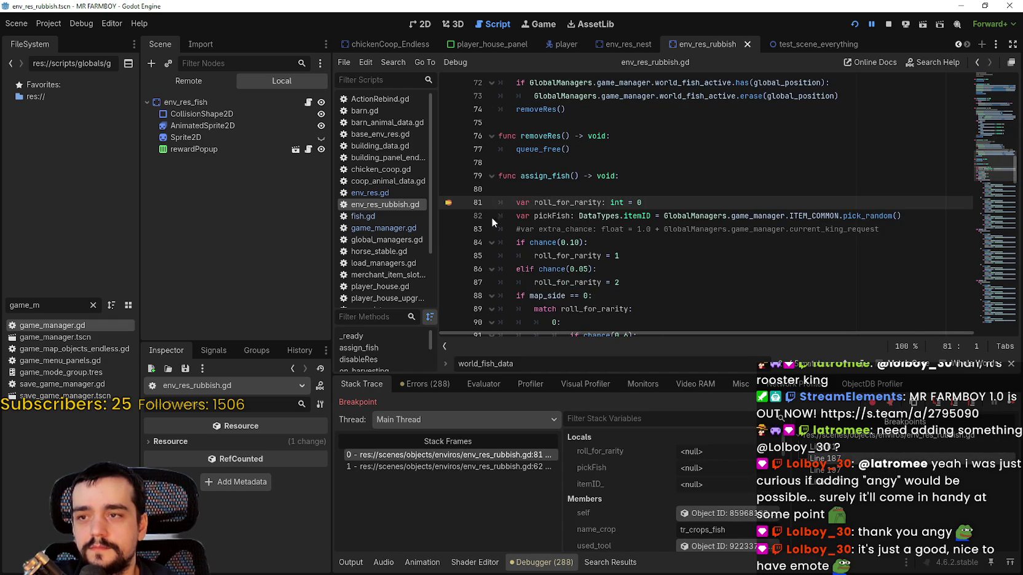
left_click(448, 202)
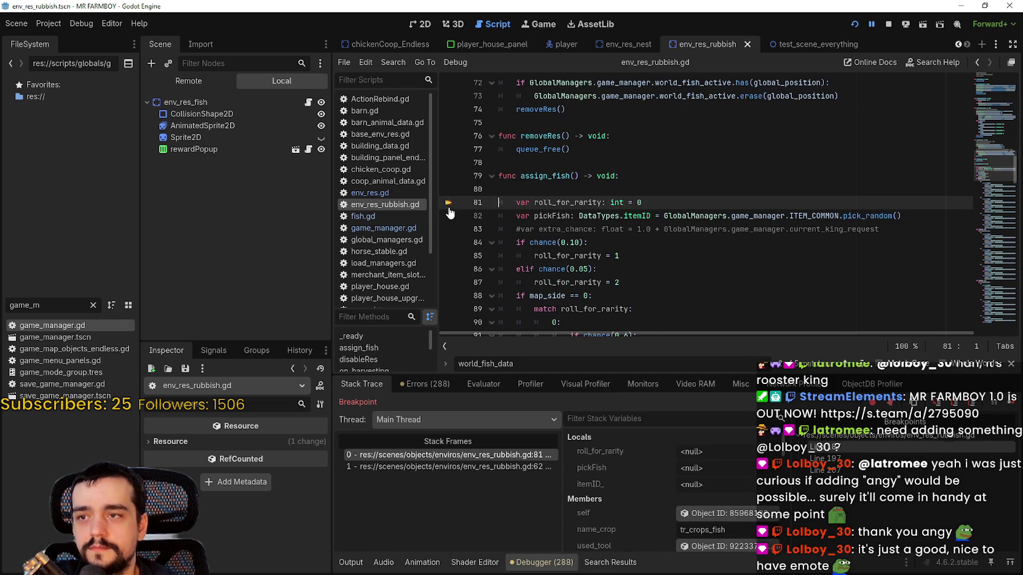
left_click(1013, 403)
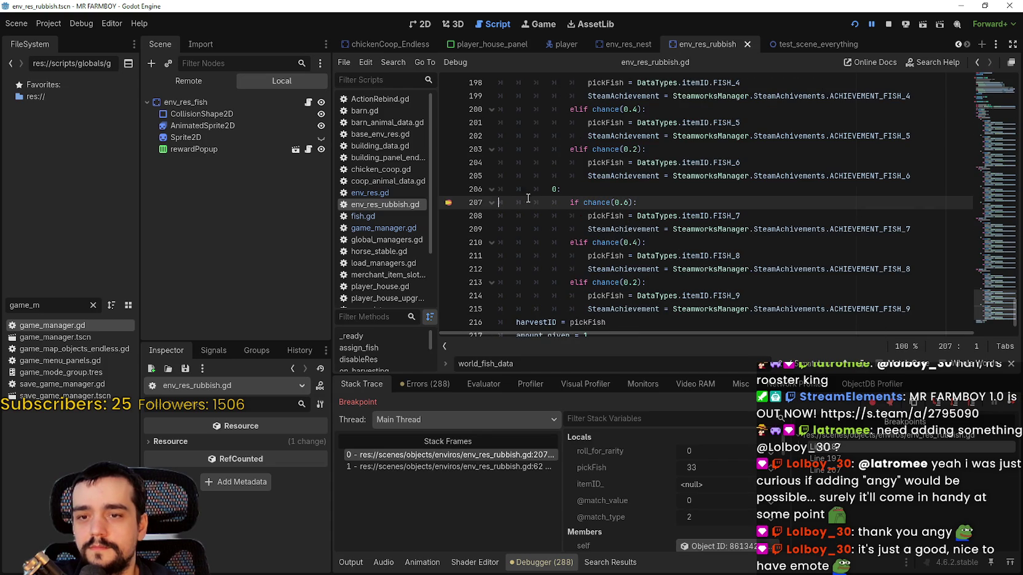
left_click(448, 203)
left_click(667, 194)
left_click(667, 199)
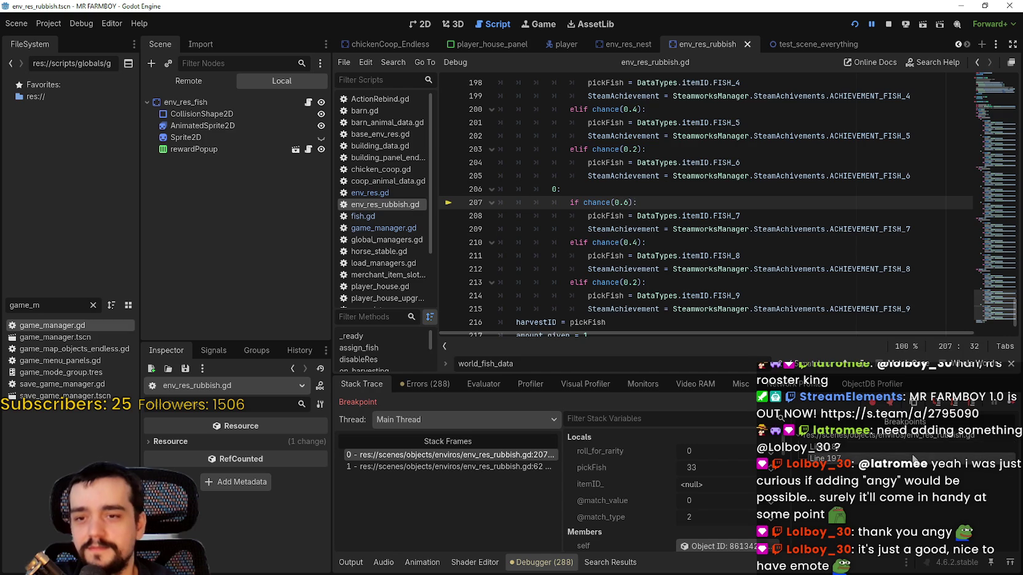
left_click(1009, 403)
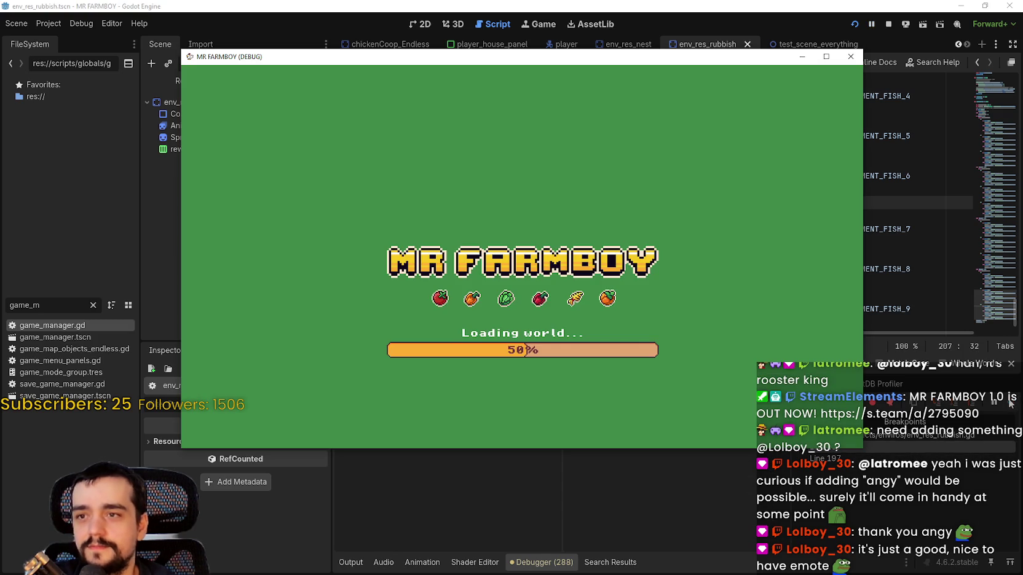
Jump to the line 187 breakpoint, close the world_fish_data search, and switch back to the game.
left_click(894, 241)
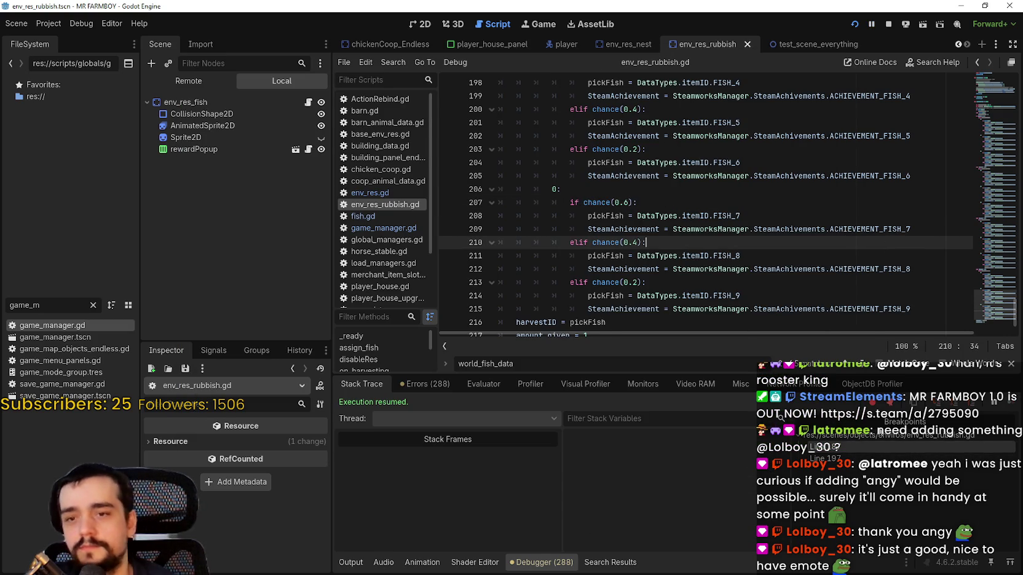
left_click(868, 445)
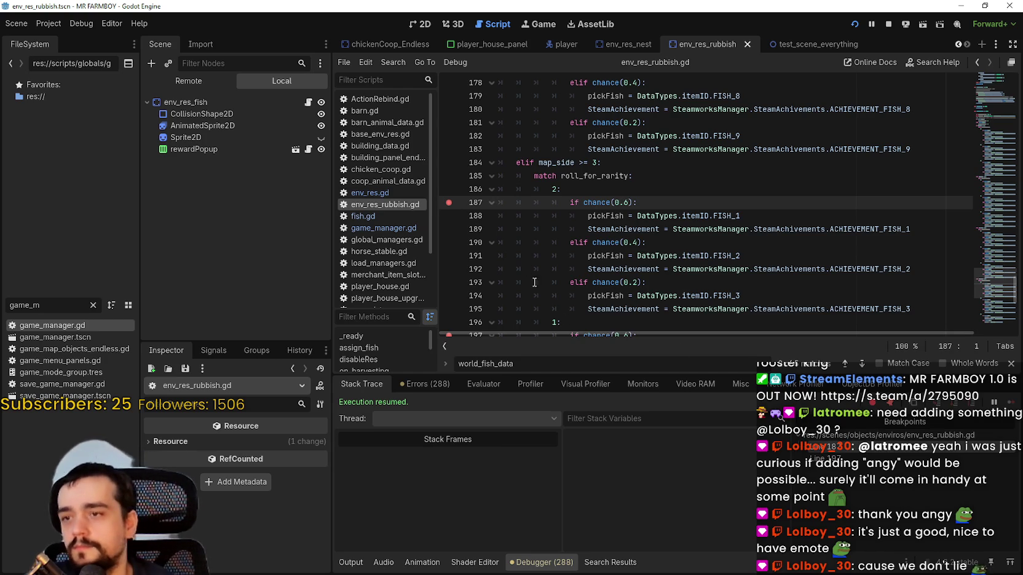
key("Escape")
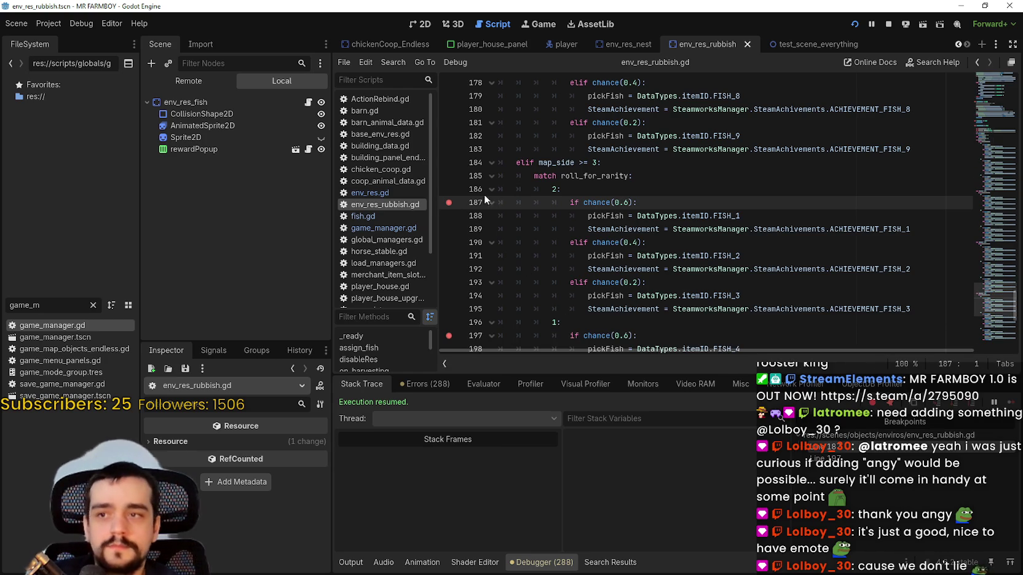
scroll(448, 215, "down", 2)
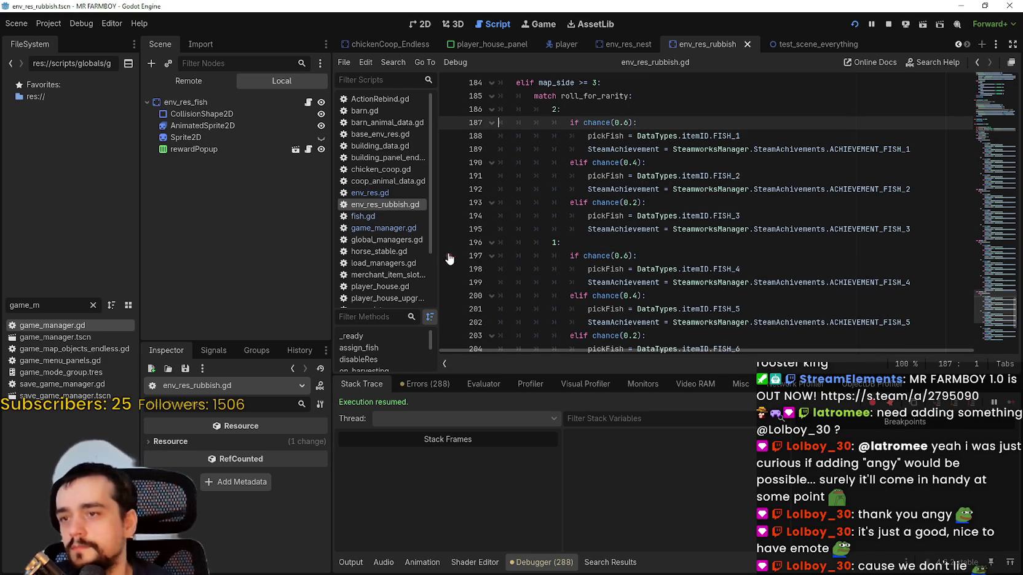
key("alt+Tab")
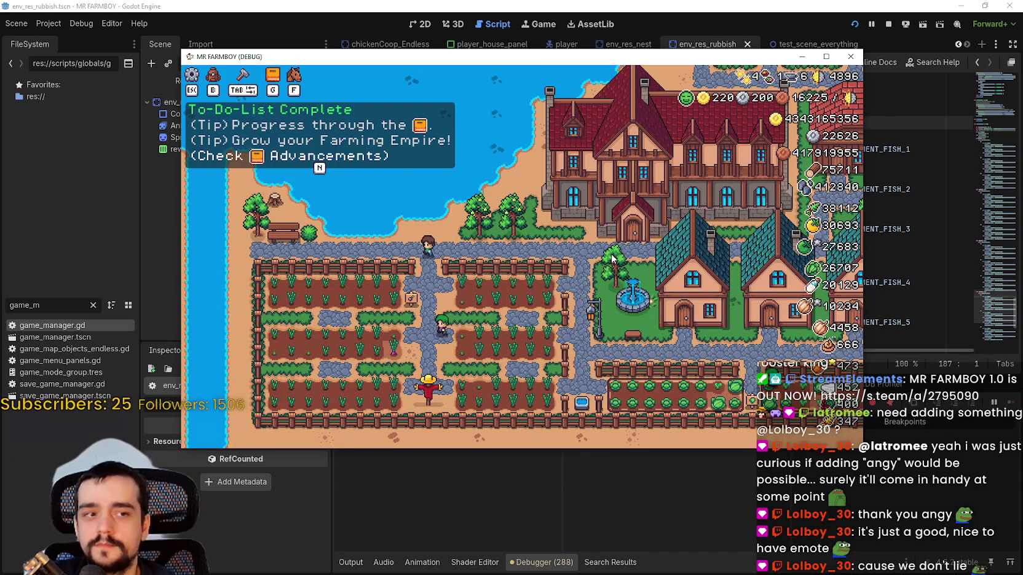
Maximize the game window and catch a fish from the river.
left_click(825, 56)
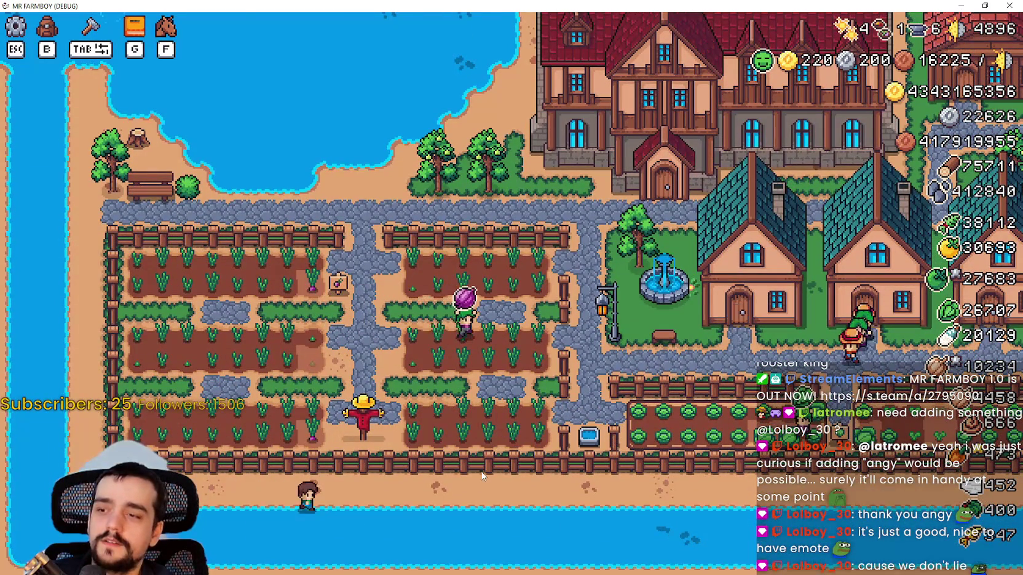
scroll(482, 471, "up", 3)
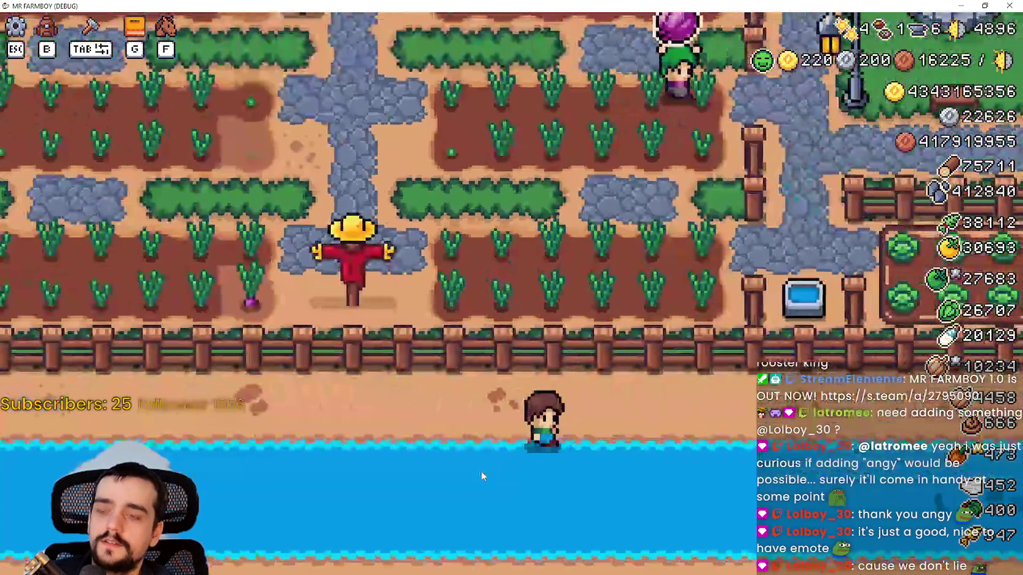
scroll(481, 471, "down", 5)
scroll(644, 528, "up", 2)
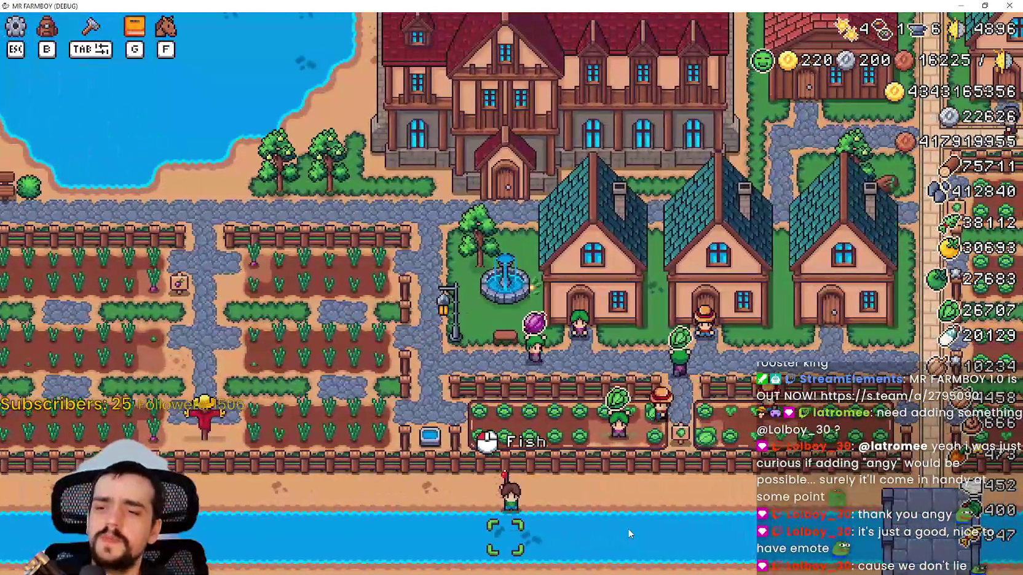
left_click(627, 528)
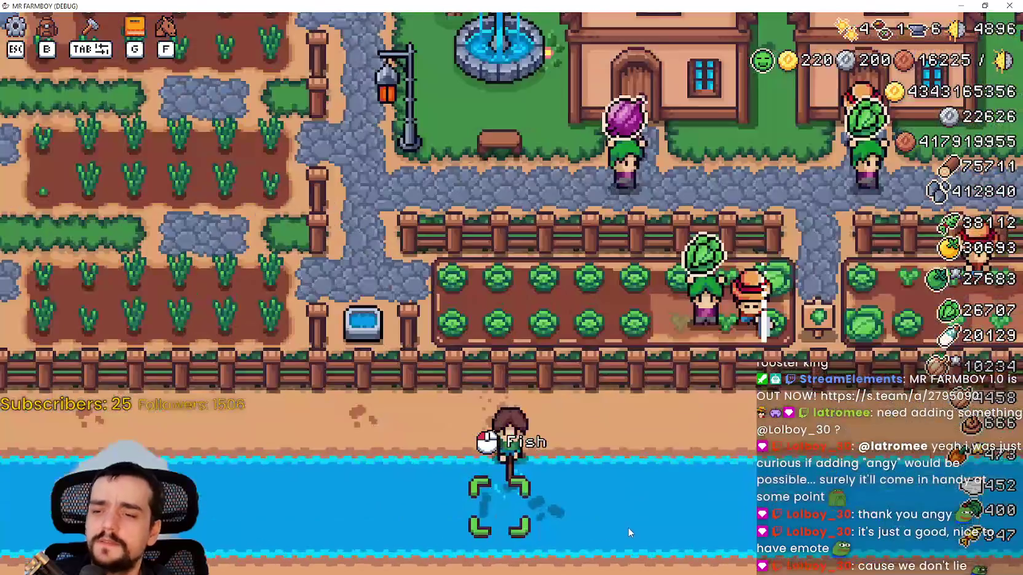
Ride the horse right along the riverbank, then up into town toward the market.
key("d")
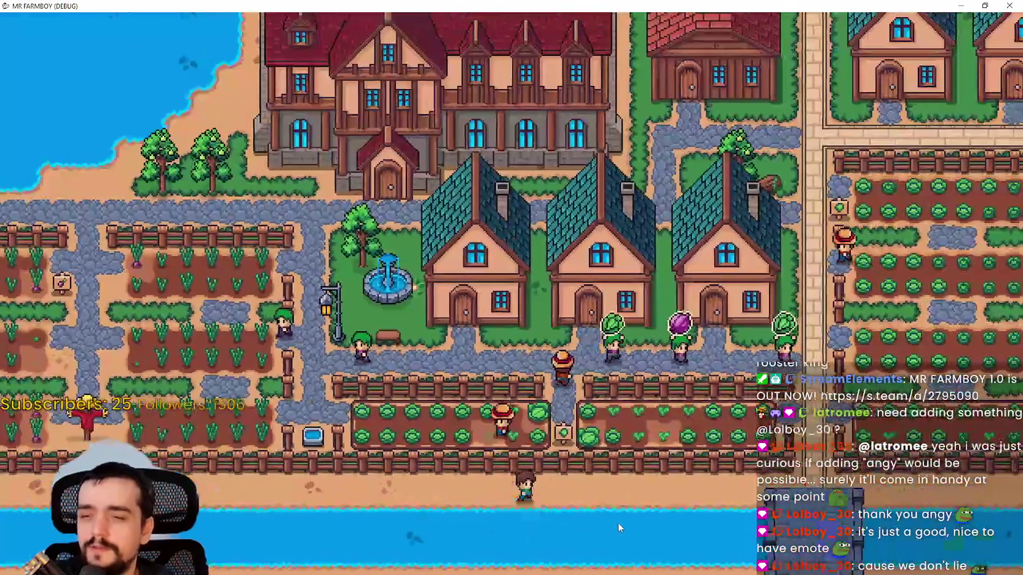
key("d")
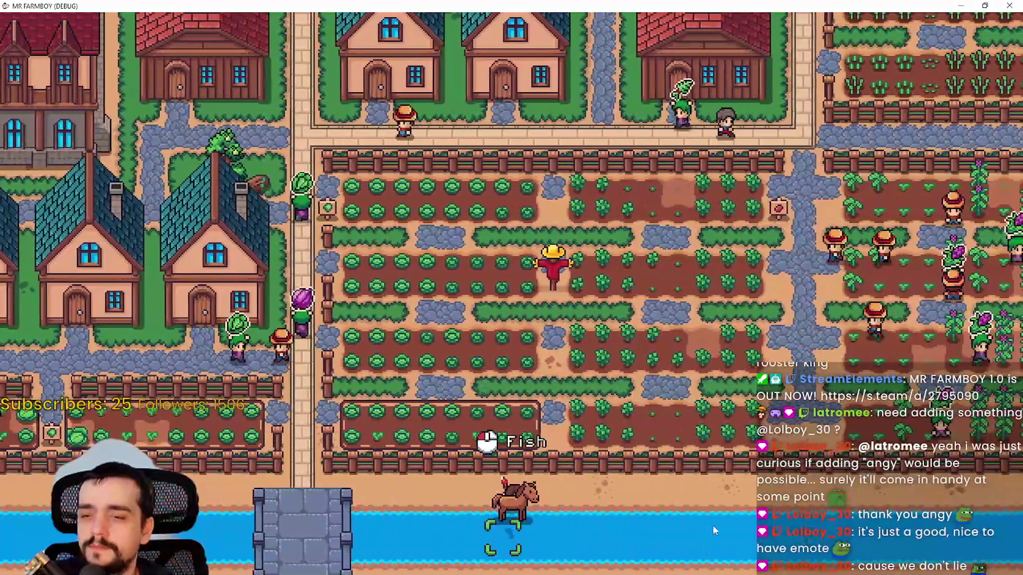
left_click(713, 525)
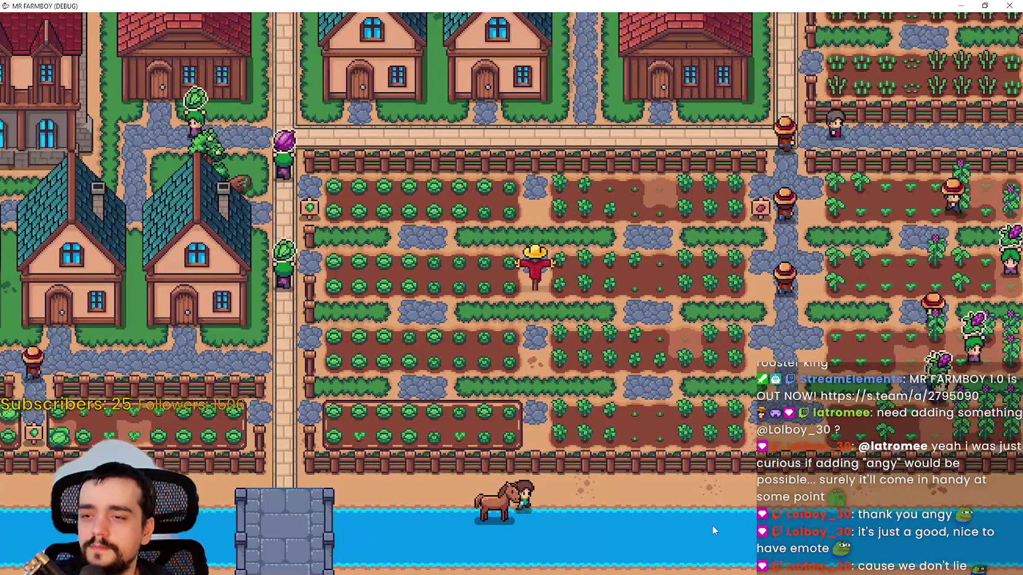
left_click(712, 525)
key("d")
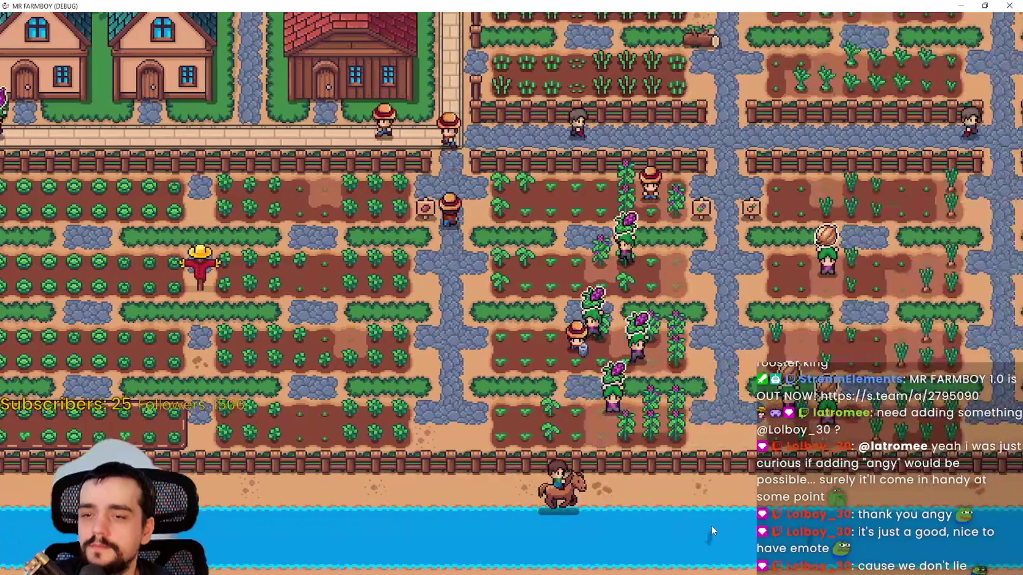
key("a")
key("w")
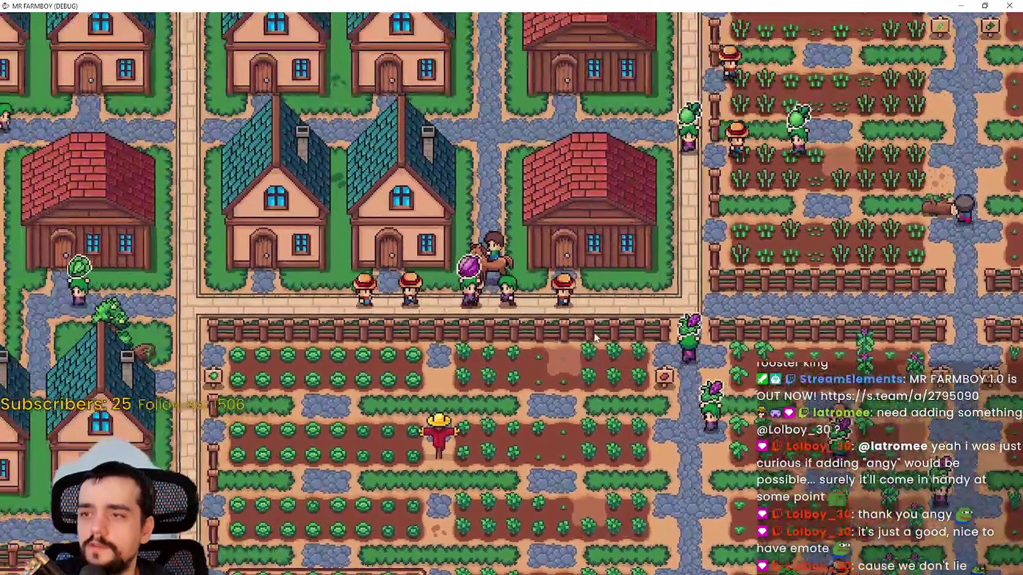
scroll(595, 337, "down", 5)
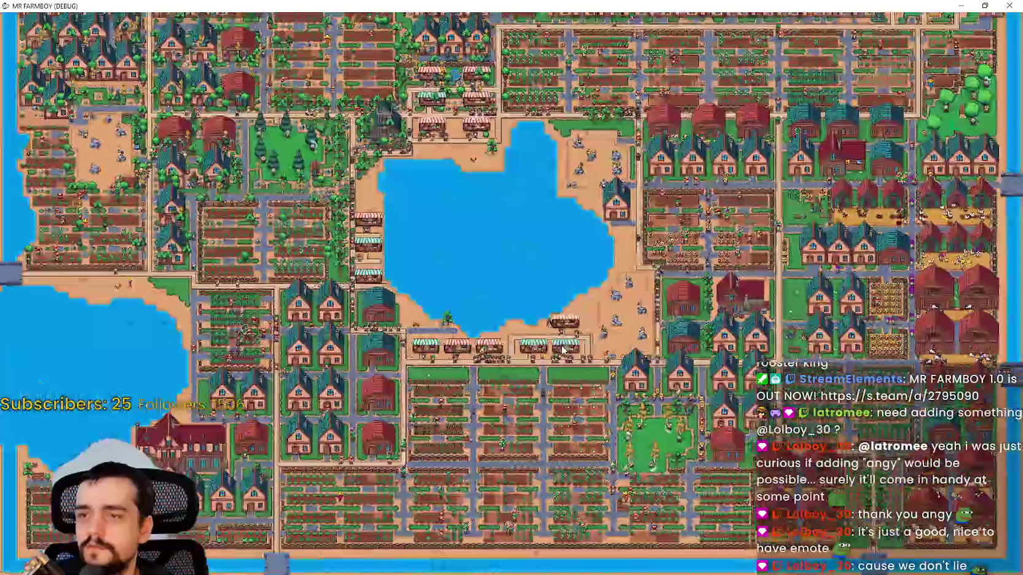
scroll(564, 348, "up", 5)
scroll(655, 355, "down", 3)
Open the Market and queue the Fish I through Fish V stacks for sale.
left_click(653, 353)
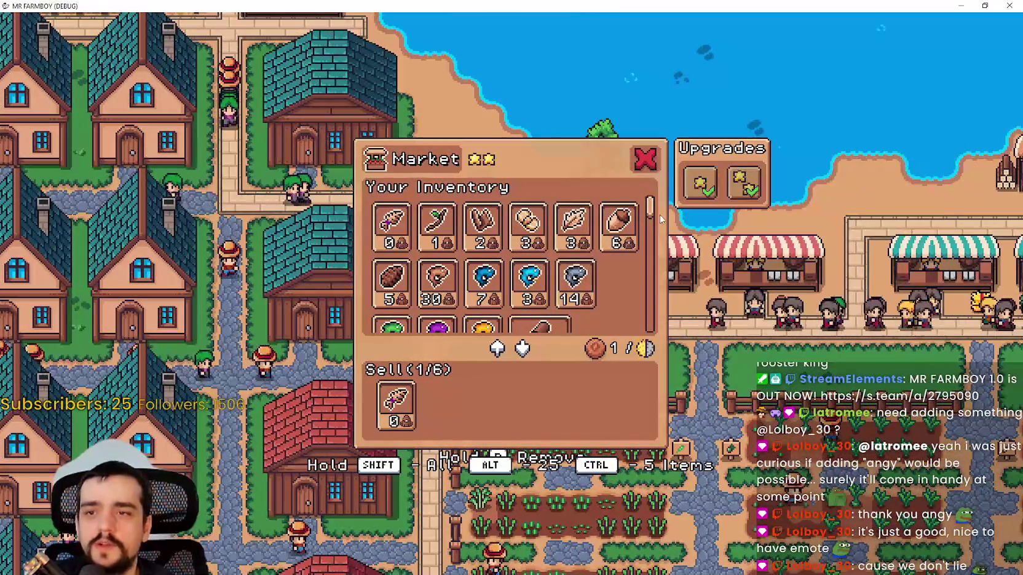
scroll(650, 206, "down", 1)
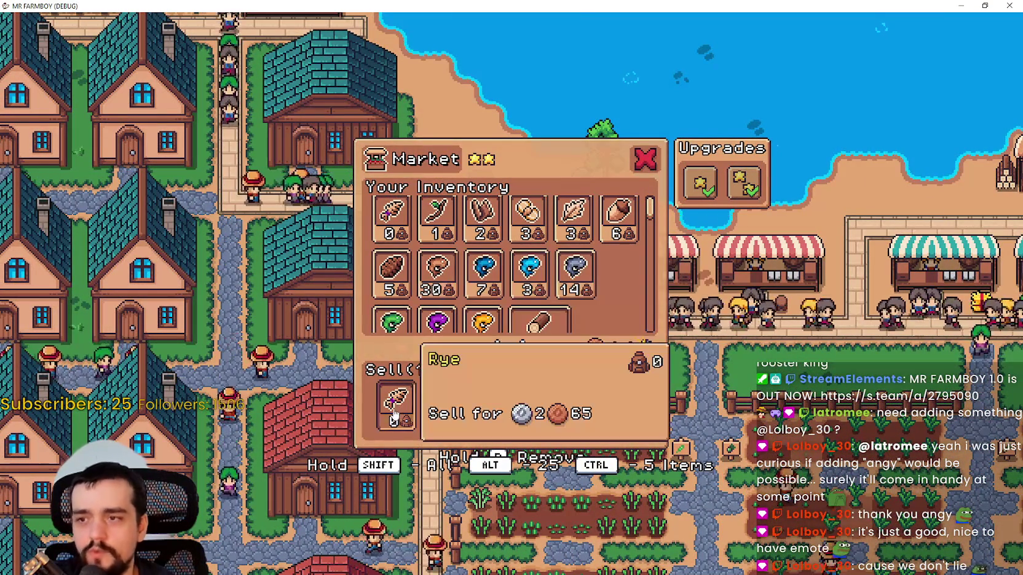
left_click(438, 267, "shift")
left_click(486, 267, "shift")
left_click(528, 268, "shift")
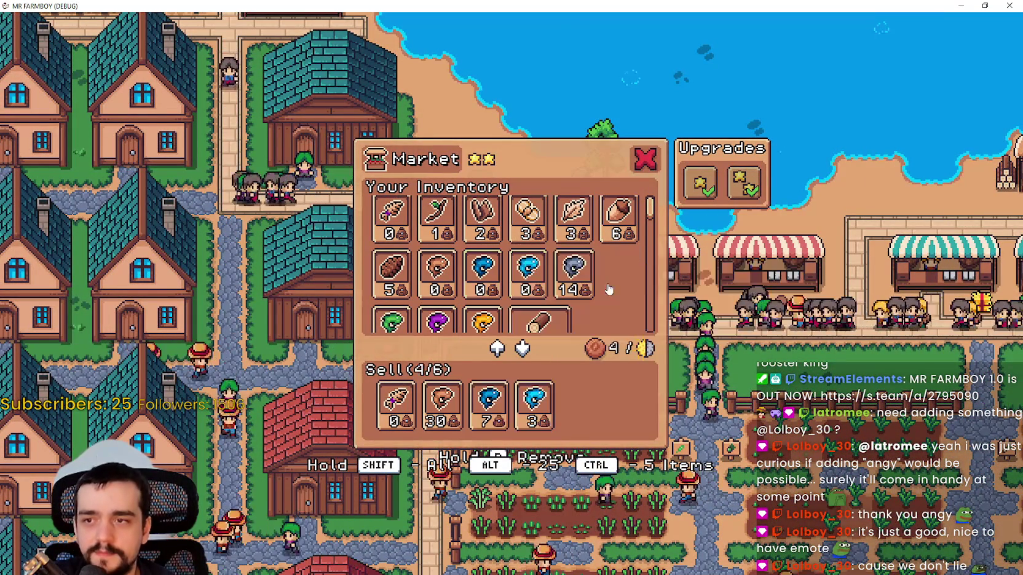
left_click(573, 267, "shift")
left_click(617, 278, "shift")
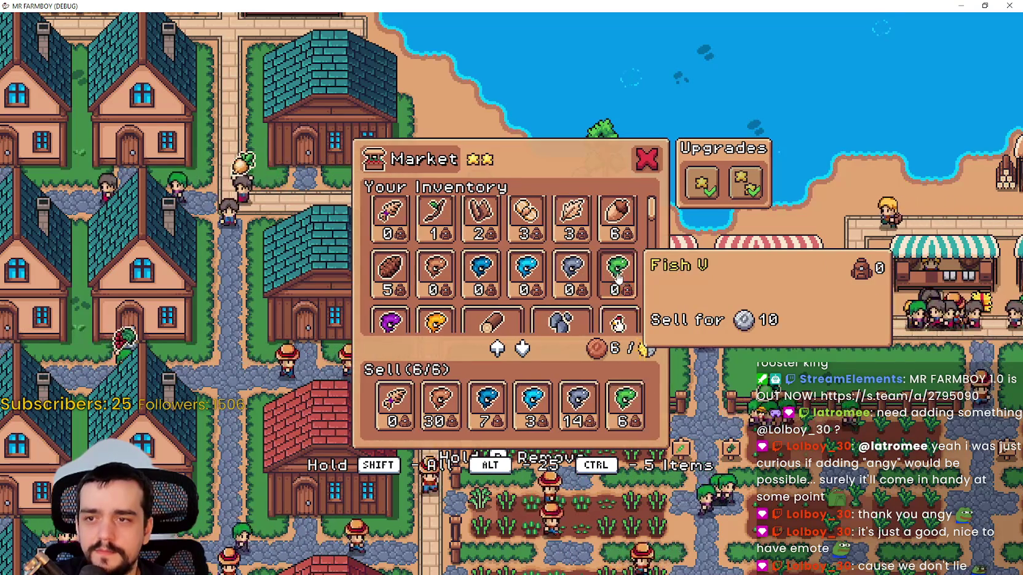
Switch to the neighbouring market, add another item to its sale, and close it.
key("Tab")
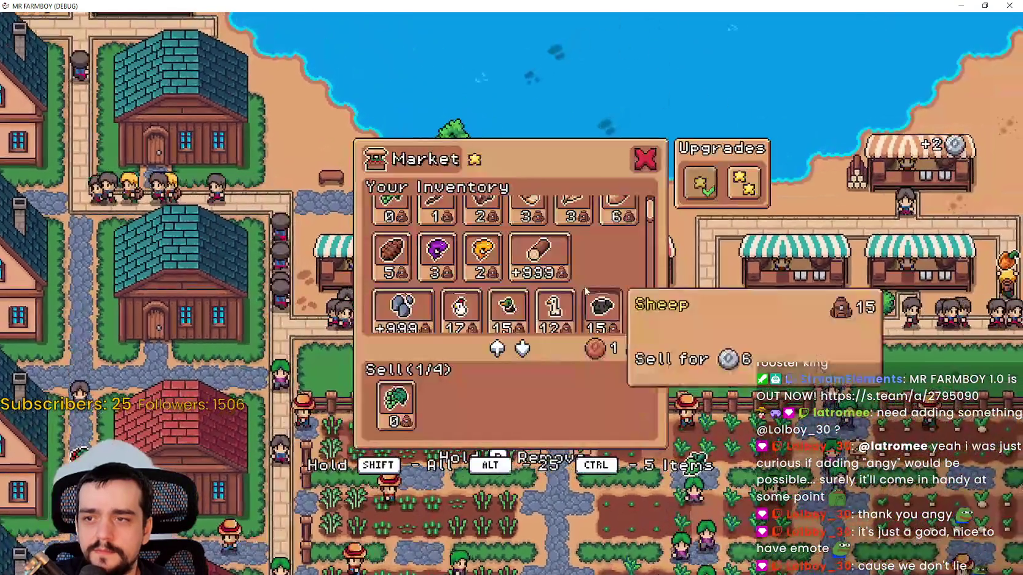
scroll(604, 278, "down", 3)
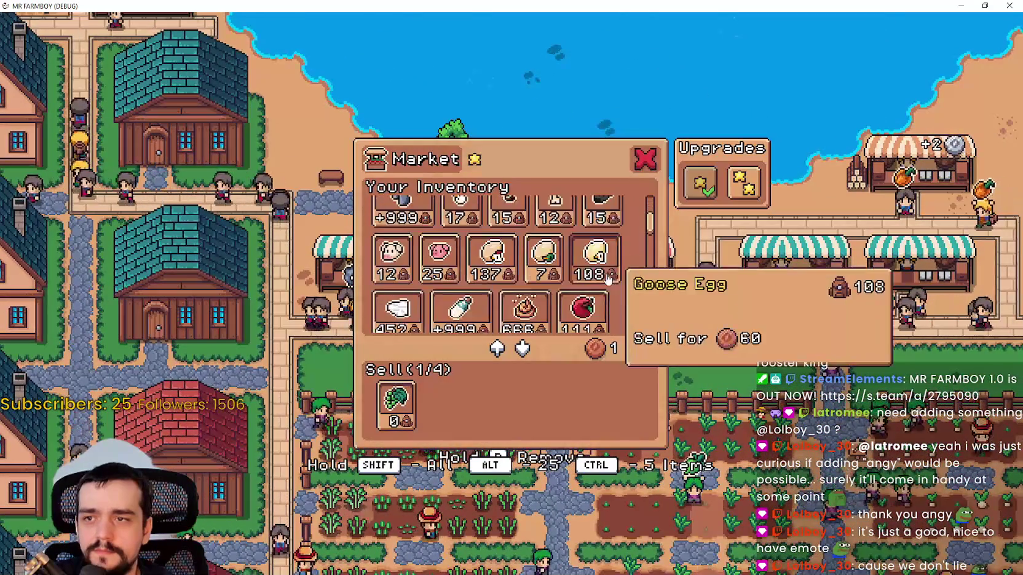
scroll(611, 269, "down", 3)
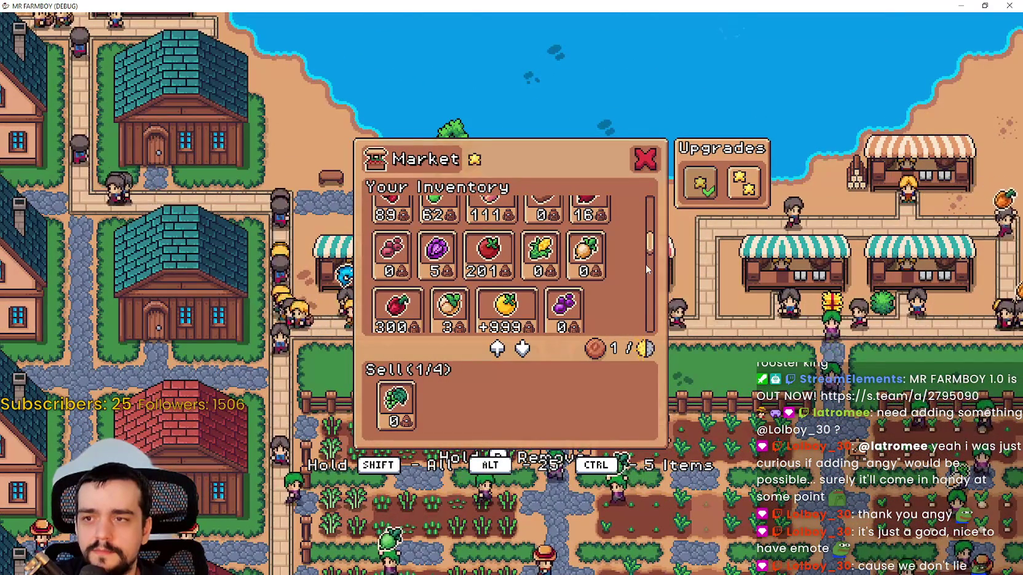
mouse_move(650, 247)
left_mouse_down()
mouse_move(654, 316)
mouse_move(657, 206)
left_mouse_up()
left_click(482, 279)
key("Escape")
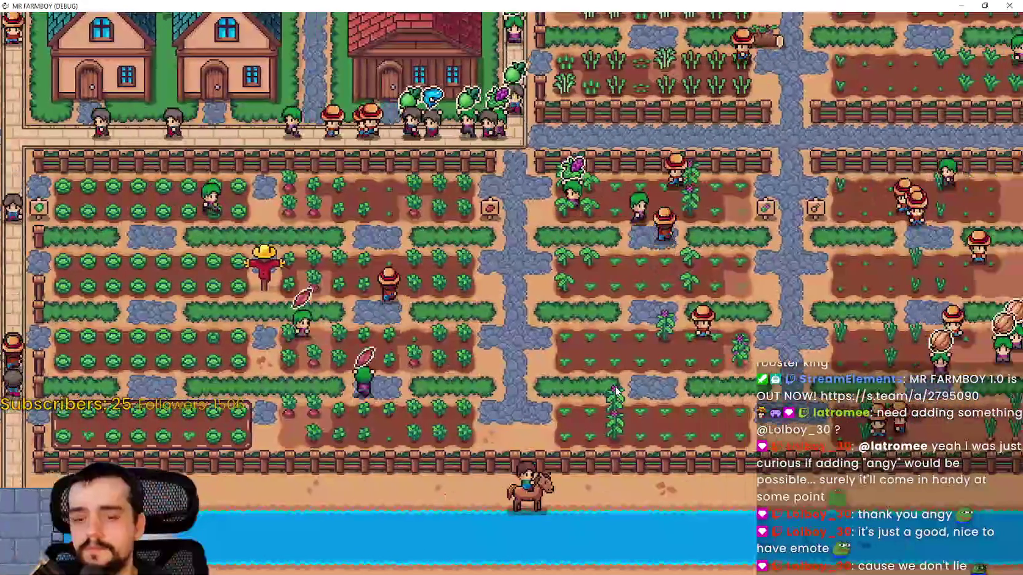
Check the inventory, then walk to the river and ride the horse east to the cow barns.
key("i")
scroll(551, 324, "down", 3)
key("Escape")
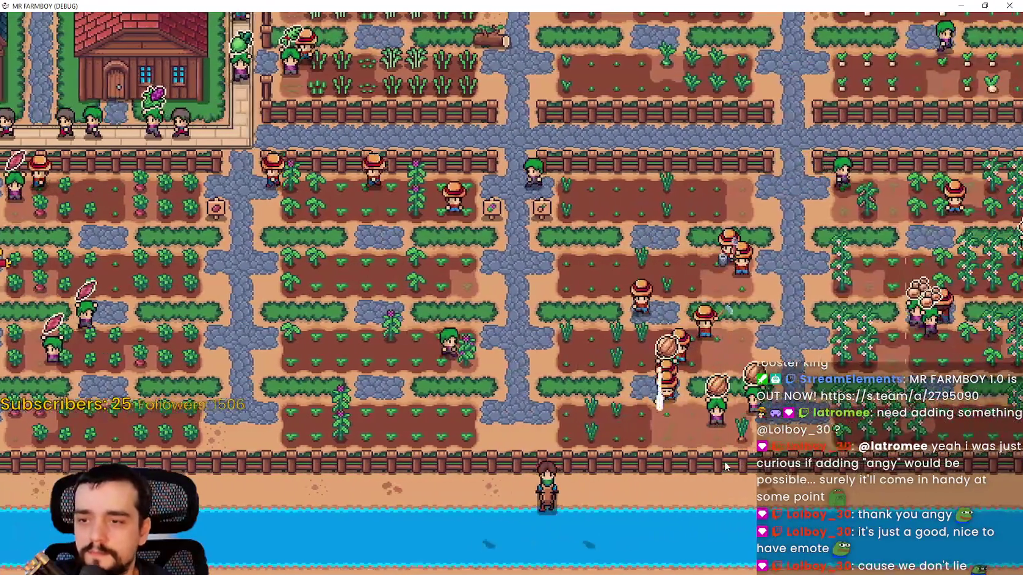
key("s")
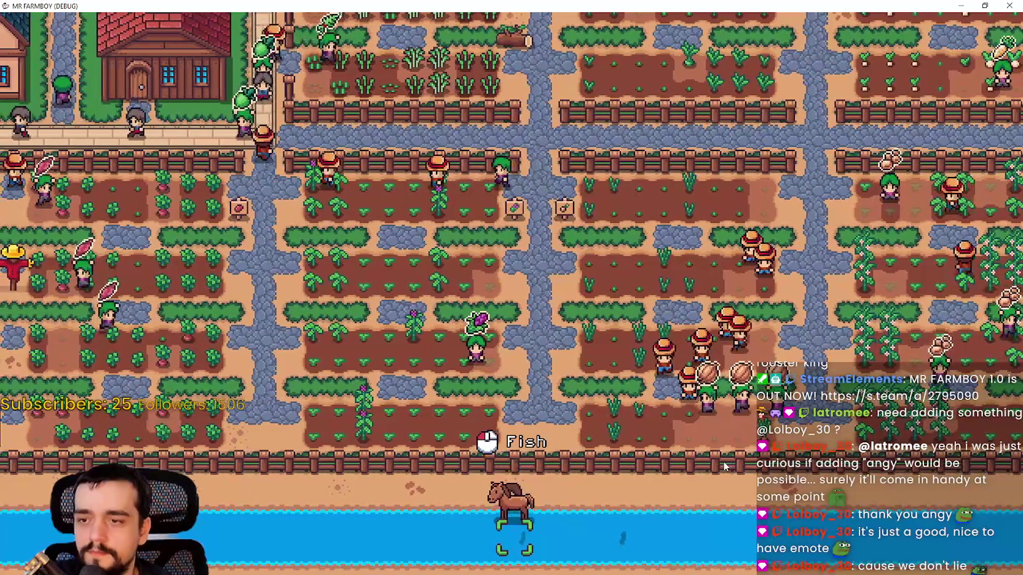
key("a")
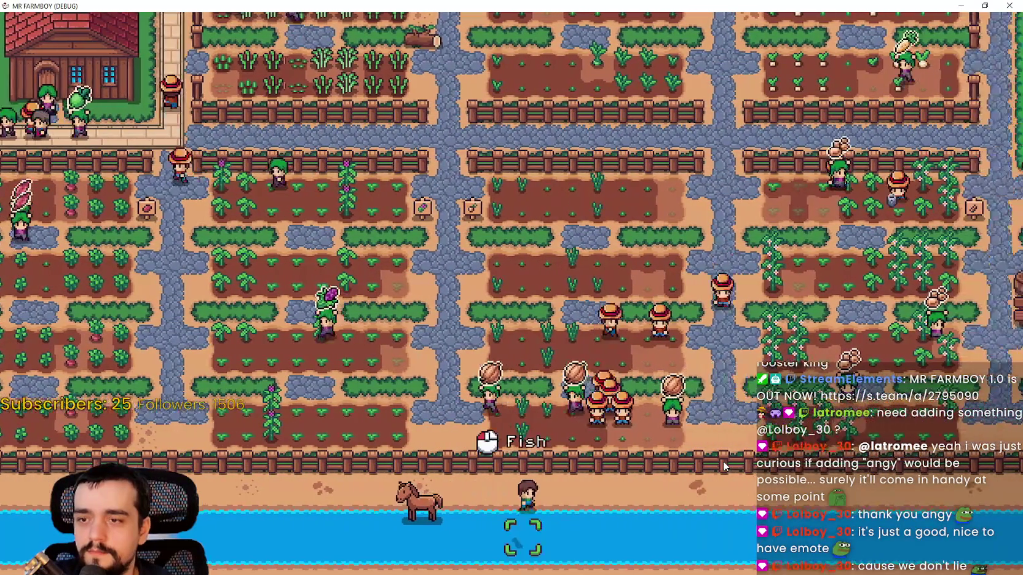
key("d")
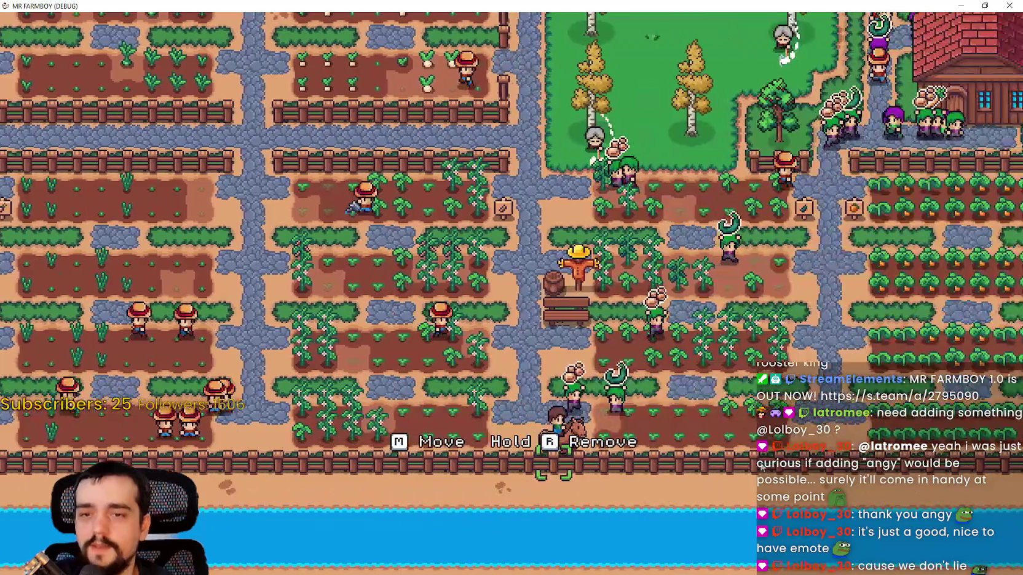
key("d")
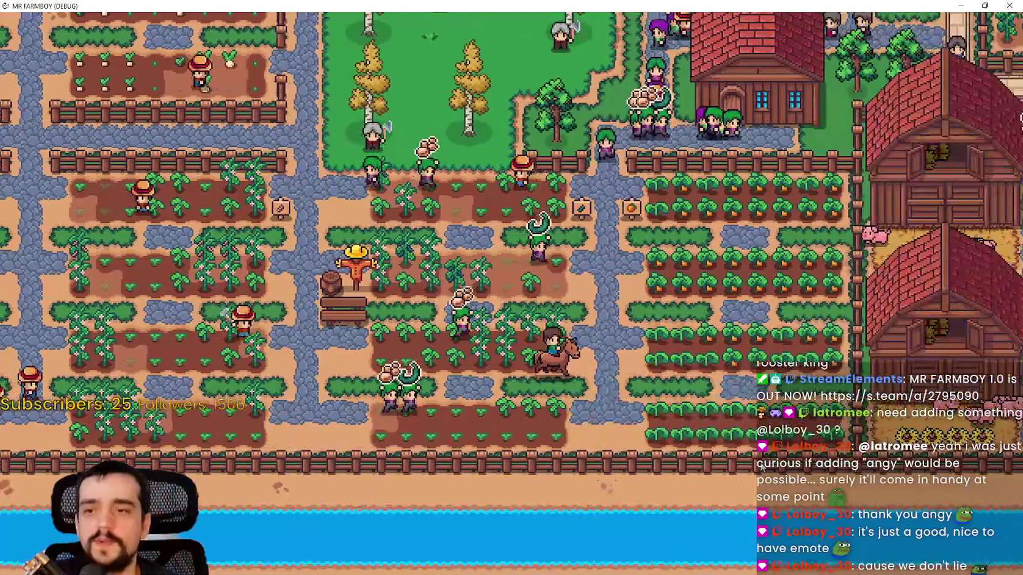
key("d")
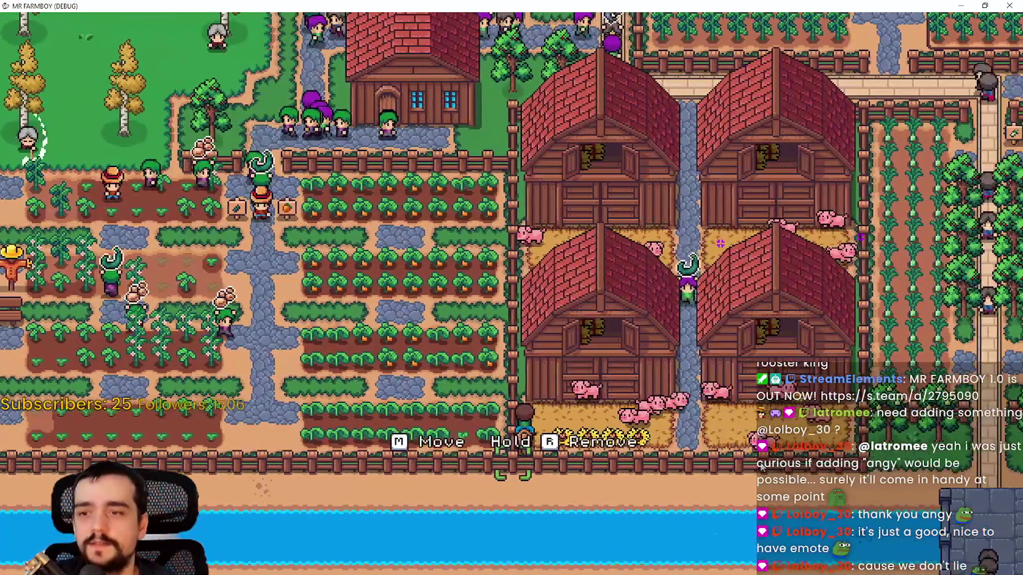
key("d")
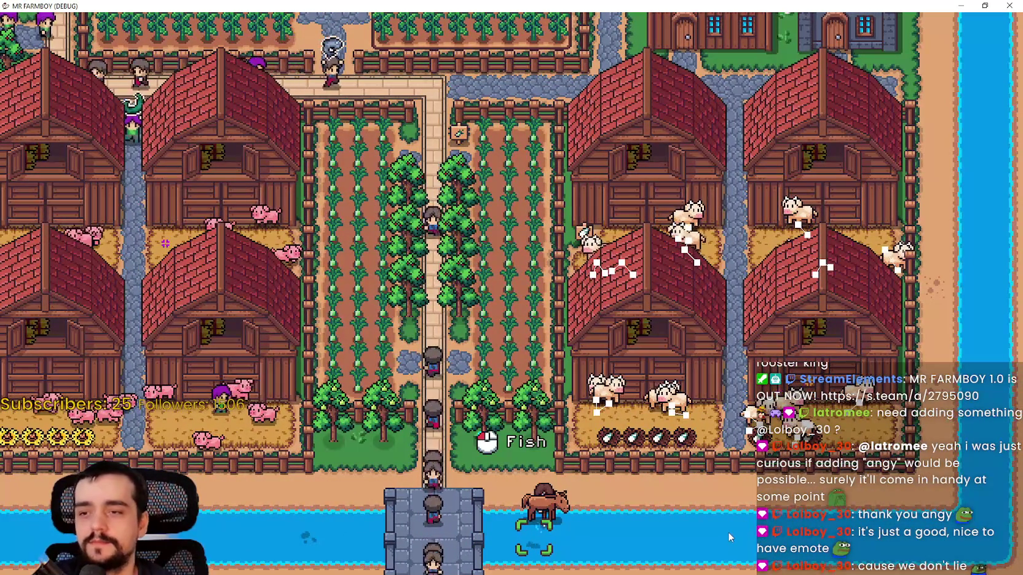
Dismount, head north through the farm to the river edge, then travel west past the houses.
key("e")
key("d")
key("d")
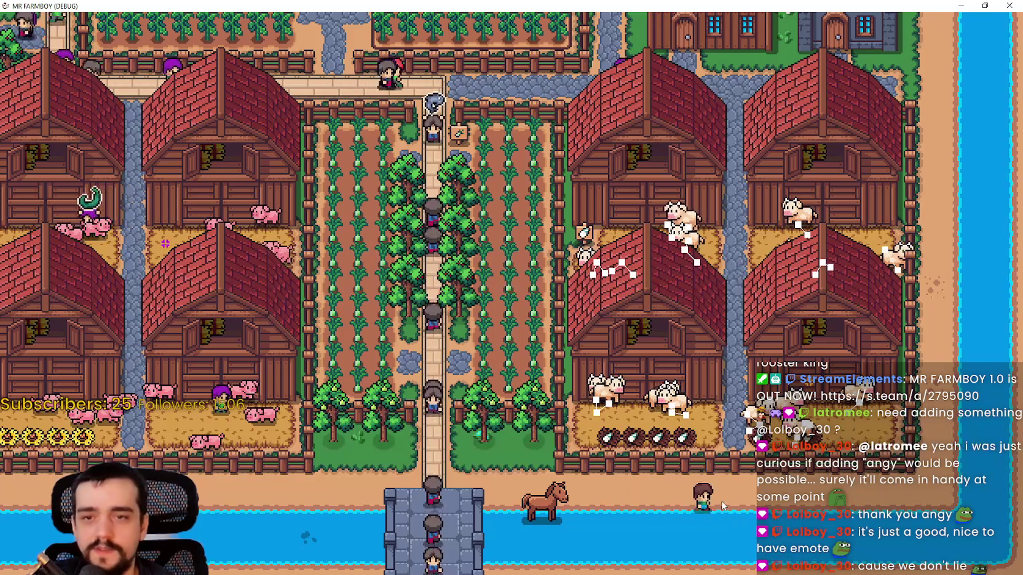
key("w")
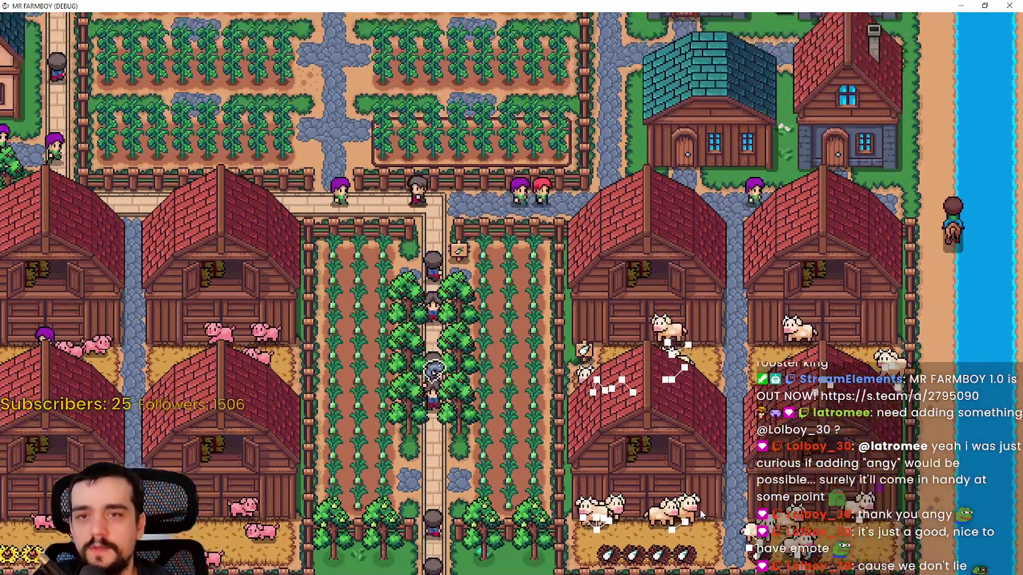
key("w")
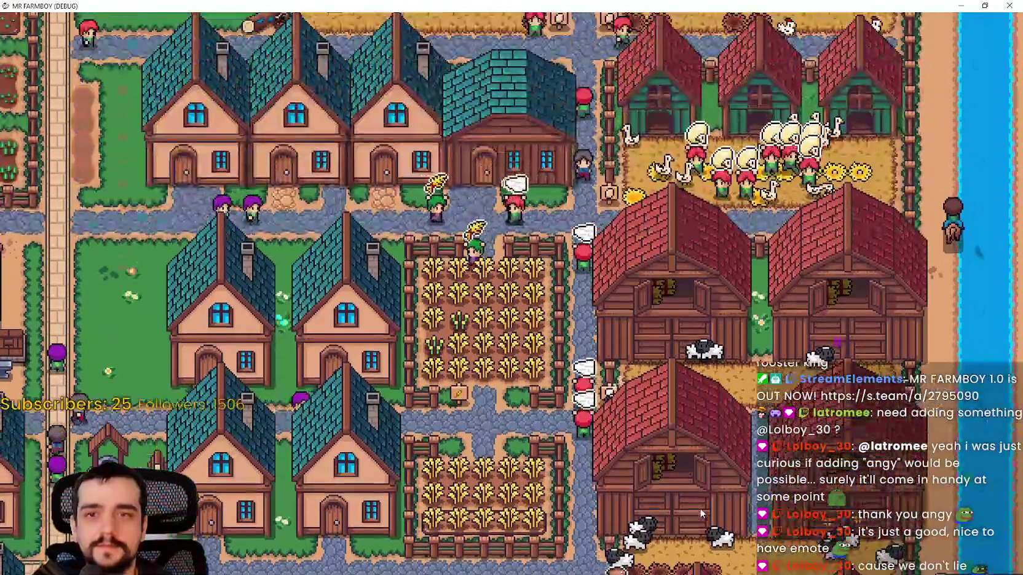
key("w")
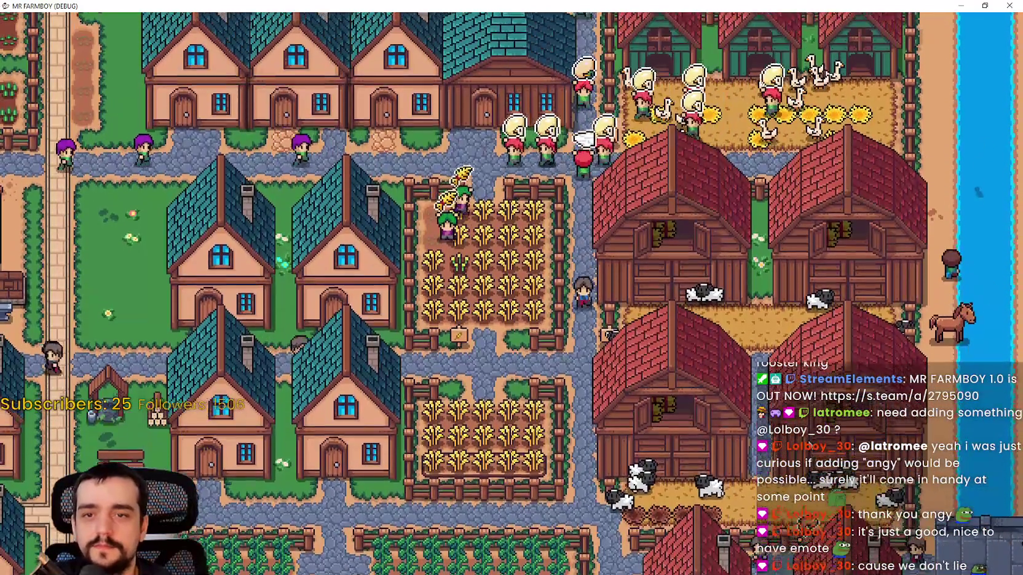
key("w")
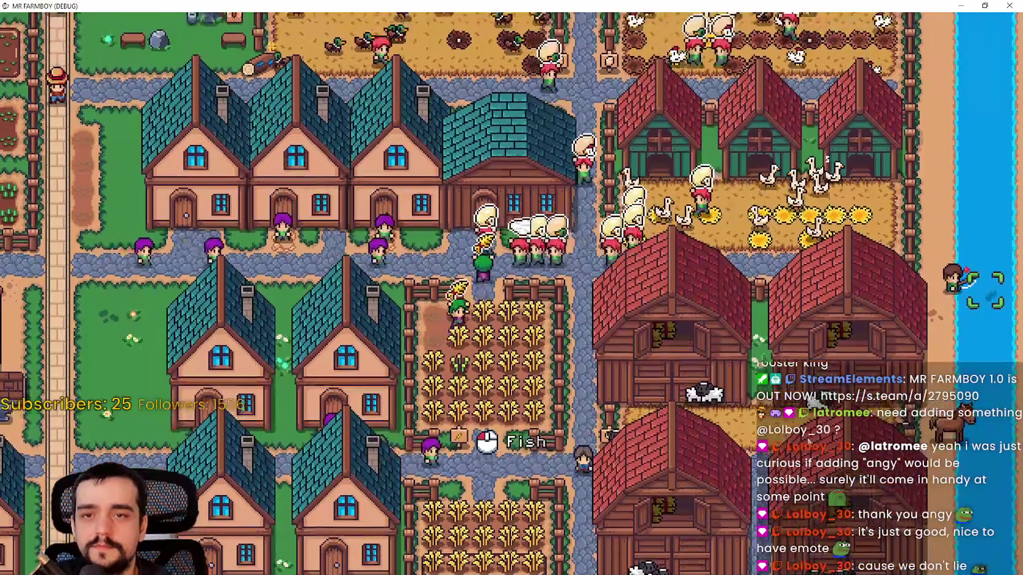
key("w")
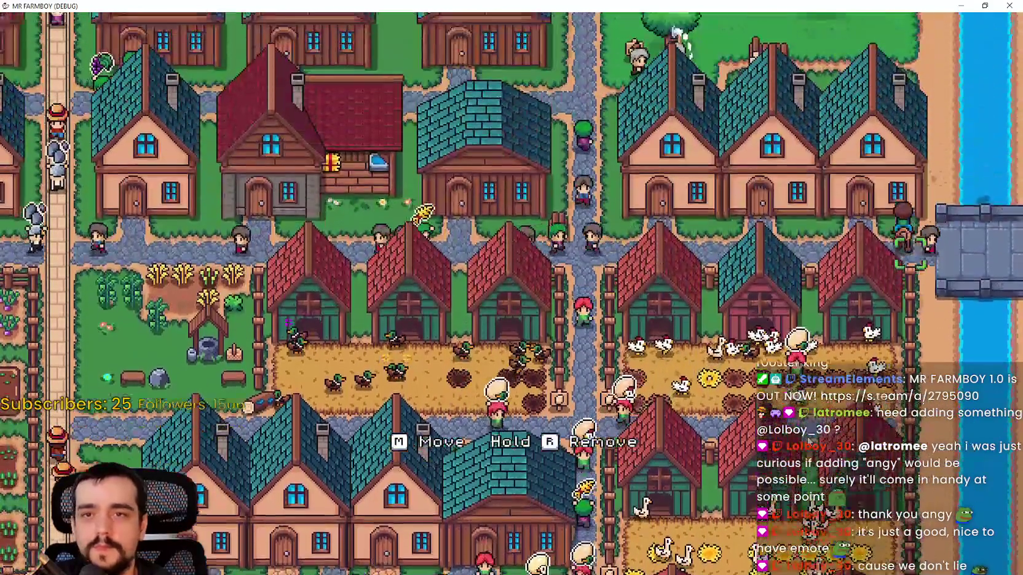
key("w")
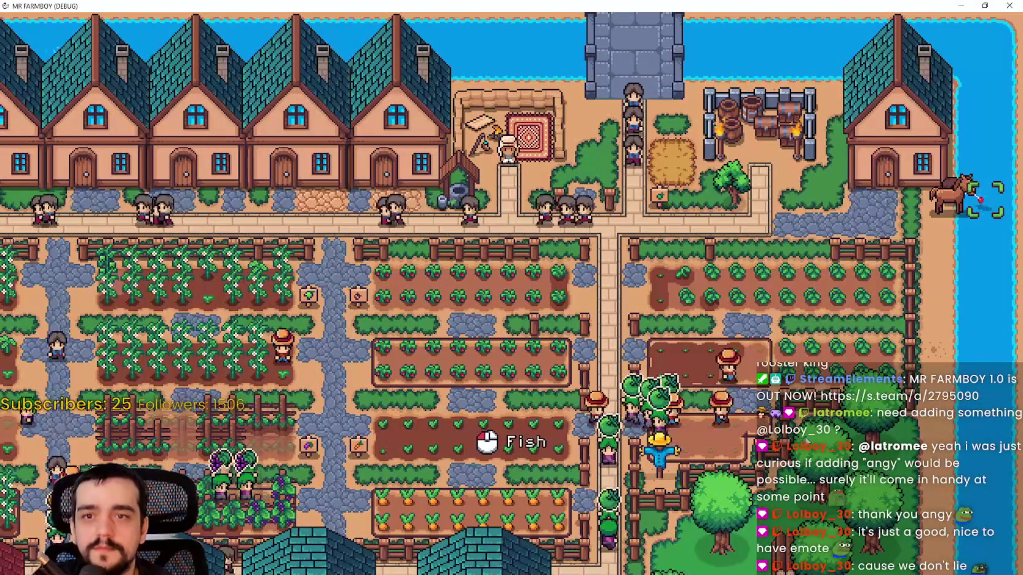
key("a")
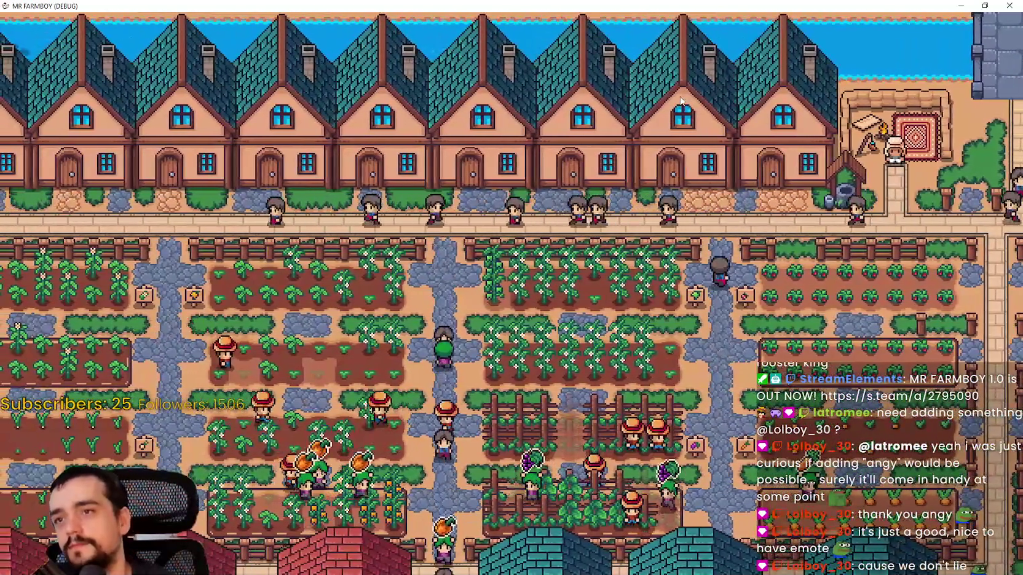
key("d")
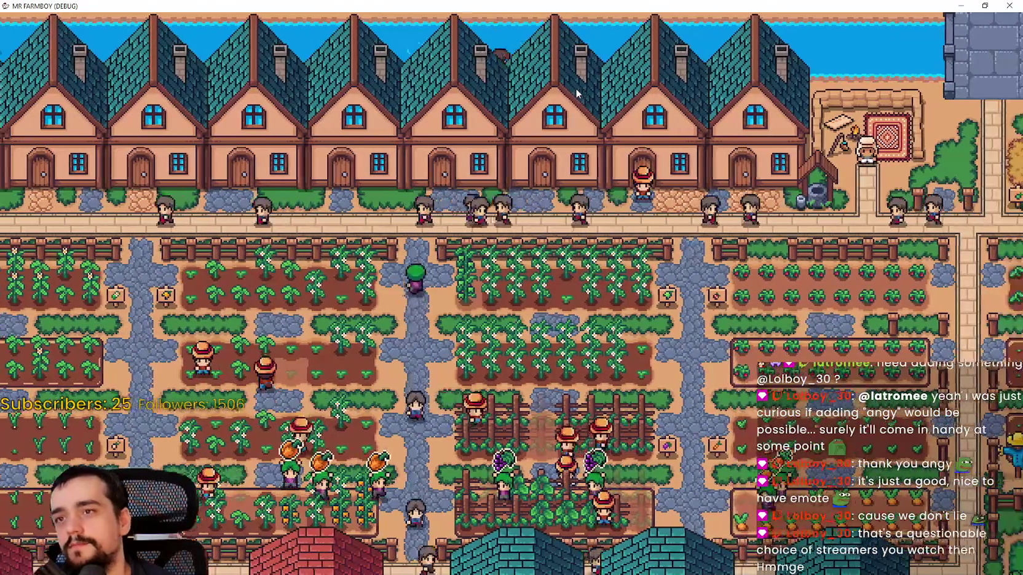
key("a")
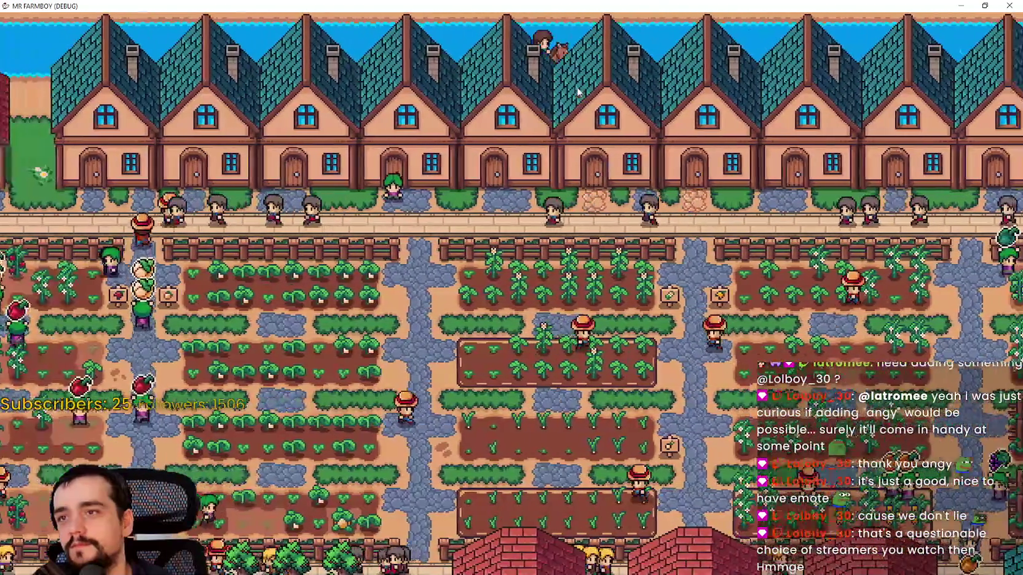
key("a")
key("a")
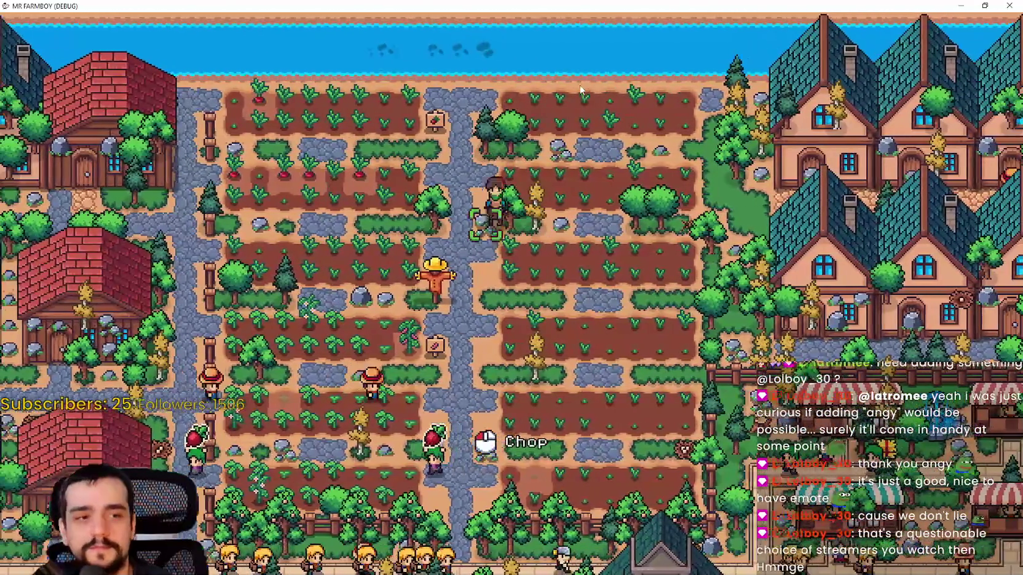
Ride around the market stalls and lakeside houses to face the water at a shore fishing spot.
key("s")
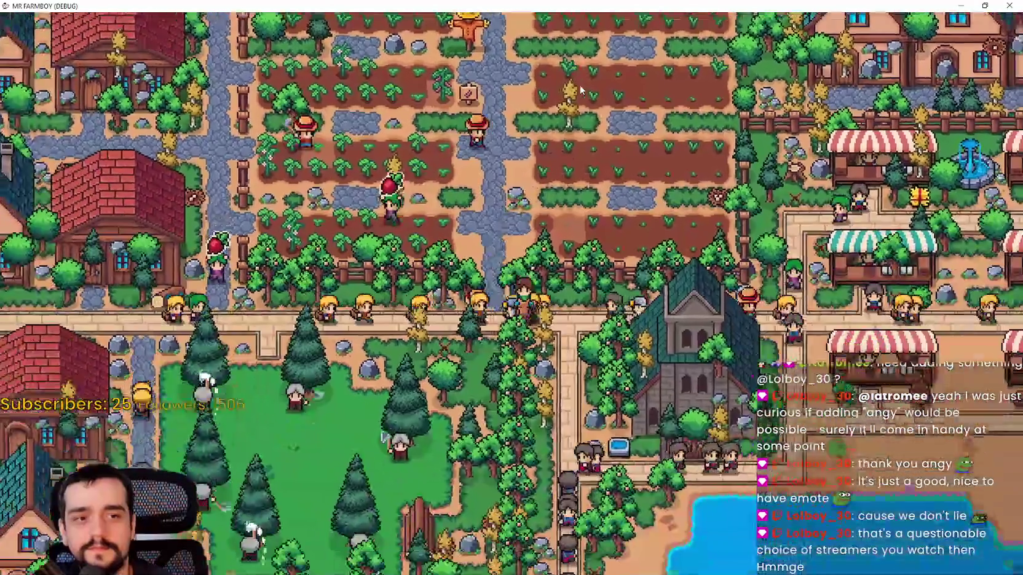
key("s")
key("d")
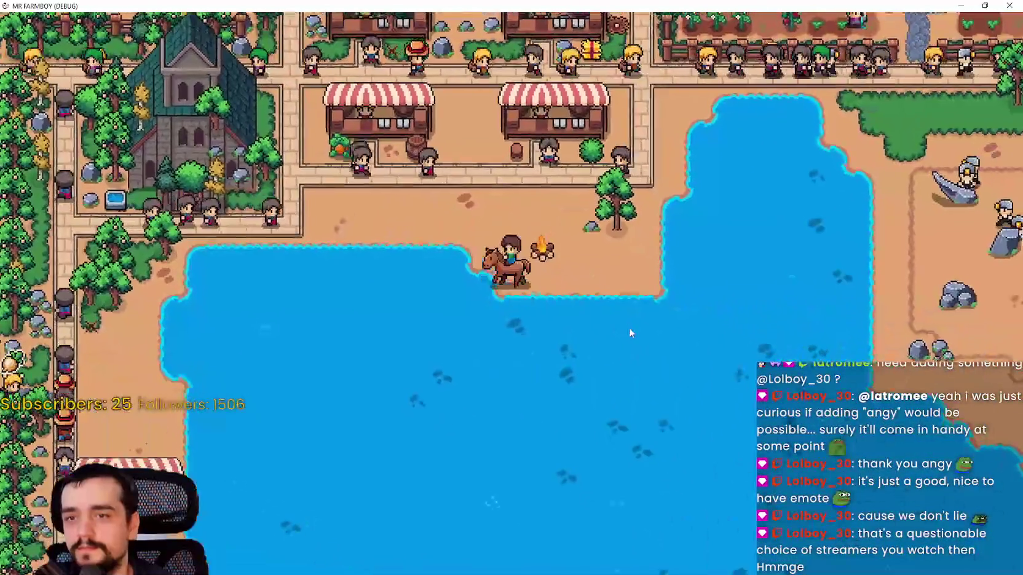
key("a")
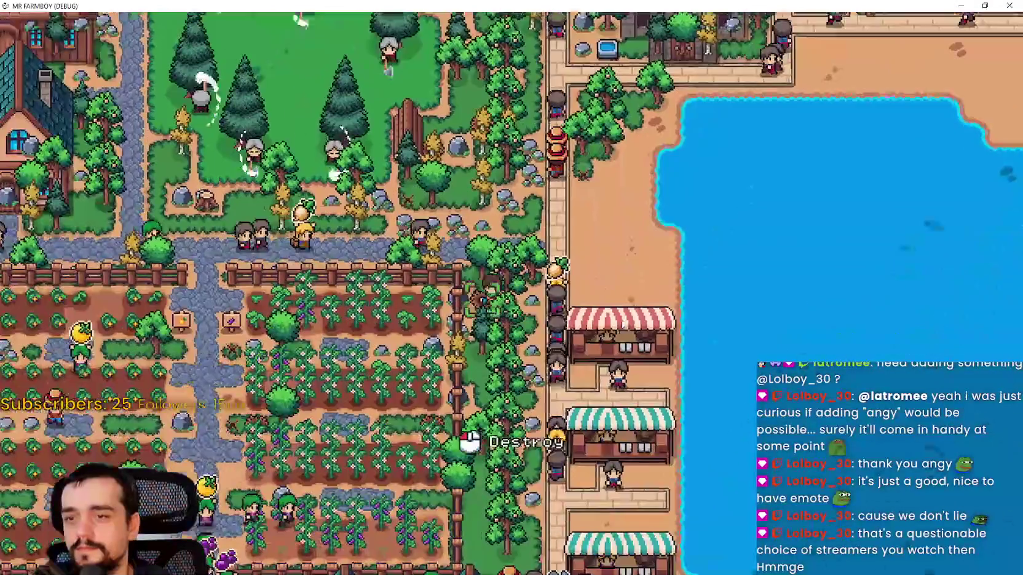
key("s")
key("d")
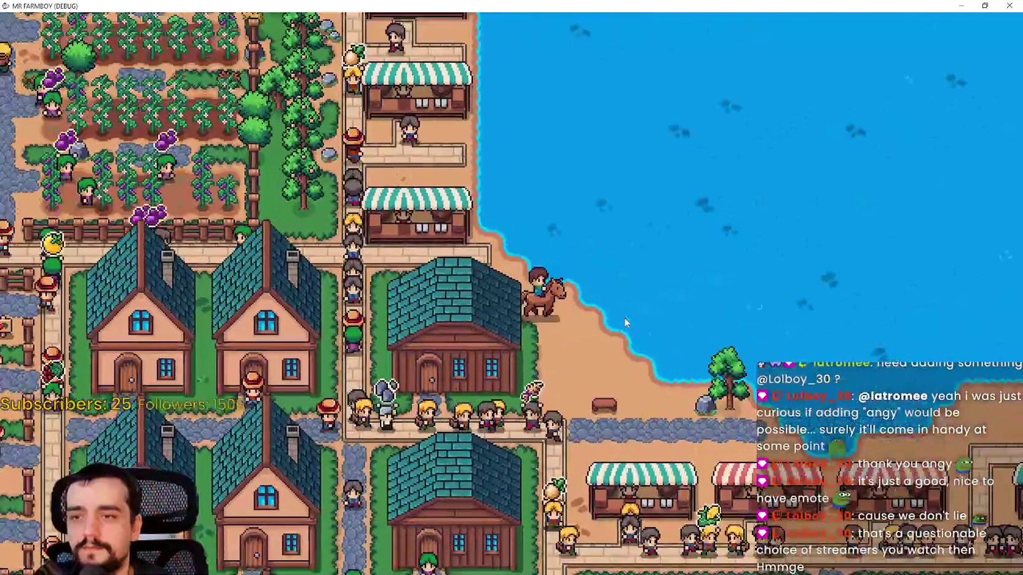
key("s")
key("d")
key("w")
key("d")
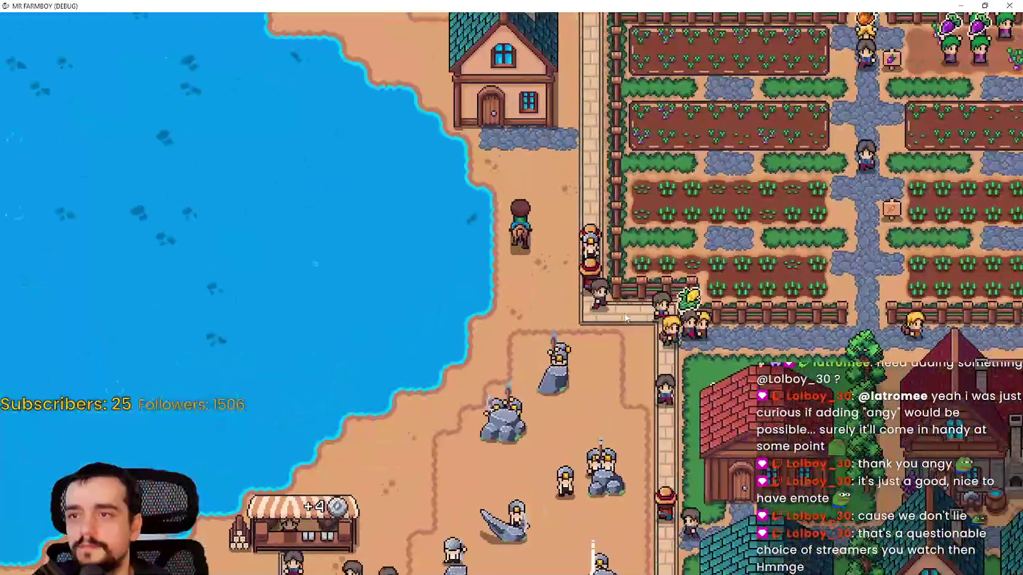
key("w")
key("a")
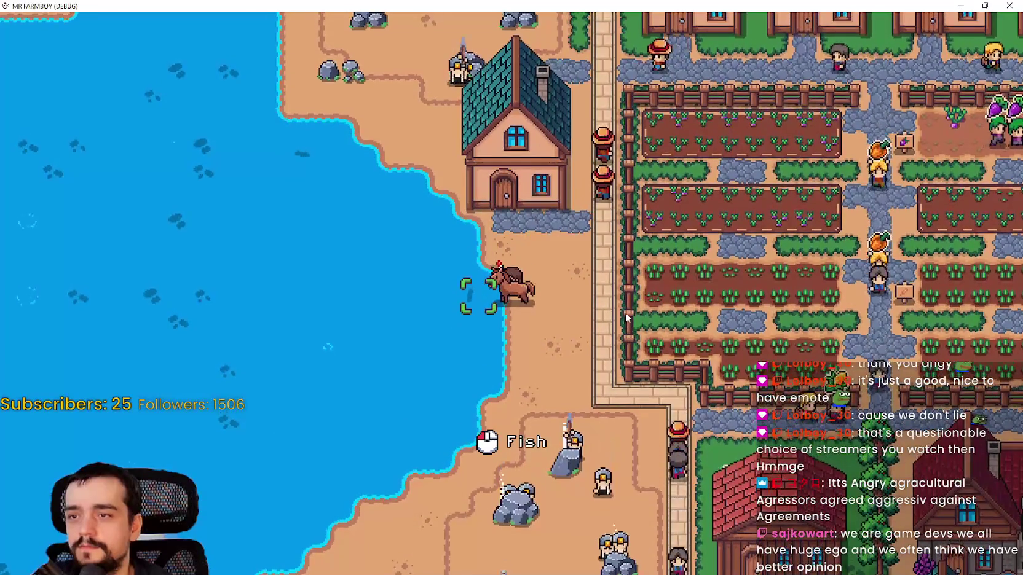
Dismount on the shore, remount, and ride north-west onto the shoreline fishing spot.
key("e")
key("d")
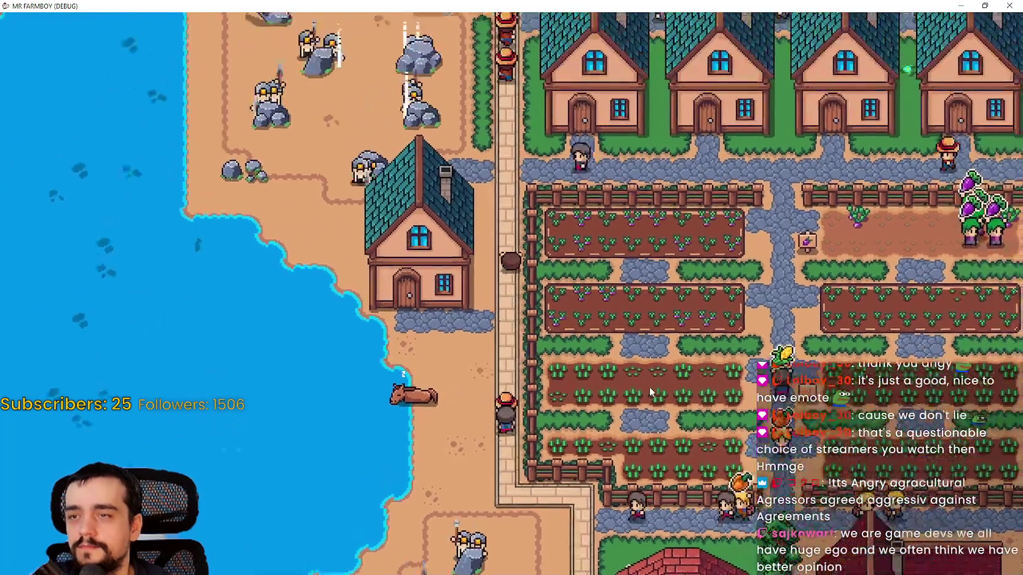
key("e")
key("w")
key("a")
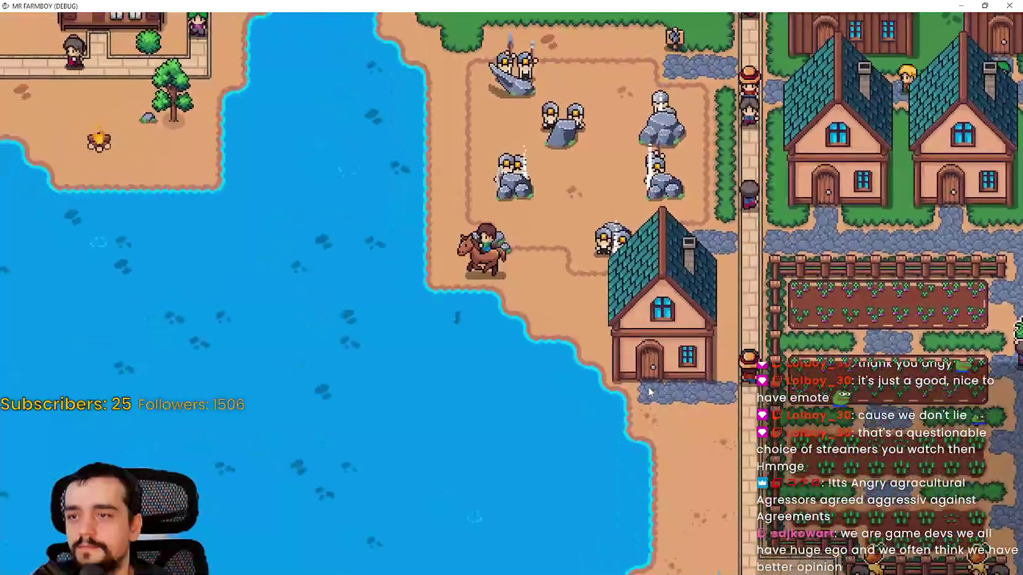
key("a")
key("s")
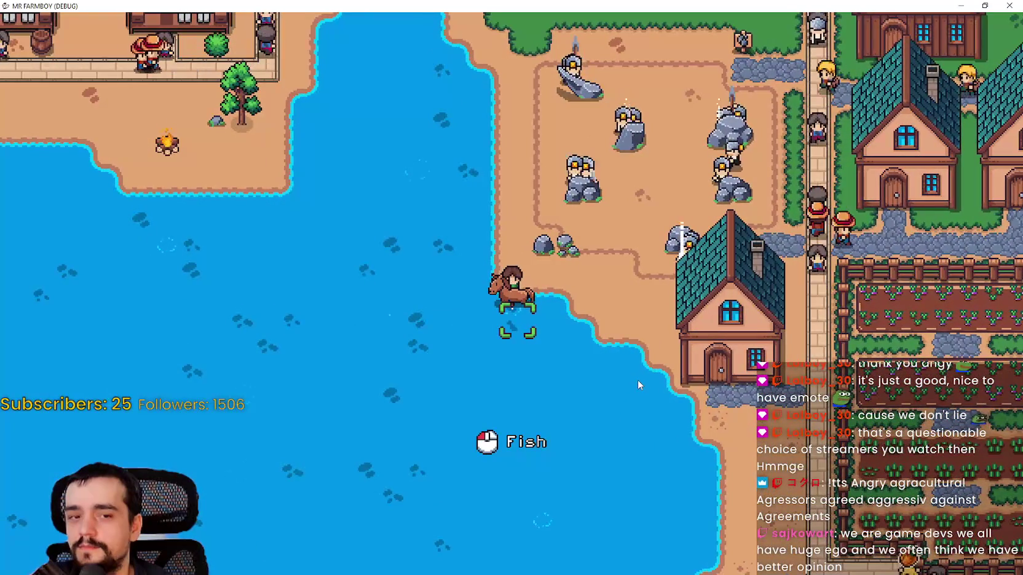
Ride east onto the village road, then south-west past the market and fields to the fountain.
key("d")
key("w")
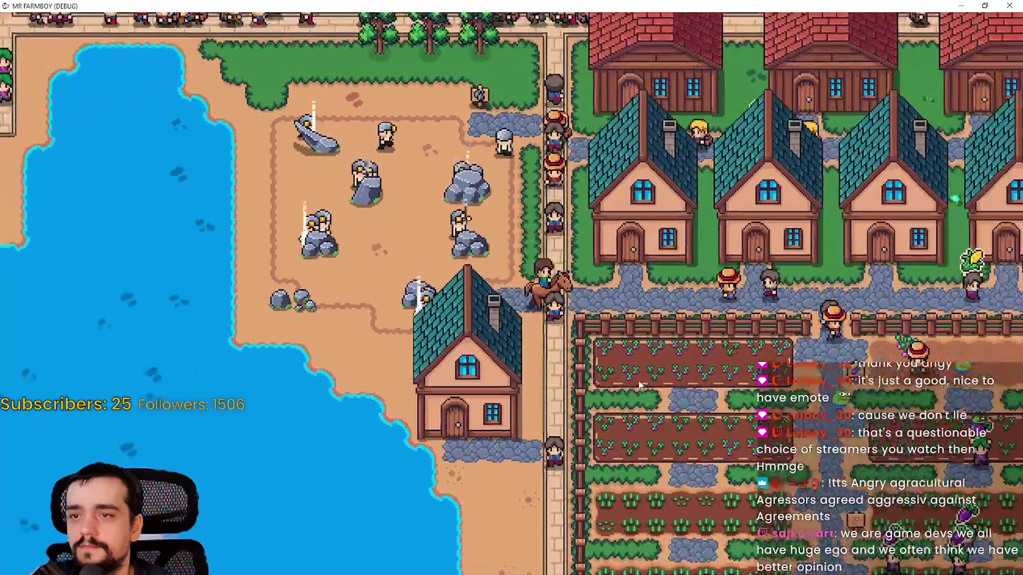
key("s")
key("a")
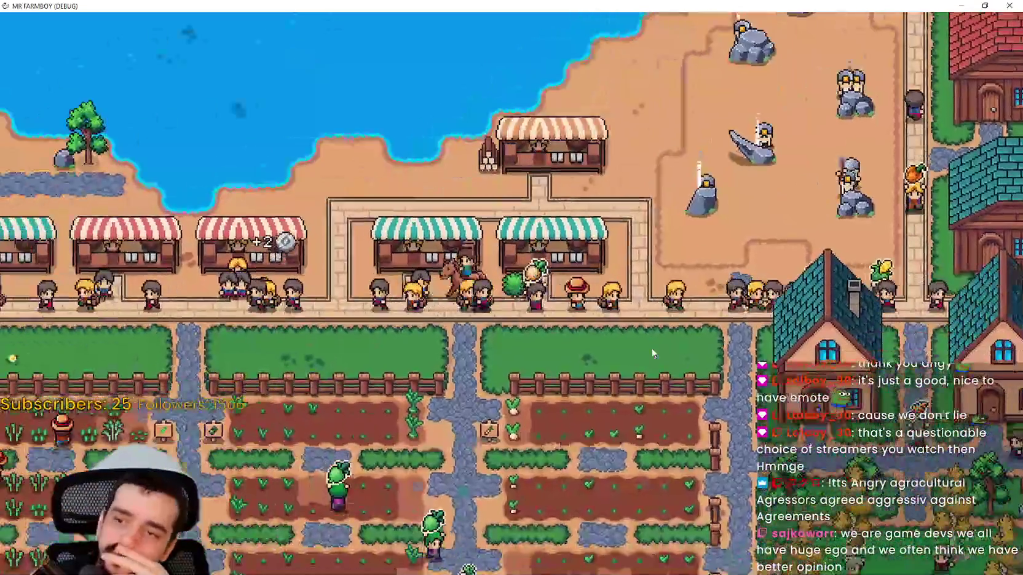
key("s")
key("a")
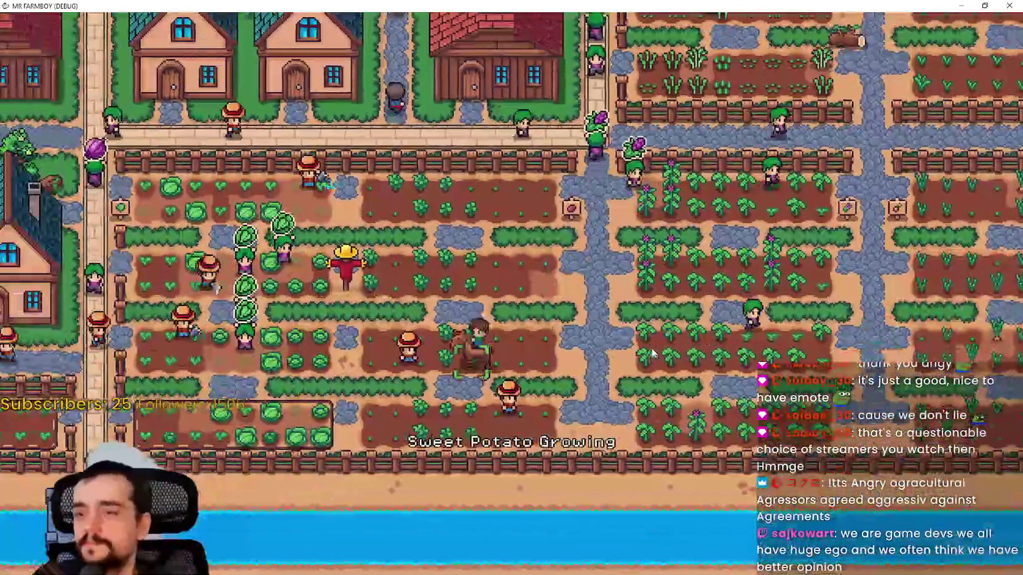
key("s")
key("a")
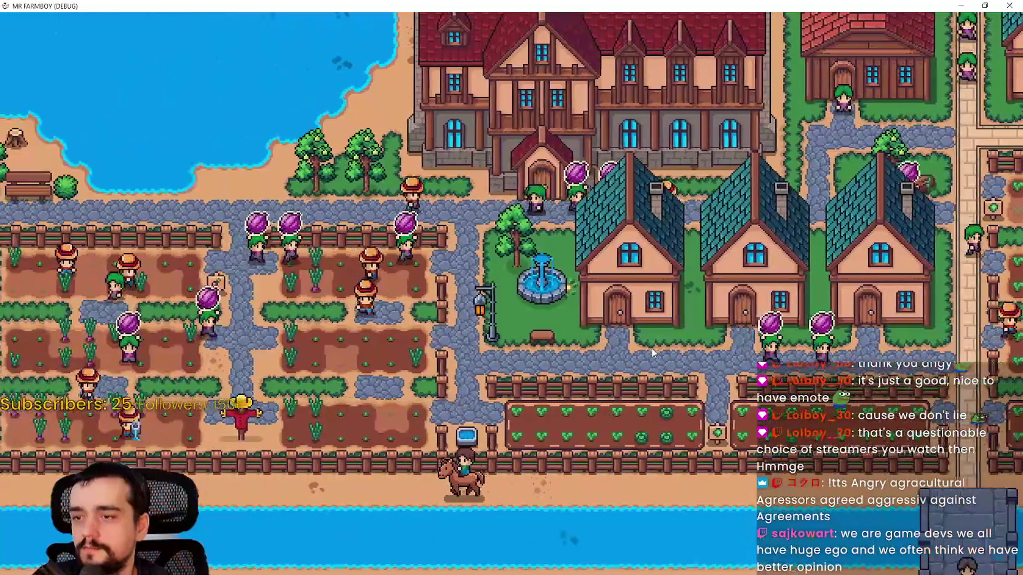
key("a")
Ride north past the mansion and farm fields into the village housing district.
key("w")
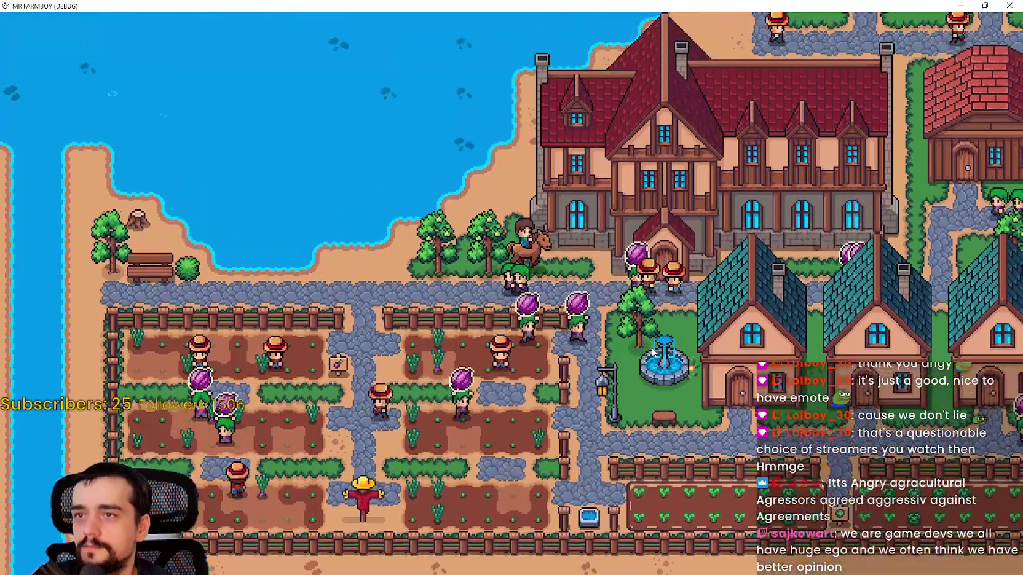
key("d")
key("w")
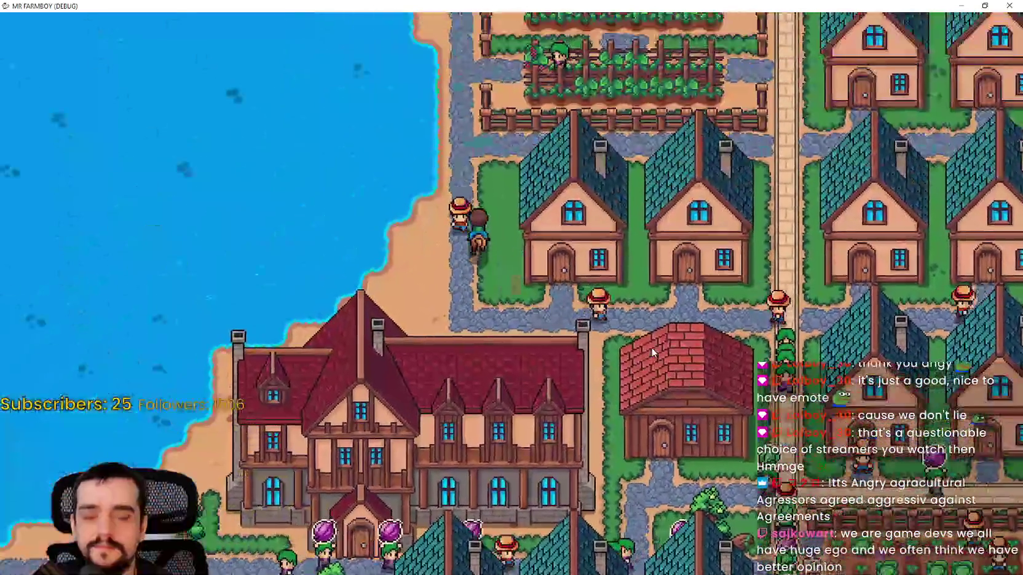
key("w")
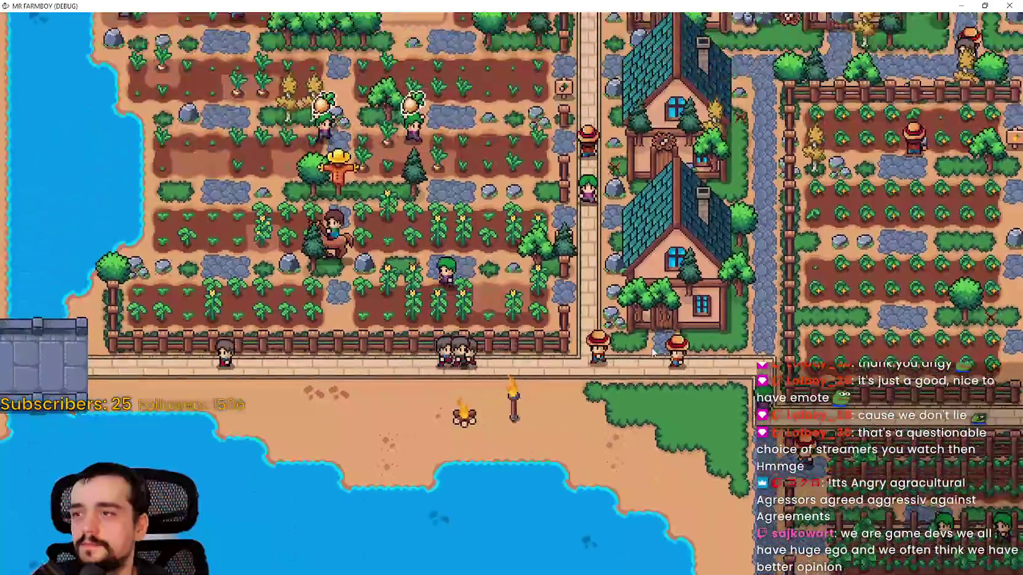
key("w")
key("d")
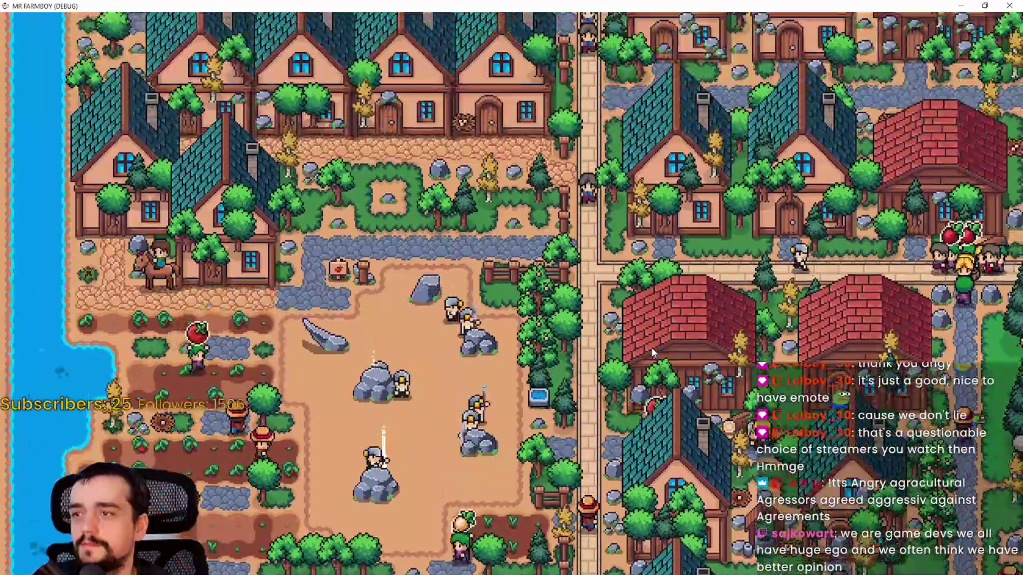
key("w")
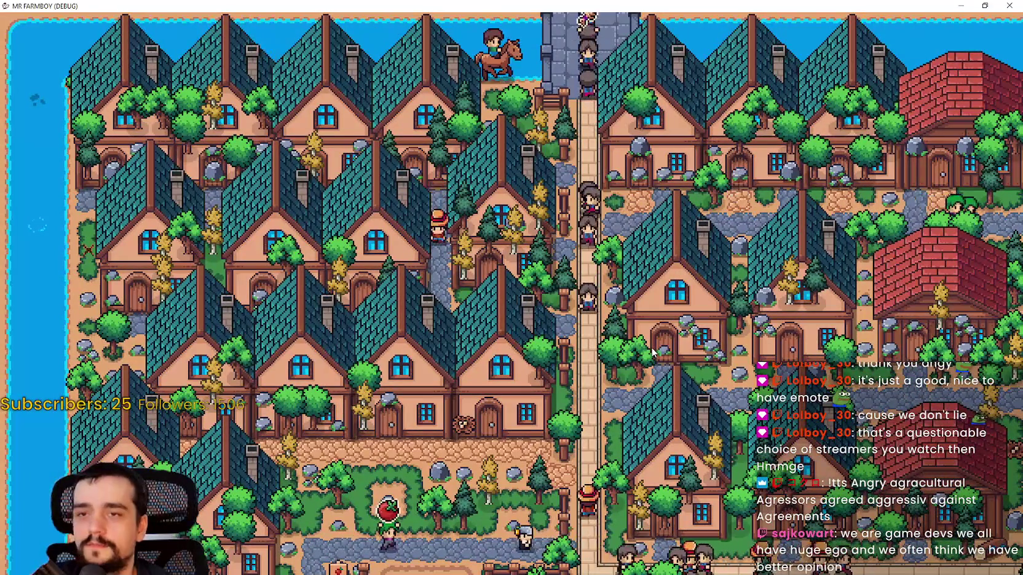
Check the stats and inventory window, then close it and bring up the zoomed-out town map.
key("d")
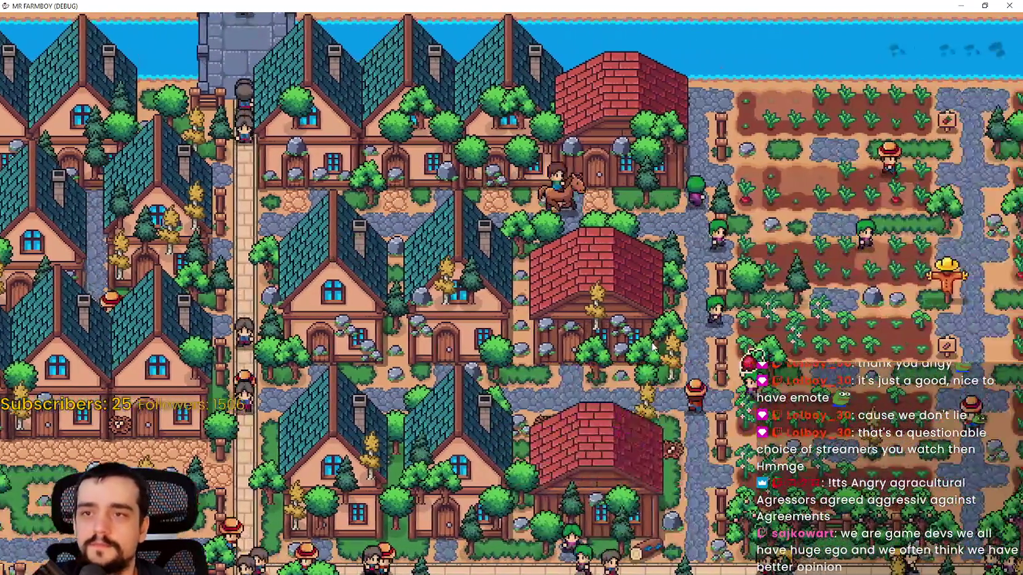
key("i")
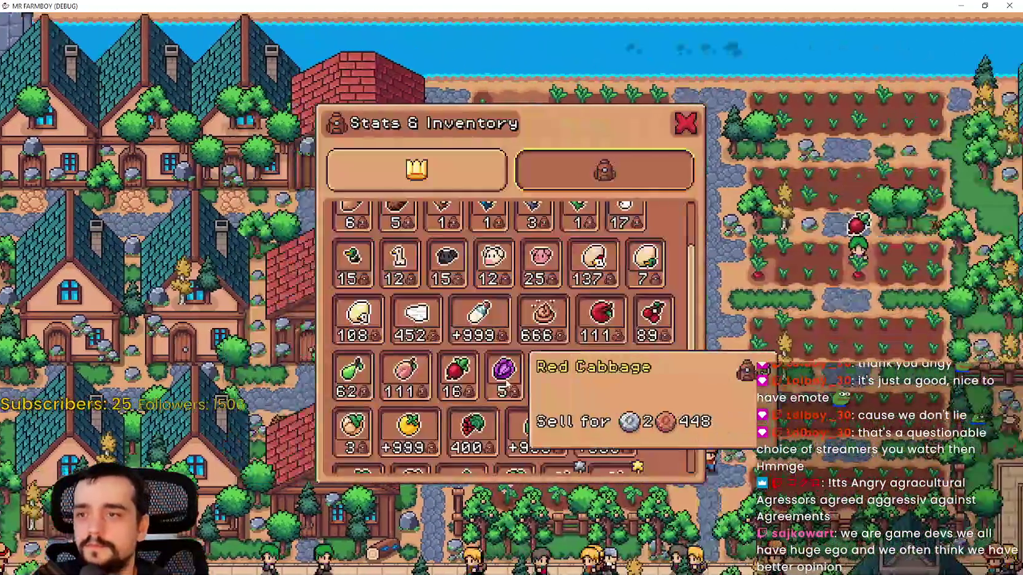
scroll(572, 345, "up", 4)
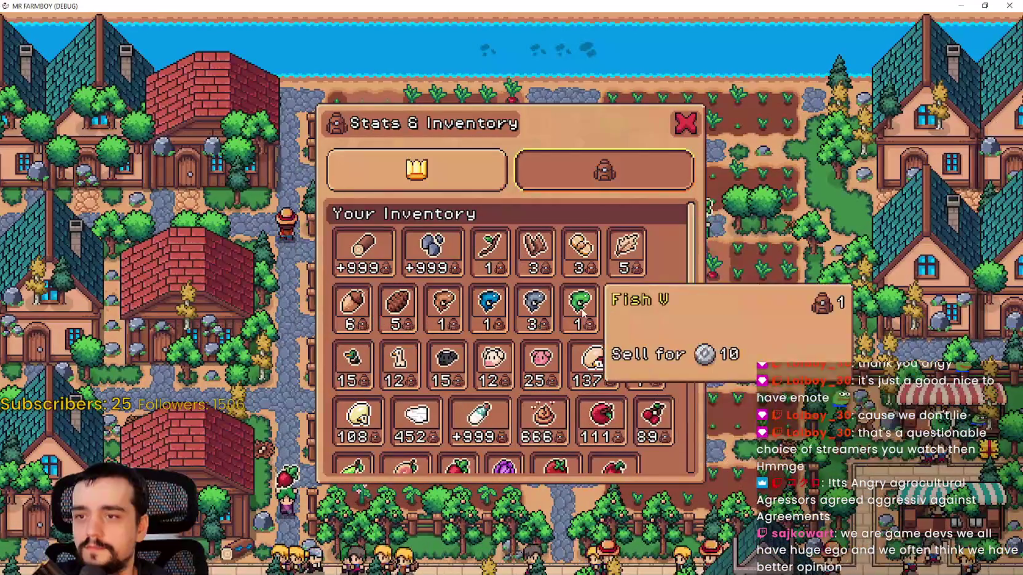
key("Escape")
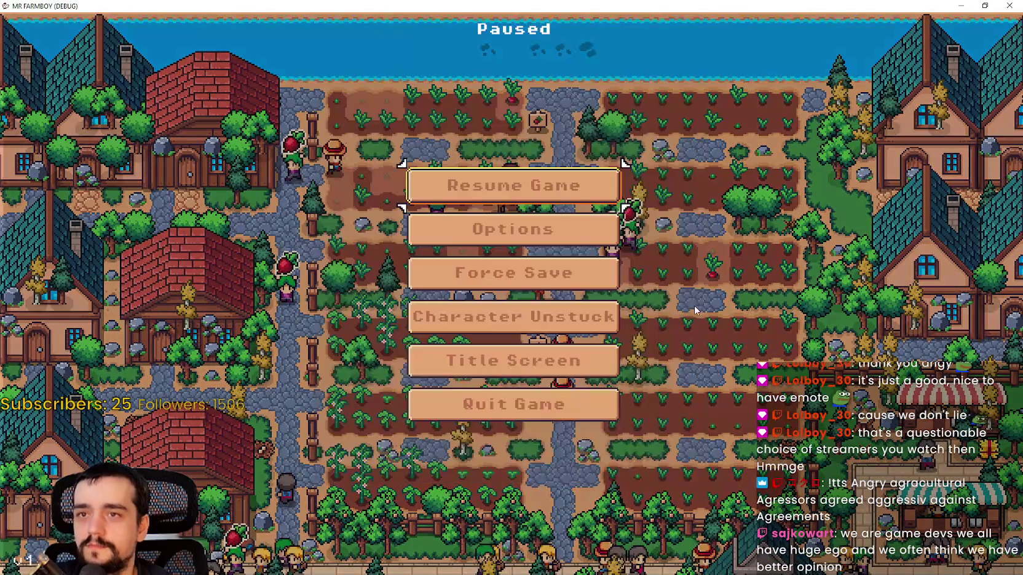
key("m")
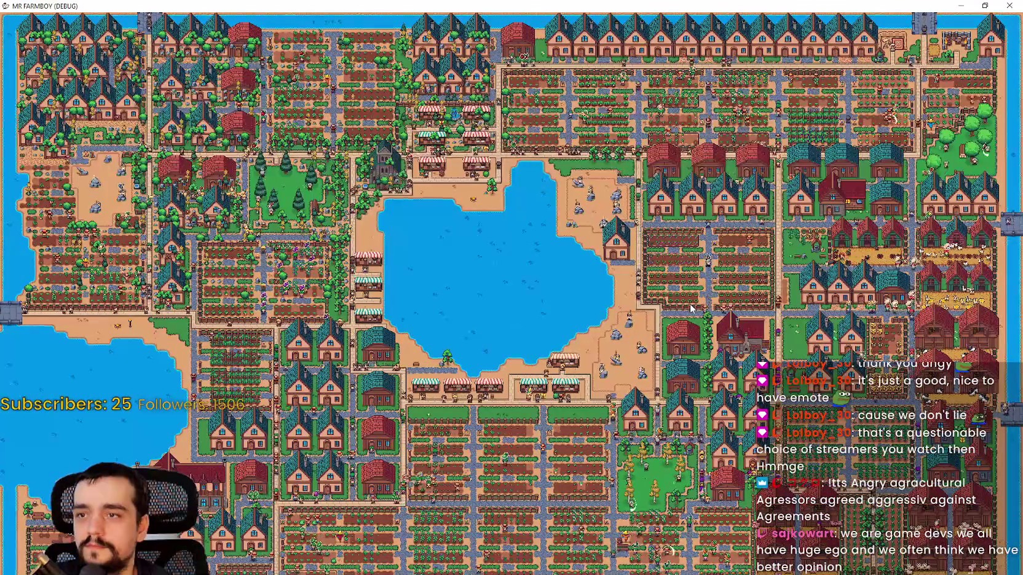
Minimize the game and scroll through env_res_rubbish.gd to inspect the per-map-side fish match blocks.
left_click(971, 4)
scroll(646, 186, "down", 6)
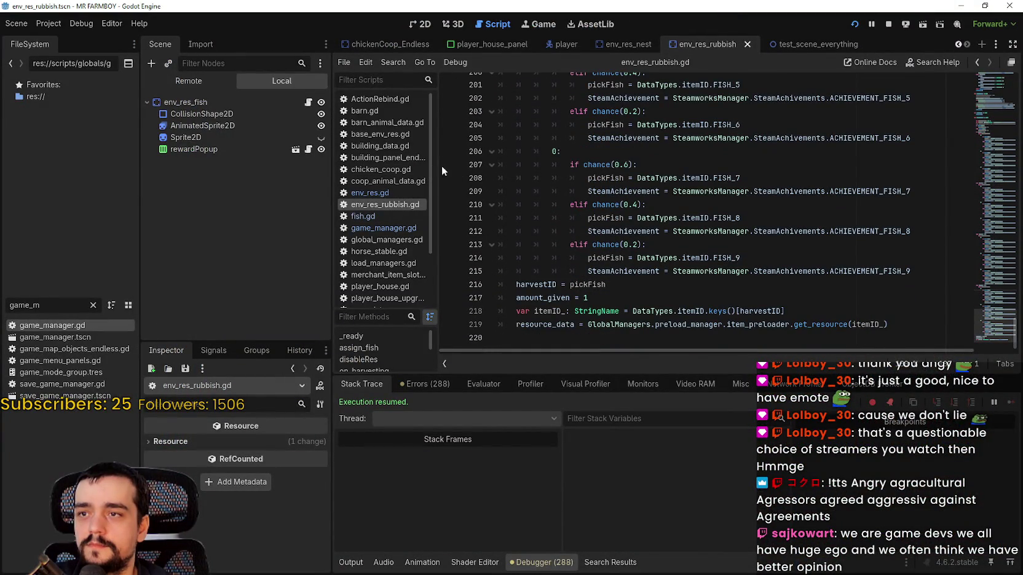
scroll(683, 262, "up", 2)
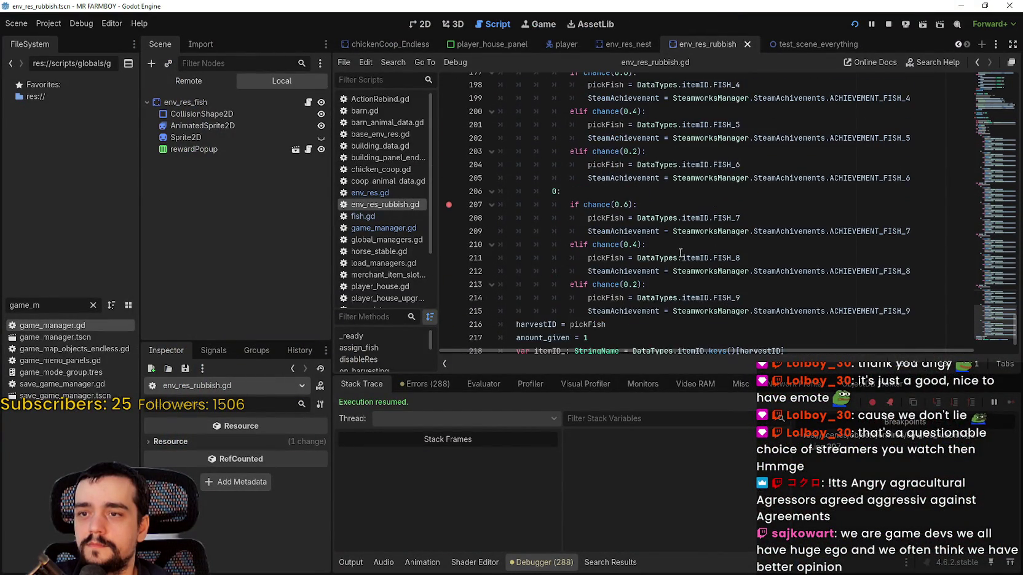
scroll(657, 239, "up", 6)
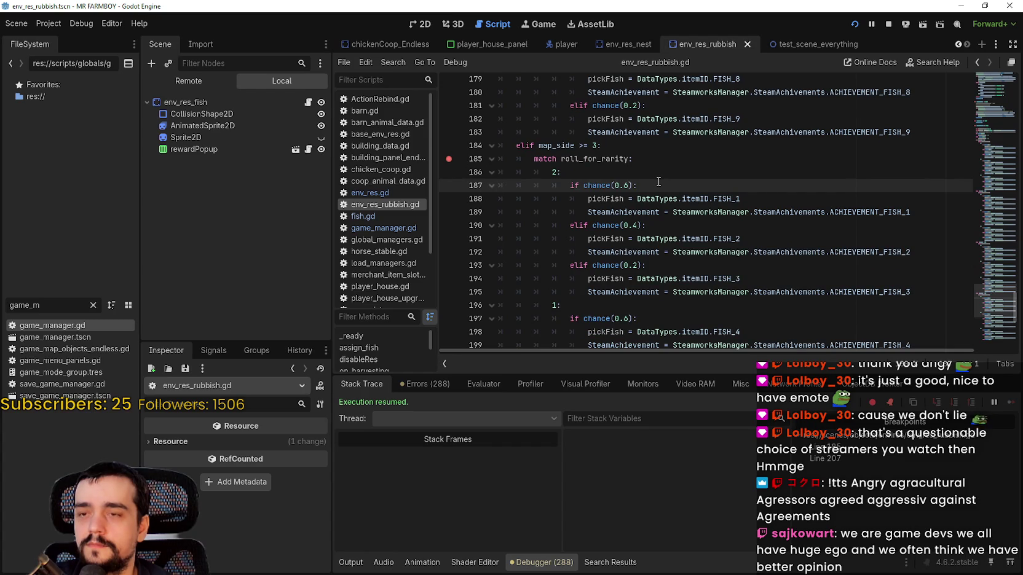
scroll(659, 183, "up", 6)
scroll(478, 218, "up", 1)
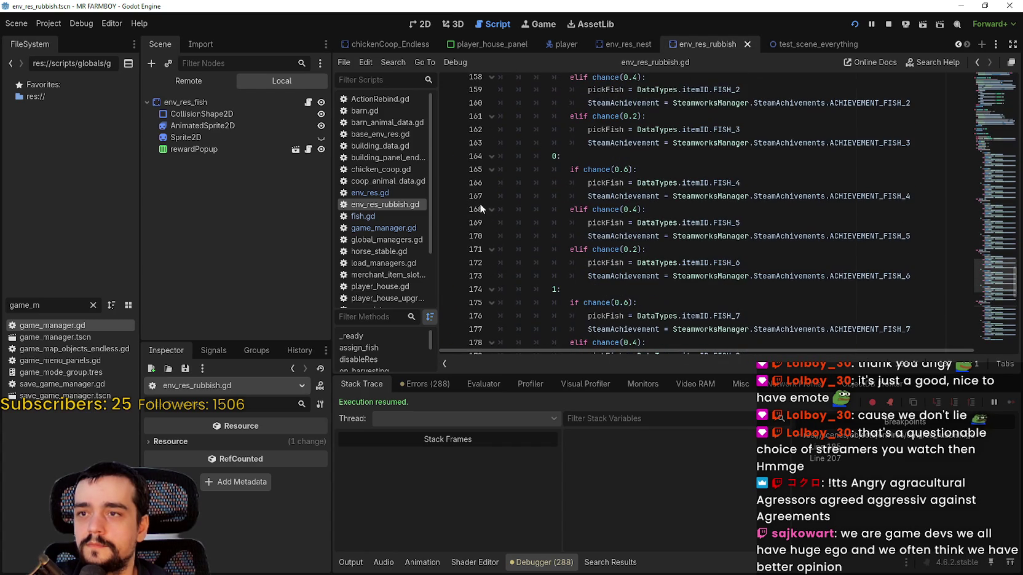
scroll(458, 215, "down", 2)
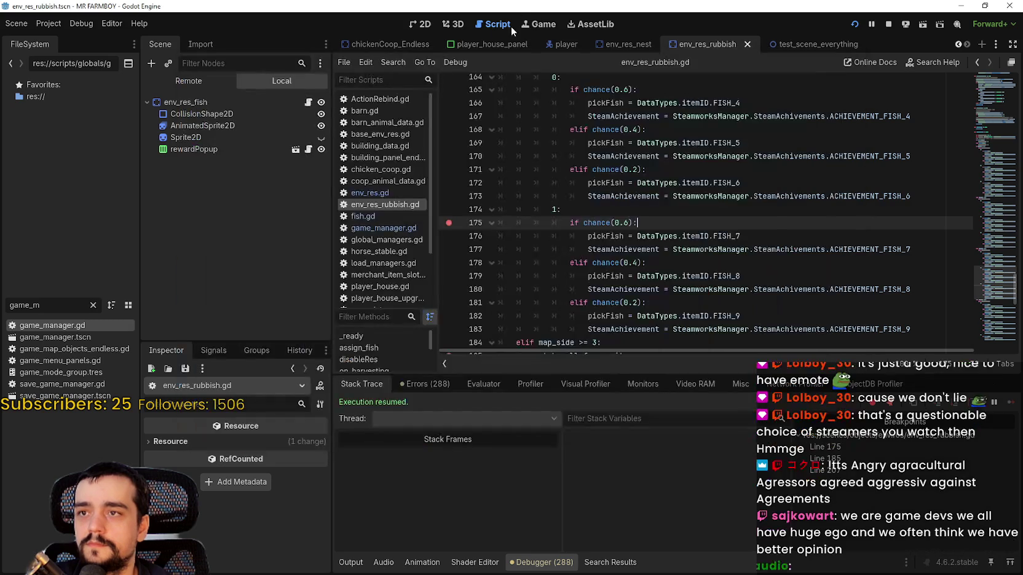
Bring the running game forward and fish until the debugger halts at line 185.
left_click(527, 26)
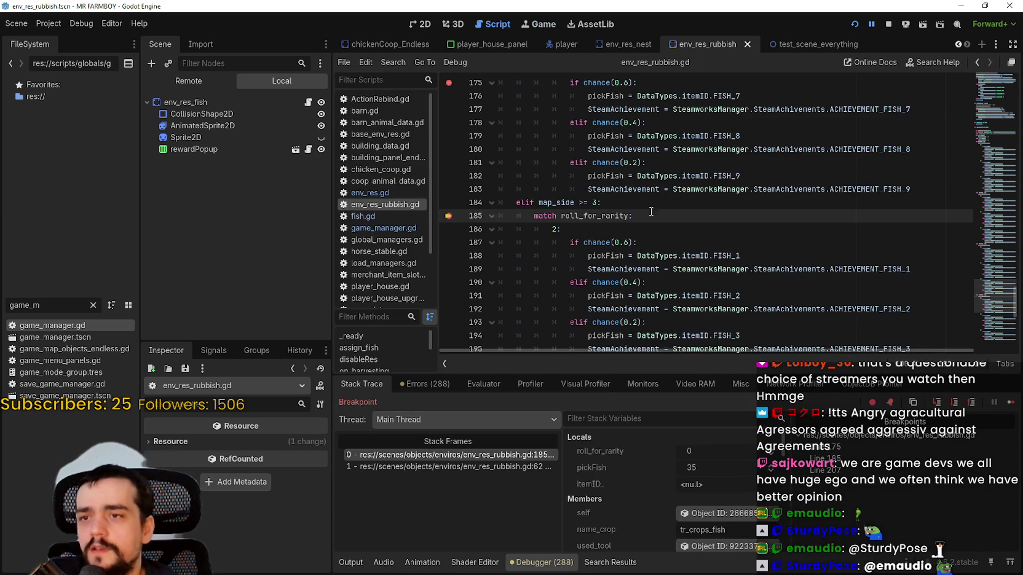
Step through the breakpoints at lines 207 and 209, seeing pickFish 264, then resume the game.
scroll(608, 203, "down", 5)
scroll(609, 203, "down", 2)
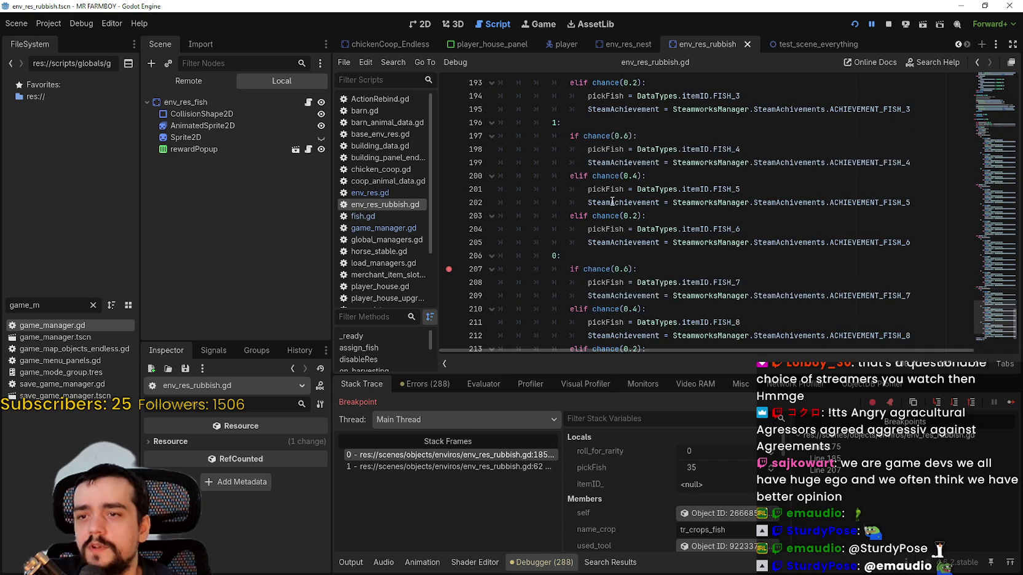
scroll(505, 251, "down", 2)
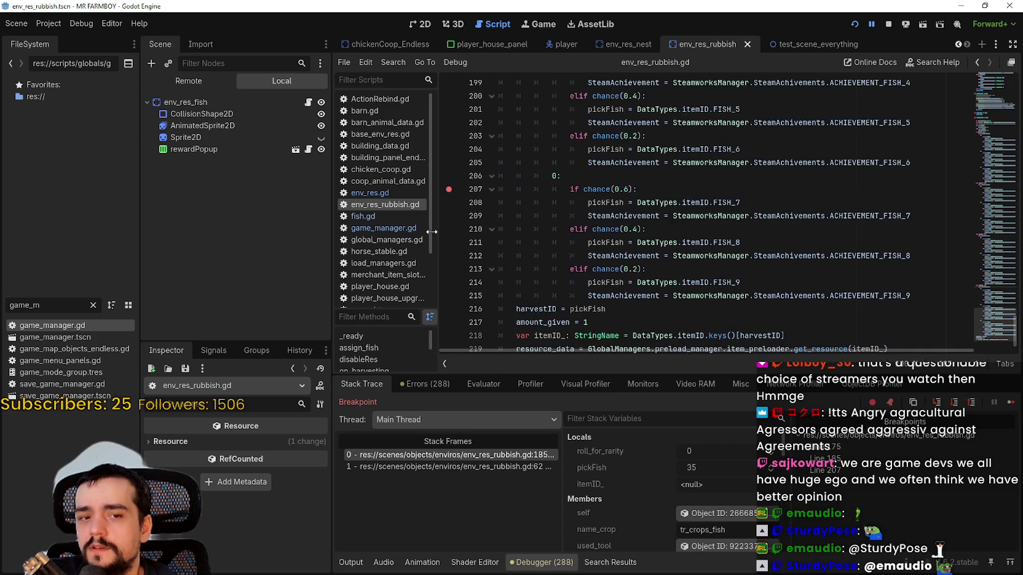
scroll(487, 189, "up", 5)
scroll(450, 223, "up", 2)
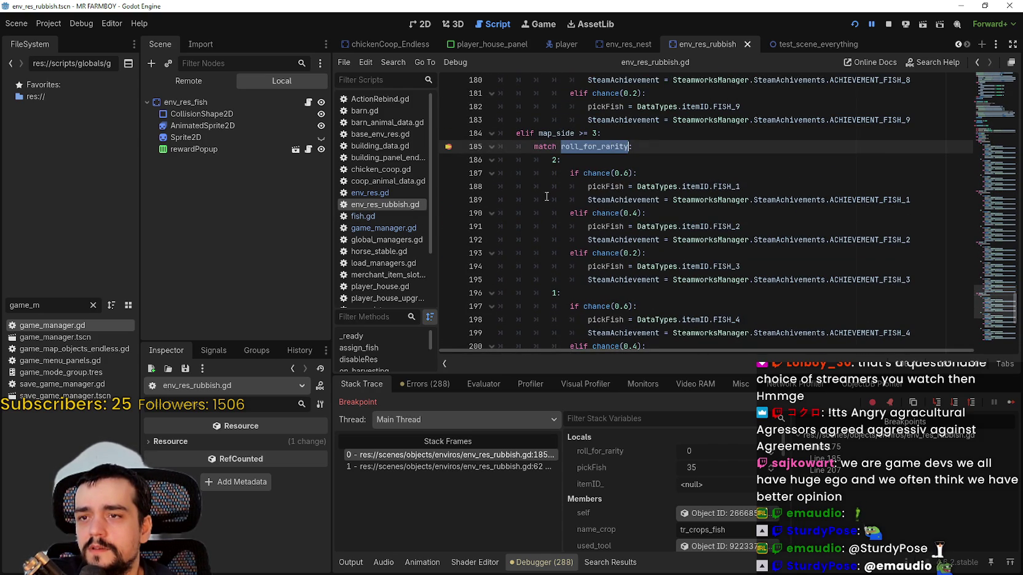
scroll(449, 178, "down", 4)
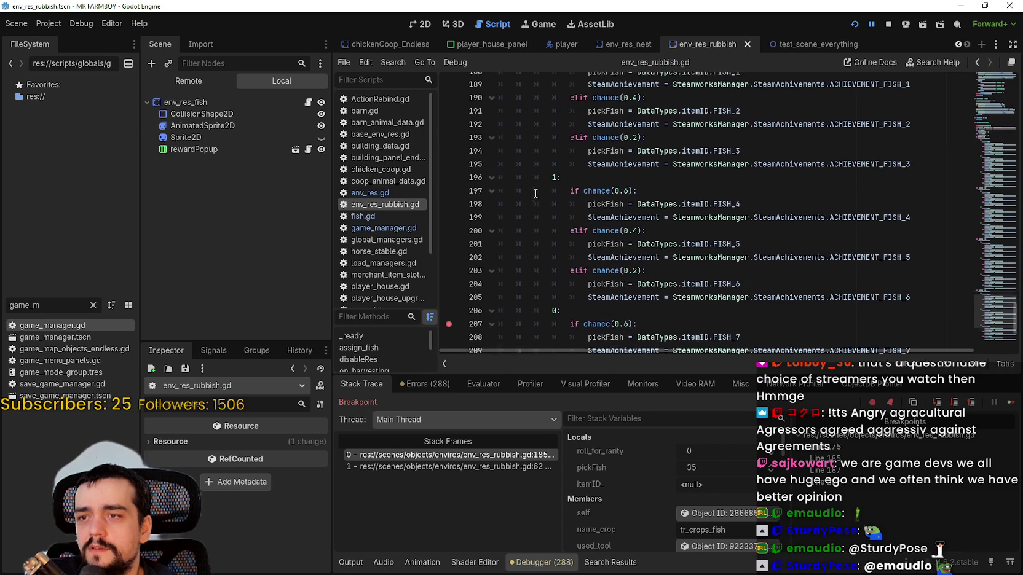
scroll(689, 225, "down", 3)
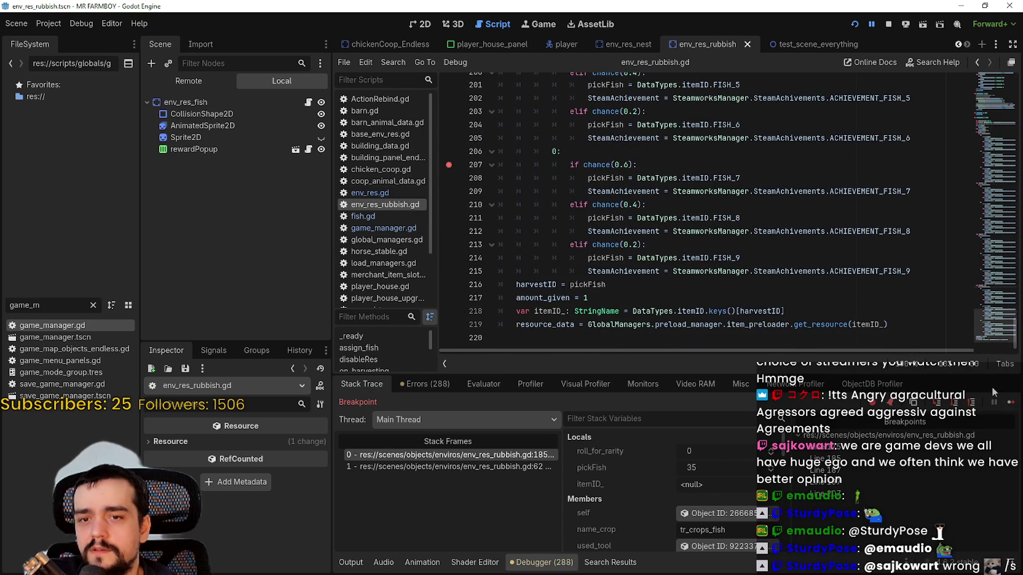
scroll(642, 207, "up", 6)
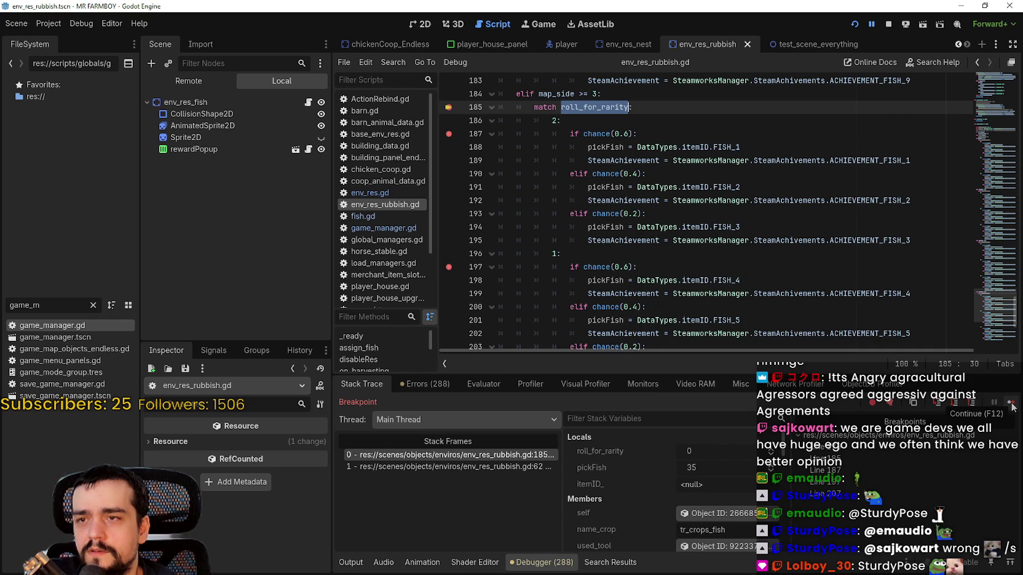
scroll(668, 227, "down", 4)
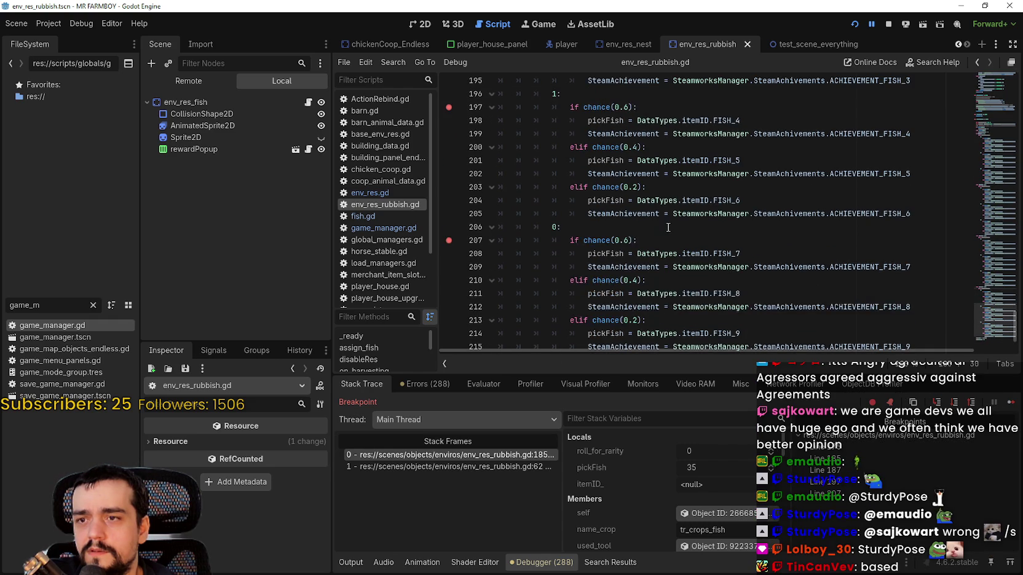
scroll(567, 201, "up", 3)
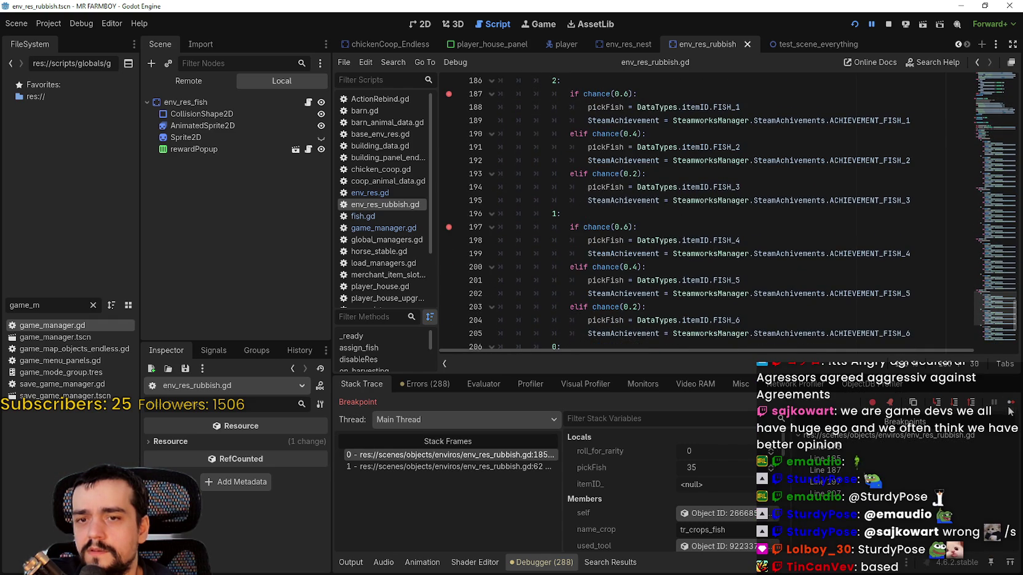
left_click(1012, 404)
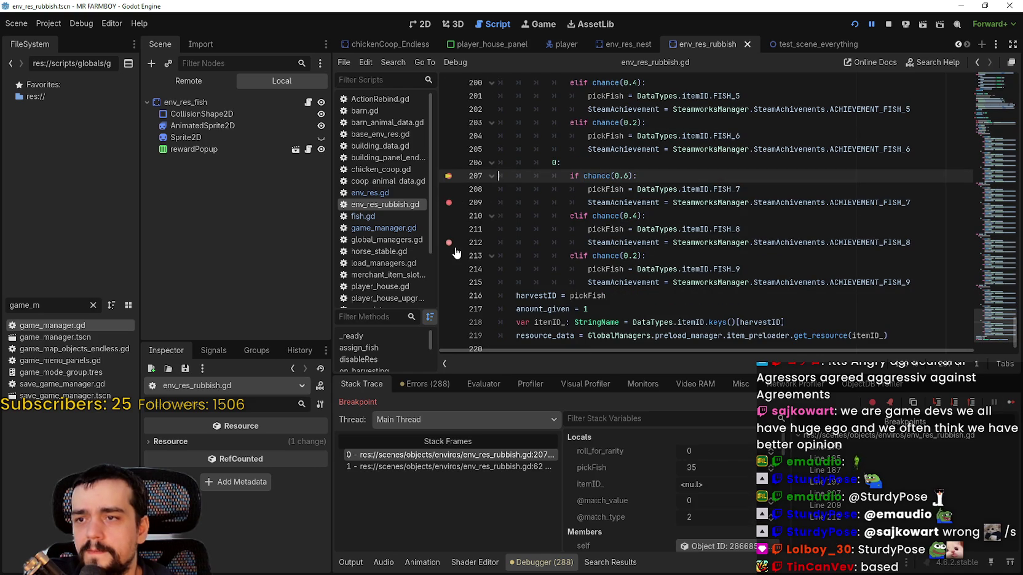
left_click(1012, 403)
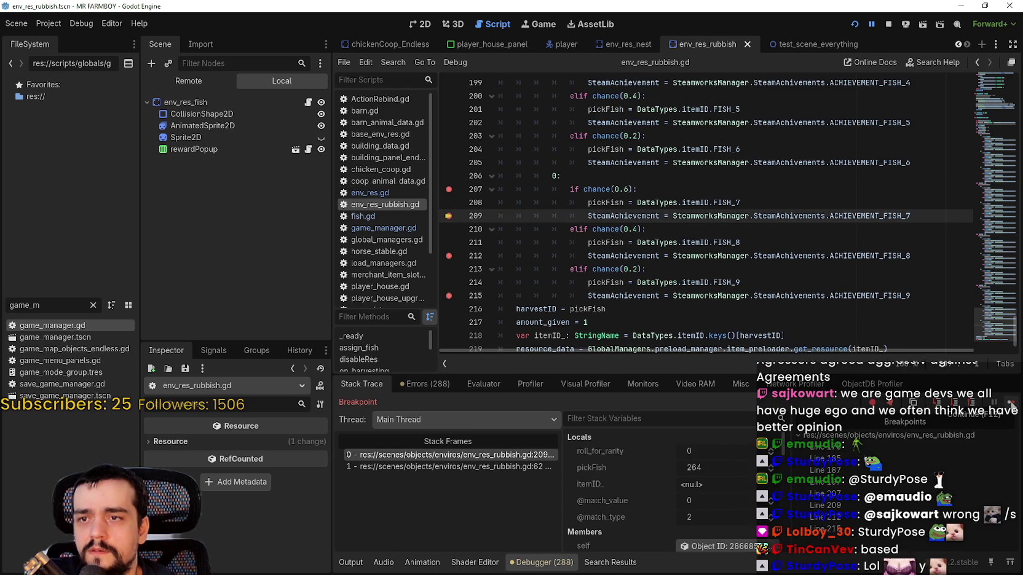
left_click(1011, 403)
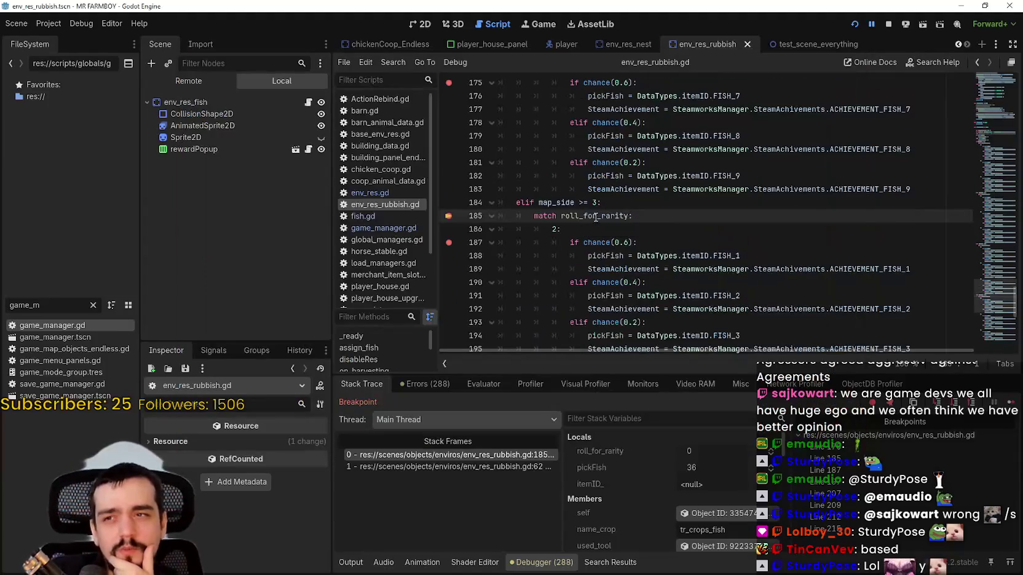
Continue past the breakpoints at lines 185, 207 and 209, confirming pickFish 264 again, and resume.
mouse_move(596, 217)
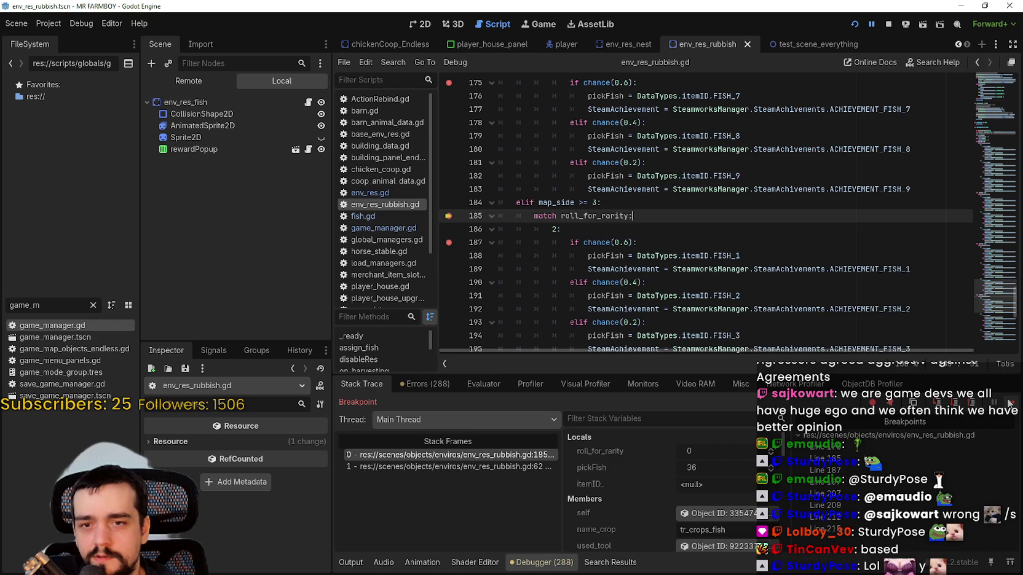
key("F10")
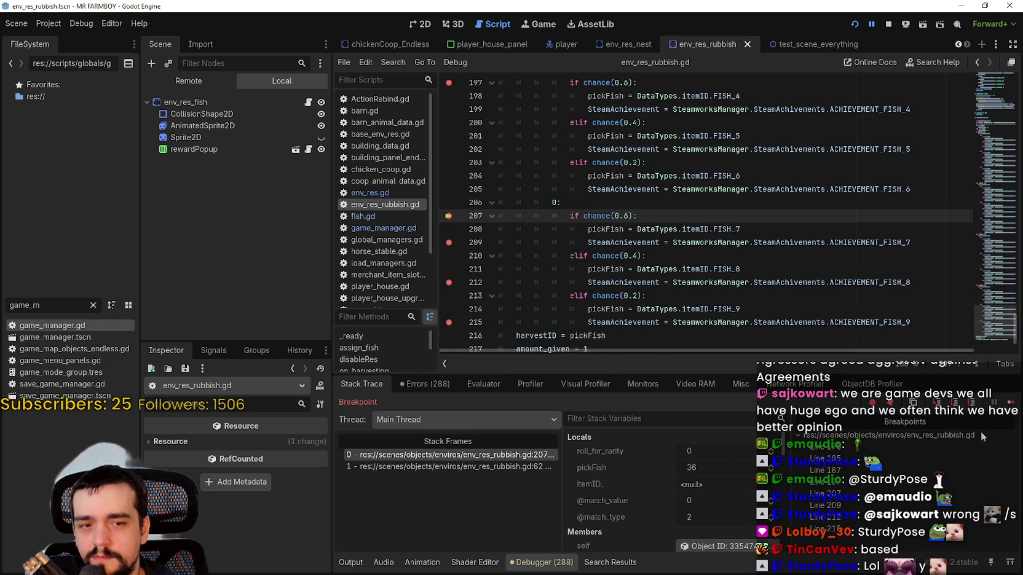
key("F10")
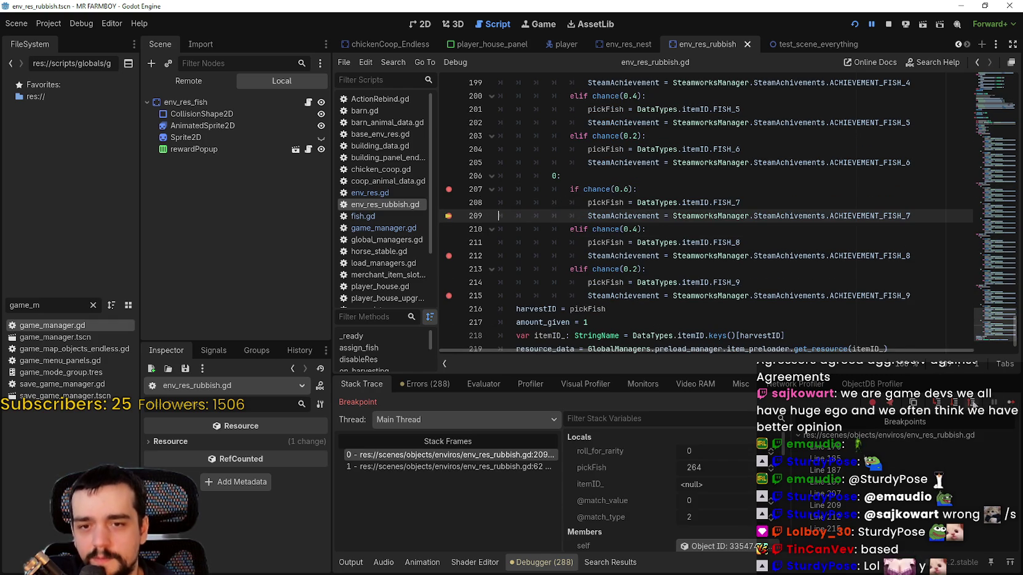
key("F12")
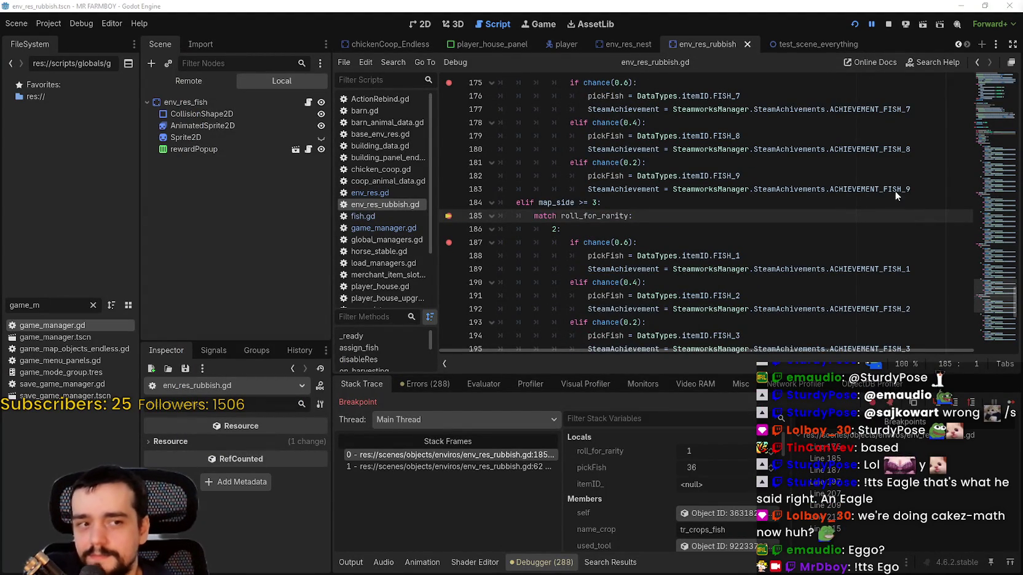
On the next catch, advance to line 197 with roll_for_rarity 1, inspect the branch, and resume.
key("End")
key("F10")
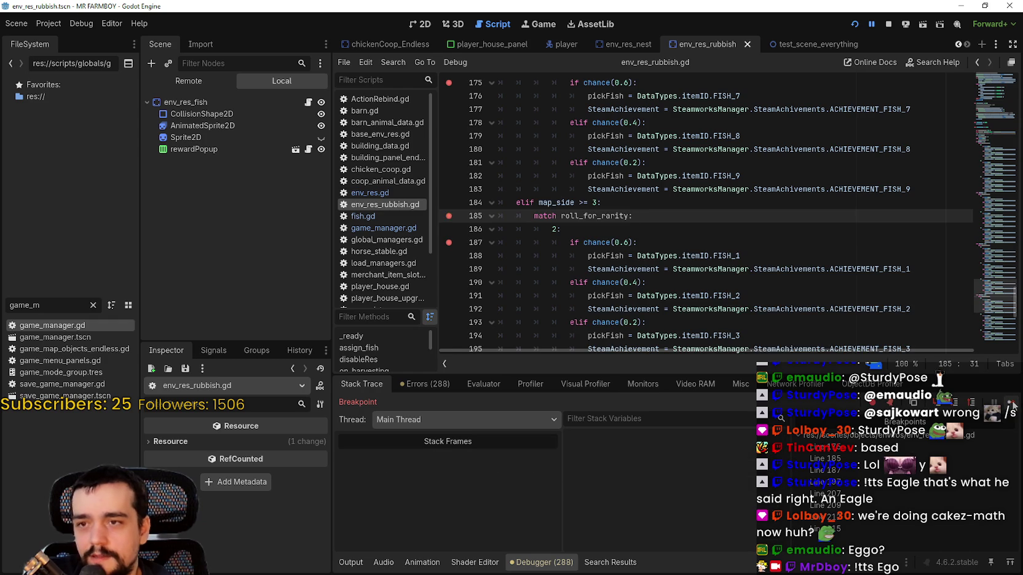
scroll(534, 236, "up", 5)
scroll(534, 237, "down", 5)
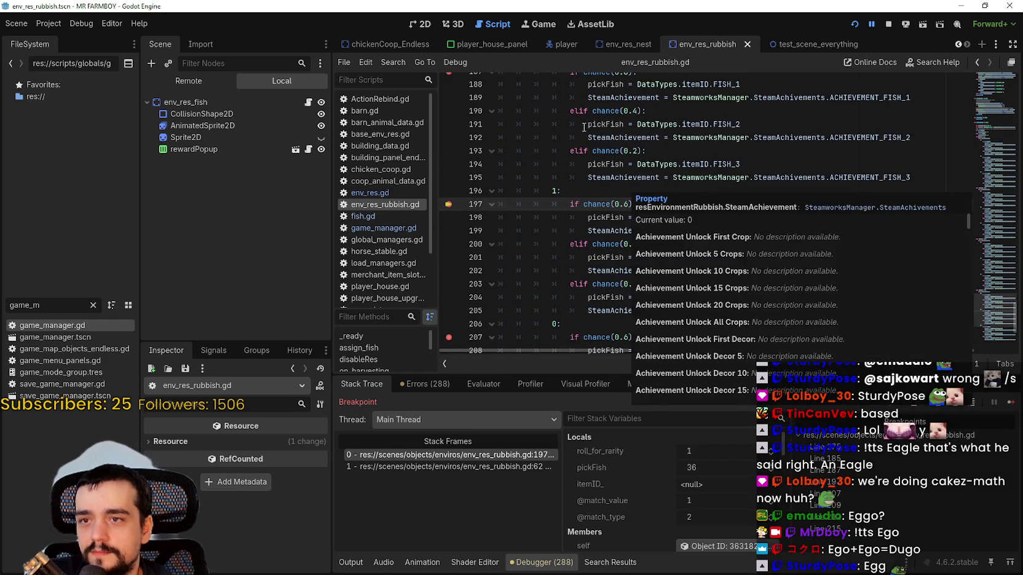
scroll(574, 130, "up", 2)
scroll(719, 242, "down", 5)
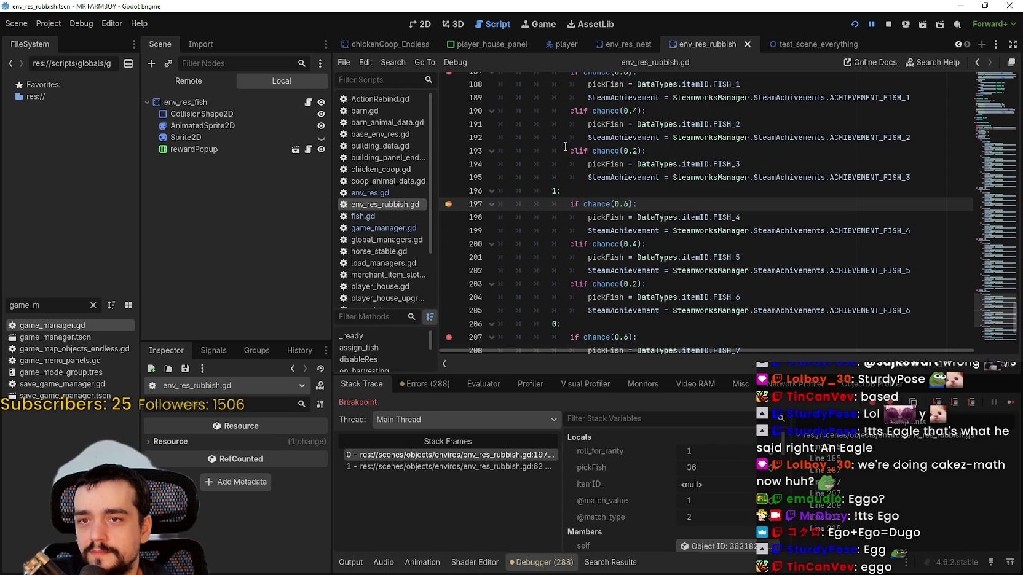
left_click(1014, 403)
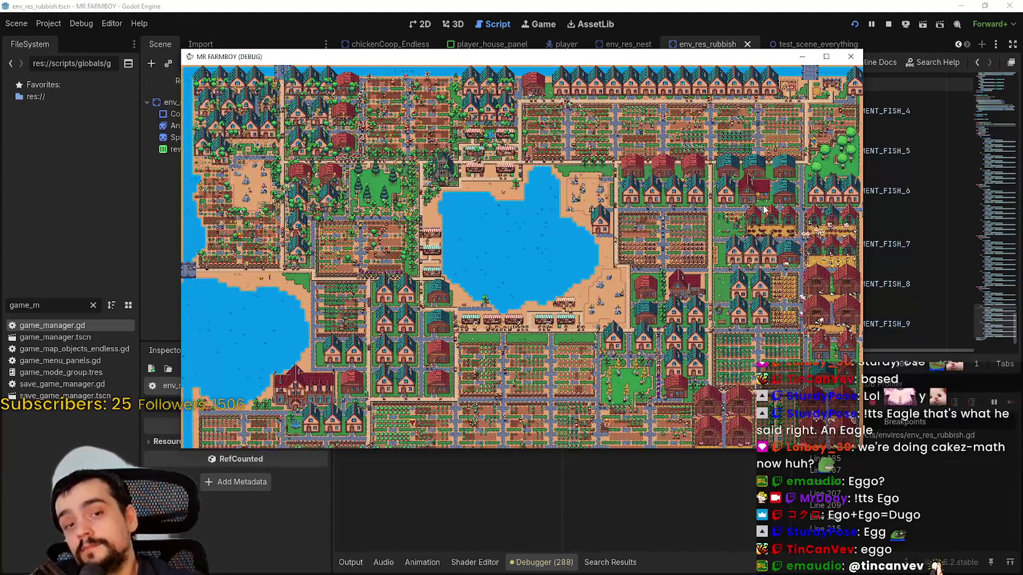
Return to the editor paused at line 185 and continue past the fish-pick breakpoints.
left_click(764, 209)
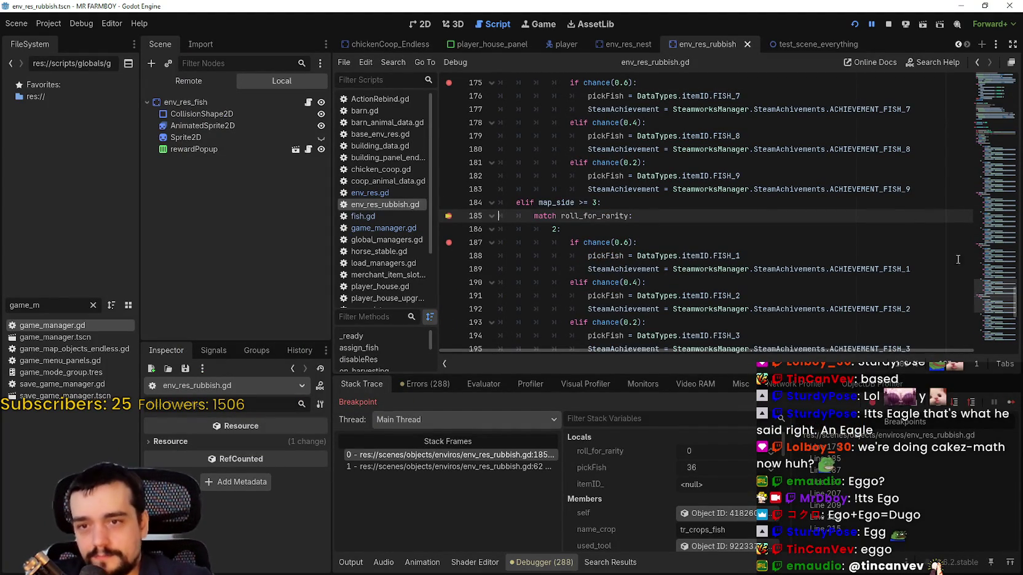
left_click(1014, 400)
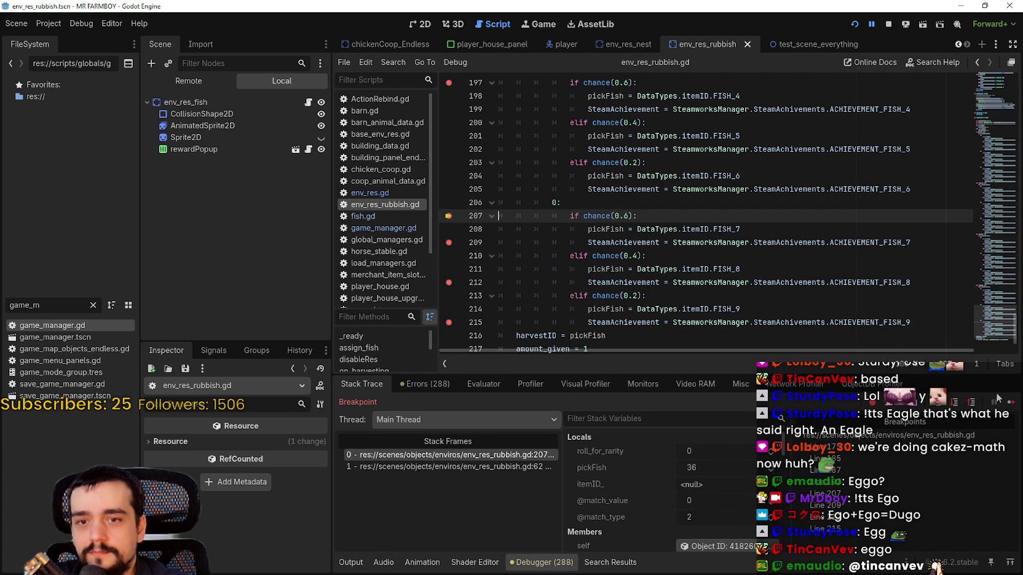
left_click(1012, 403)
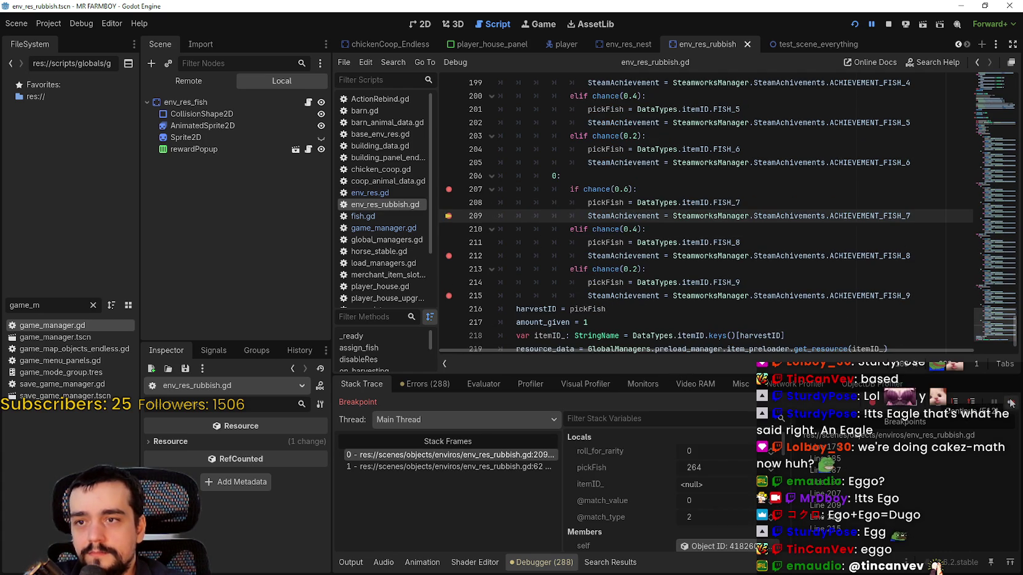
left_click(1011, 402)
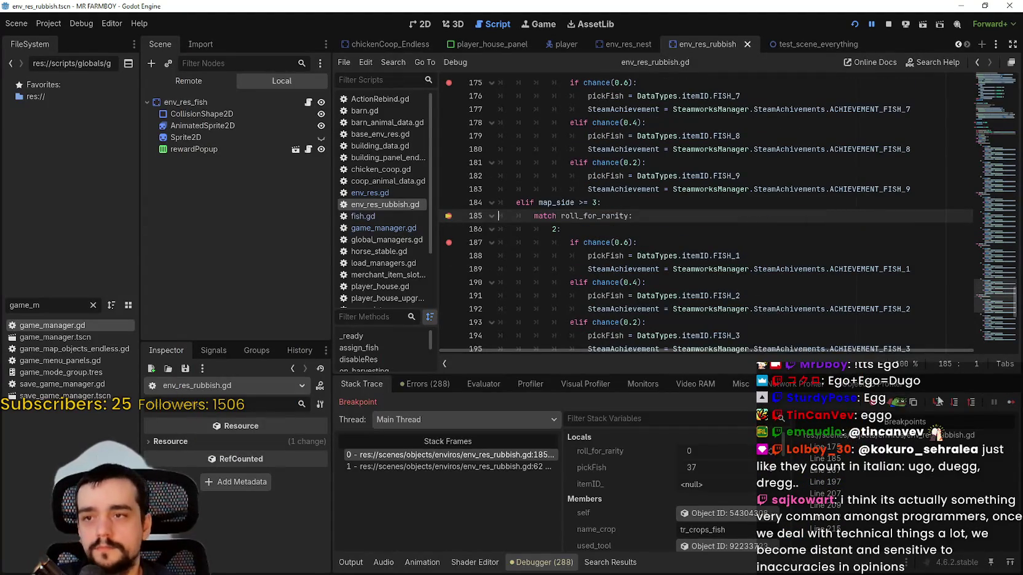
Continue the next catch (rarity 0, pickFish 37) past lines 207 and 212 until the game resumes.
left_click(1012, 405)
left_click(1012, 408)
left_click(1013, 409)
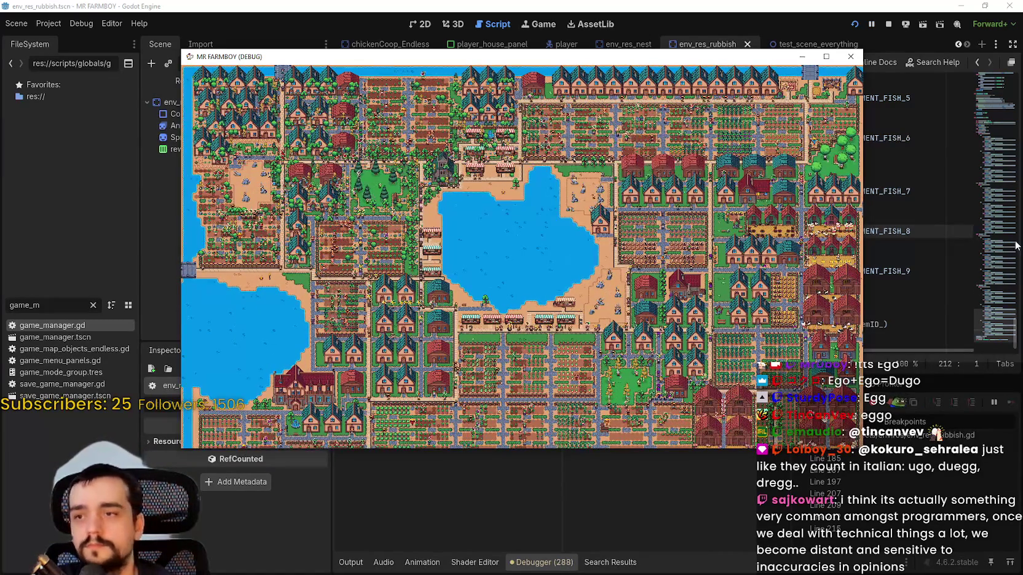
Set the running game's speed to 1.0× in the Game workspace and return to the game window.
left_click(975, 288)
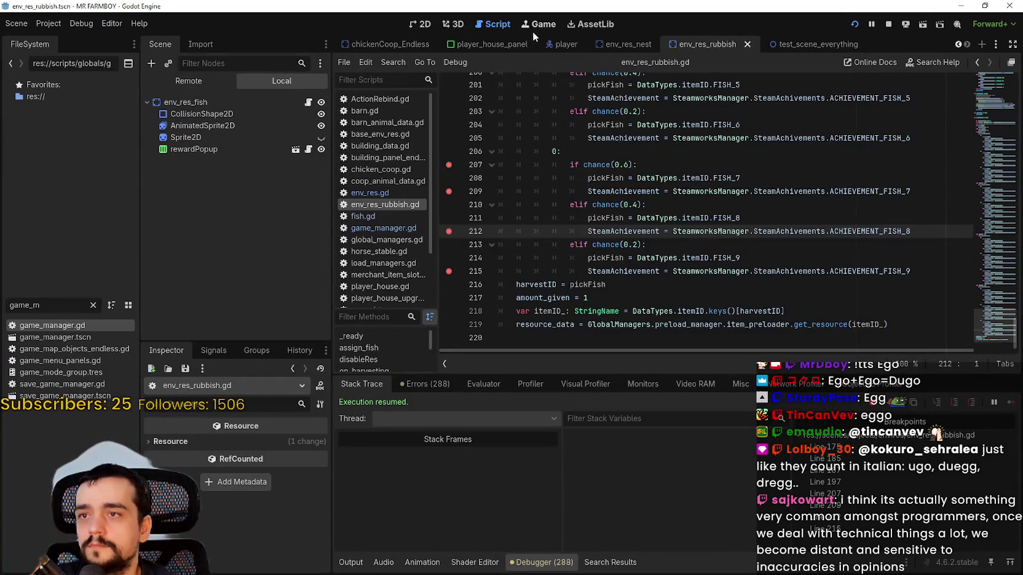
left_click(536, 28)
left_click(385, 64)
left_click(401, 146)
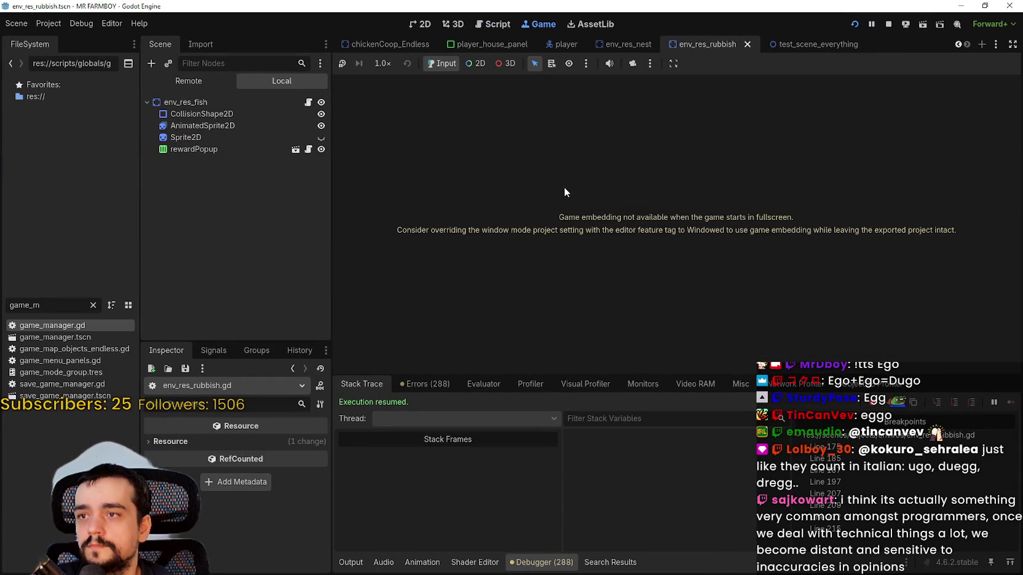
key("alt+Tab")
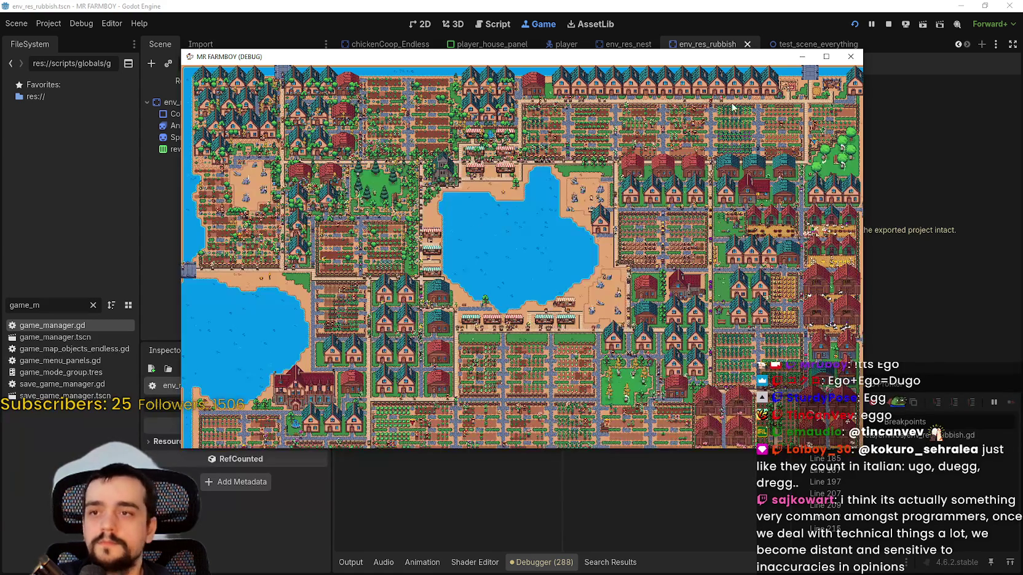
Ride down to the lake shore and along it, stopping at water's-edge fishing spots.
scroll(443, 132, "up", 5)
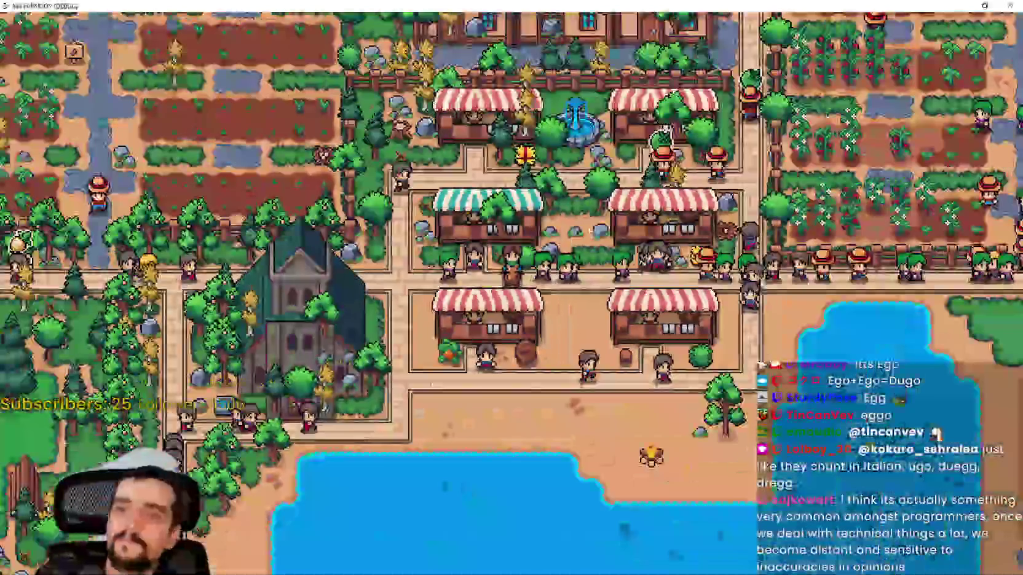
key("s")
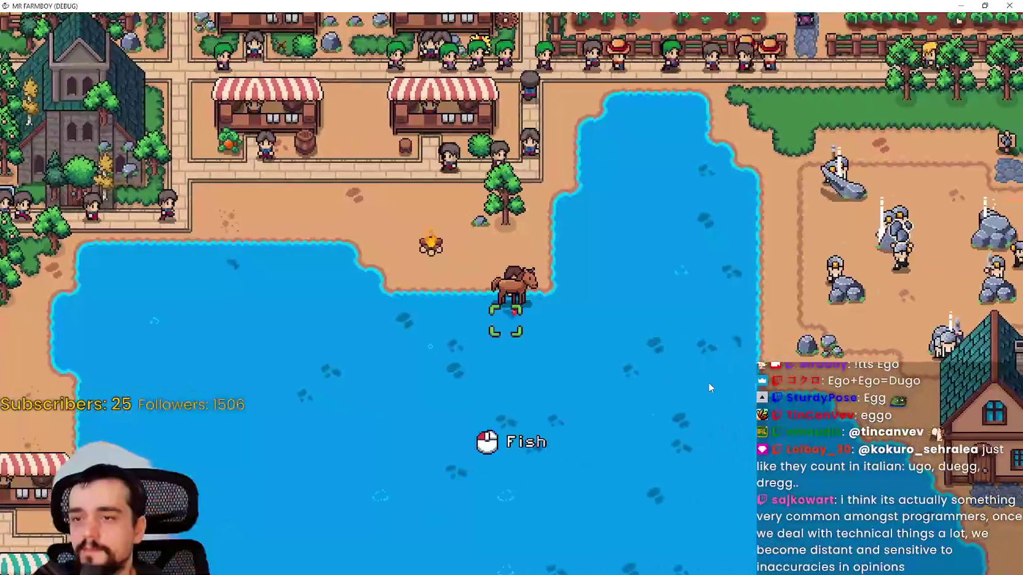
key("a")
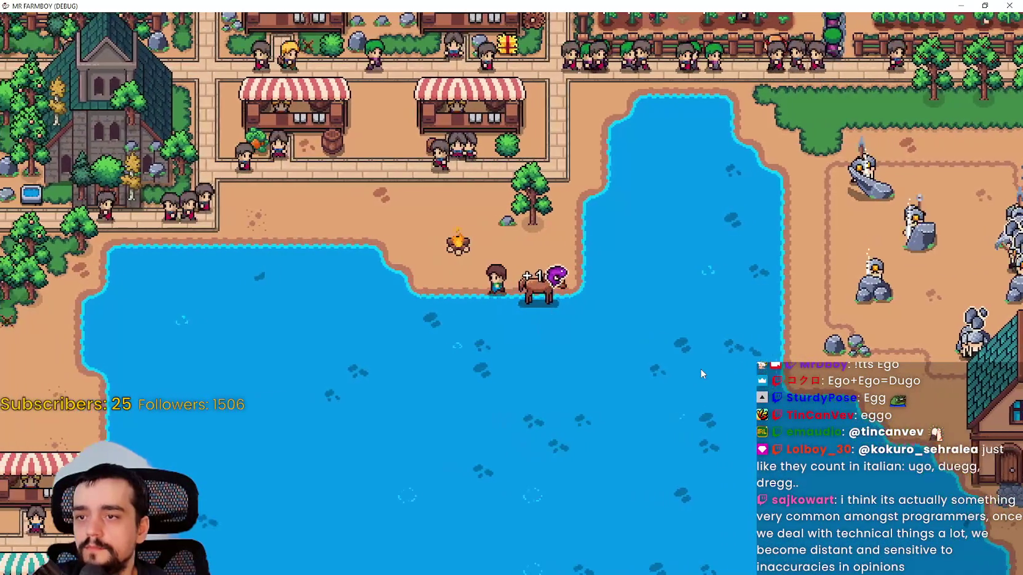
key("a")
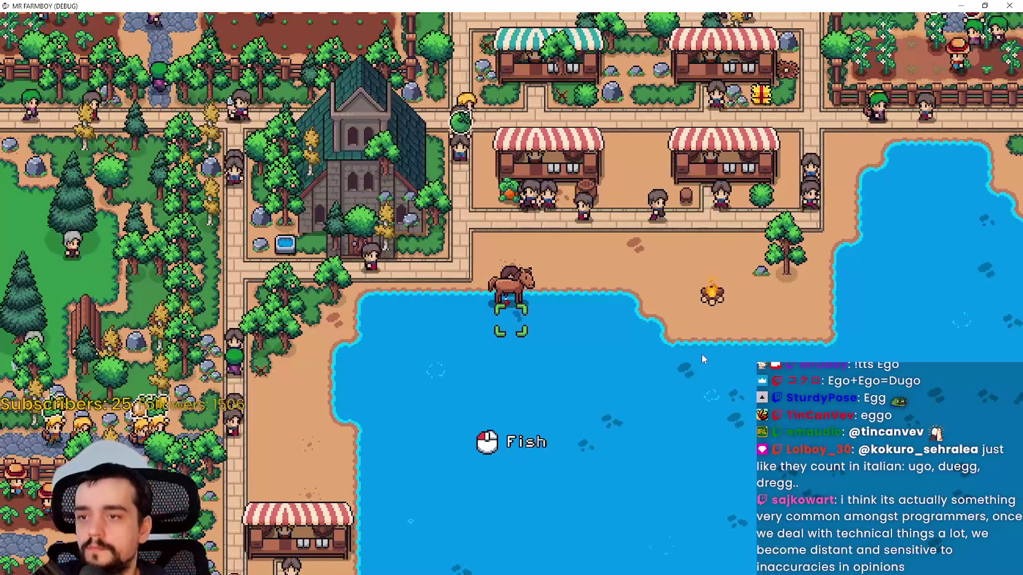
key("d")
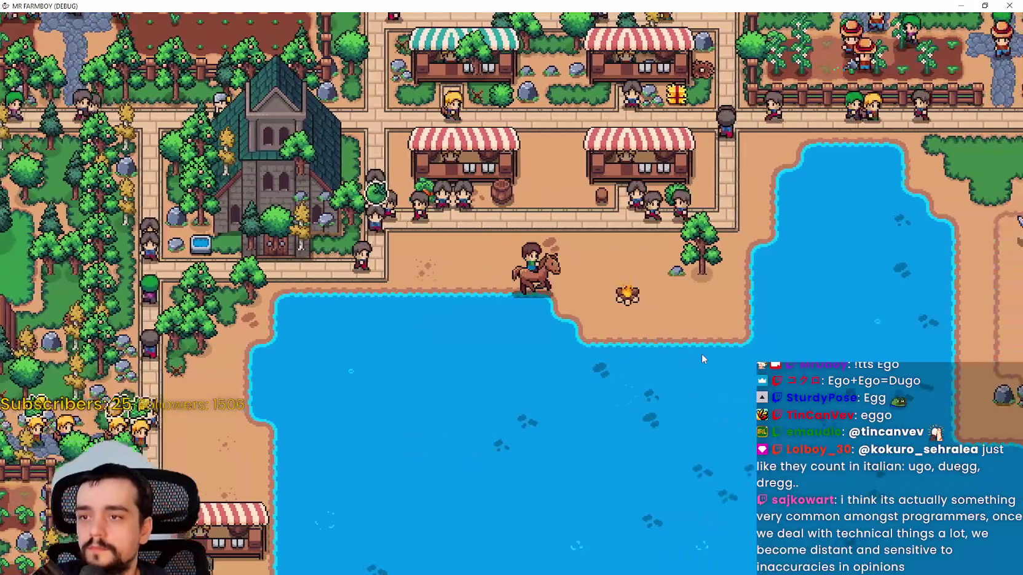
key("d")
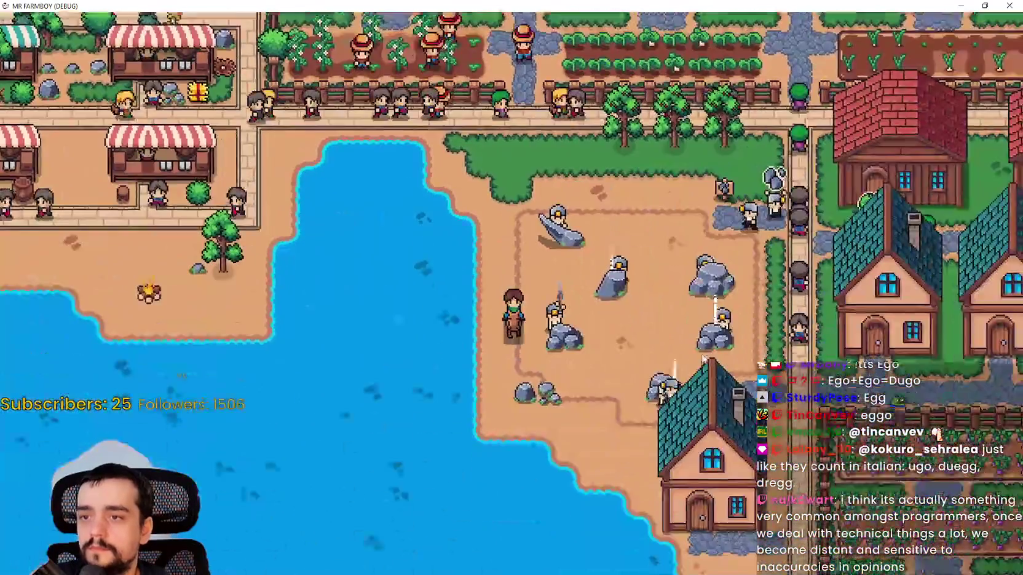
key("s")
key("a")
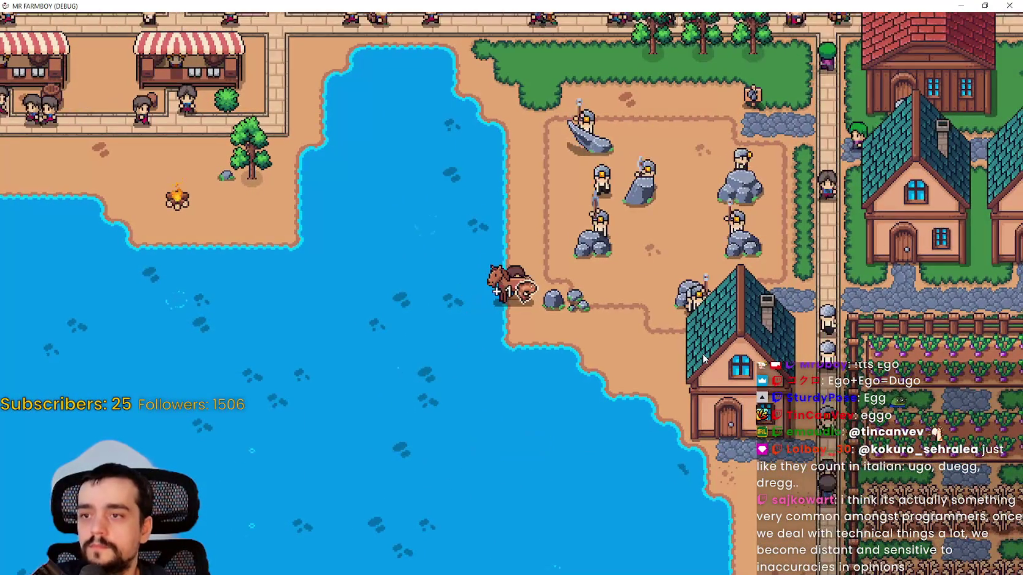
key("d")
key("s")
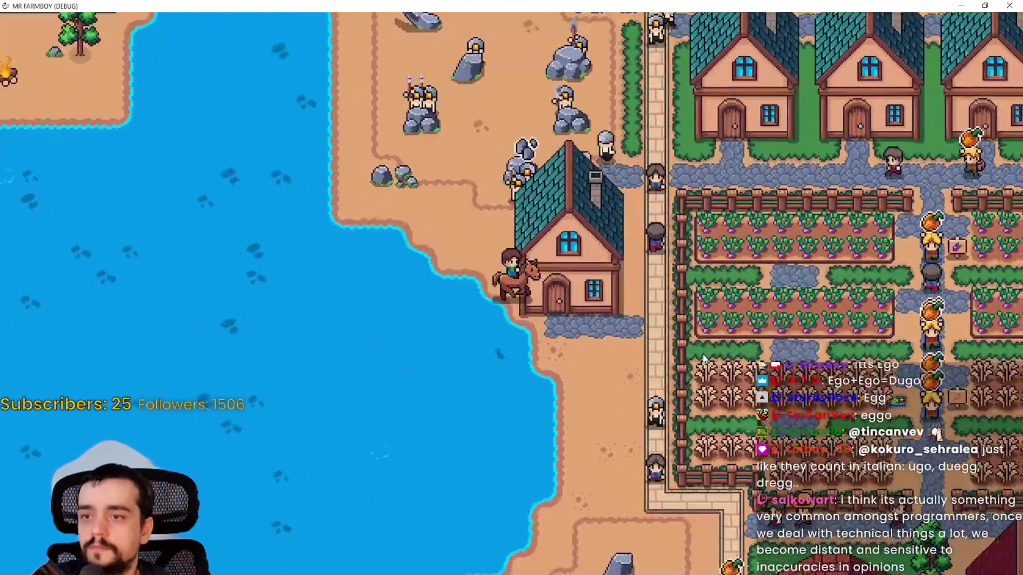
key("w")
key("s")
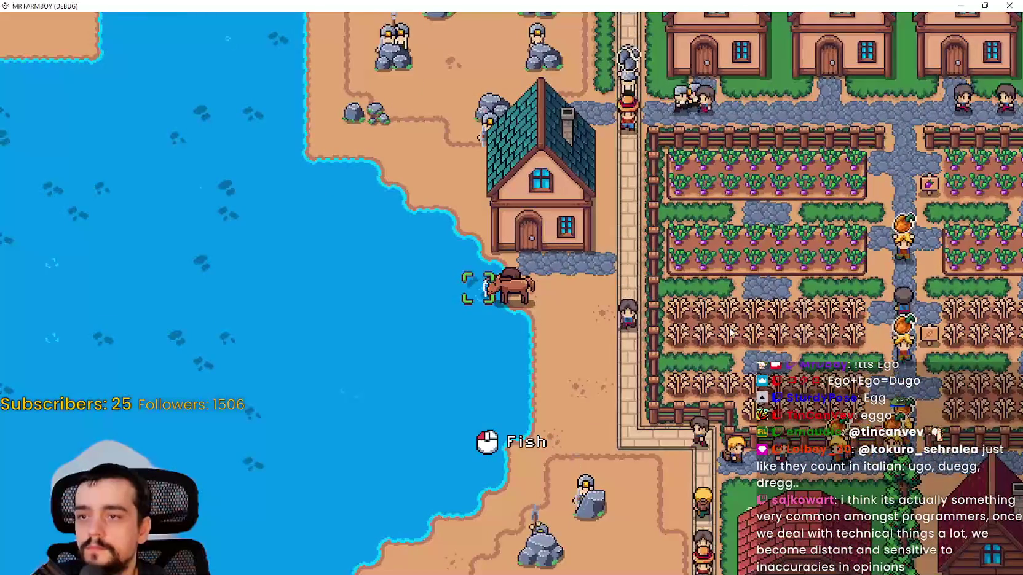
Ride south-west along the shore toward the market, face the water to fish, then head east along the beach.
key("s")
key("d")
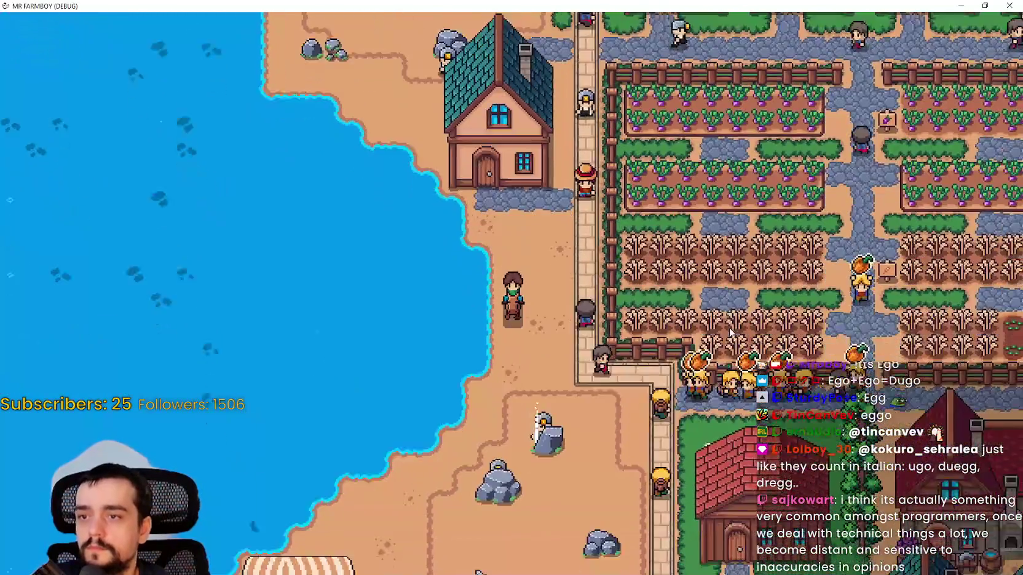
key("s")
key("a")
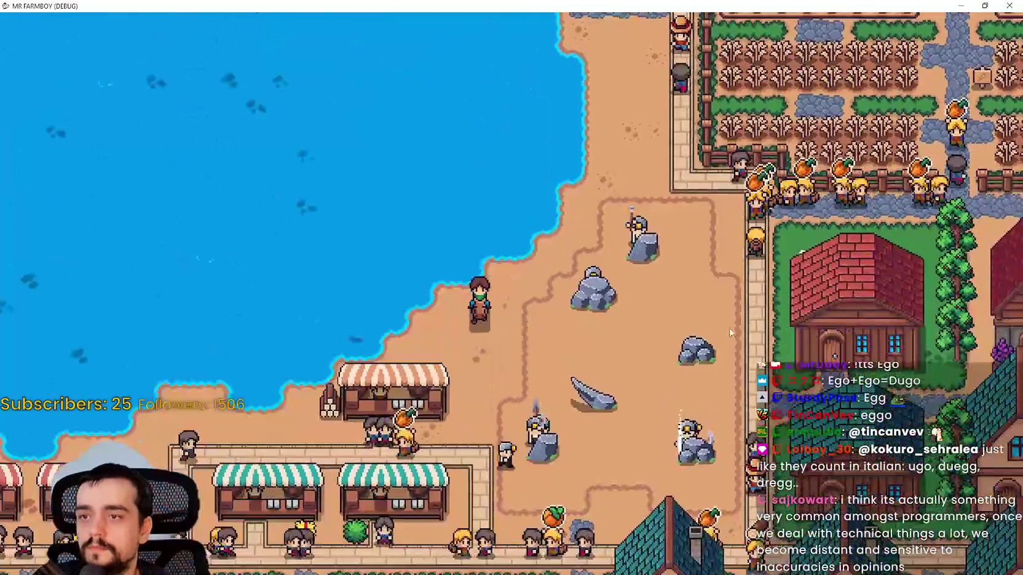
key("a")
key("w")
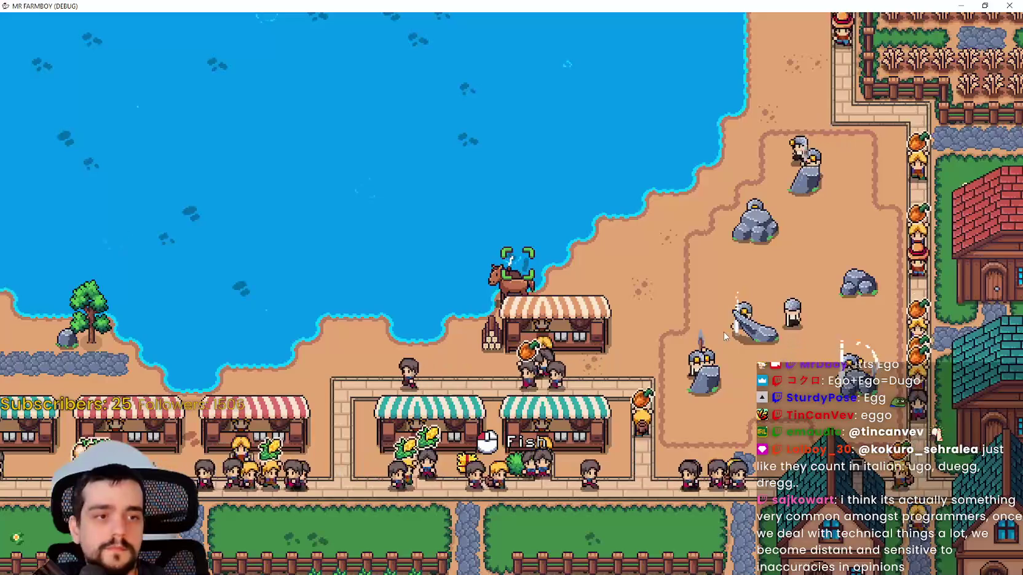
key("d")
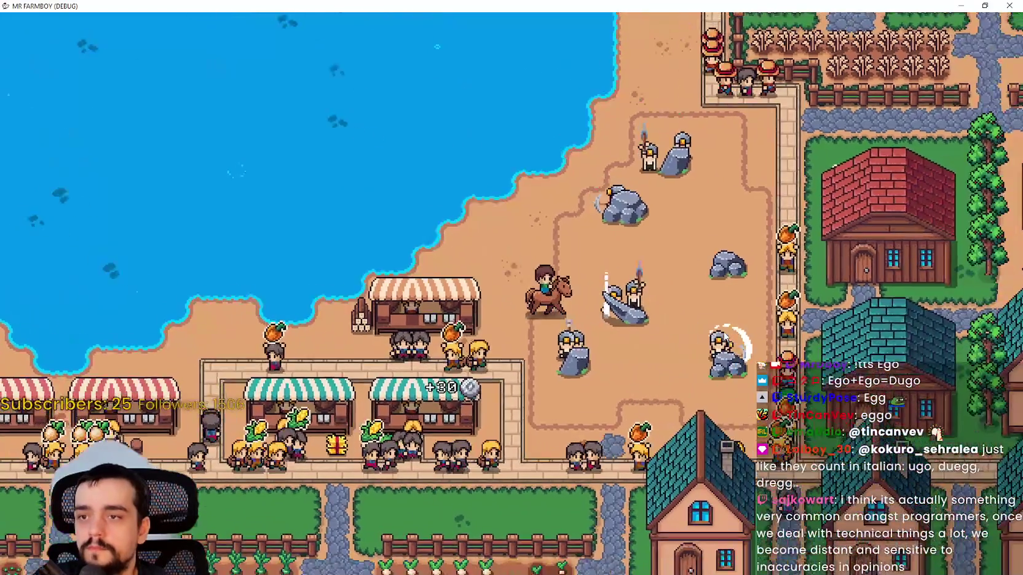
scroll(723, 336, "down", 5)
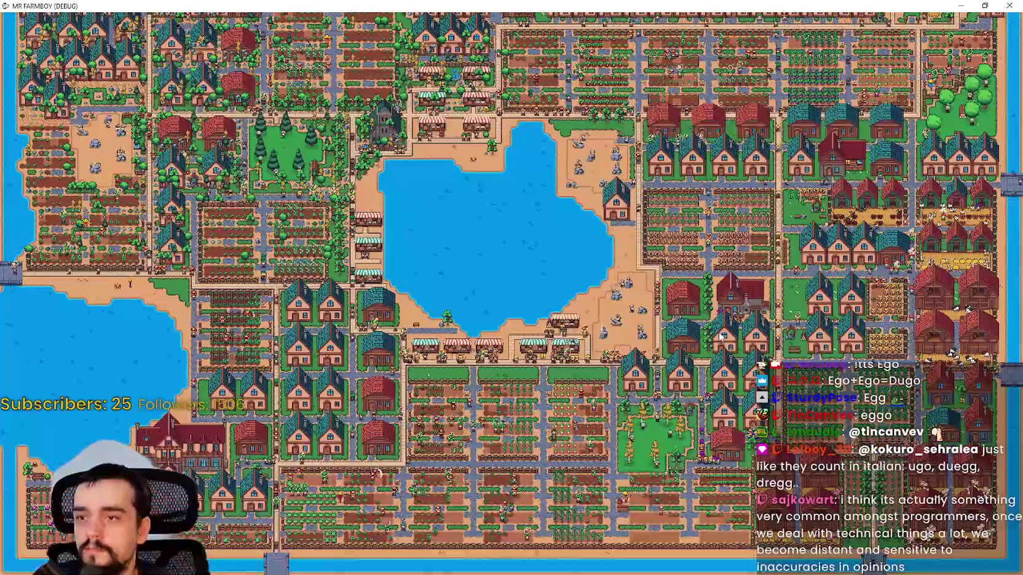
Zoom in, walk along the beach, check the stats and inventory panel, and catch a fish at the riverbank.
scroll(805, 524, "up", 5)
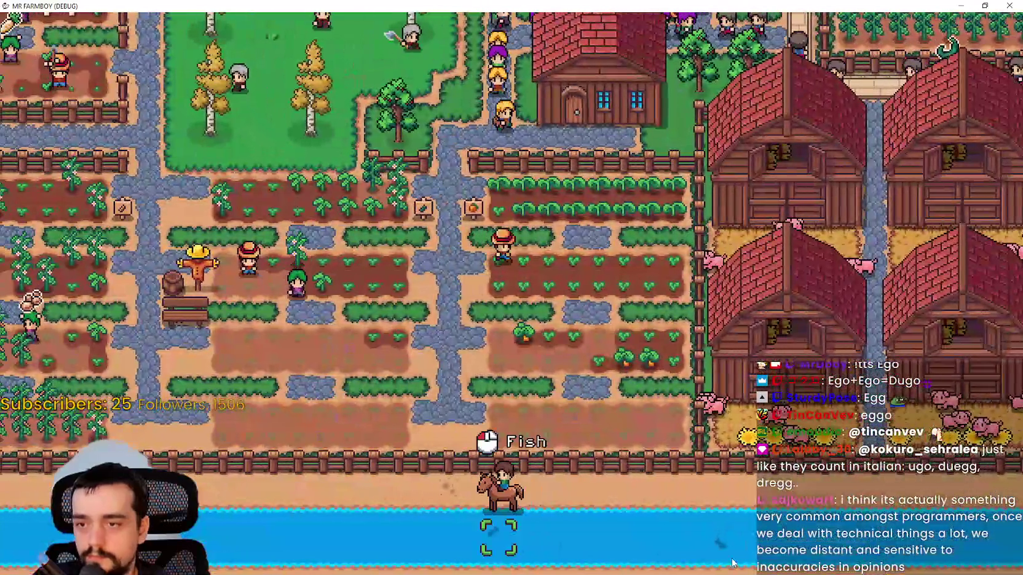
scroll(665, 525, "up", 3)
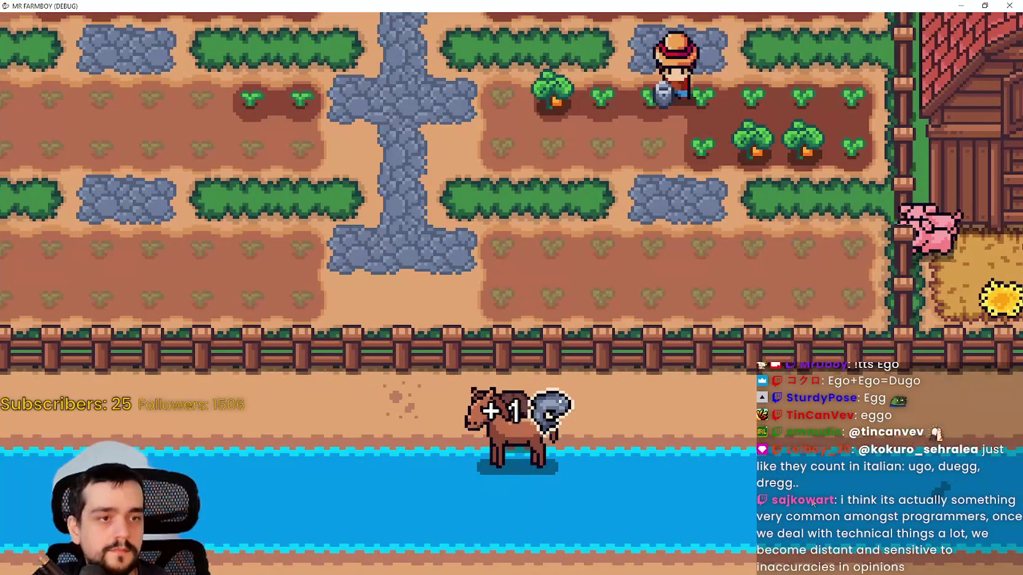
key("Right")
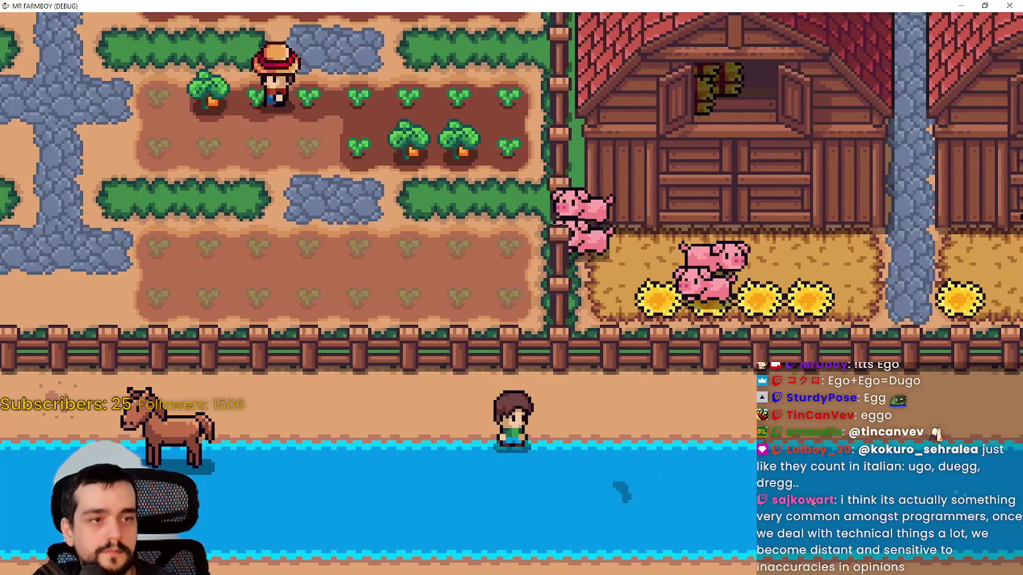
key("i")
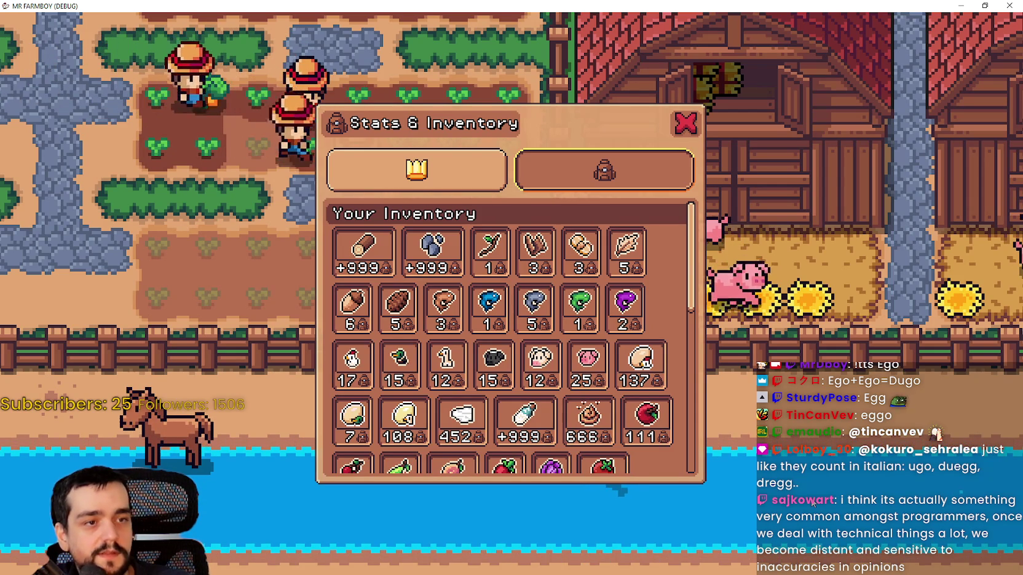
key("Escape")
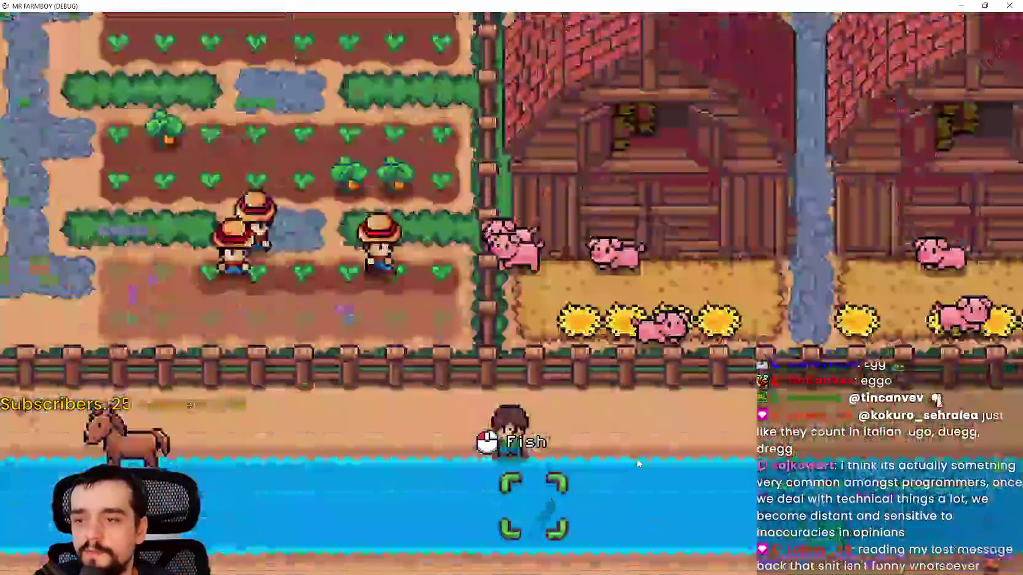
left_click(637, 462)
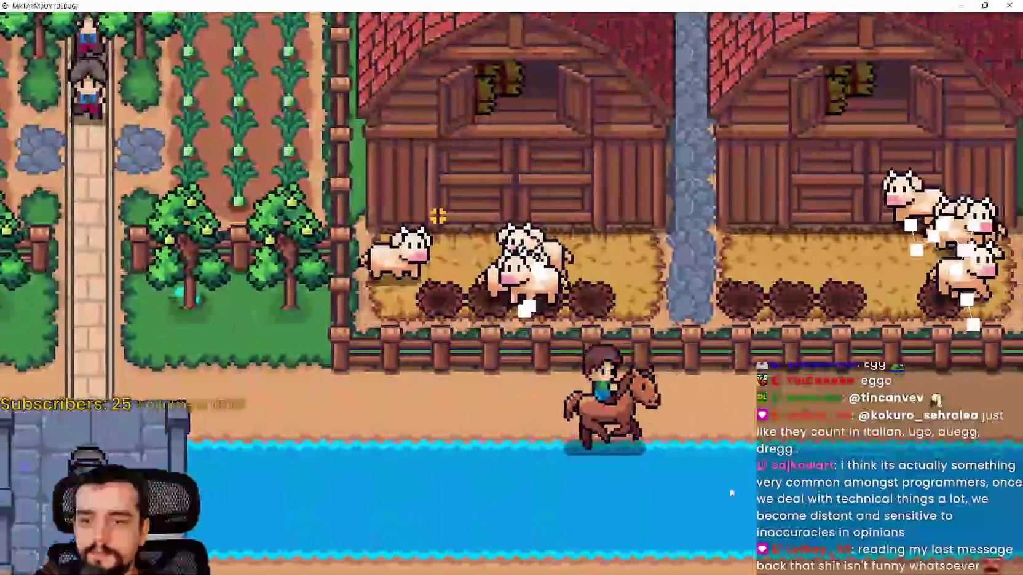
Ride past the barns and north along the river, turning to face it to fish.
key("d")
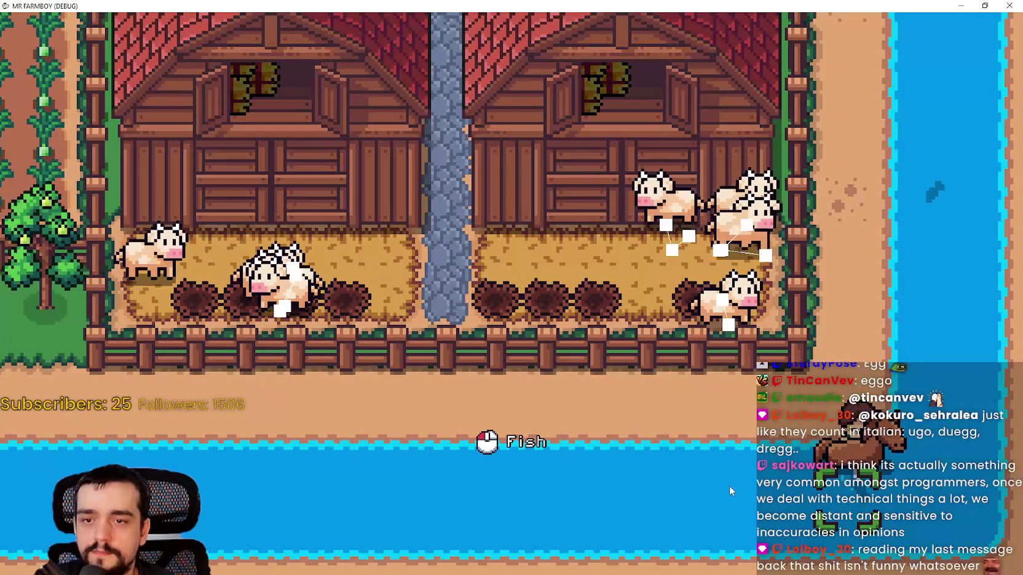
key("w")
key("d")
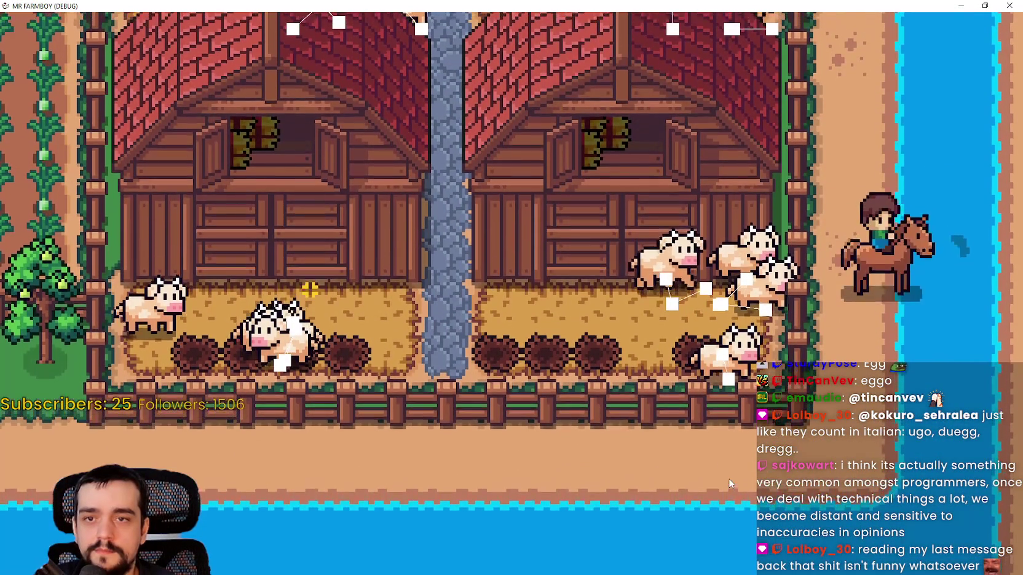
scroll(722, 461, "down", 3)
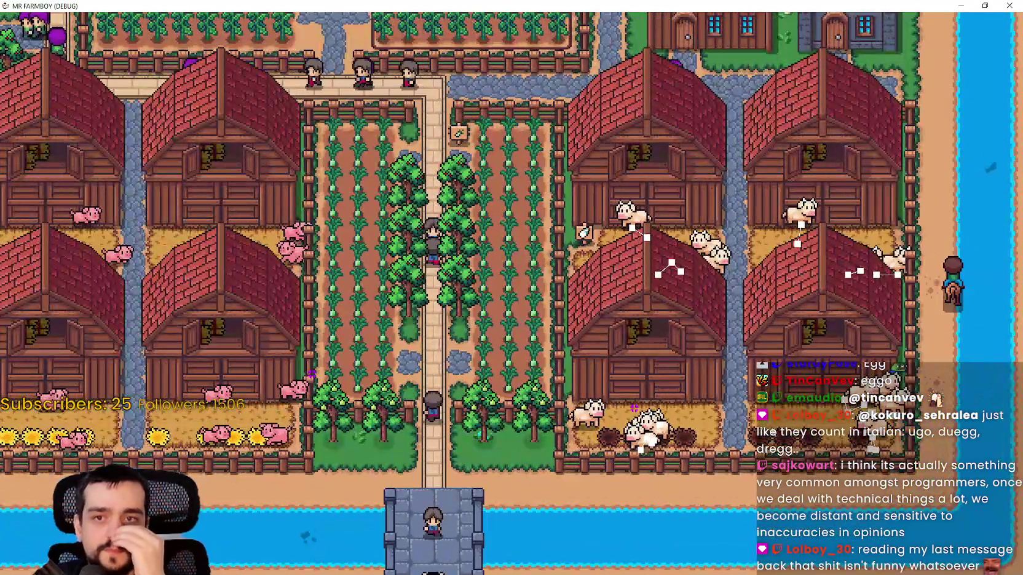
key("w")
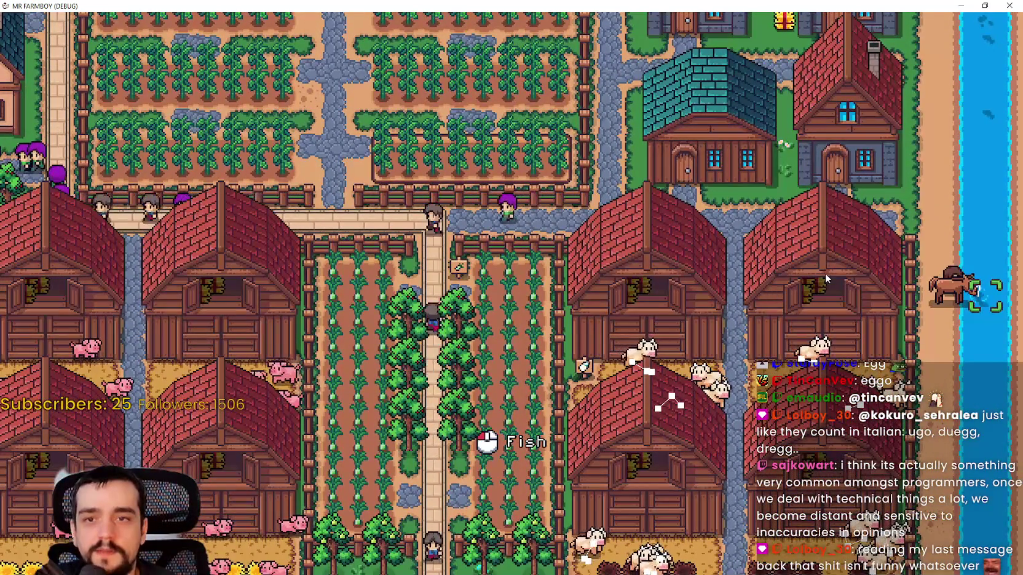
key("w")
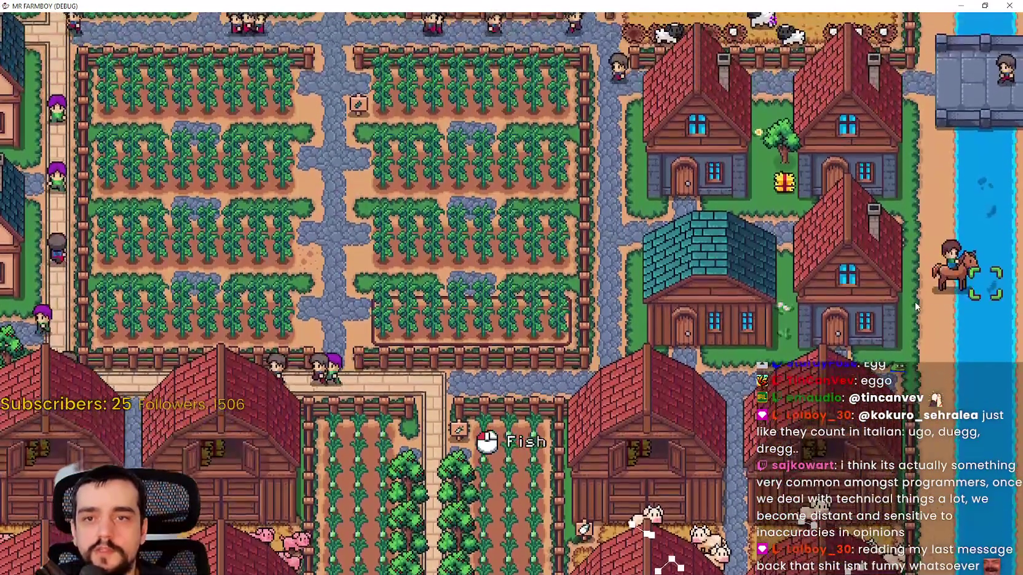
key("d")
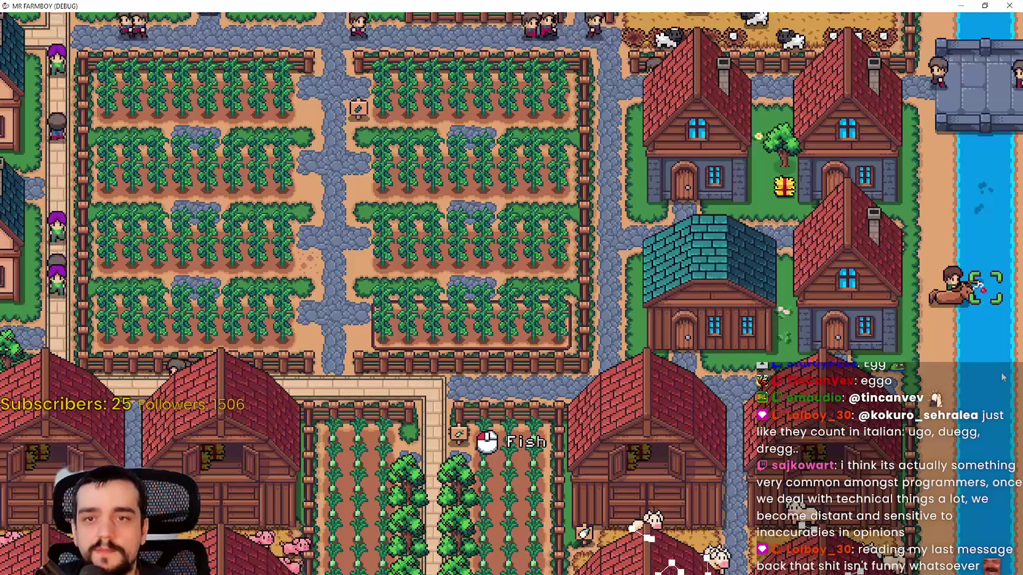
Dismount and walk north along the river, adjusting the zoom.
key("w")
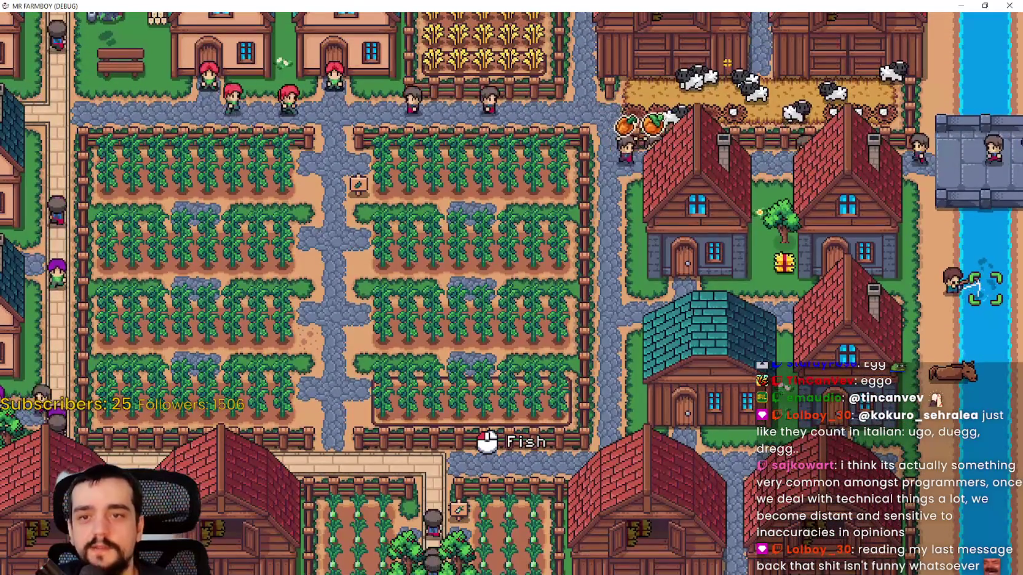
key("w")
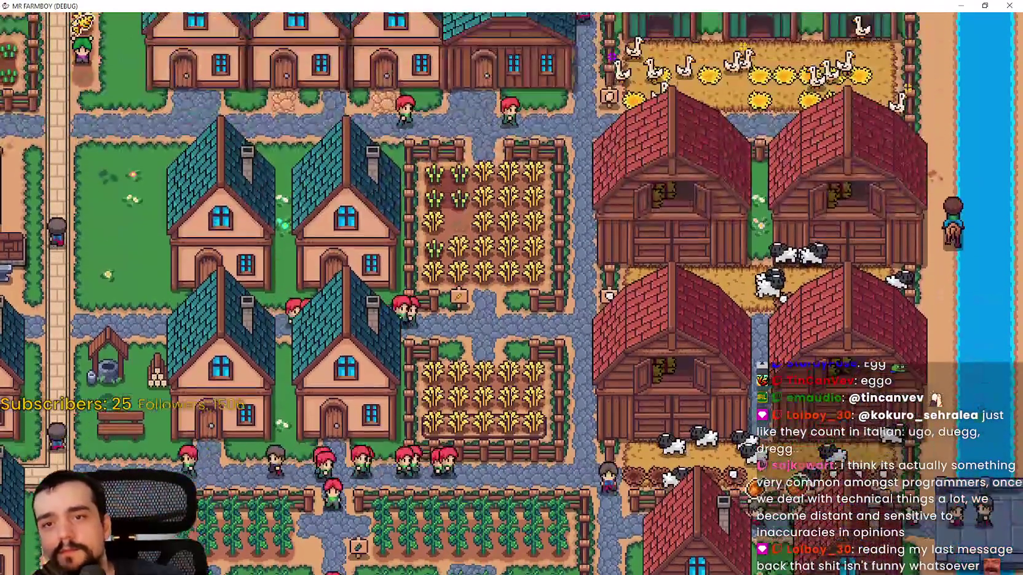
key("w")
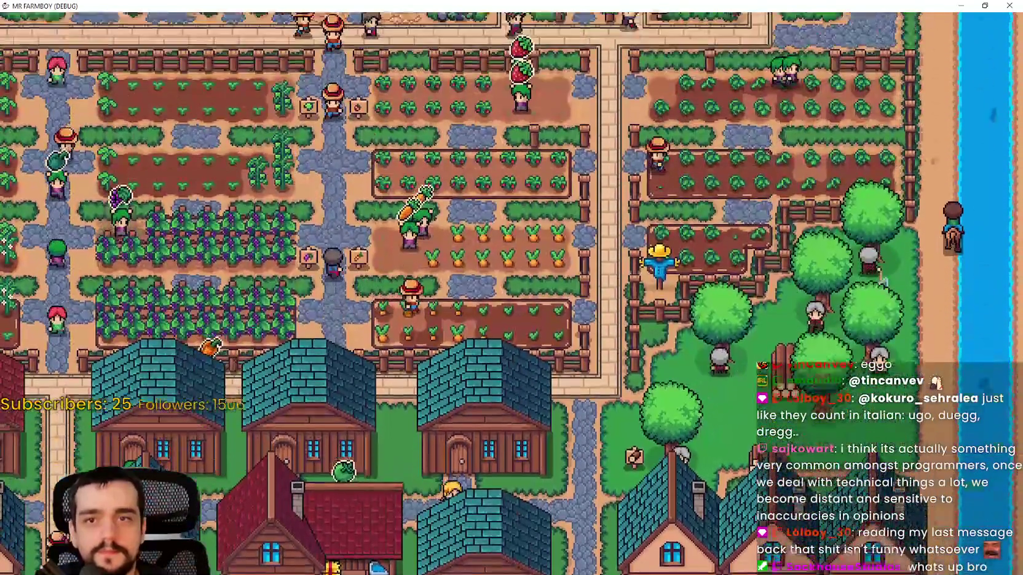
key("w")
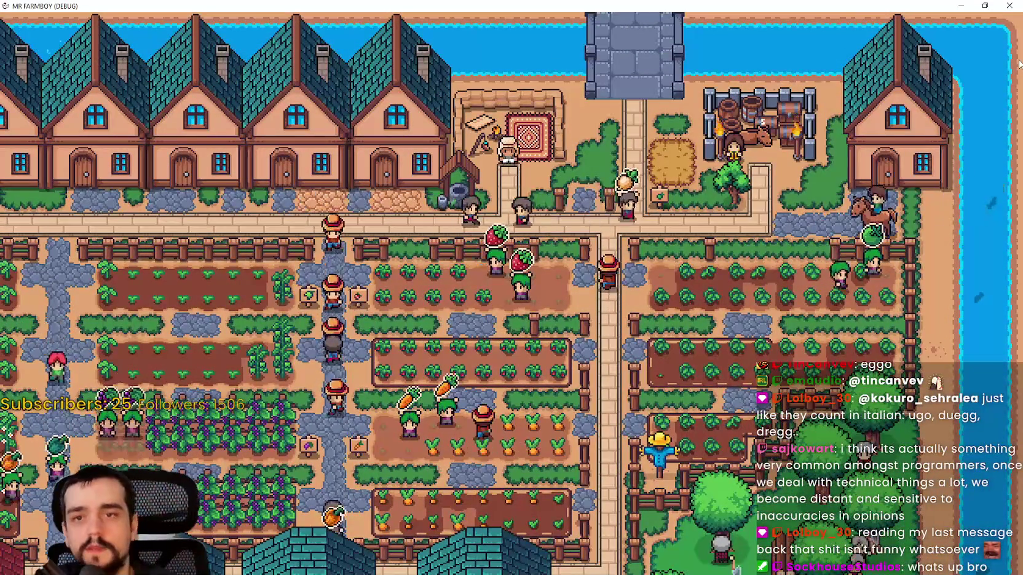
scroll(897, 276, "up", 3)
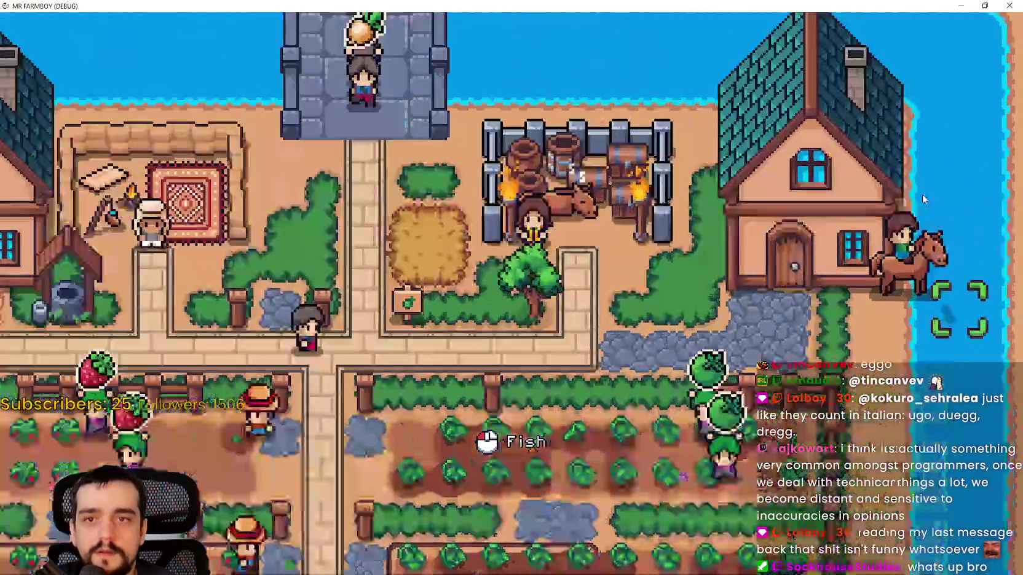
scroll(897, 276, "down", 3)
scroll(902, 277, "up", 3)
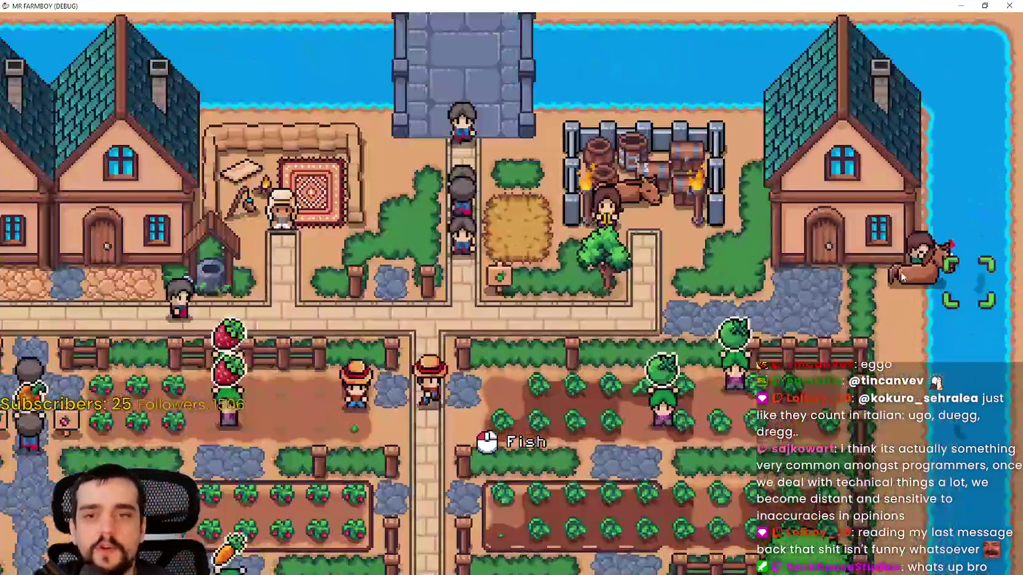
scroll(902, 277, "down", 2)
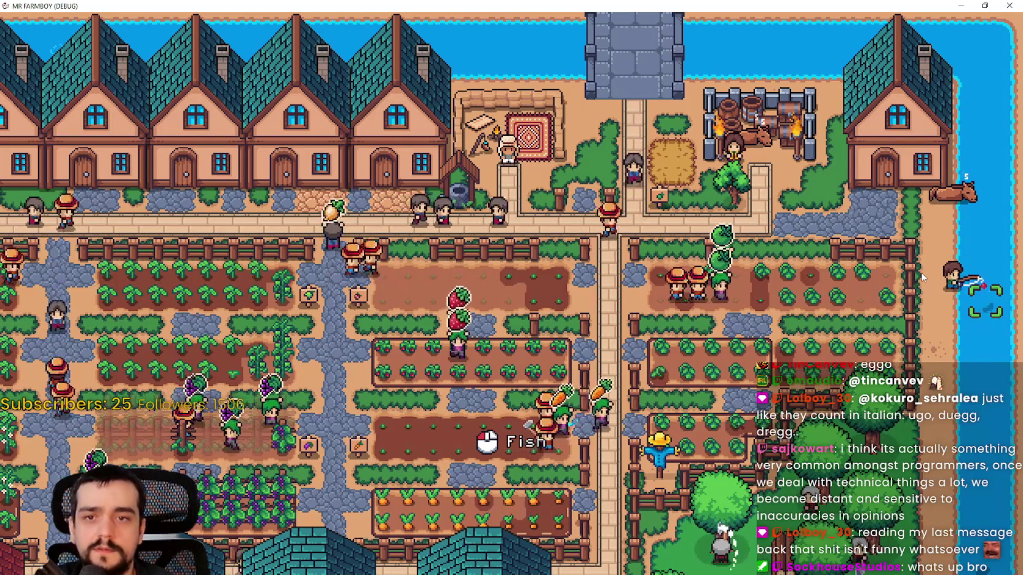
Pan the view left across the town toward the red-roofed building and the crop fields.
key("a")
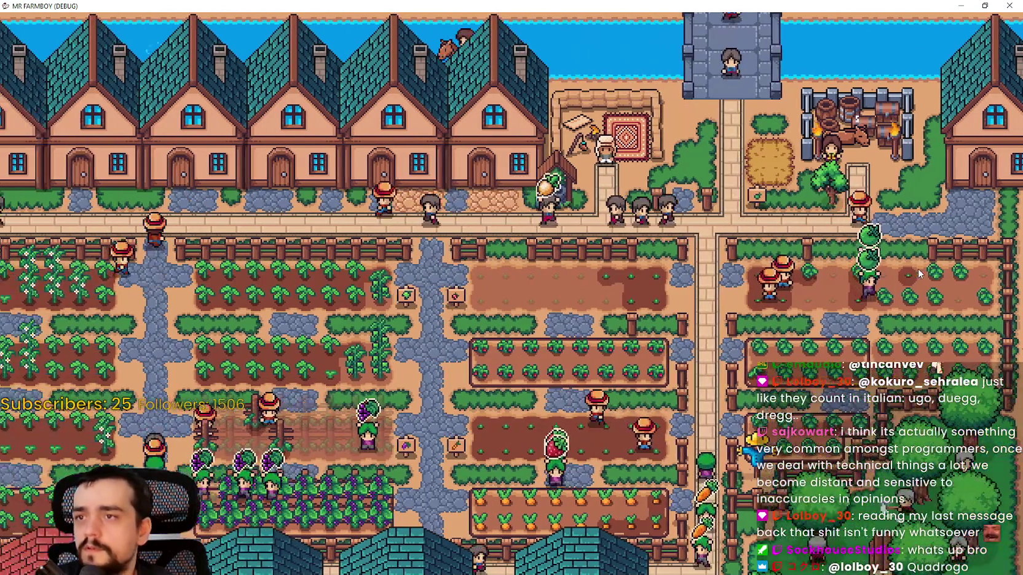
key("a")
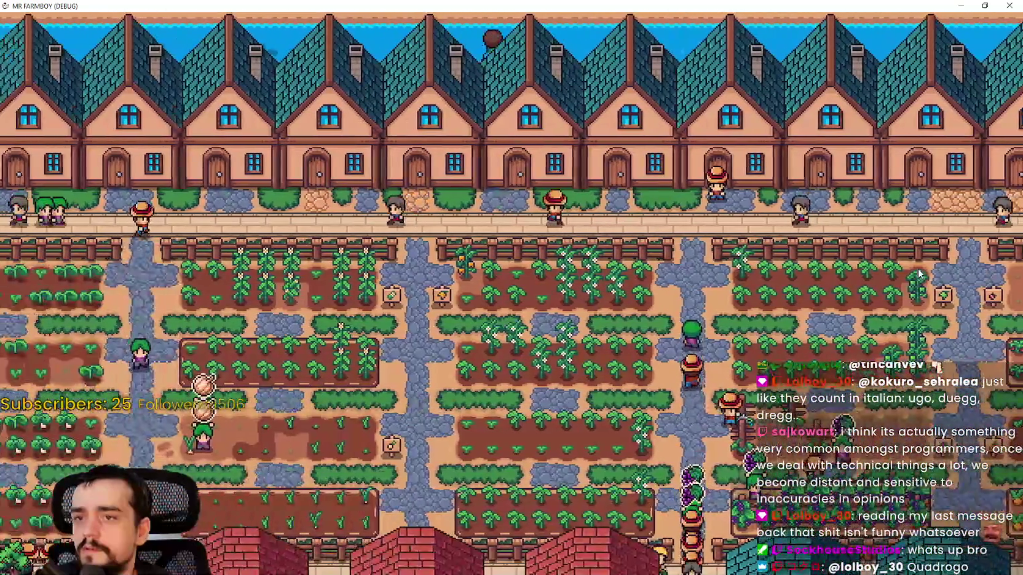
key("a")
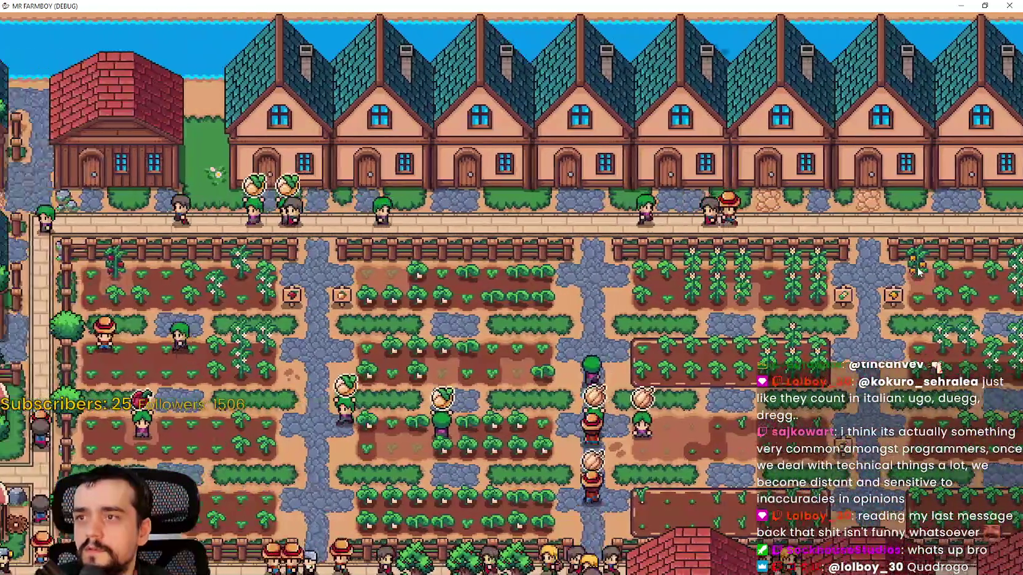
key("d")
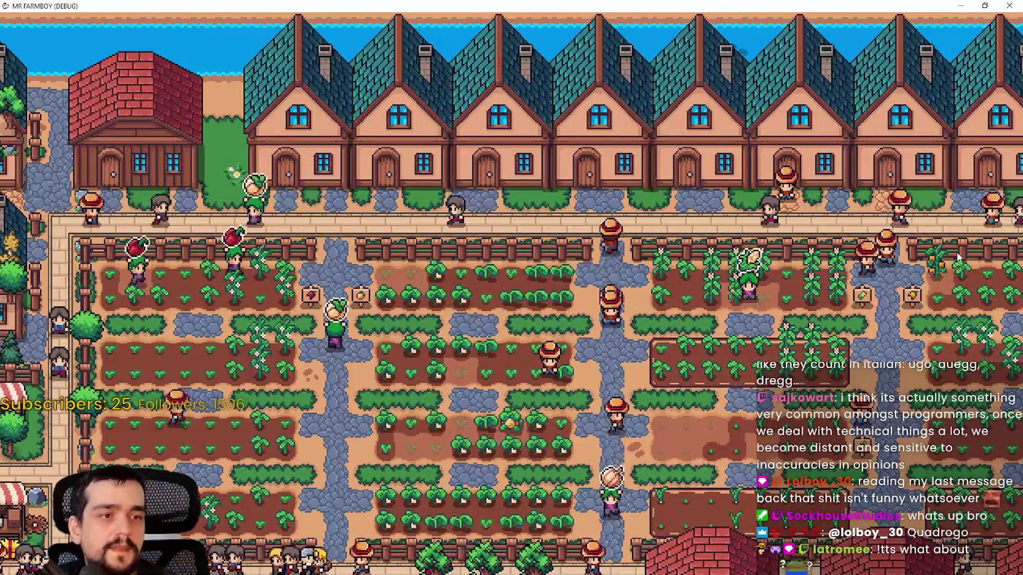
key("a")
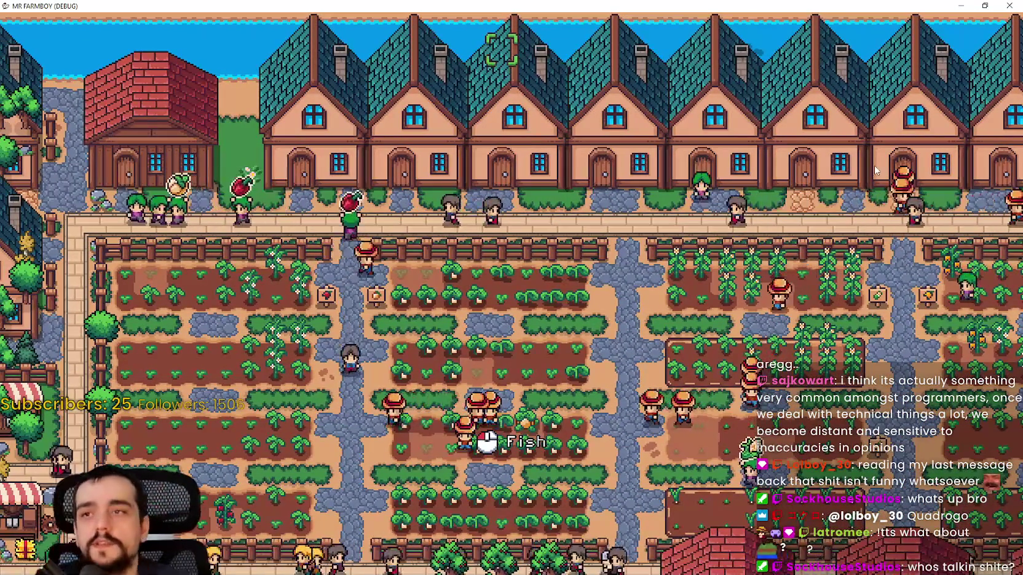
Zoom, then survey the village, houses, market and plaza by moving left and right.
scroll(661, 83, "up", 3)
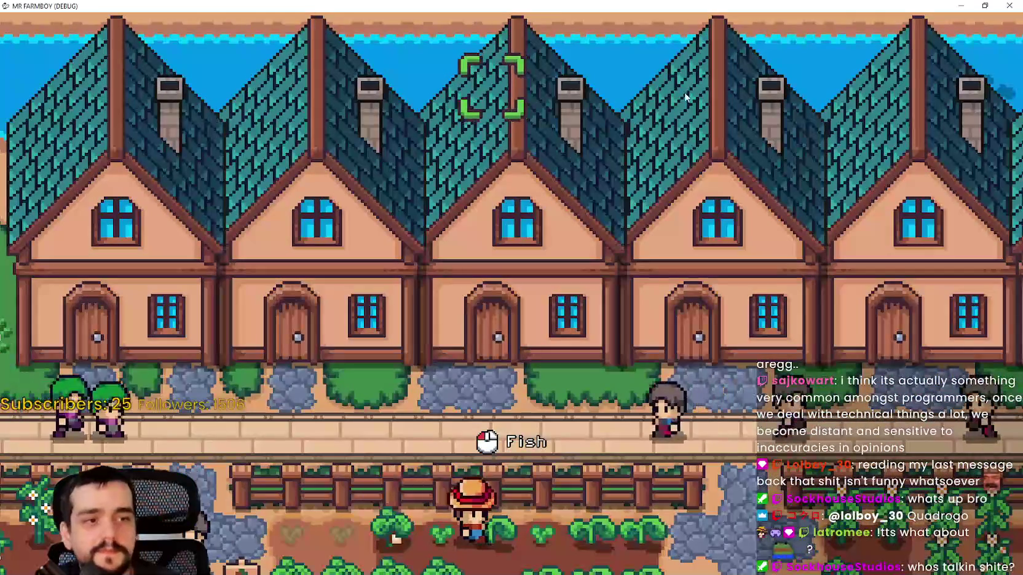
scroll(693, 83, "down", 5)
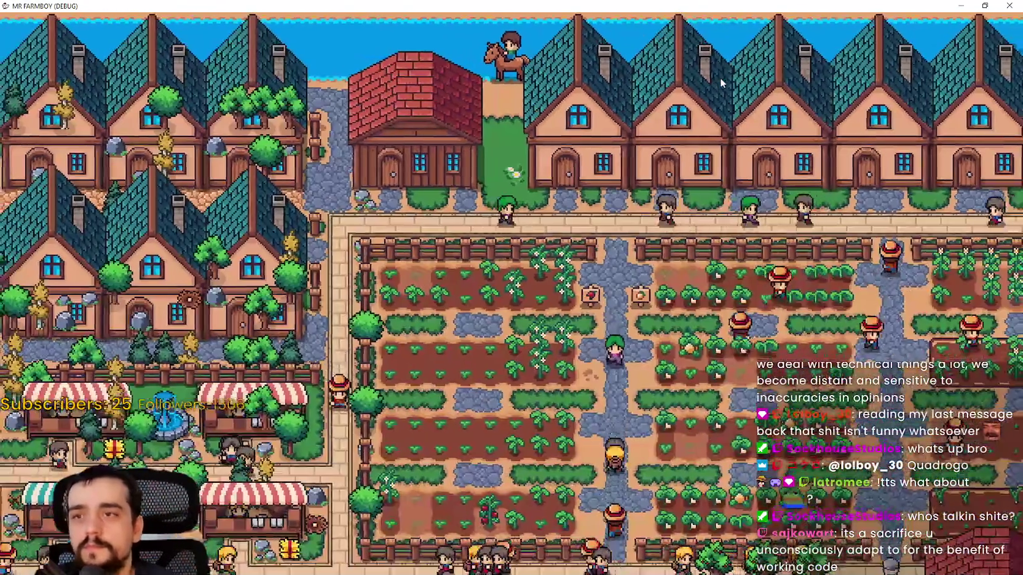
key("d")
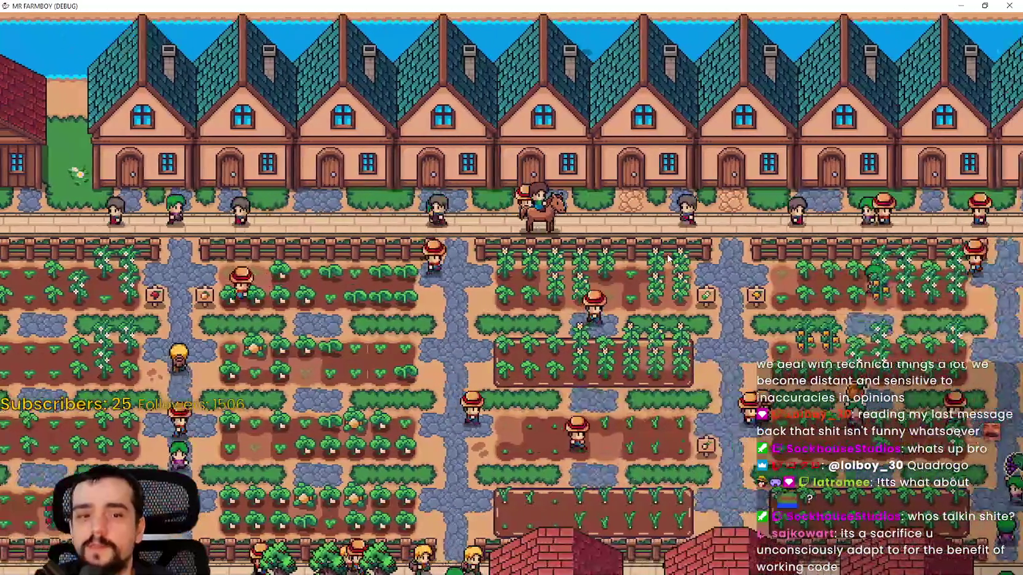
key("a")
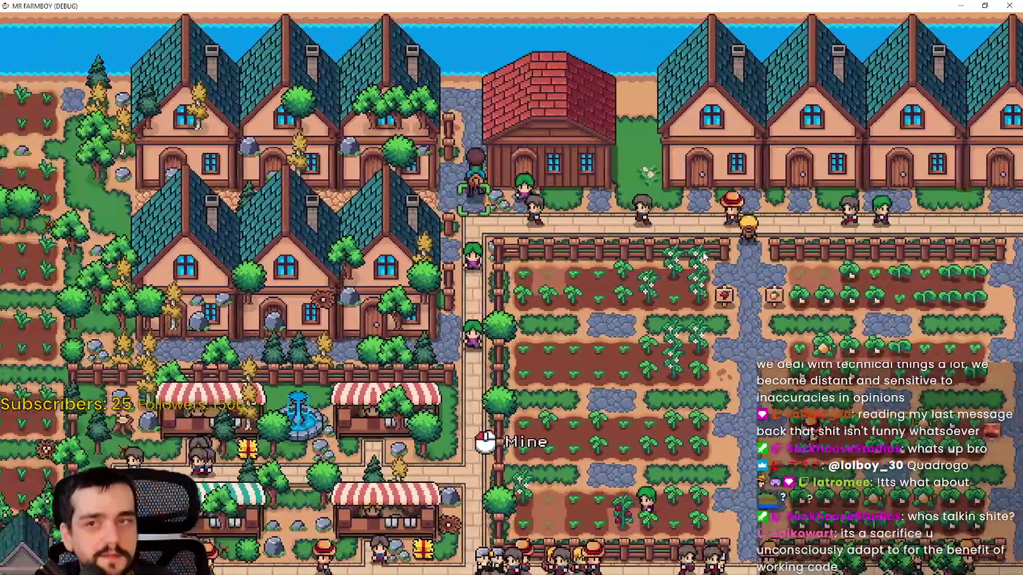
key("d")
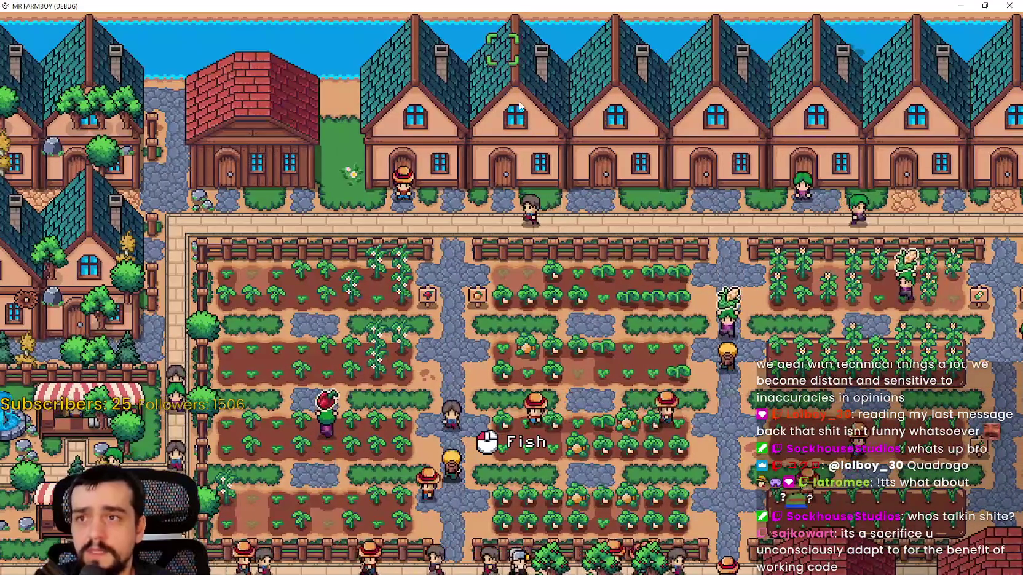
key("d")
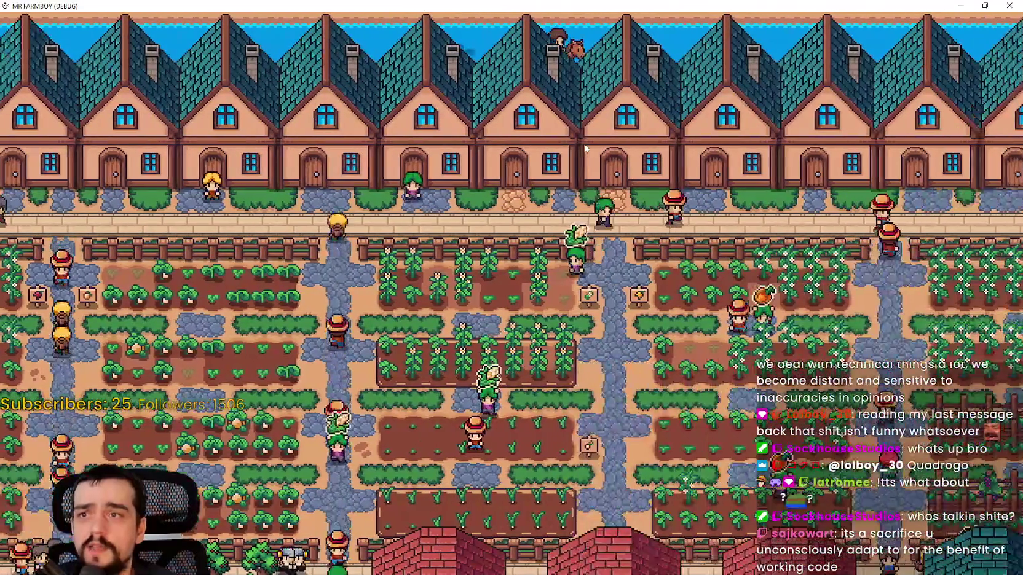
key("d")
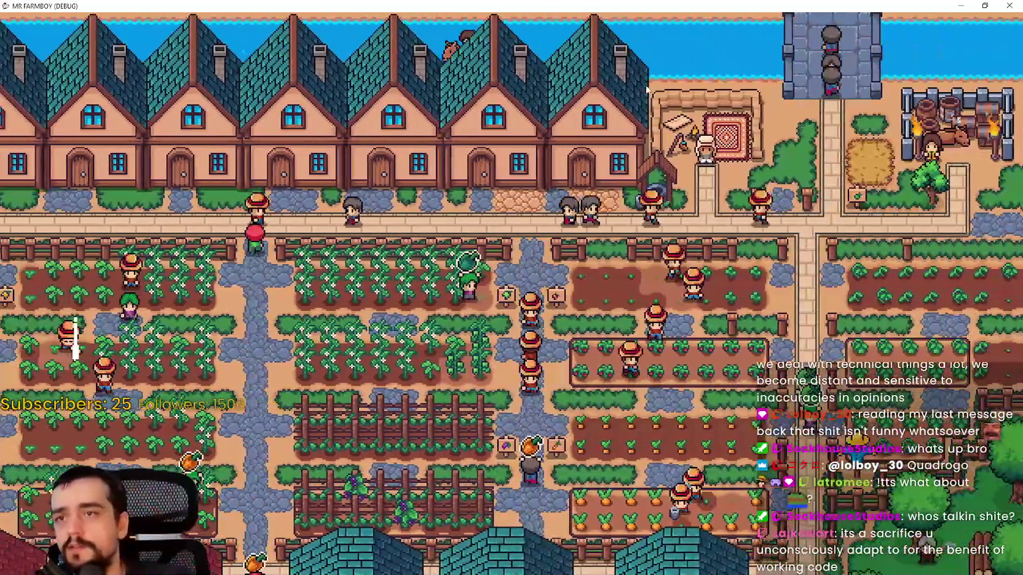
key("a")
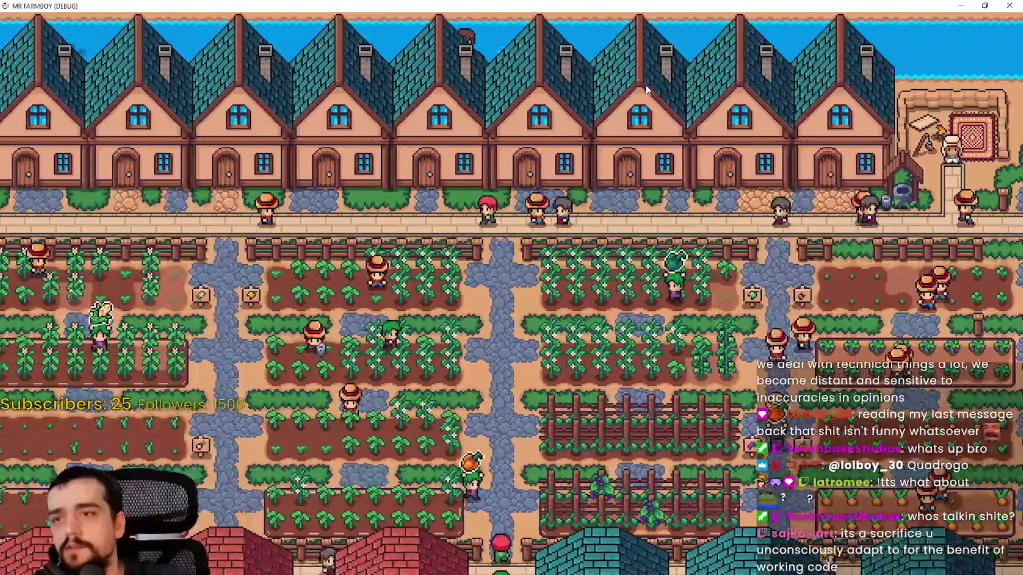
key("a")
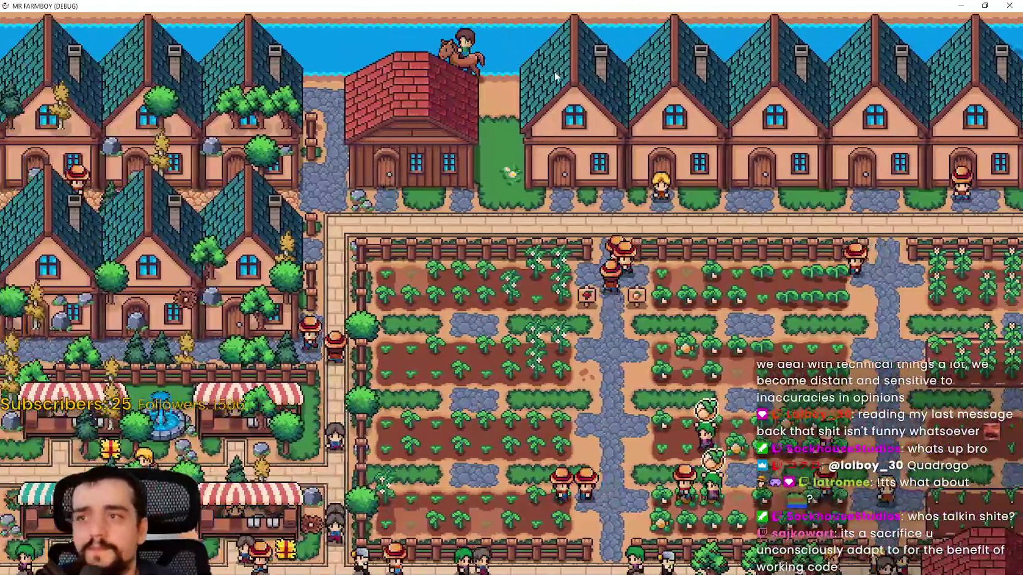
key("d")
key("a")
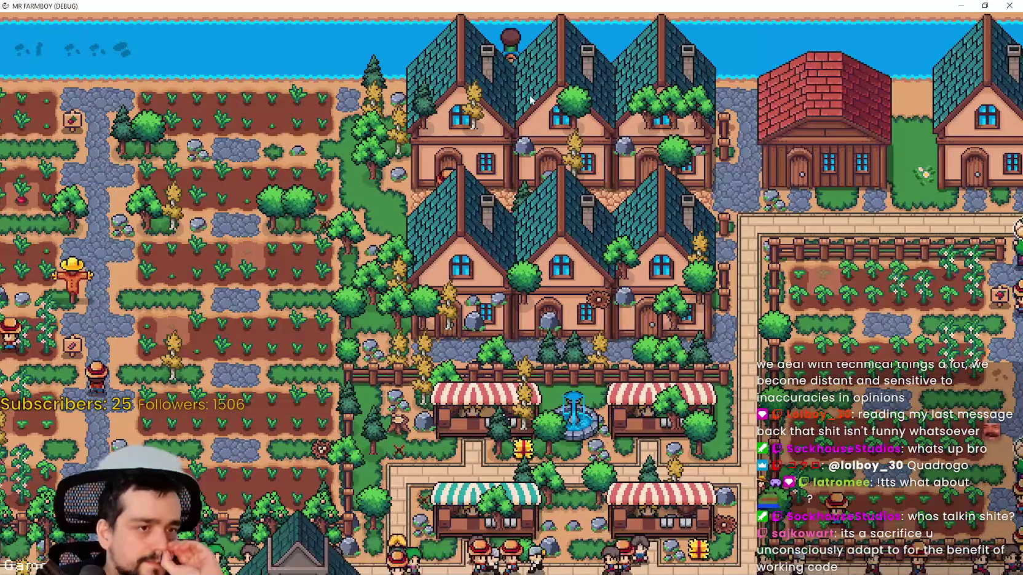
Ride the player left and right along the shore above the farm fields to catch a fish.
key("a")
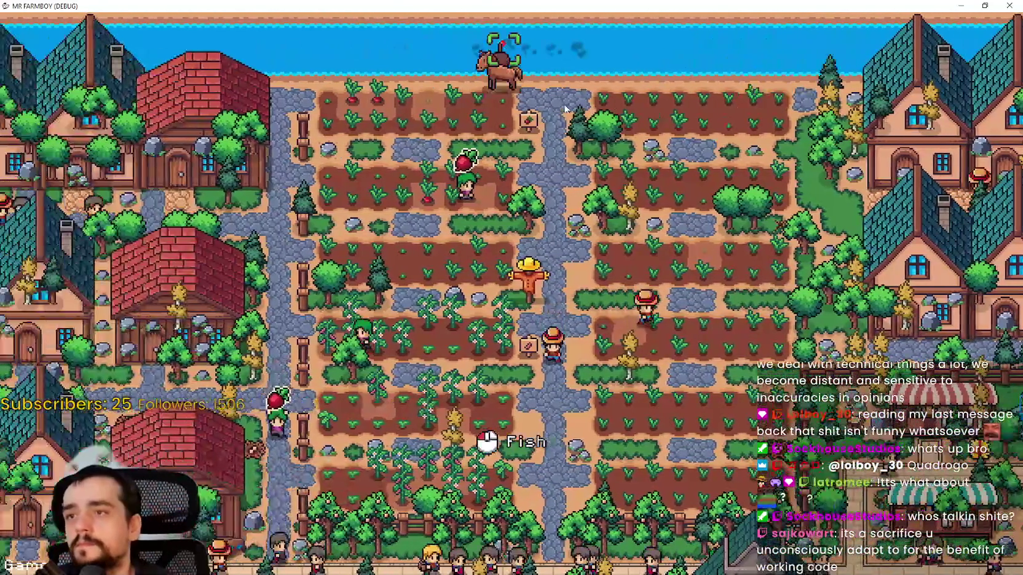
key("a")
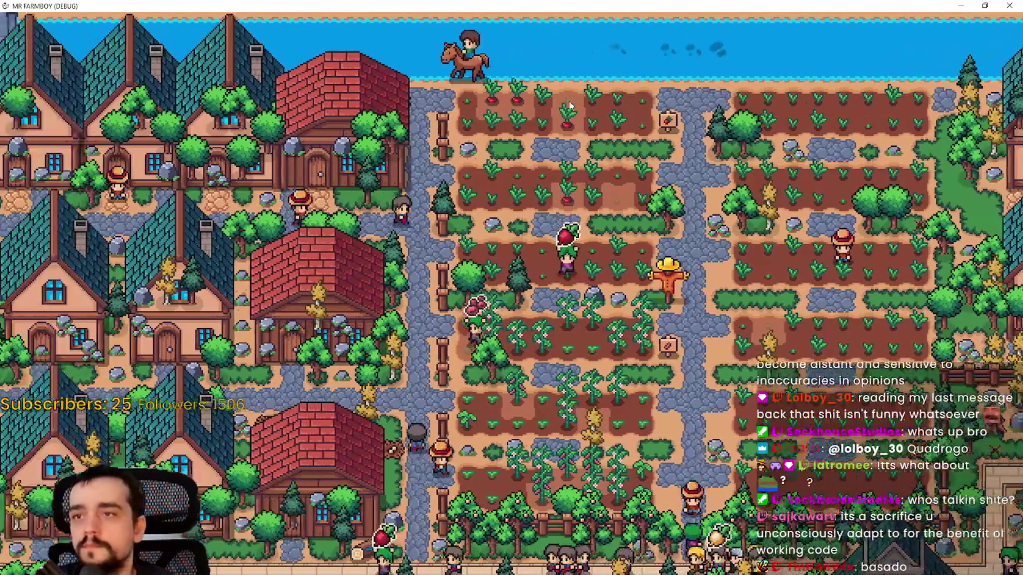
key("a")
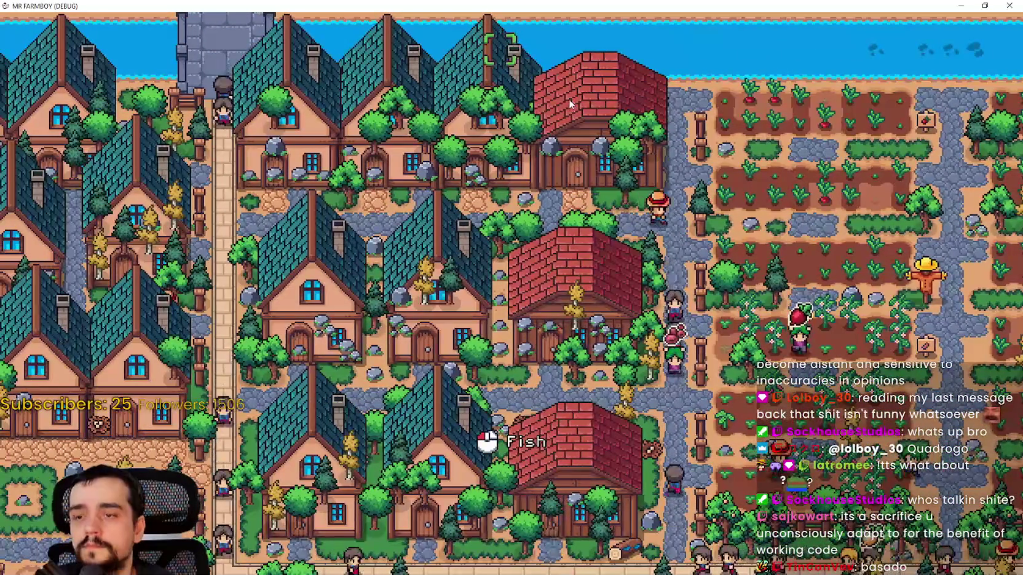
key("d")
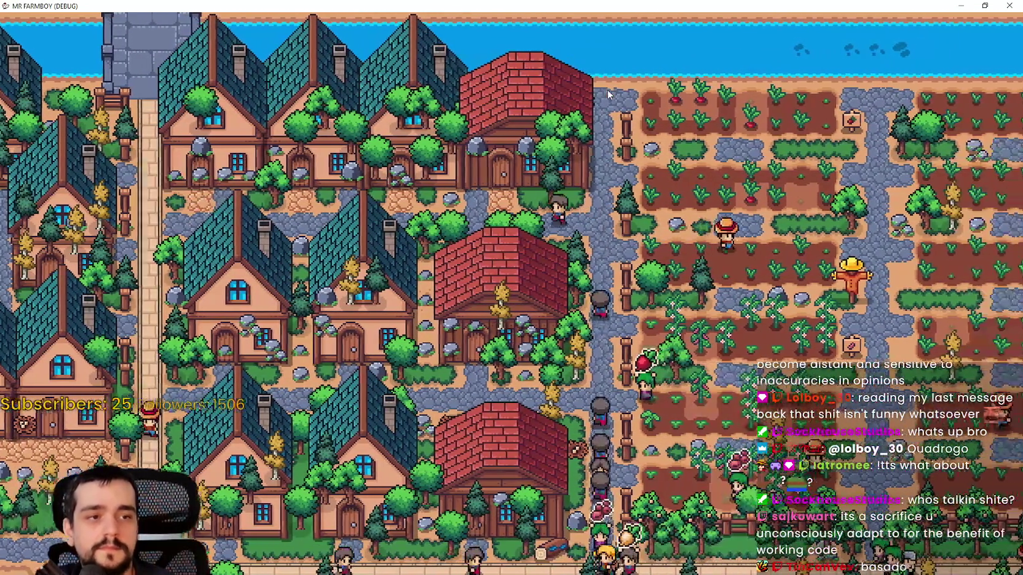
key("d")
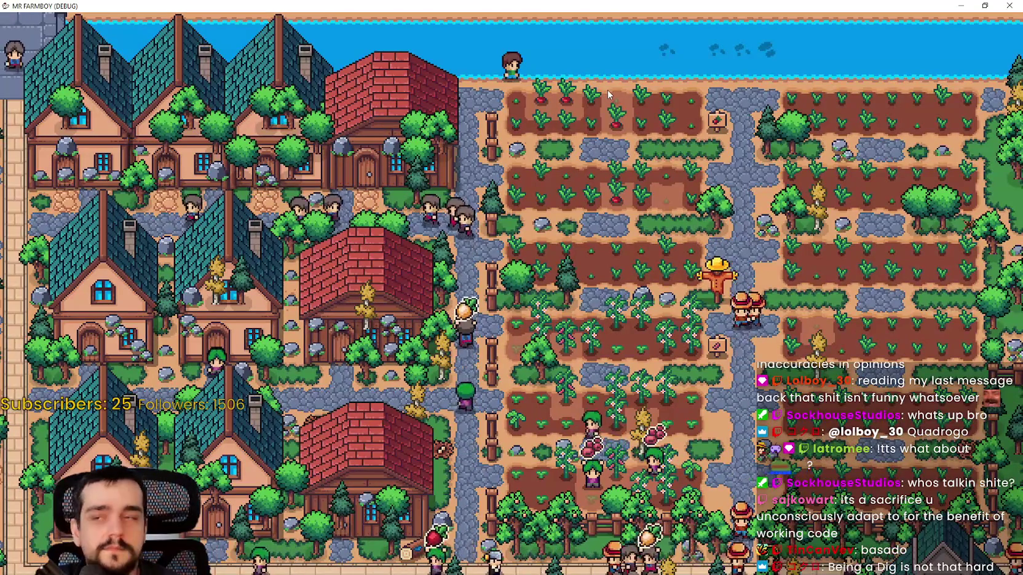
key("a")
key("a")
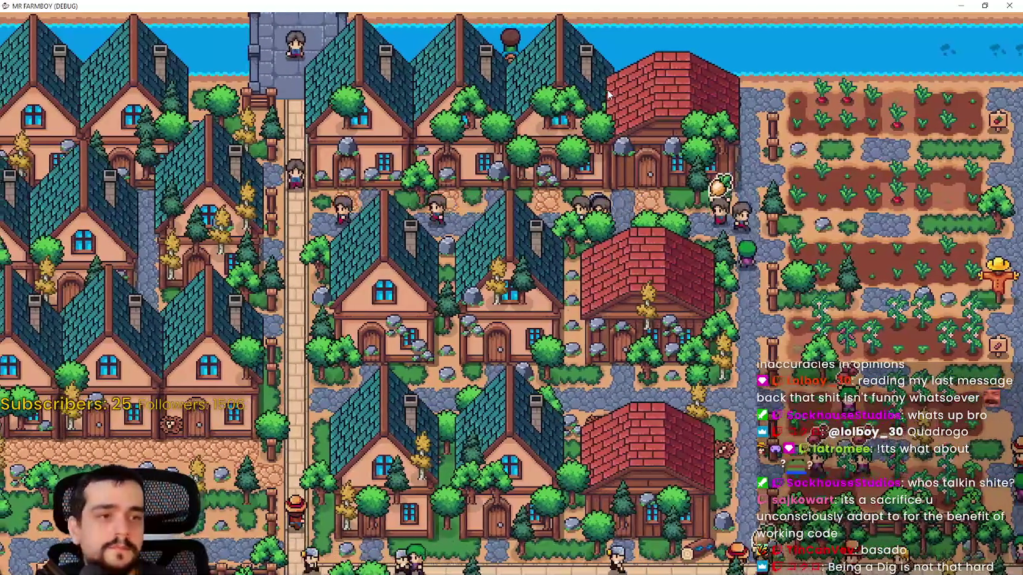
Walk the player through town toward the Mine and a house.
key("d")
key("s")
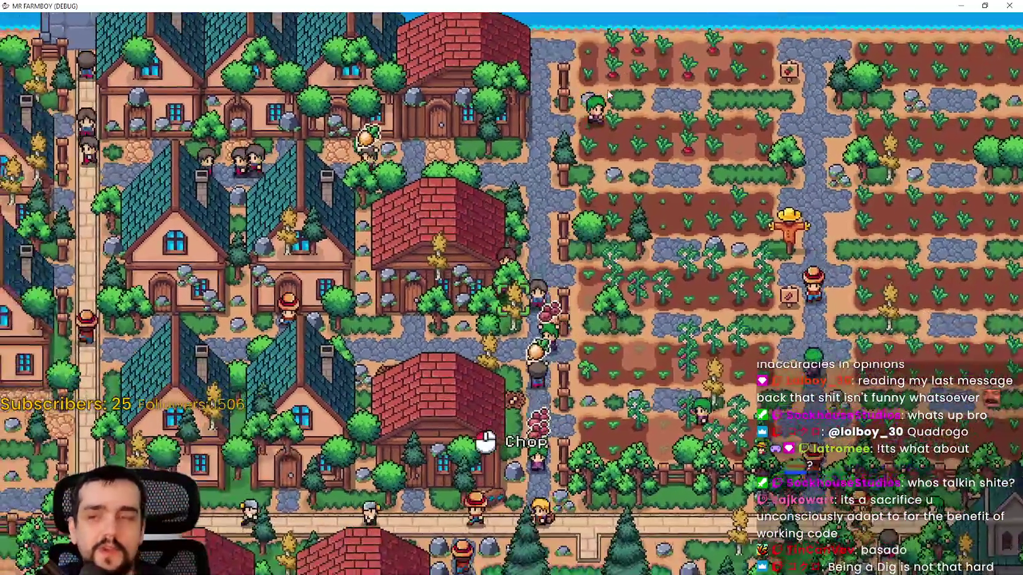
key("a")
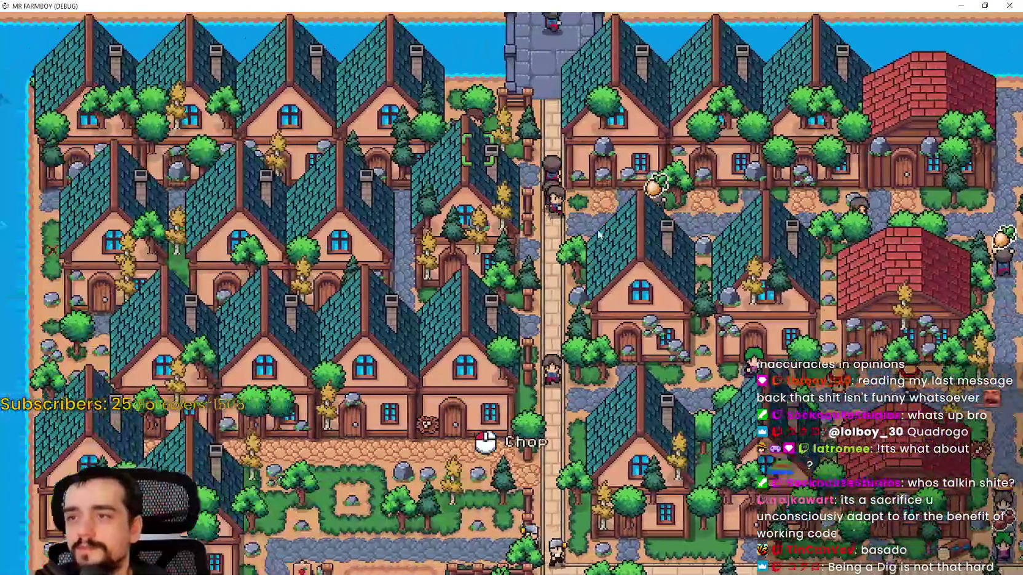
key("a")
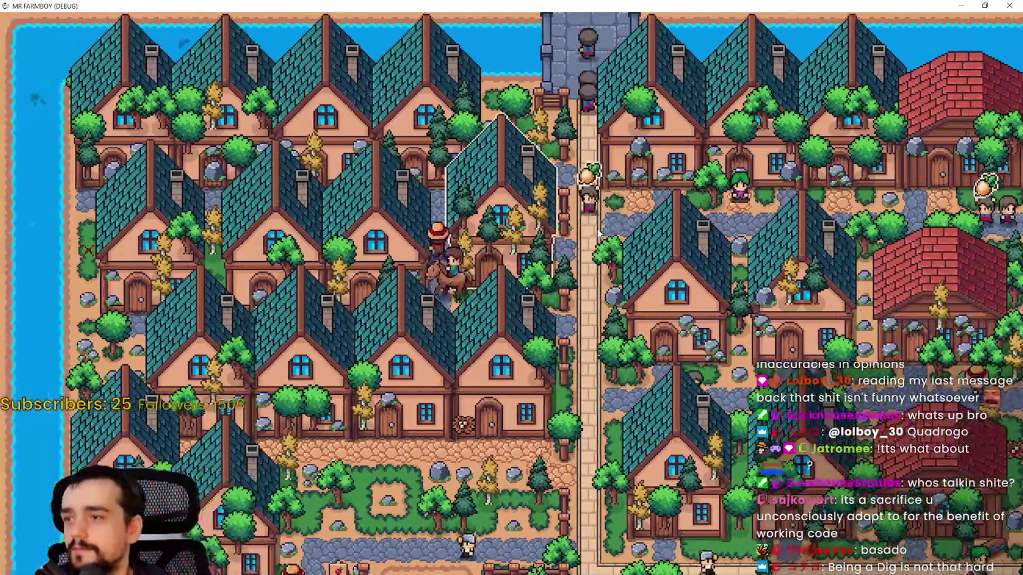
key("s")
key("s")
key("d")
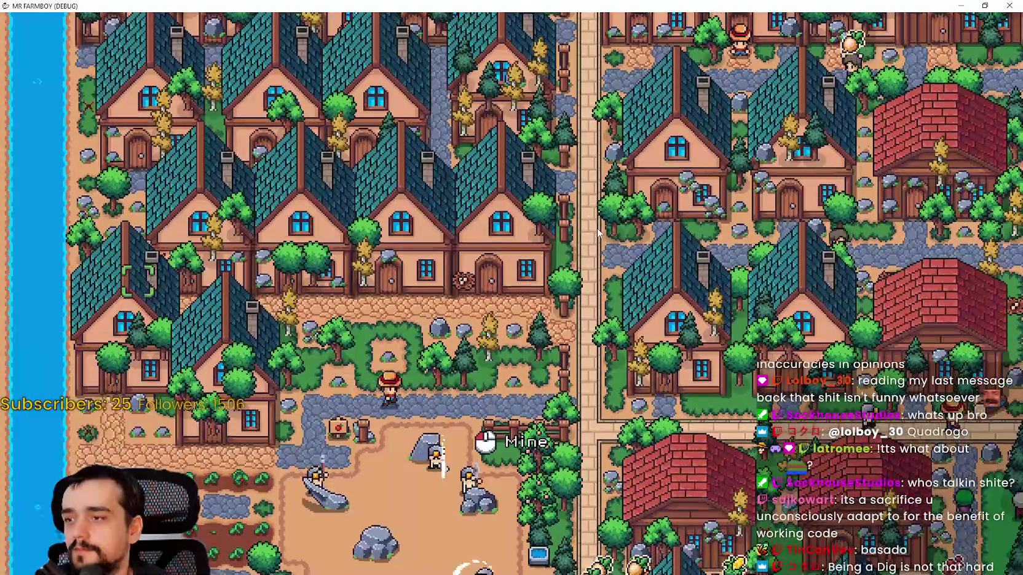
key("d")
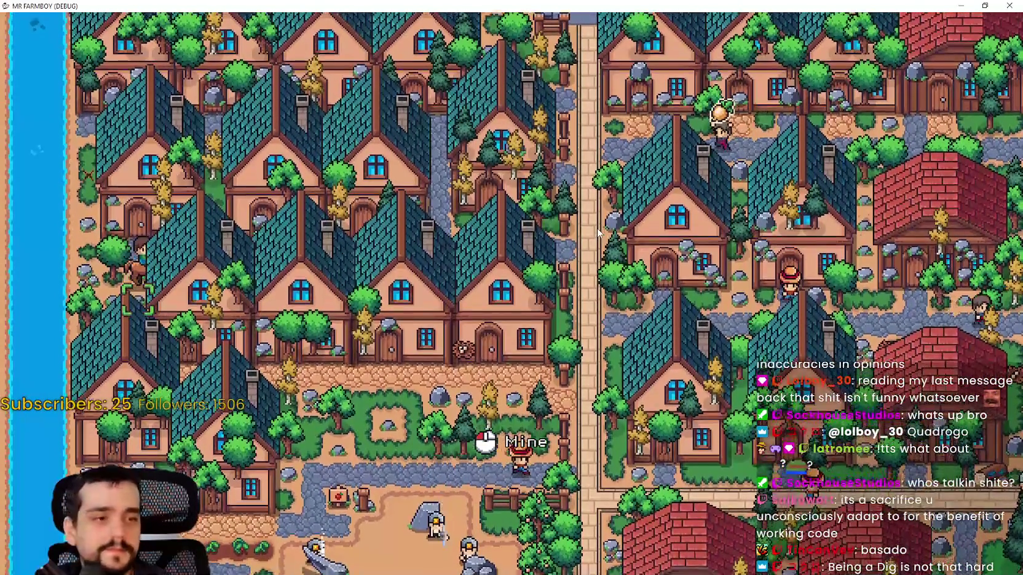
key("w")
key("a")
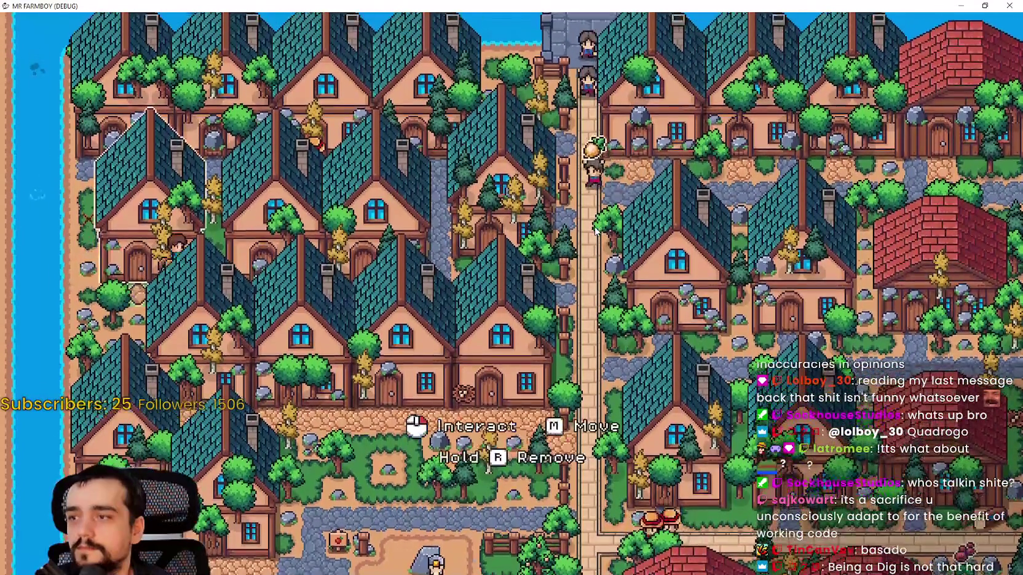
key("d")
key("s")
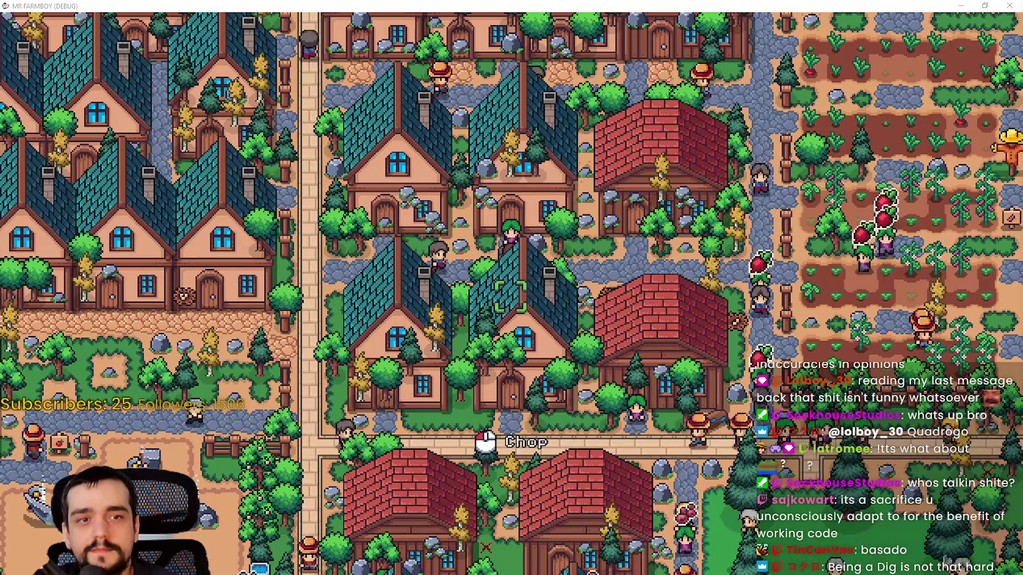
Ride the horse past the rocky clearing, farm plots and houses toward the coast.
key("a")
key("s")
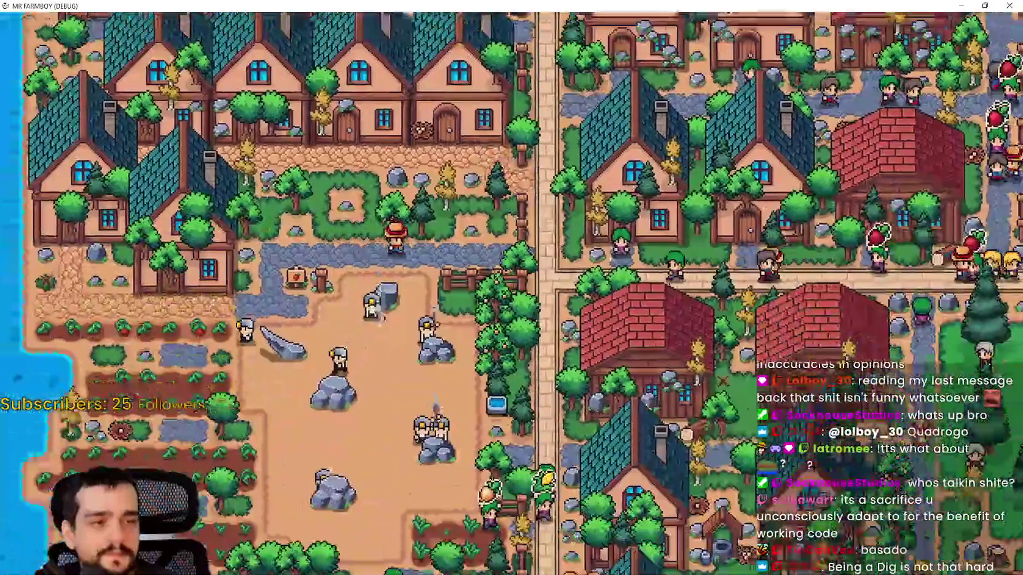
key("s")
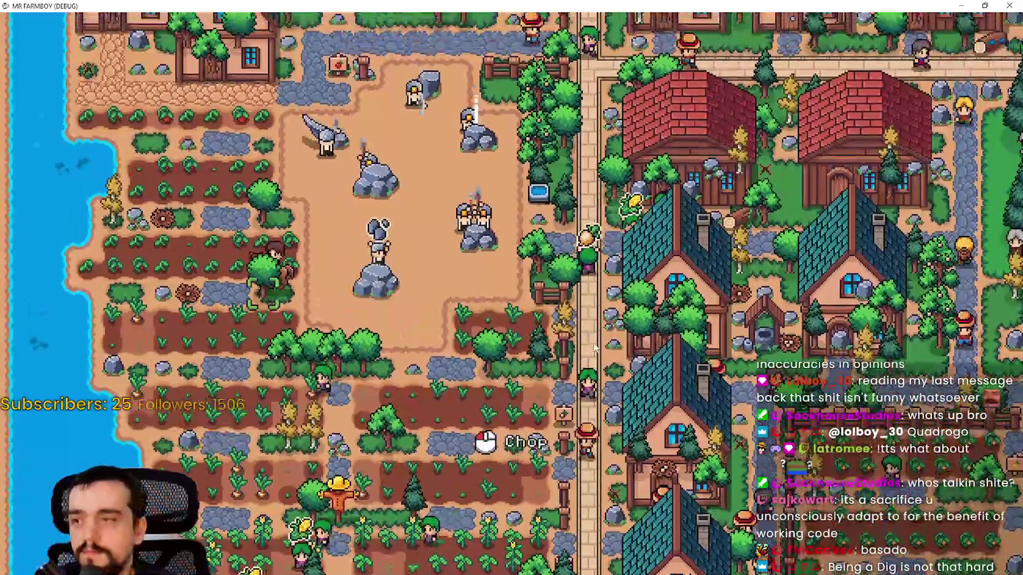
key("w")
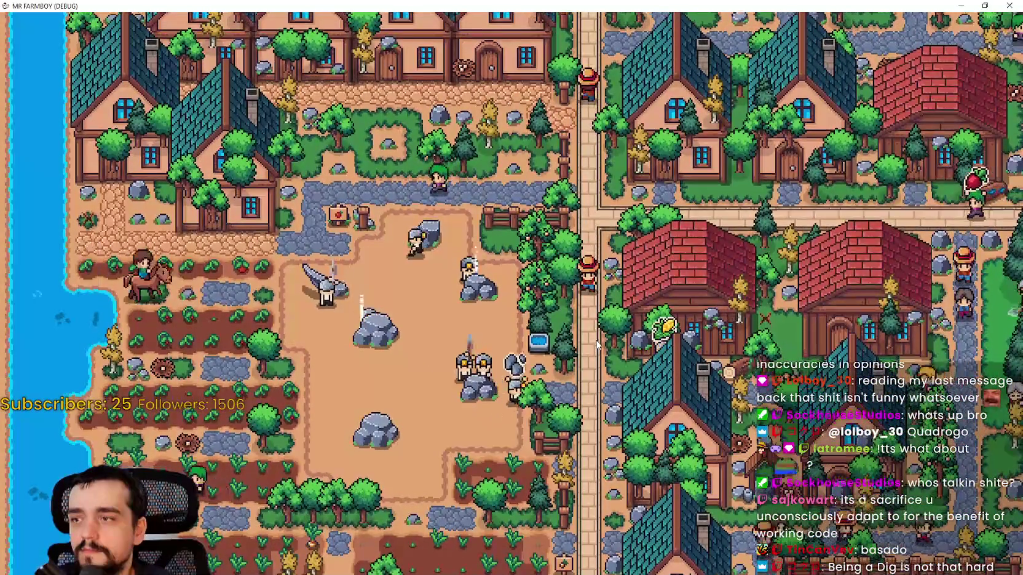
key("s")
key("w")
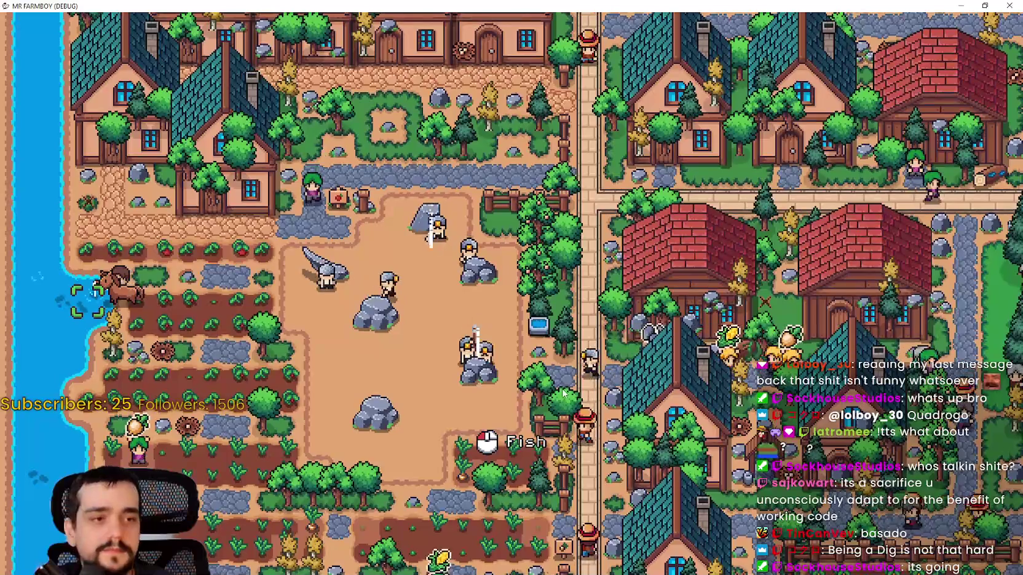
key("d")
key("s")
key("d")
key("s")
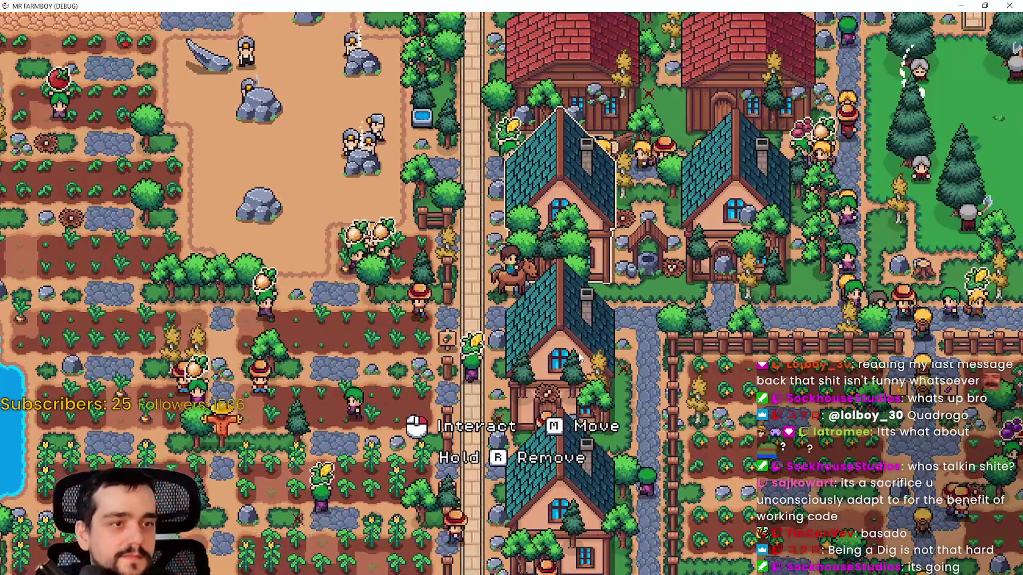
key("d")
key("s")
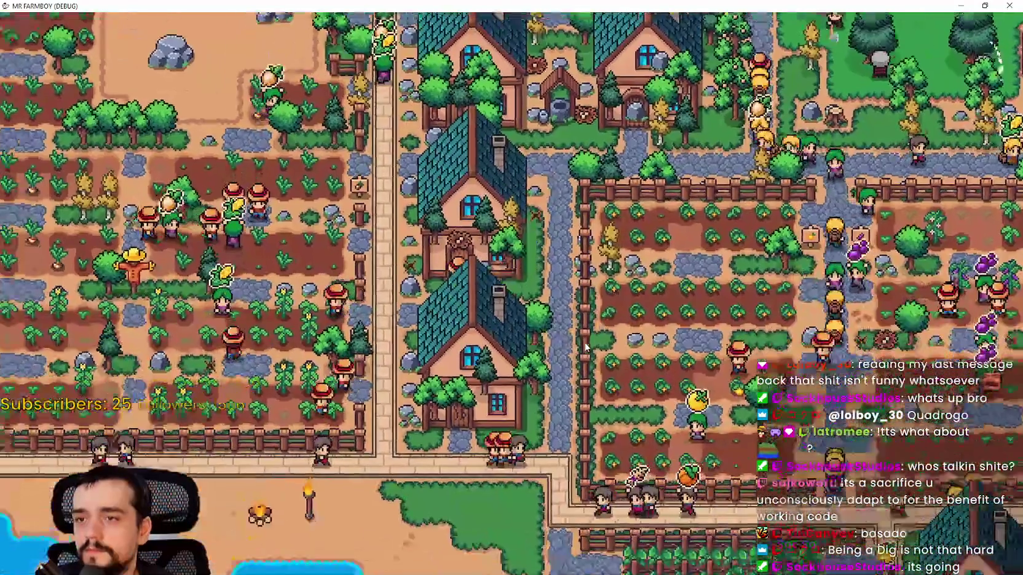
Fish at the beach, step through the two fish-selection breakpoints, and resume the game.
key("a")
key("s")
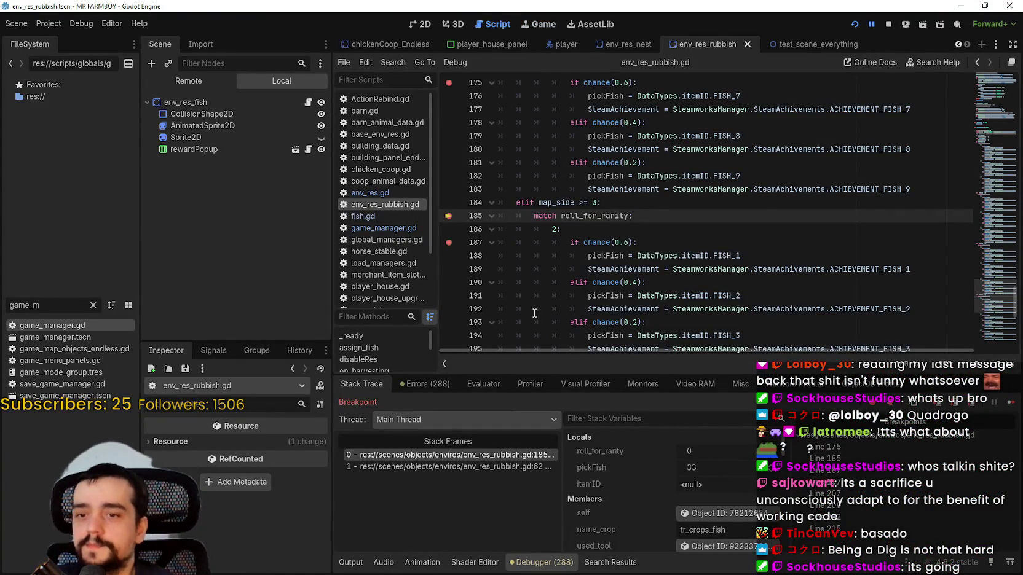
left_click(1009, 404)
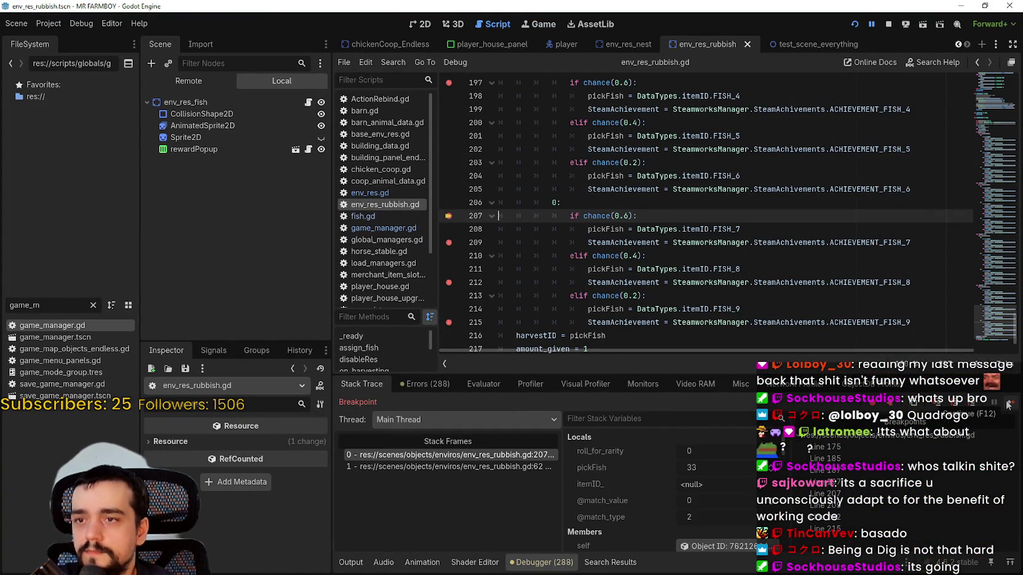
left_click(1009, 404)
left_click(1008, 404)
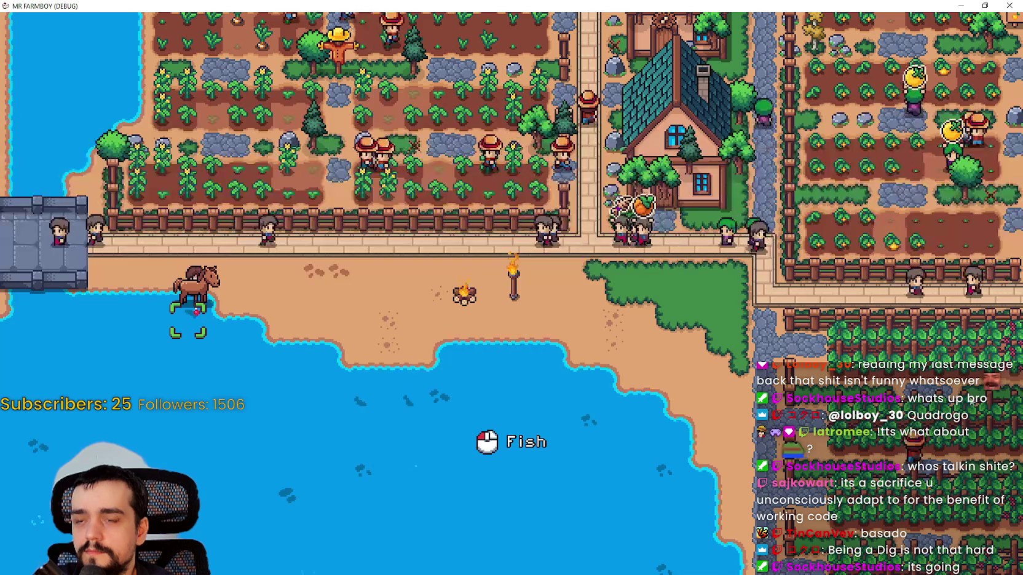
Fish at the water's edge, then ride along the shoreline south past the manor.
key("d")
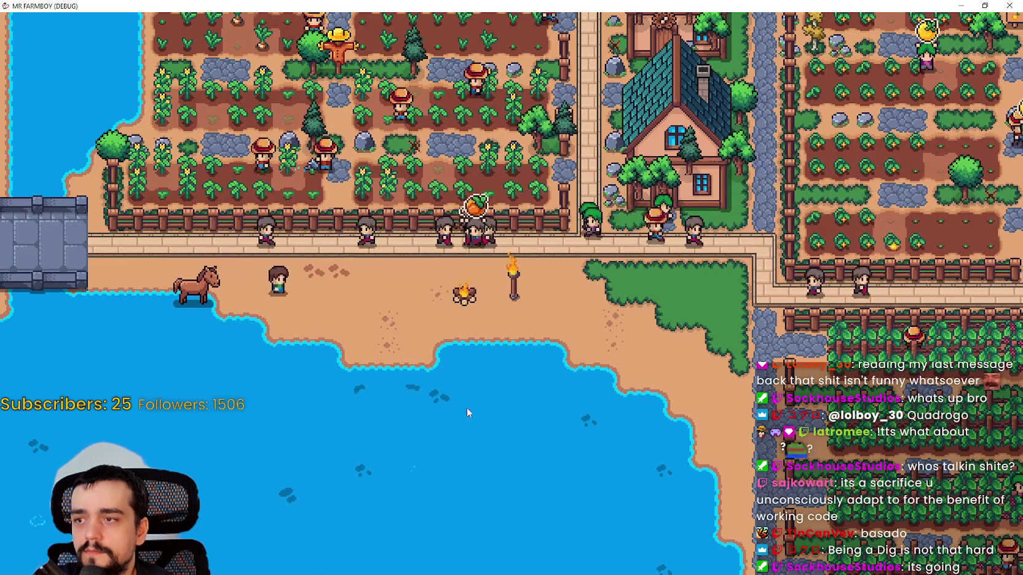
key("s")
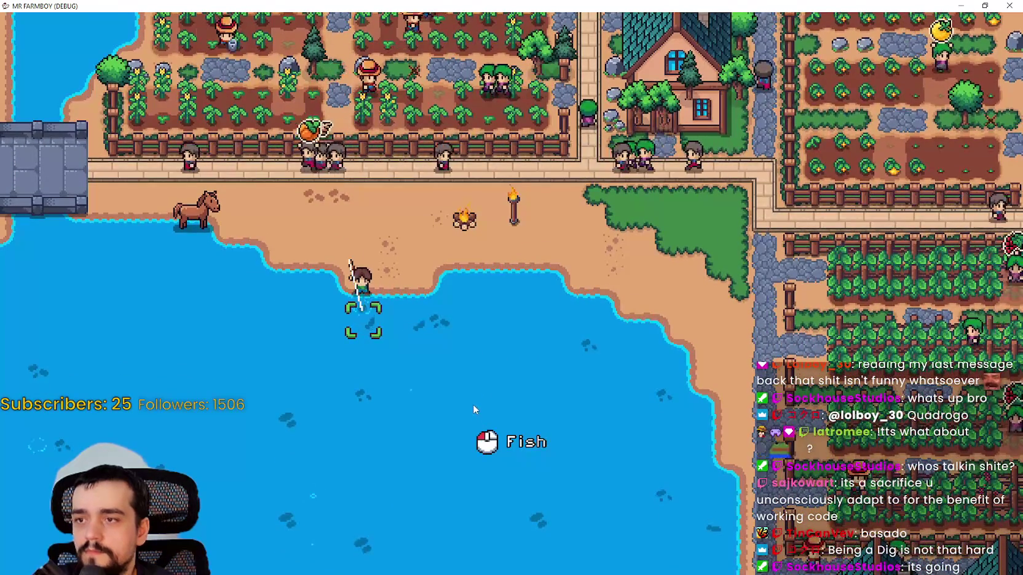
key("d")
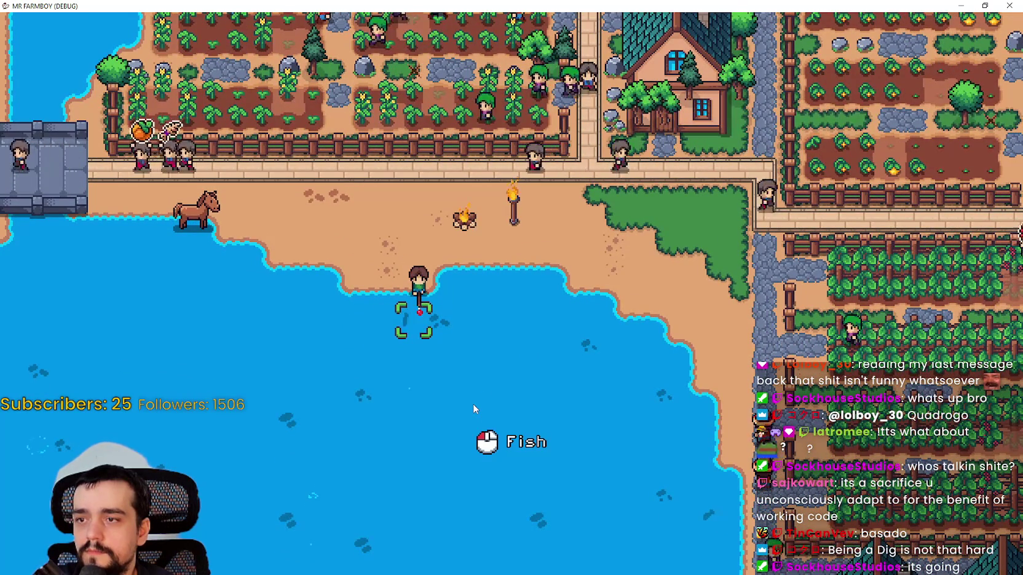
key("w")
key("d")
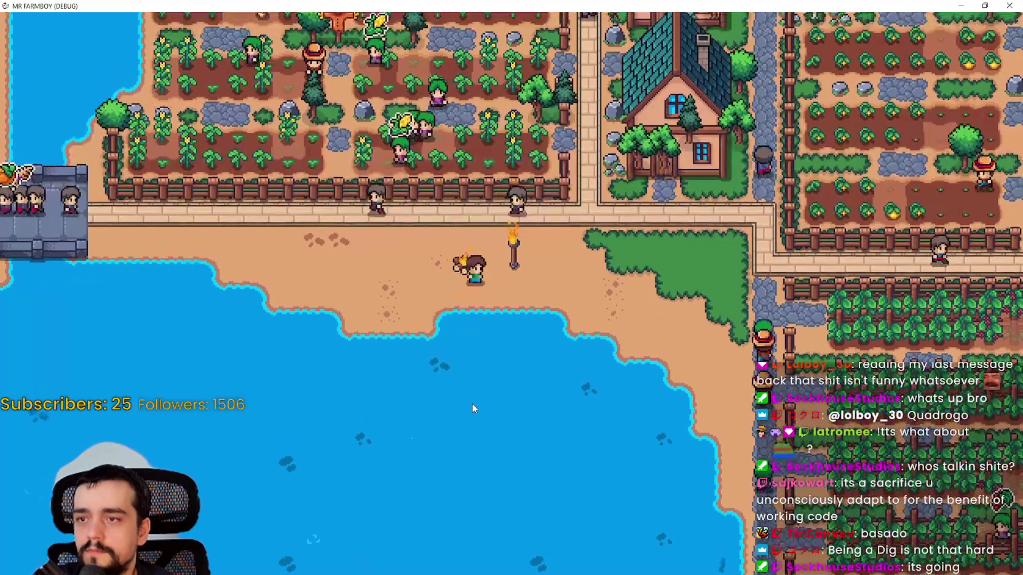
key("s")
key("a")
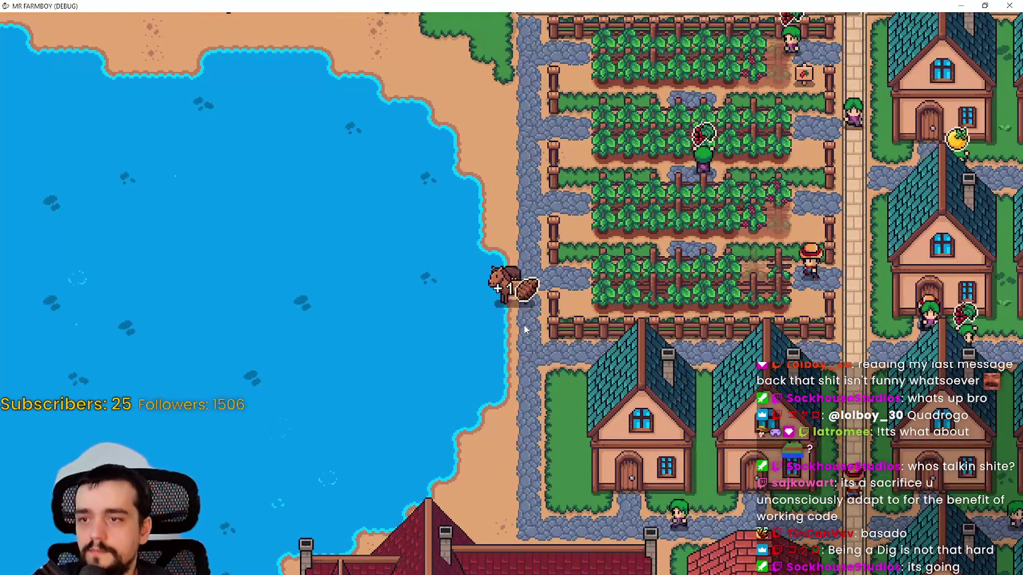
key("s")
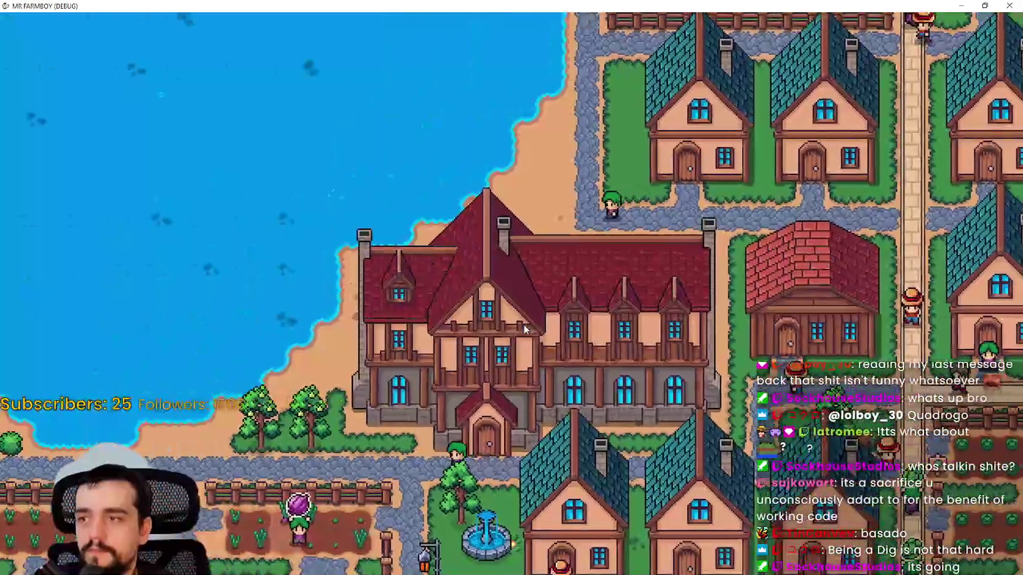
key("s")
key("a")
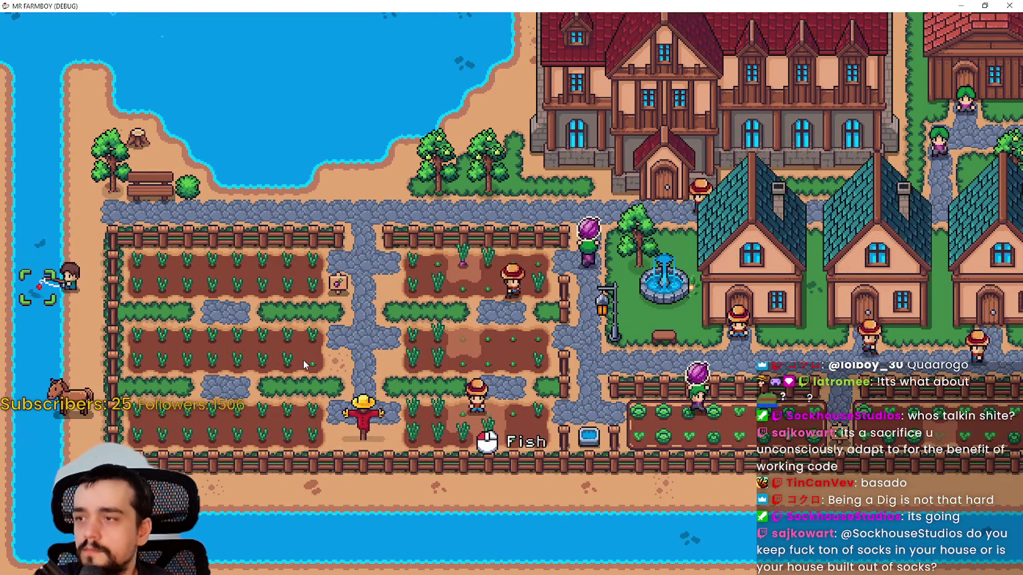
Fish along the riverbank and confirm the Fish IX catch in the inventory.
key("w")
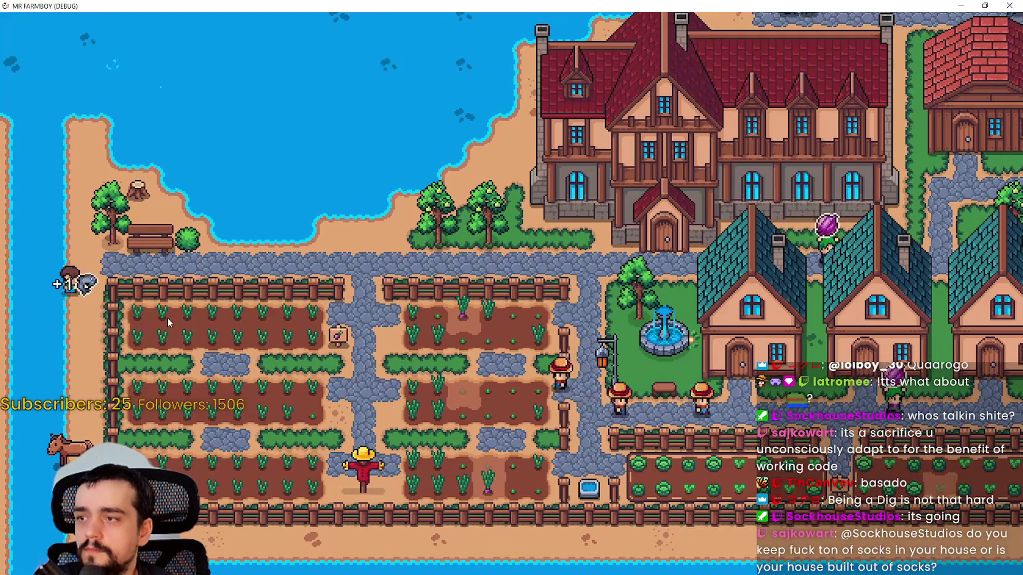
key("s")
key("d")
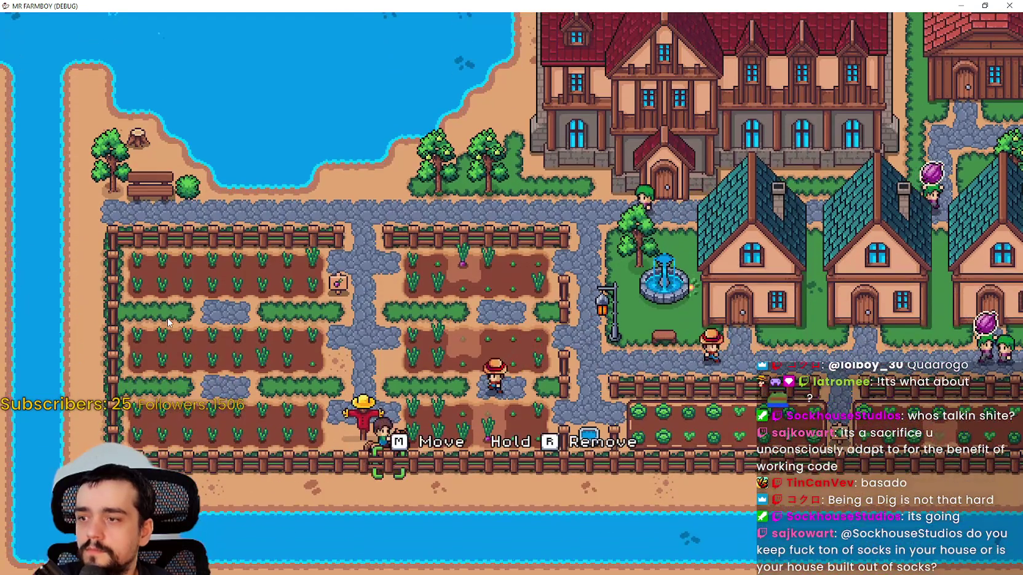
key("d")
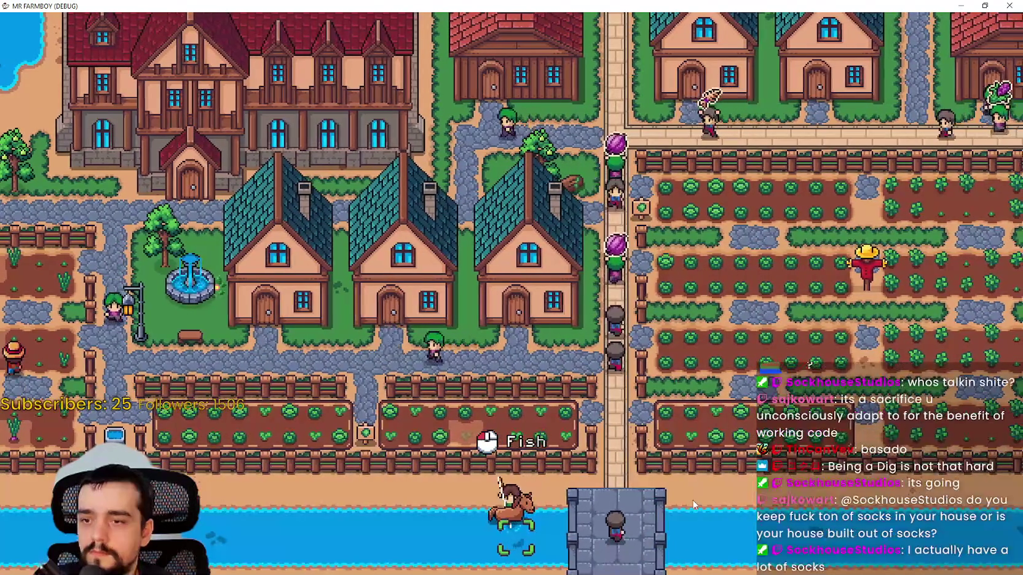
key("d")
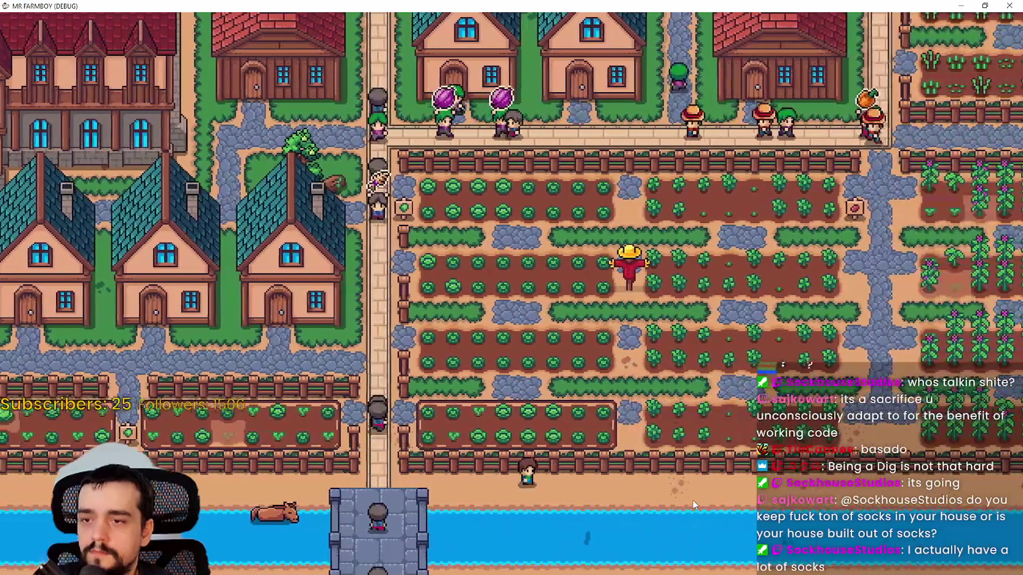
key("d")
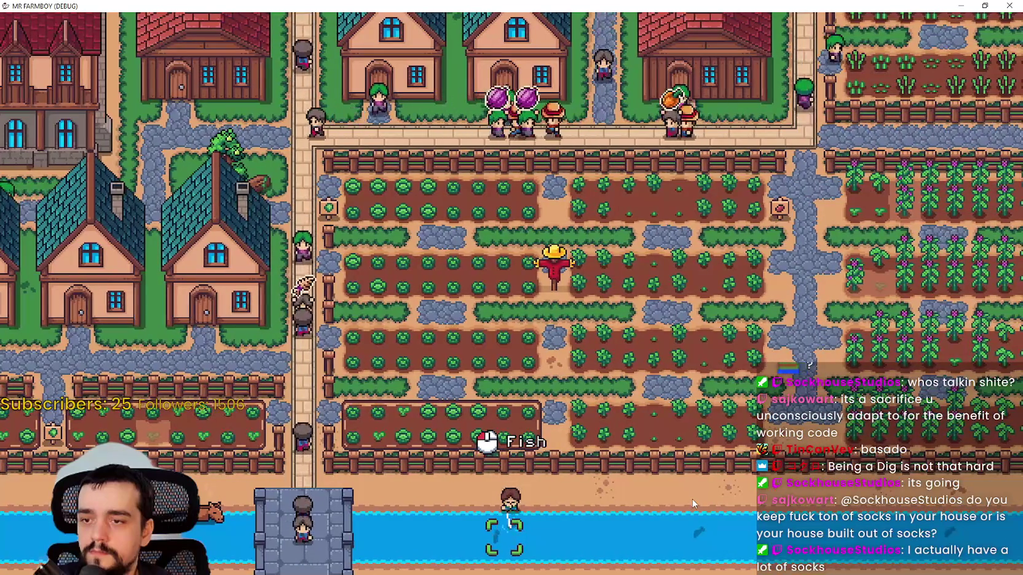
key("d")
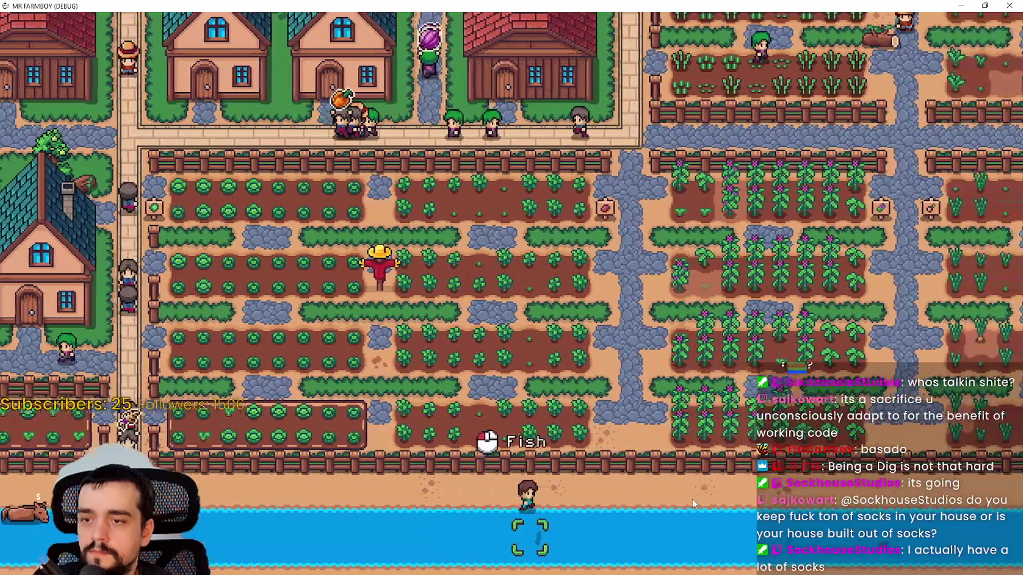
key("d")
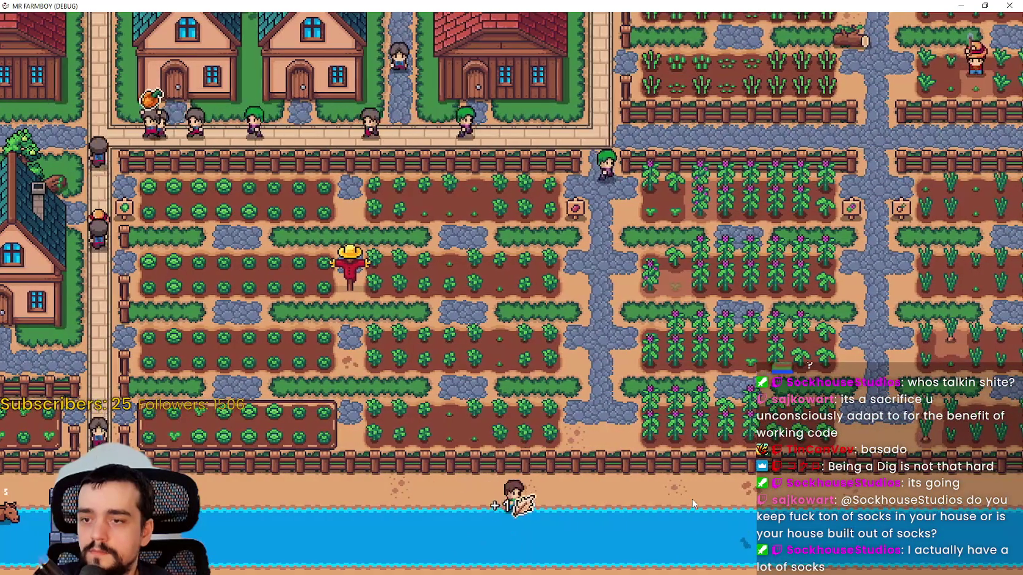
key("d")
key("i")
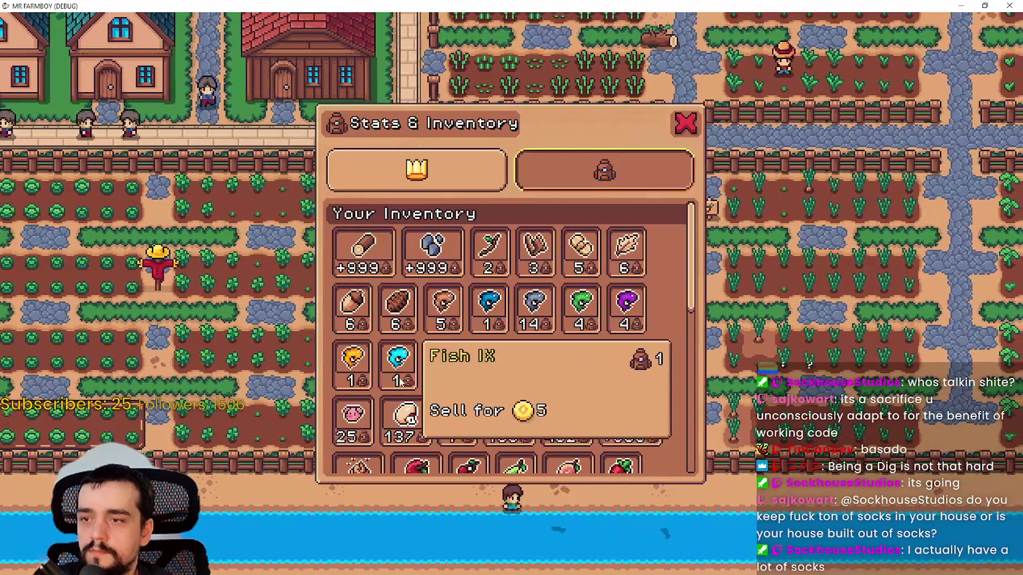
key("i")
key("d")
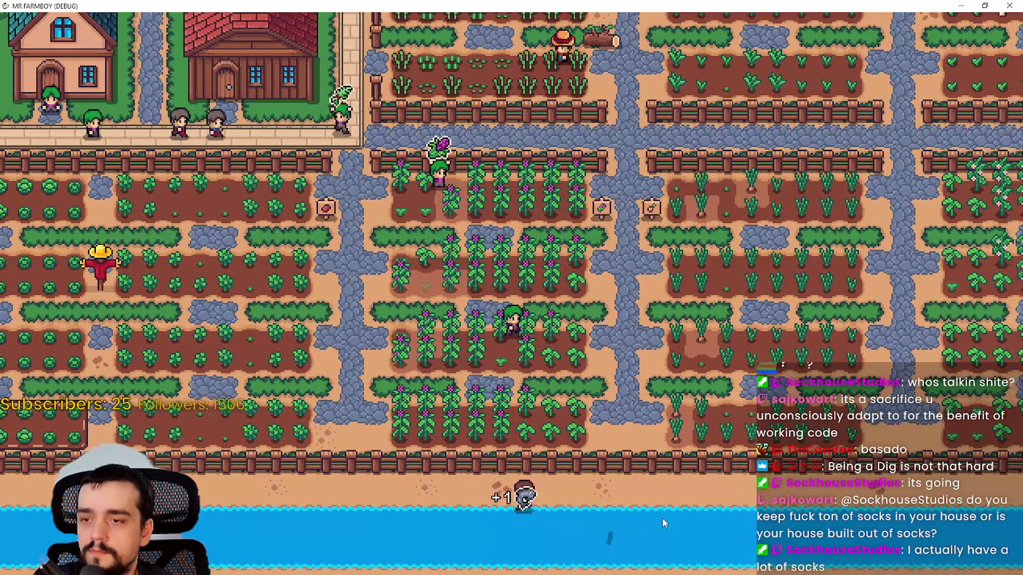
Ride the horse east past the barns and cows up to the sheep barns.
key("d")
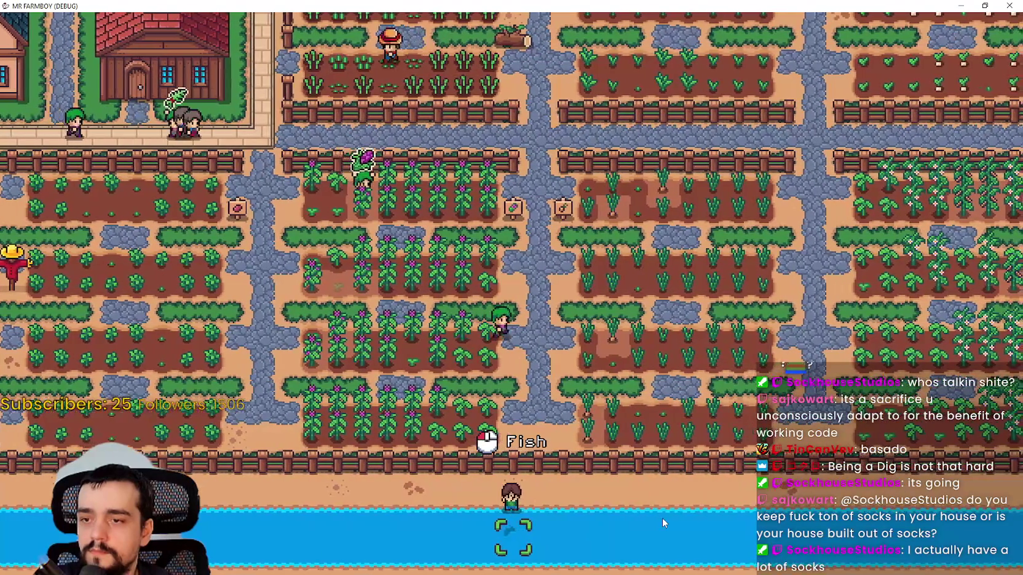
key("d")
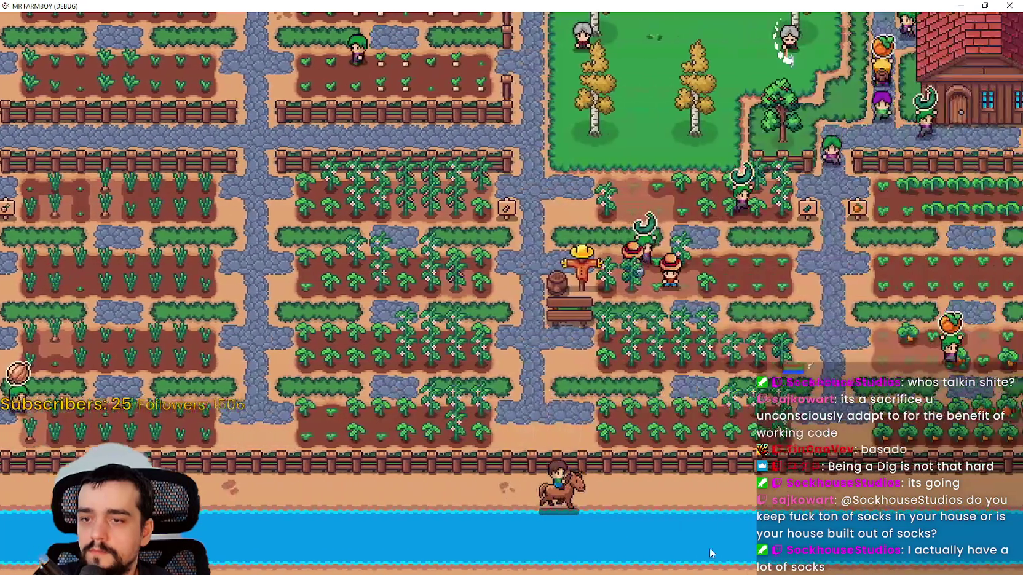
key("d")
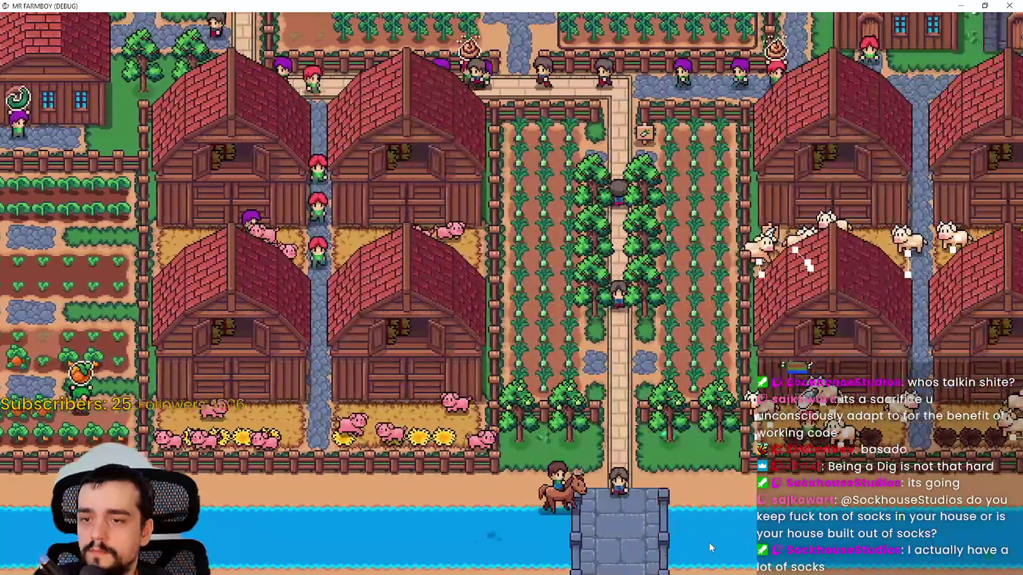
key("d")
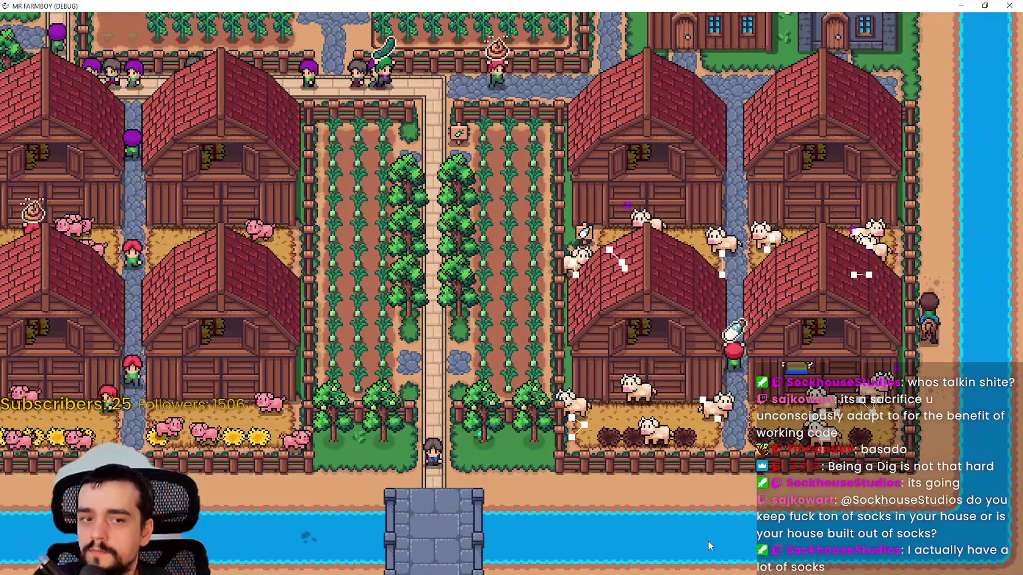
key("w")
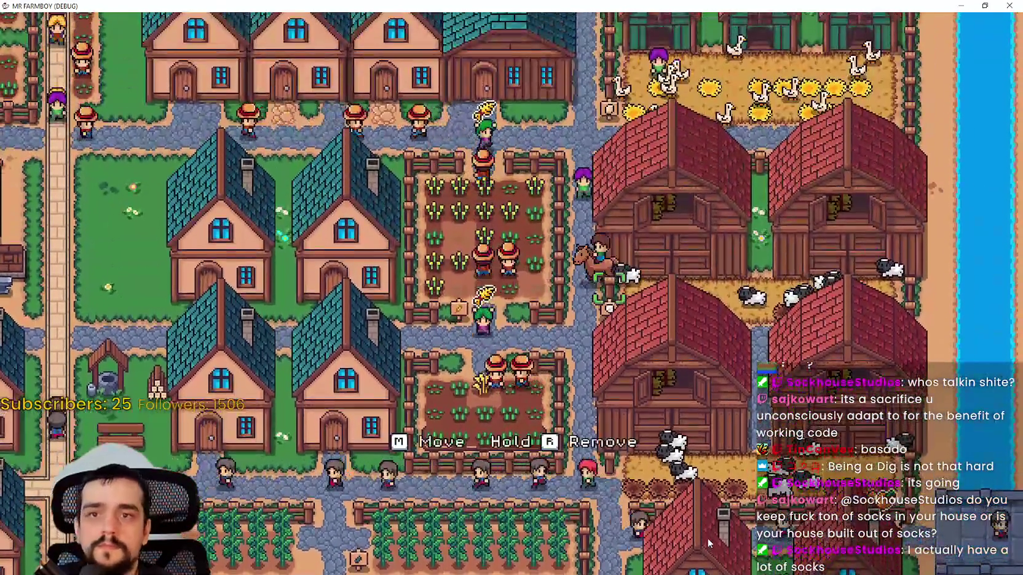
Zoom over the town overview and move the player toward the water.
scroll(707, 538, "down", 5)
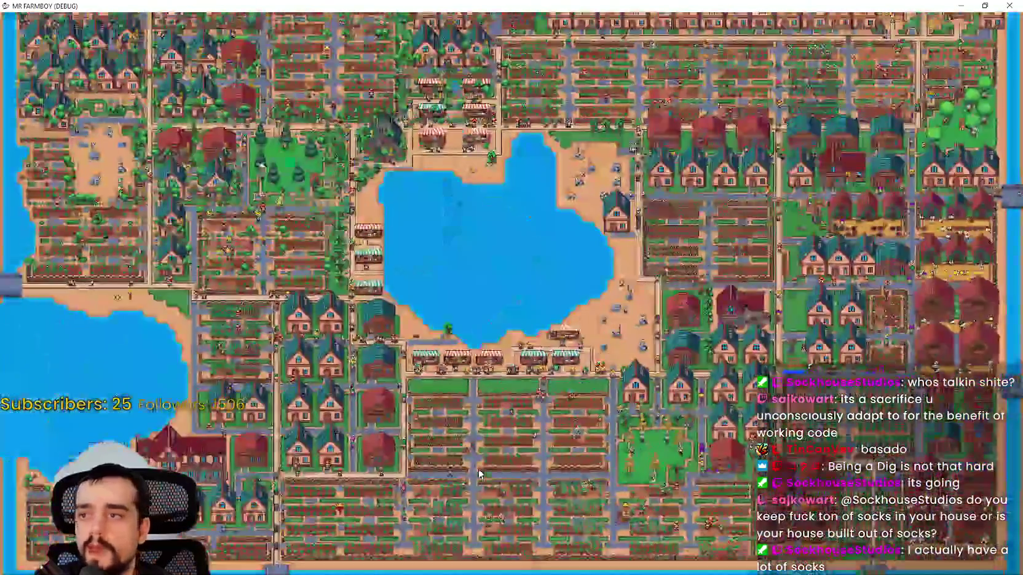
scroll(479, 473, "up", 5)
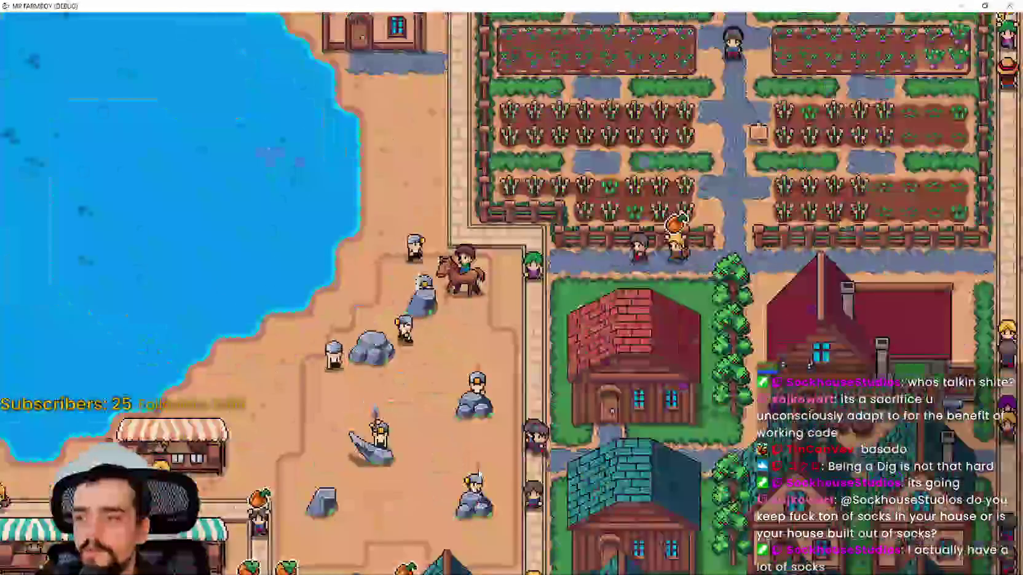
scroll(479, 473, "down", 5)
scroll(480, 473, "up", 5)
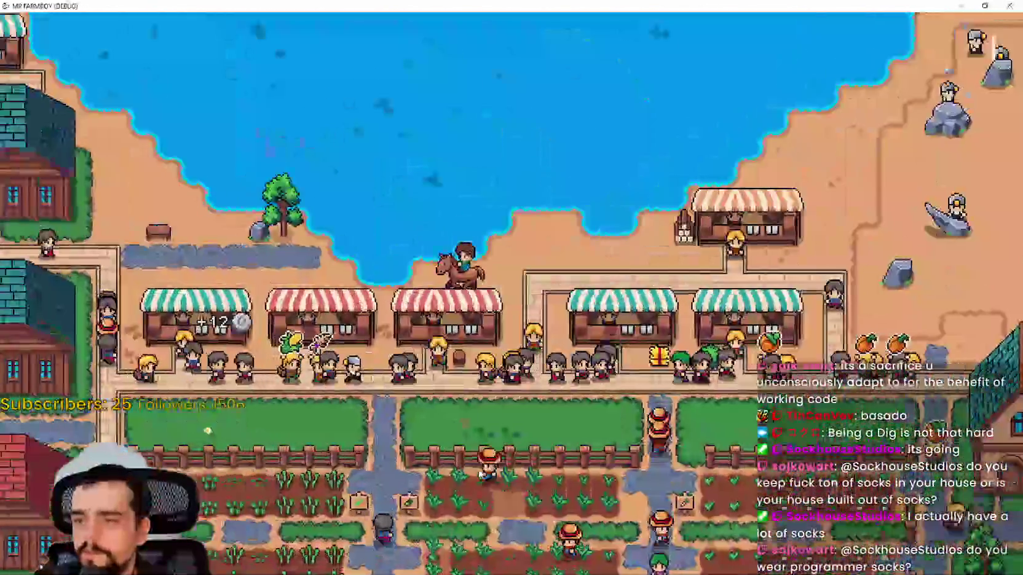
scroll(480, 472, "down", 5)
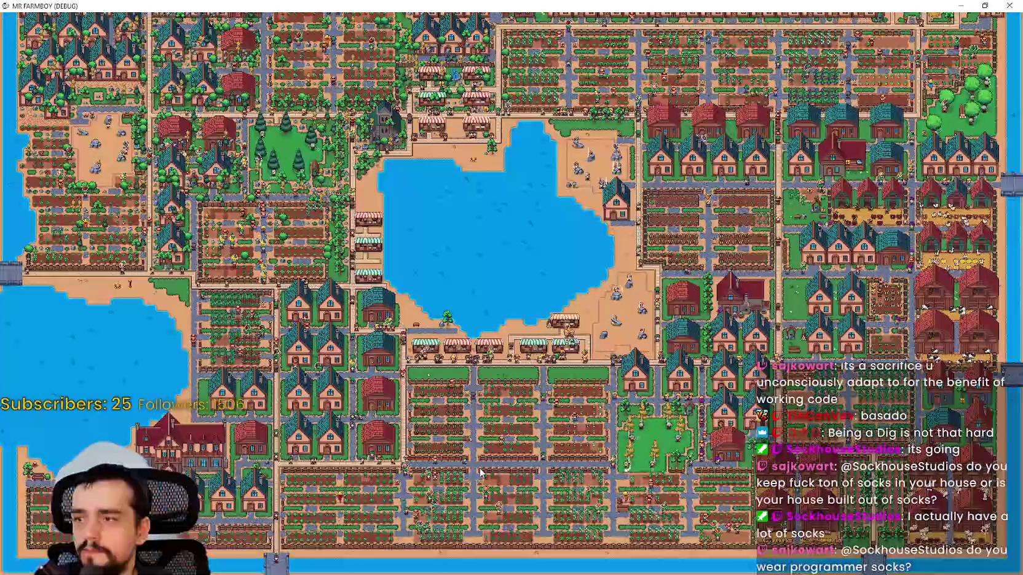
key("w")
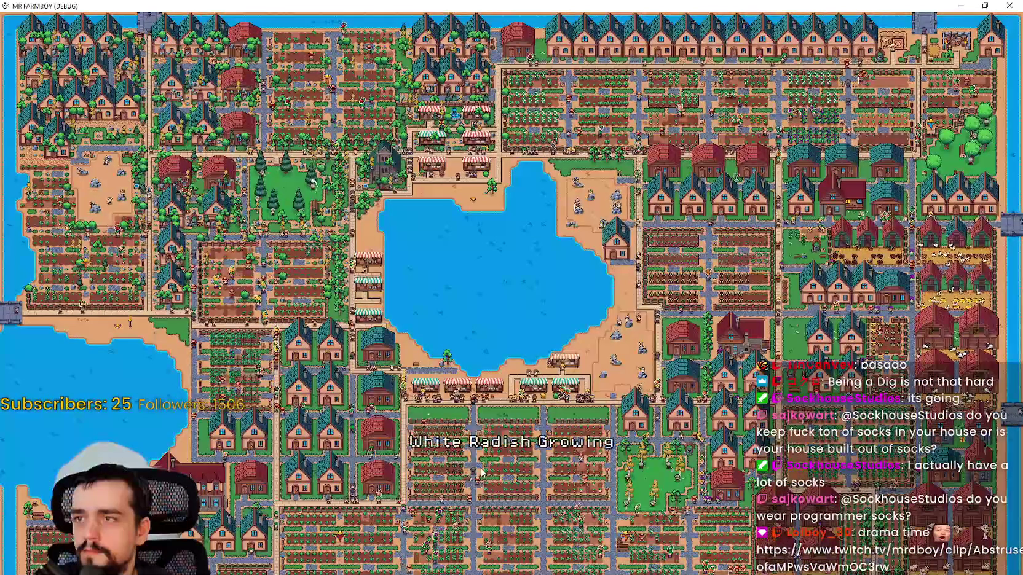
scroll(483, 472, "up", 5)
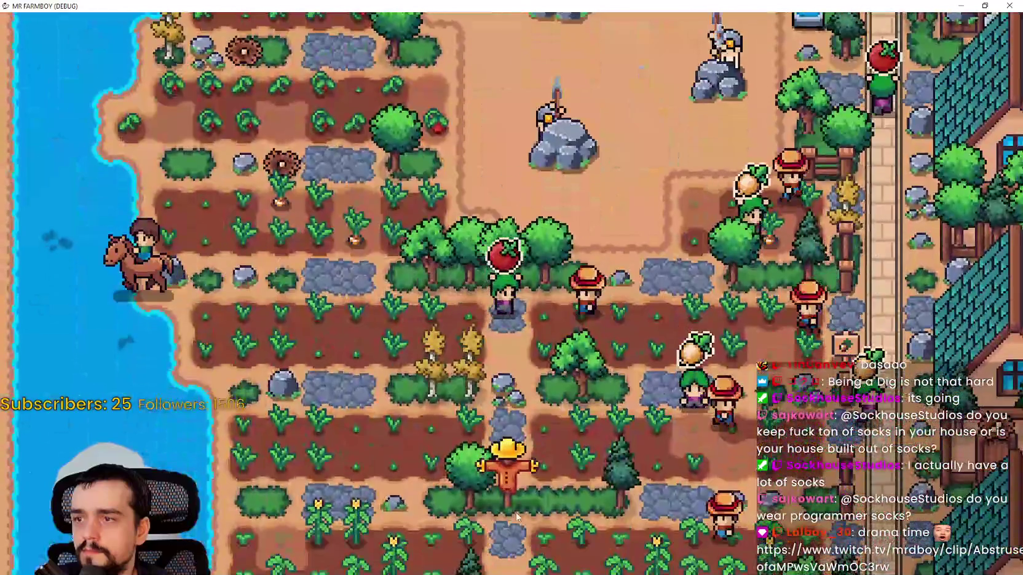
key("s")
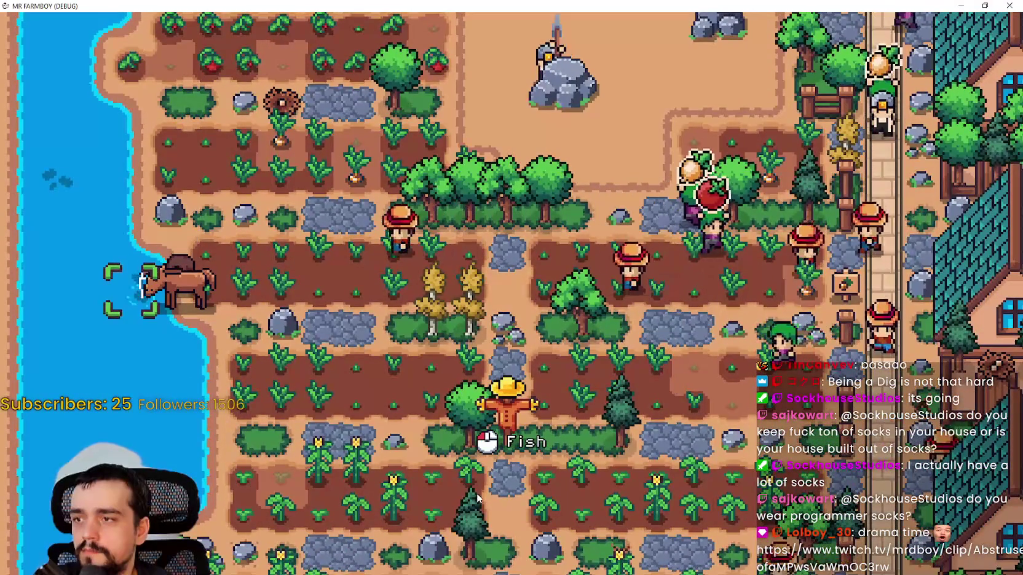
Check the caught fish in the stats and inventory panel, then close it.
key("i")
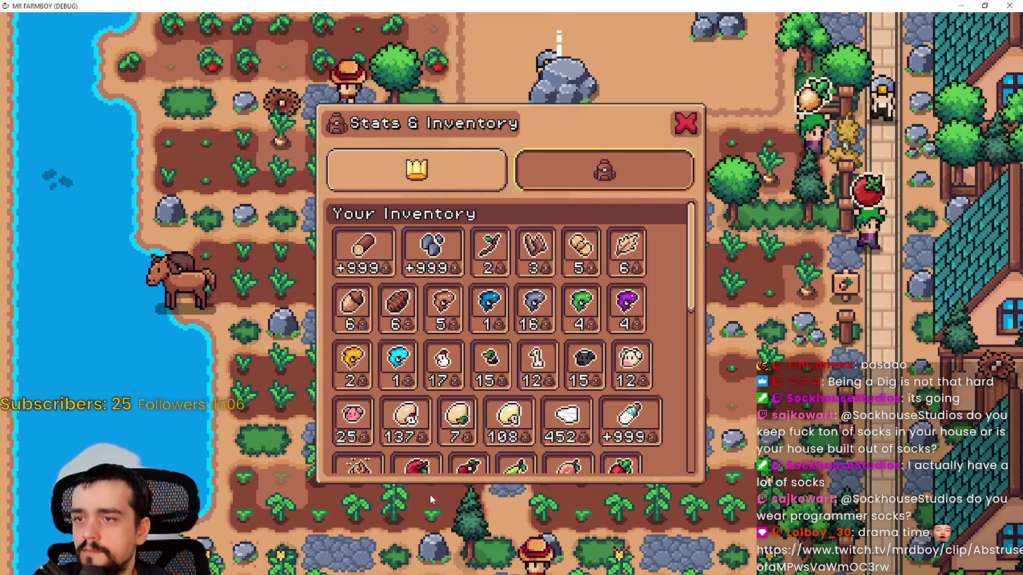
mouse_move(353, 382)
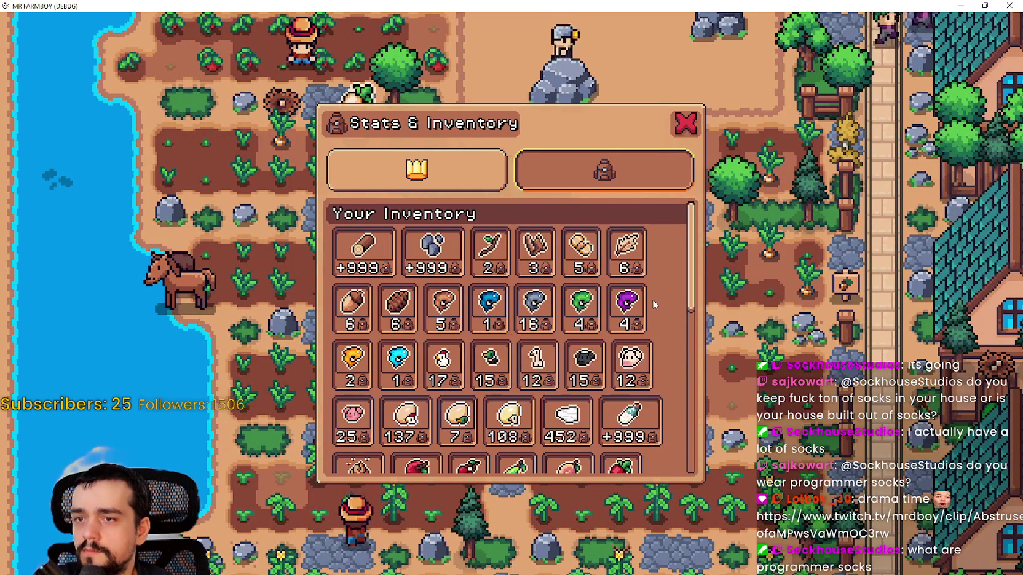
key("i")
scroll(540, 341, "down", 3)
scroll(538, 338, "up", 2)
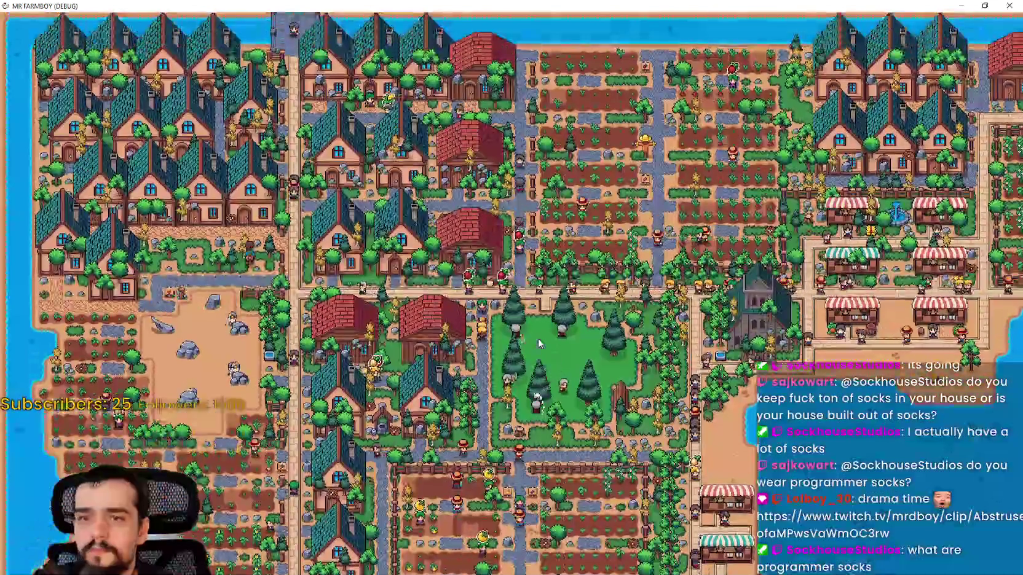
scroll(538, 335, "up", 3)
Pan the camera over the houses, down the town and right across the fields.
key("a")
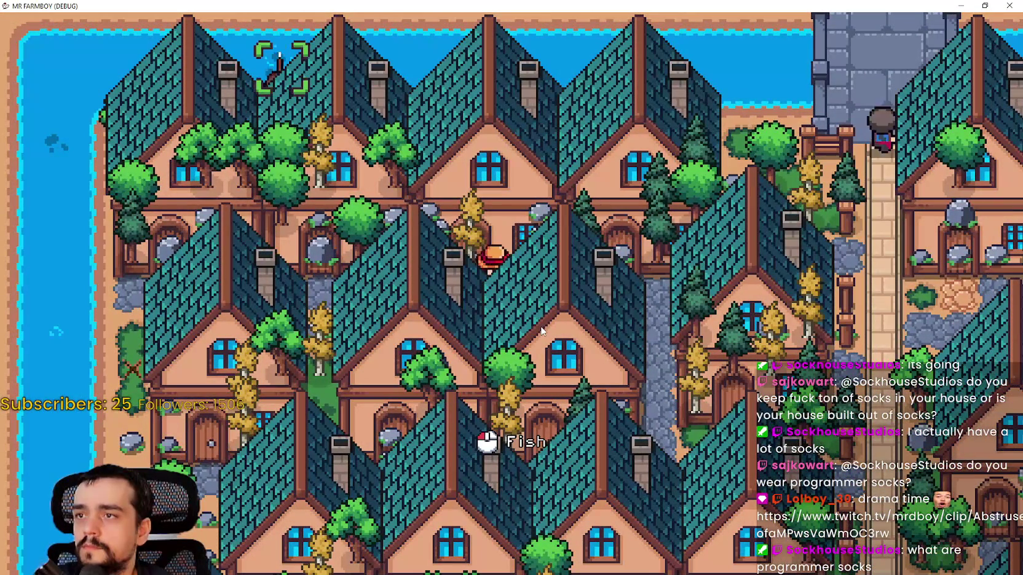
key("d")
scroll(541, 331, "down", 4)
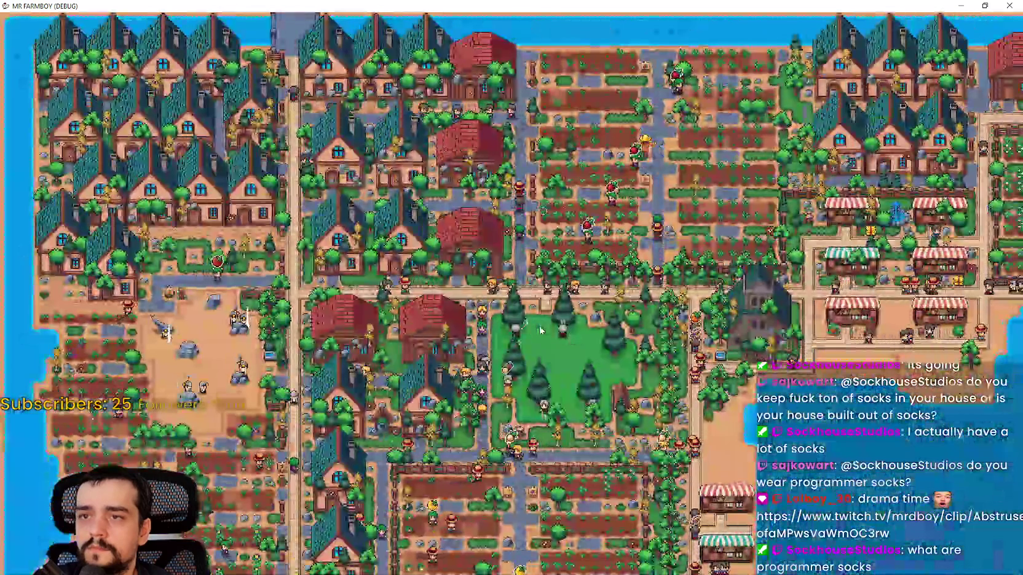
key("s")
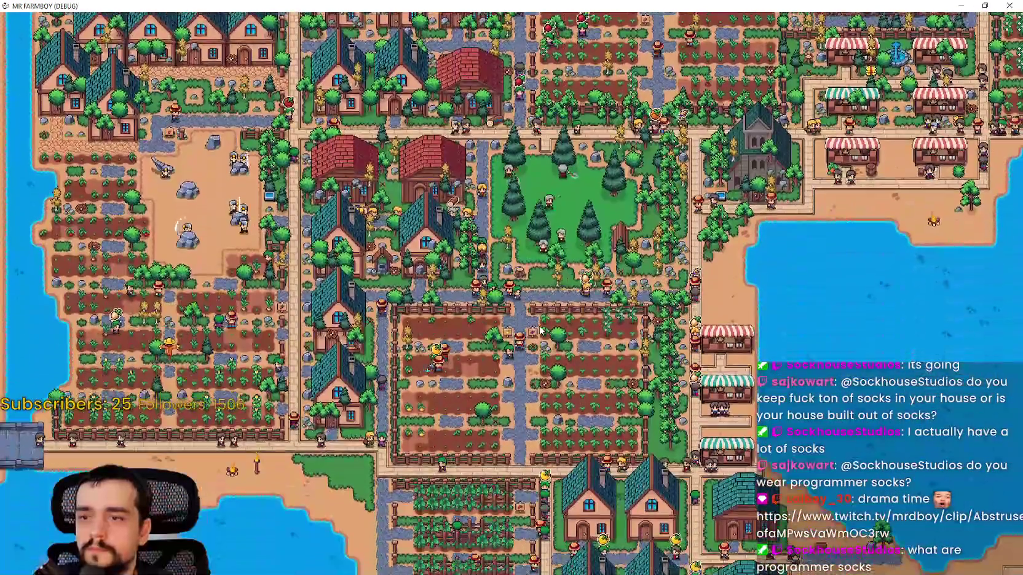
key("s")
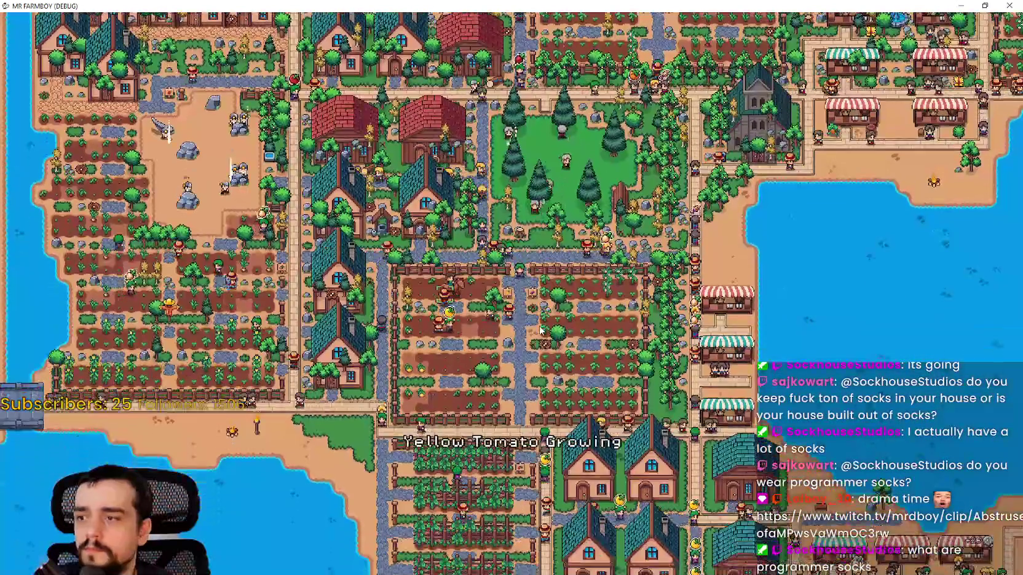
key("s")
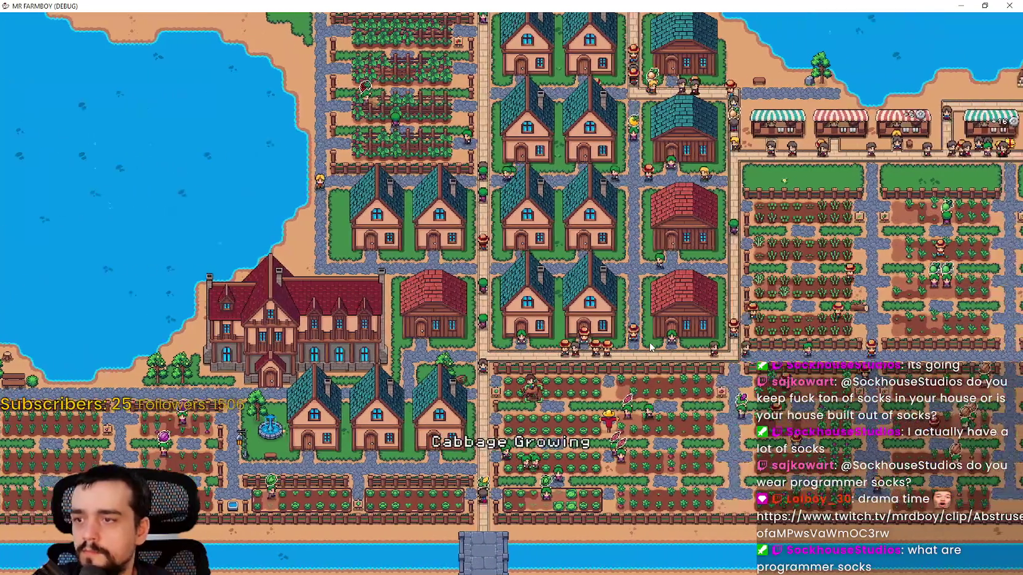
key("d")
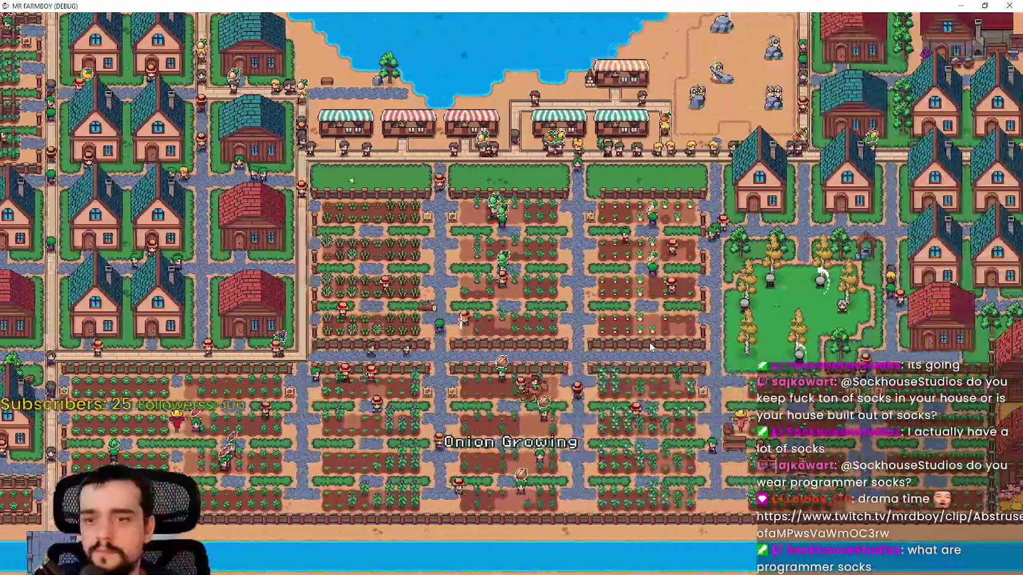
key("d")
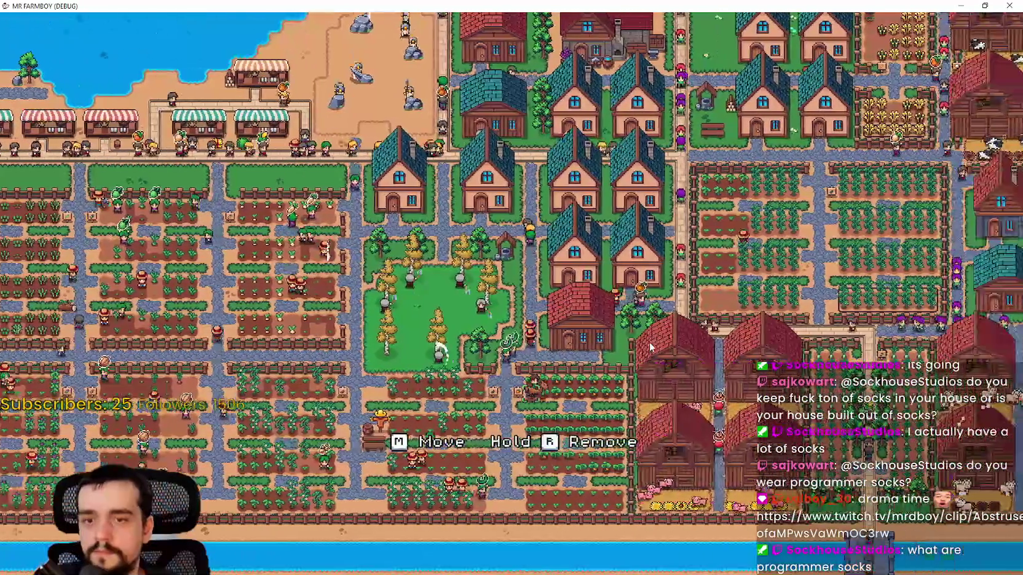
Pan up to the town lake and restore the game from fullscreen to a window.
key("w")
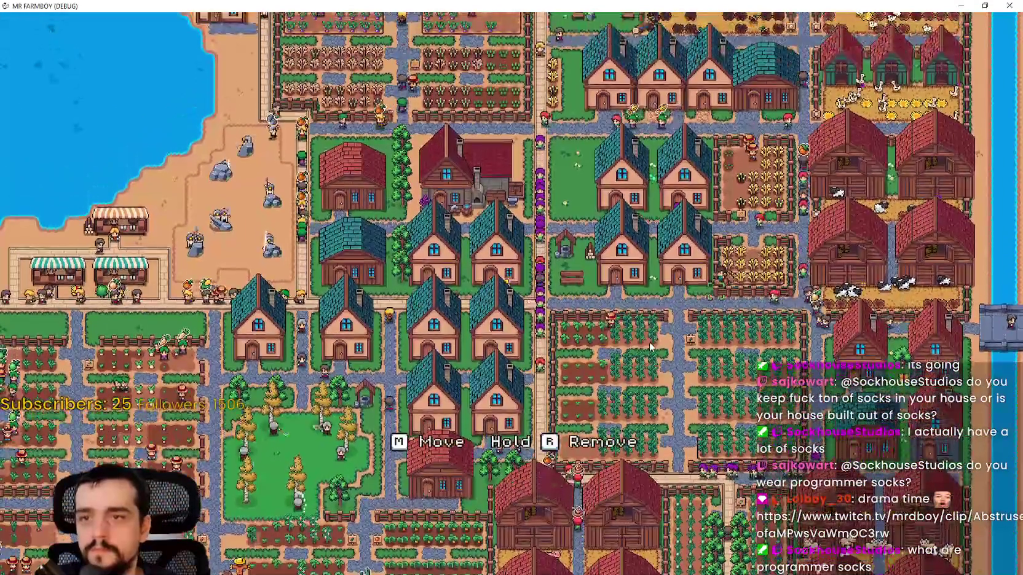
key("w")
key("a")
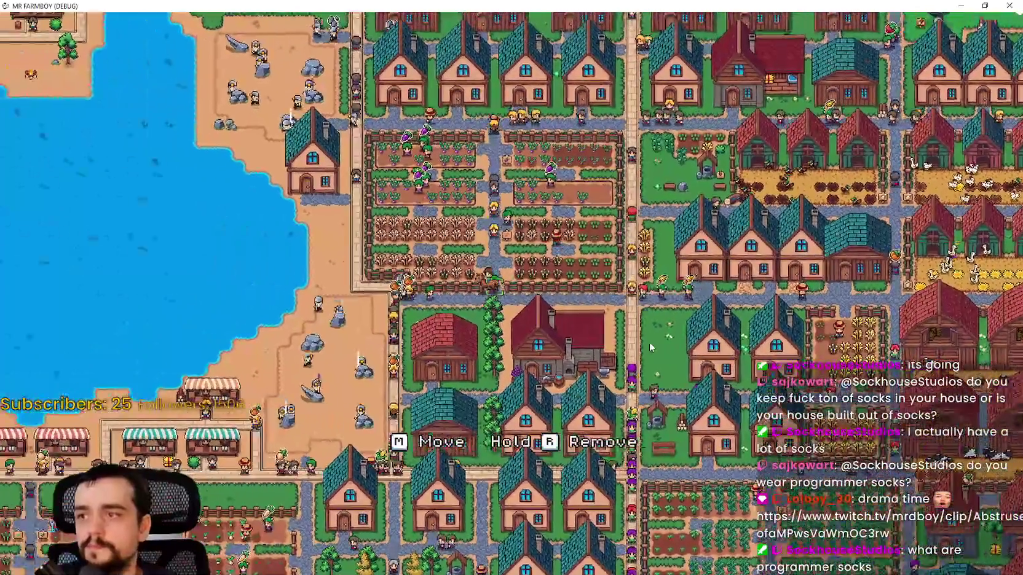
key("a")
key("w")
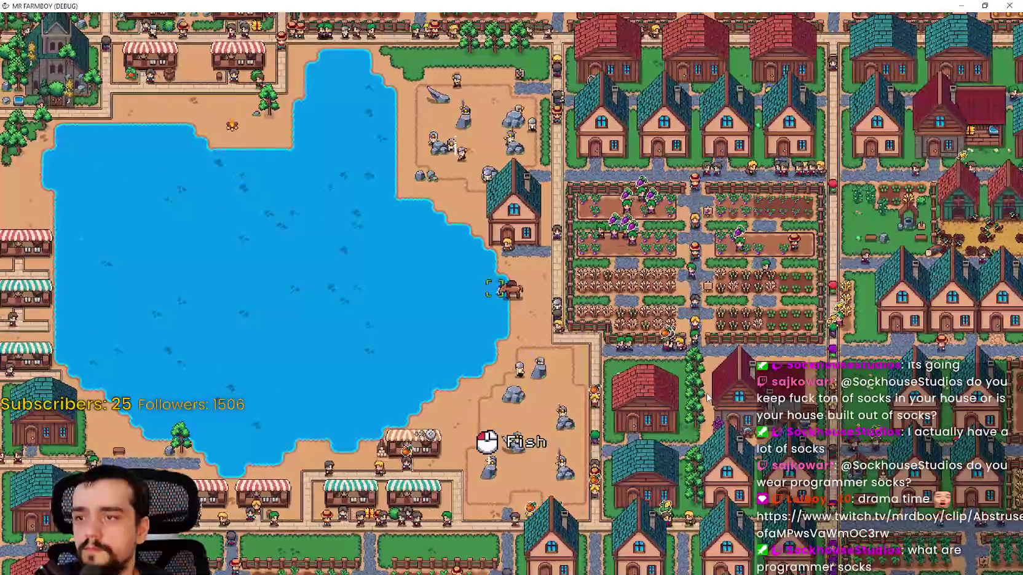
key("s")
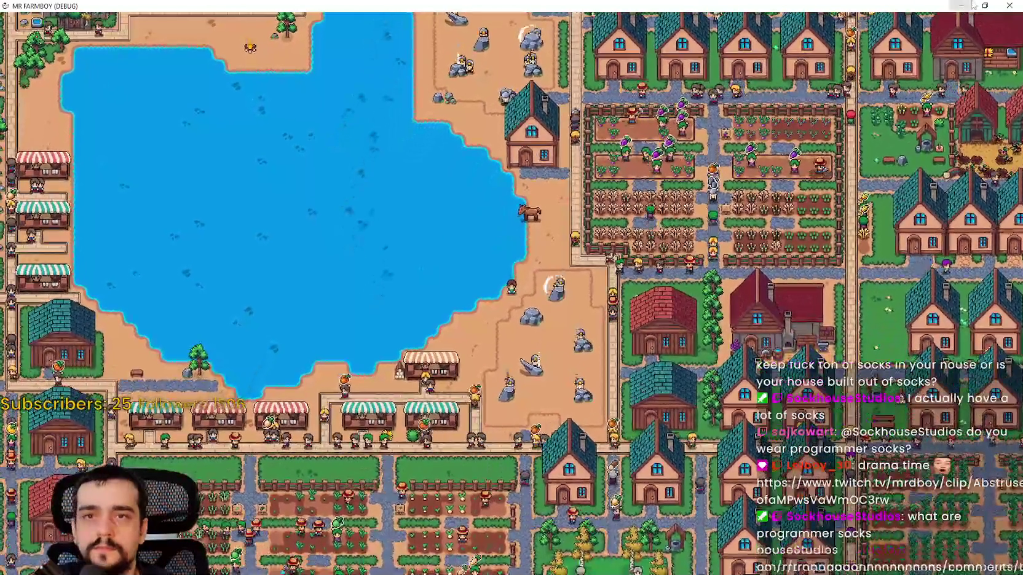
left_click(985, 5)
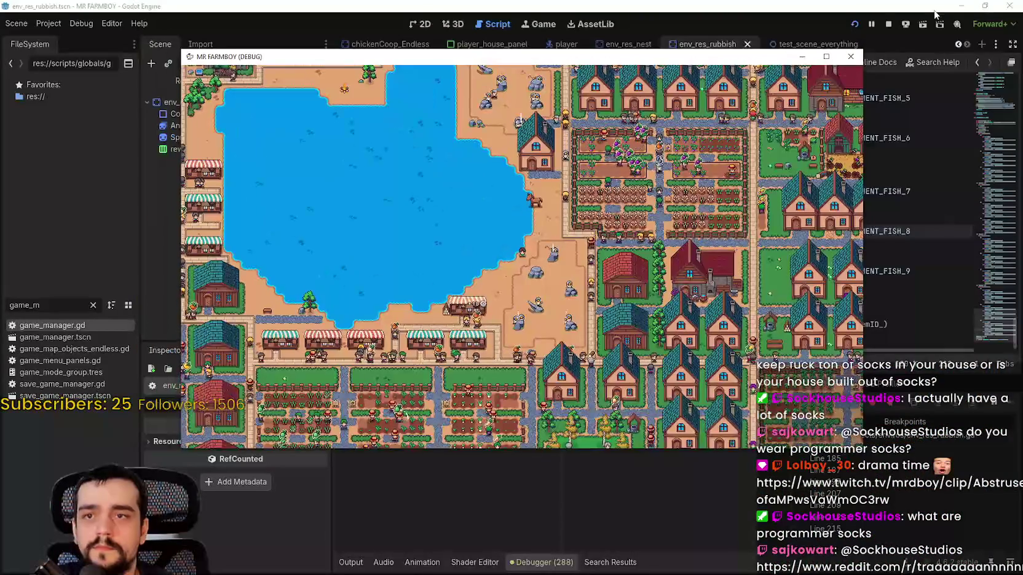
Stop the running game and review the last rarity case, lines 206–215, in env_res_rubbish.gd.
left_click(891, 24)
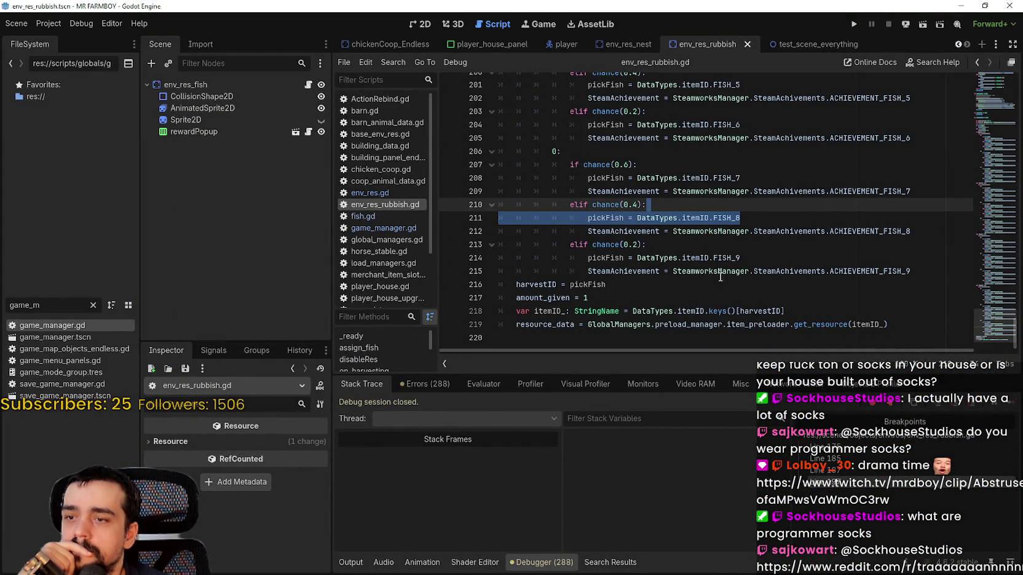
scroll(586, 230, "up", 3)
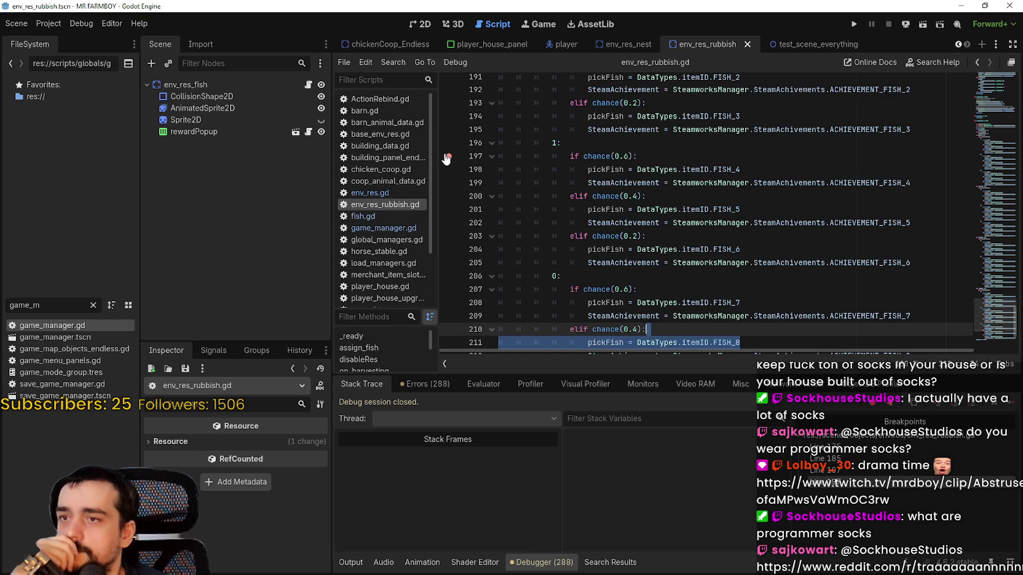
scroll(446, 159, "up", 4)
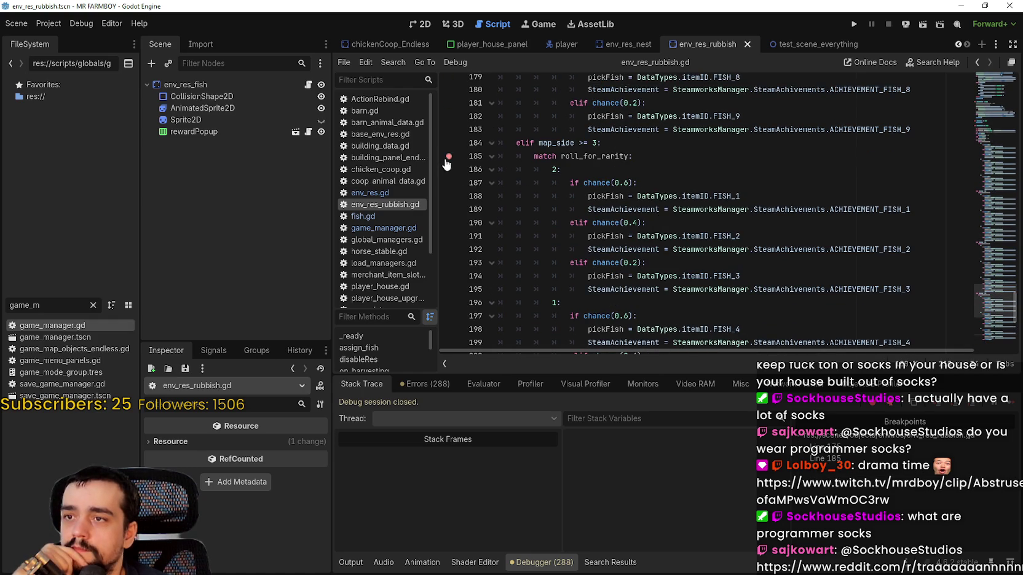
scroll(716, 182, "down", 7)
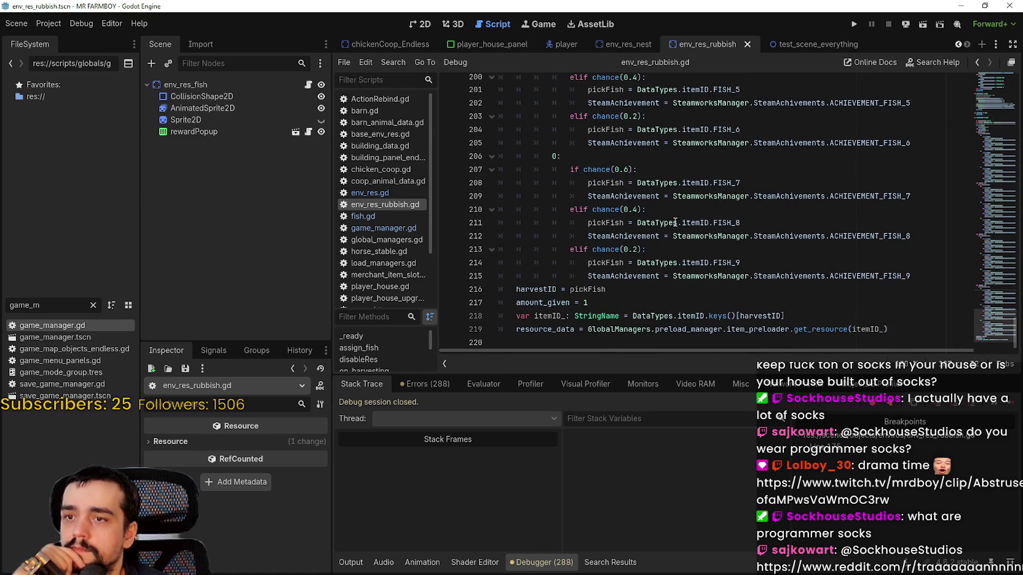
mouse_move(553, 156)
left_mouse_down()
mouse_move(738, 236)
mouse_move(897, 277)
left_mouse_up()
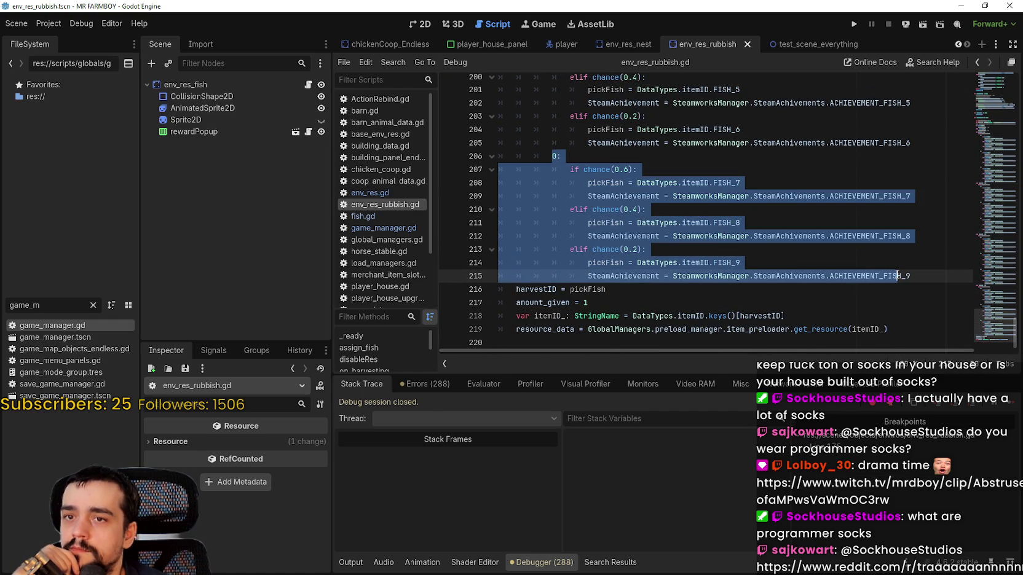
left_click(939, 277)
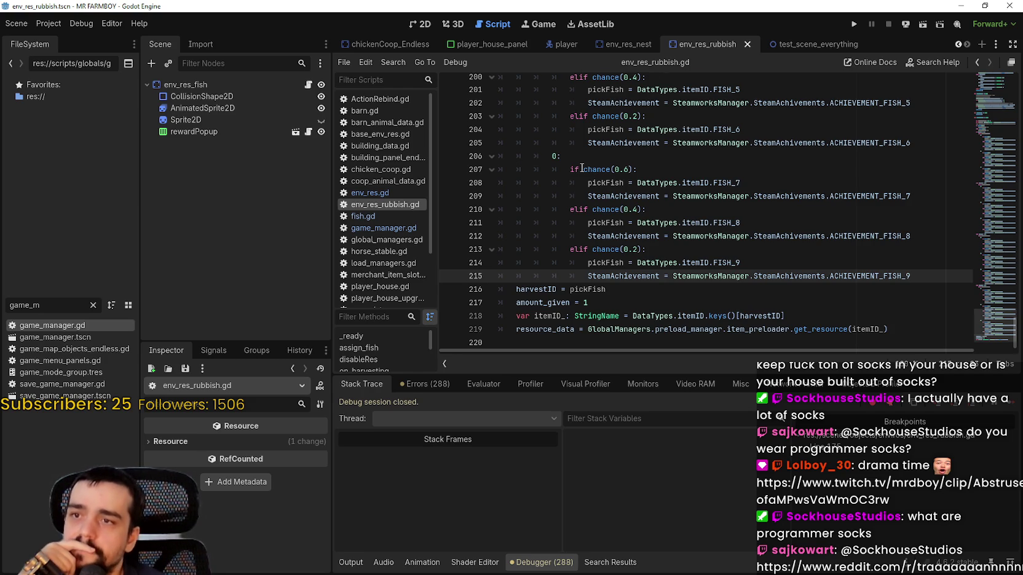
Jump to the breakpoint on line 175 and remove it.
scroll(582, 168, "up", 4)
scroll(564, 173, "up", 3)
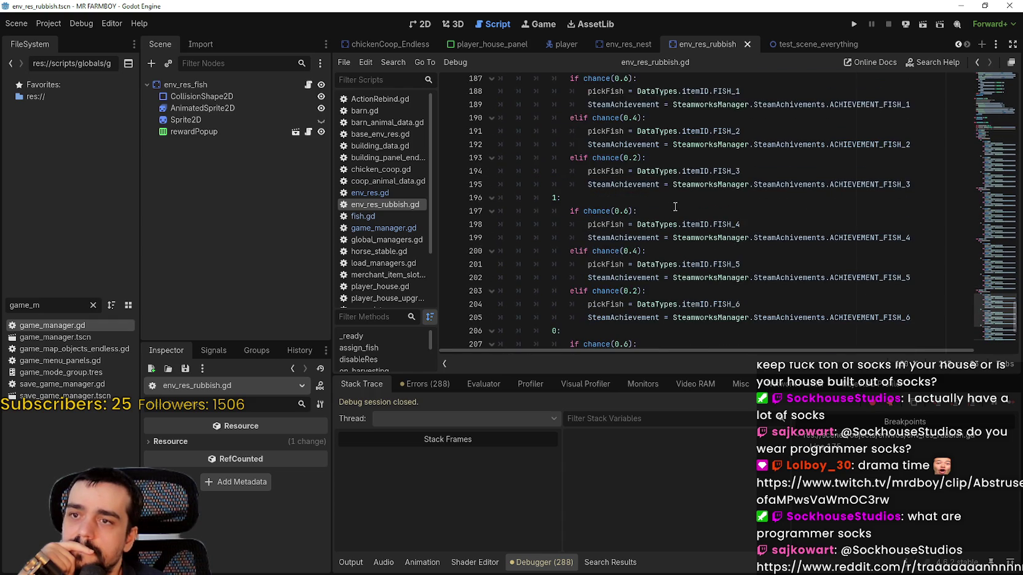
scroll(674, 200, "down", 7)
left_click(726, 251)
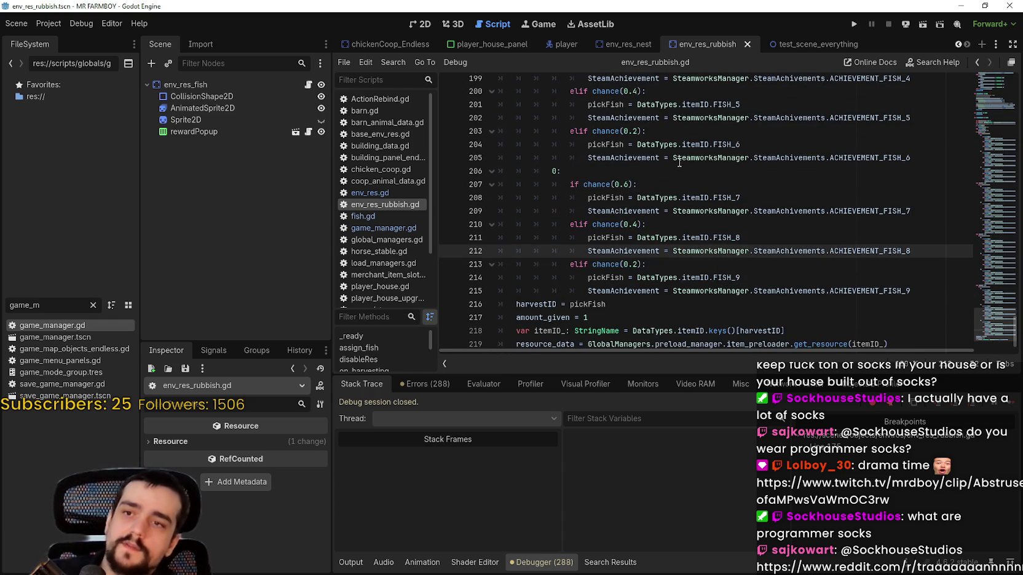
key("ctrl+comma")
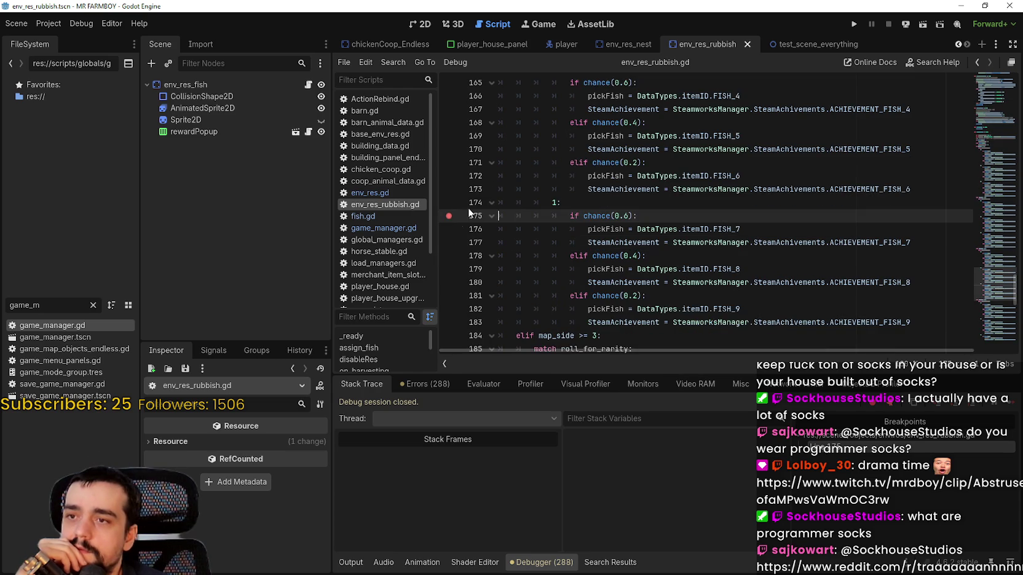
left_click(450, 216)
left_click(753, 217)
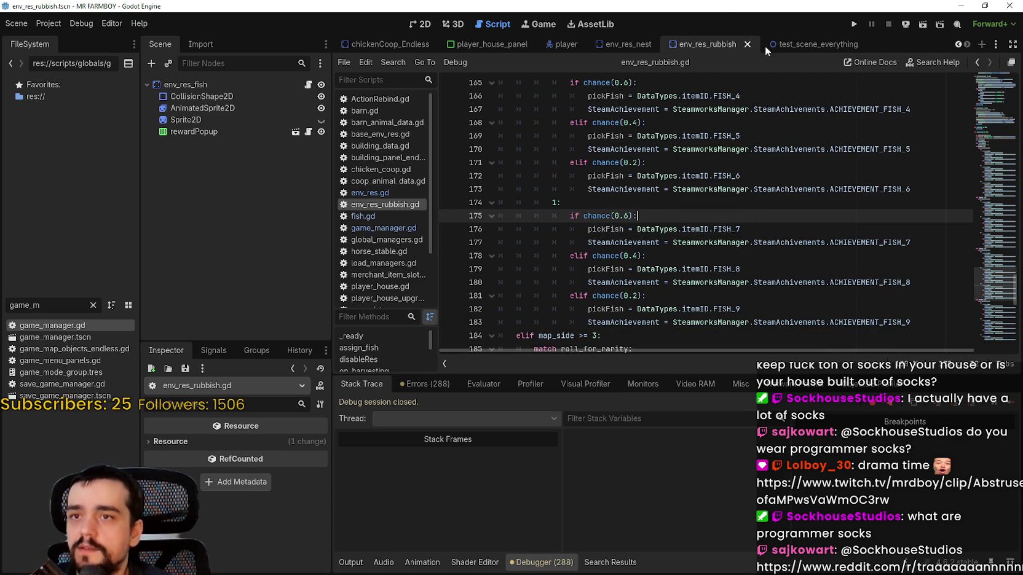
mouse_move(824, 49)
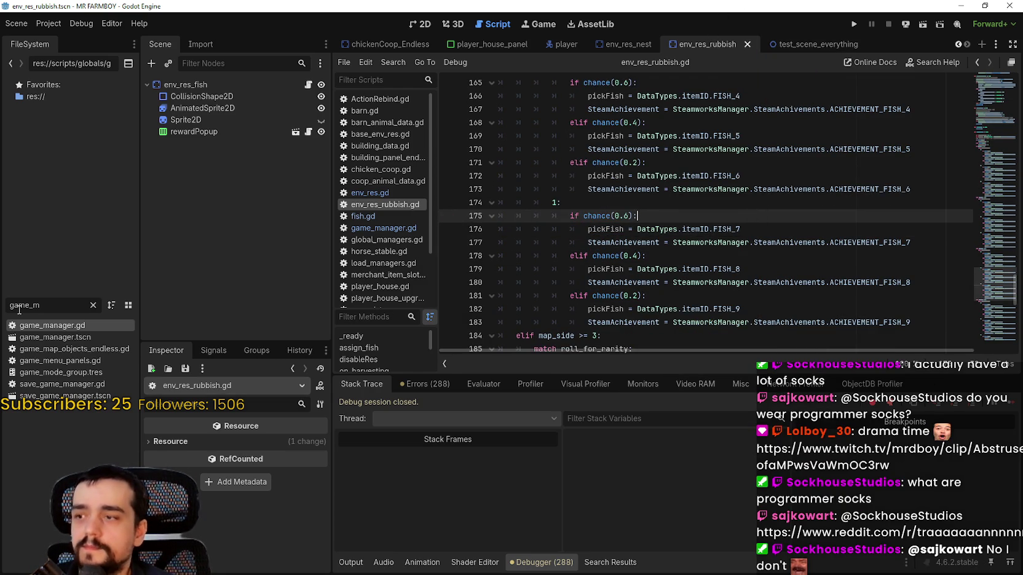
Filter the FileSystem for 'sec' and open Second_Map.tscn in the 2D view.
key("ctrl+a")
key("BackSpace")
type("sec")
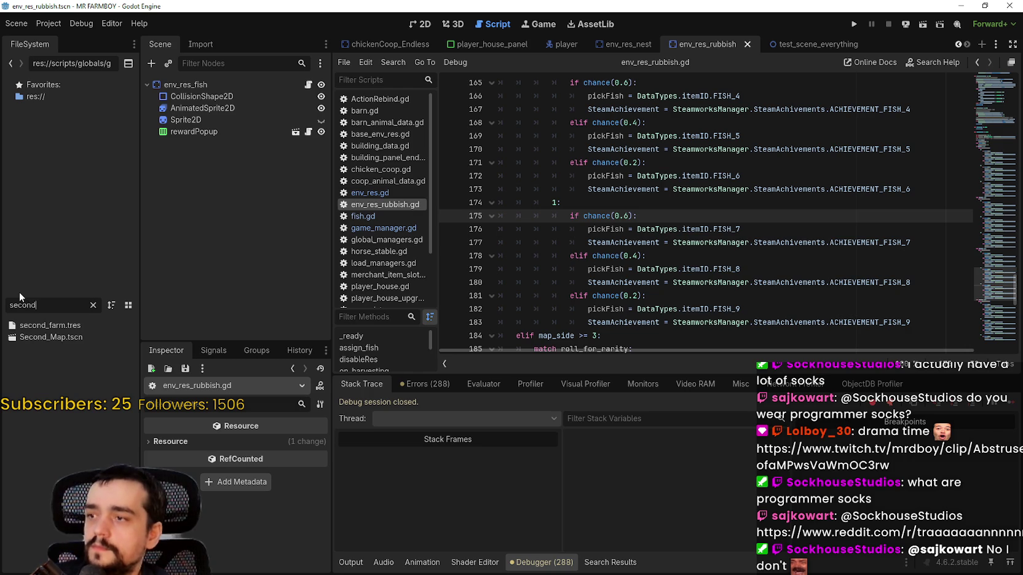
left_click(34, 335)
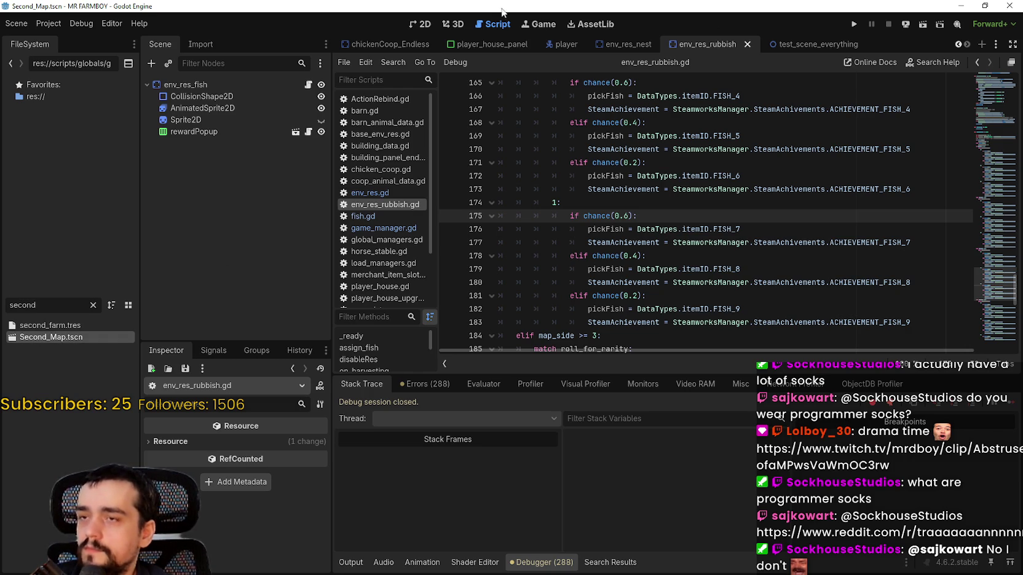
left_click(426, 25)
scroll(686, 189, "down", 4)
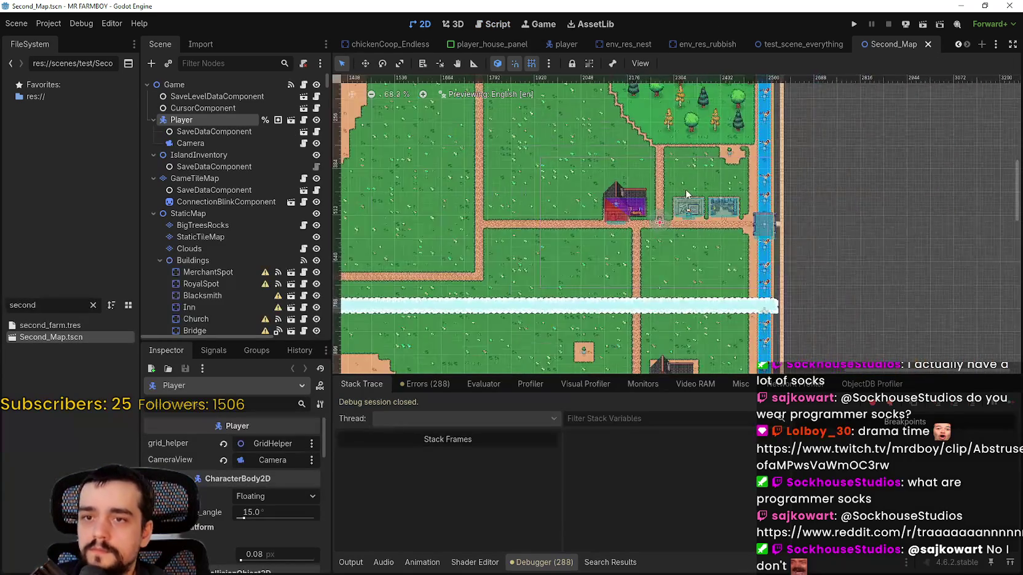
scroll(783, 276, "down", 3)
scroll(797, 195, "up", 3)
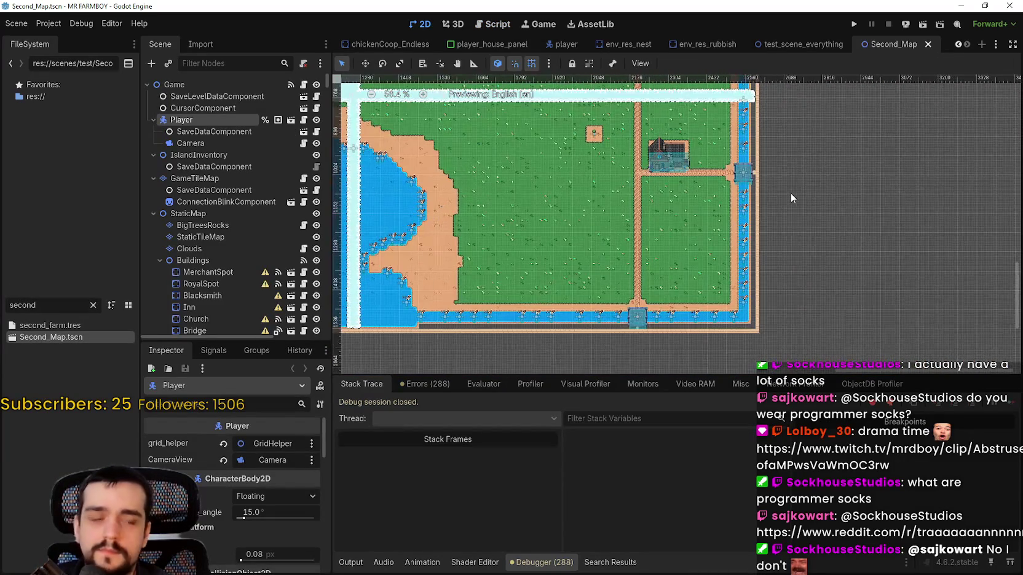
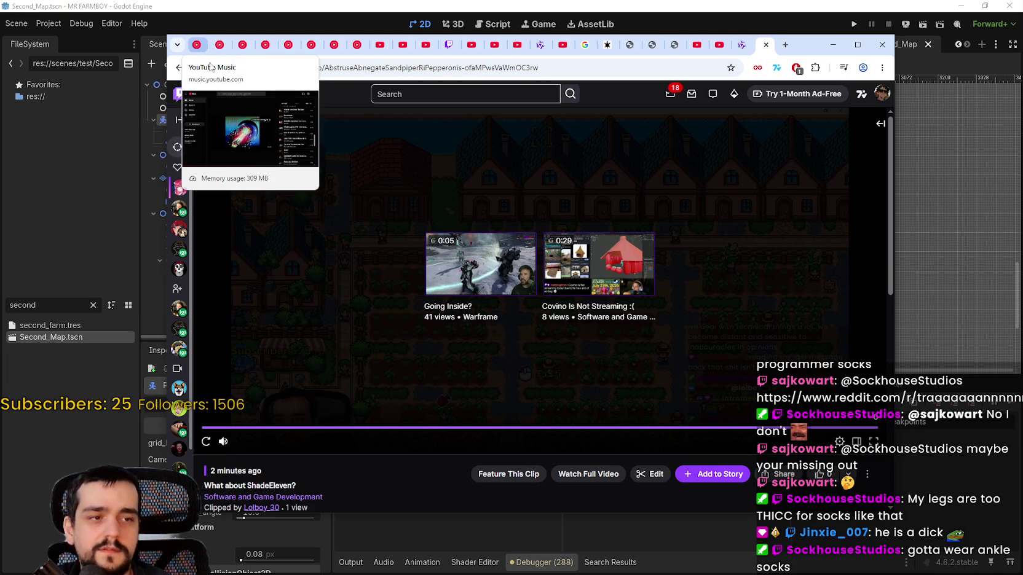
Bring up 'Don't Stop Believin'' in YouTube Music, then minimize the browser back to Godot.
left_click(197, 45)
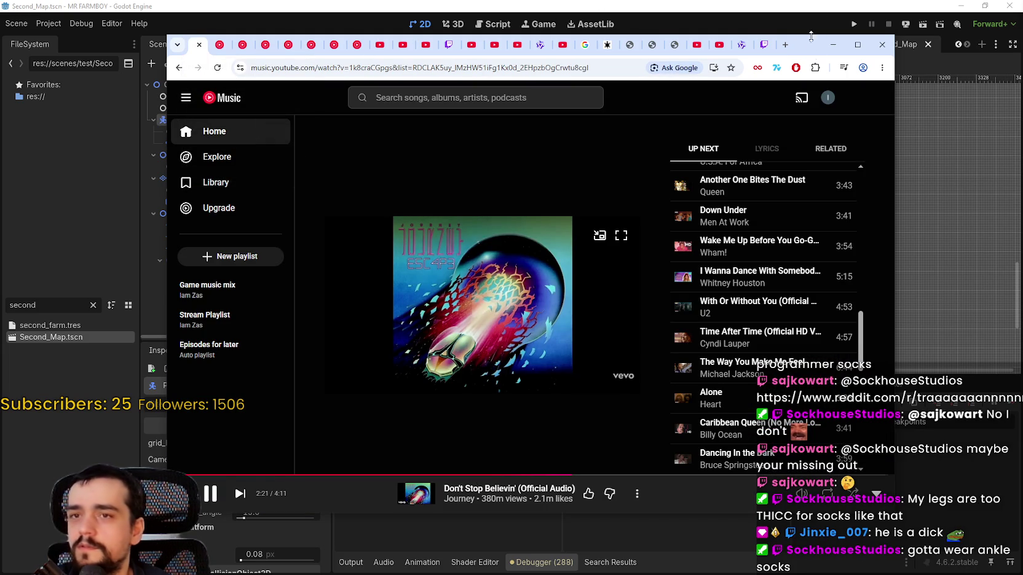
left_click(833, 44)
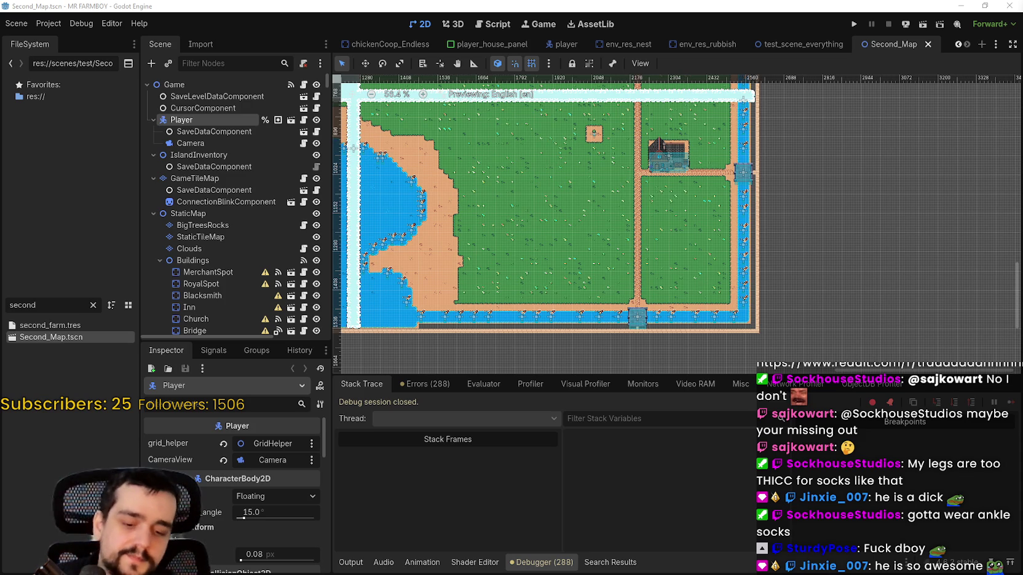
Set map_side on env_res_fish123, env_res_fish122 and env_res_fish121, then save the scene.
scroll(691, 147, "up", 5)
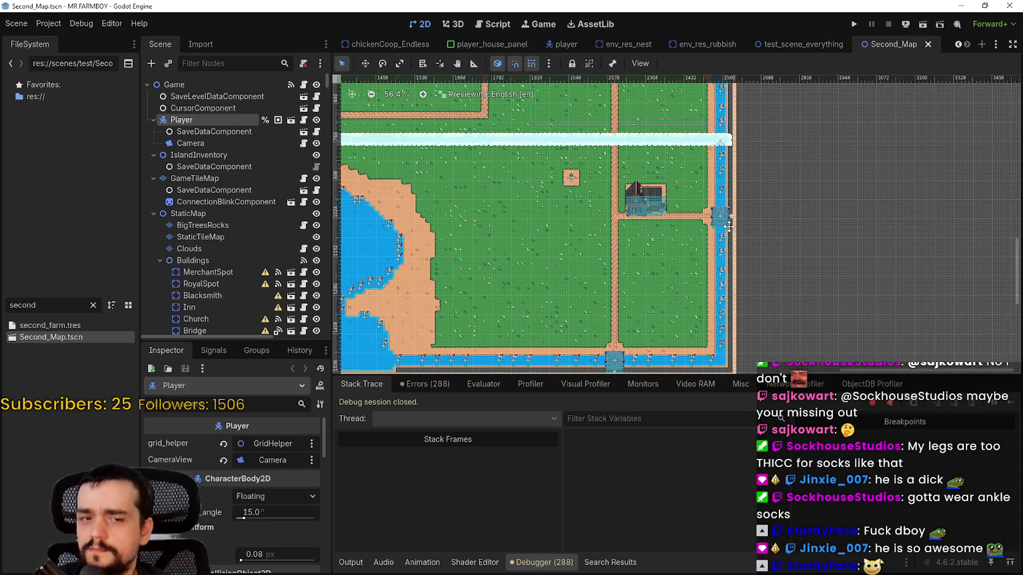
left_click(733, 135)
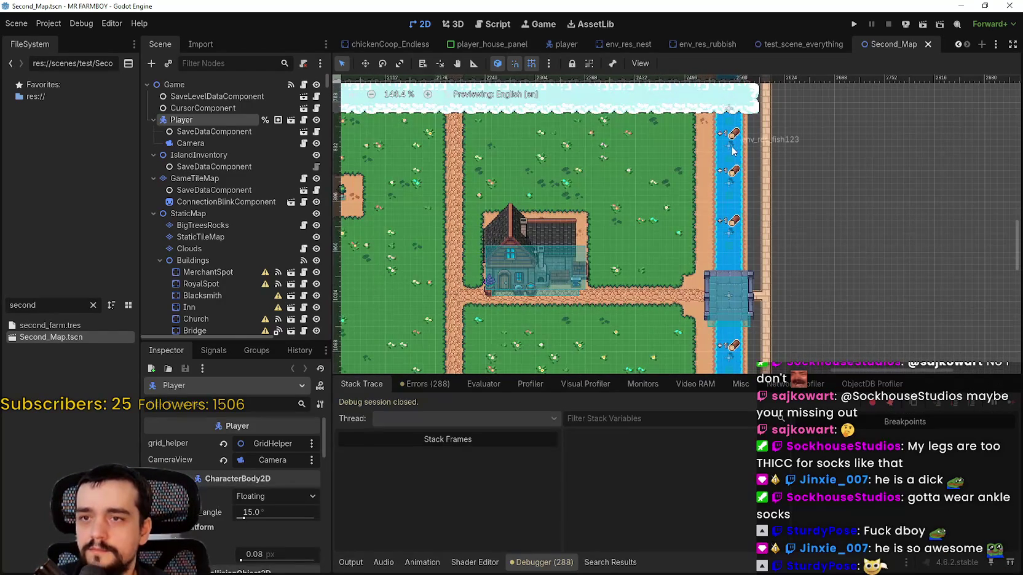
left_click_drag(263, 465, 274, 465)
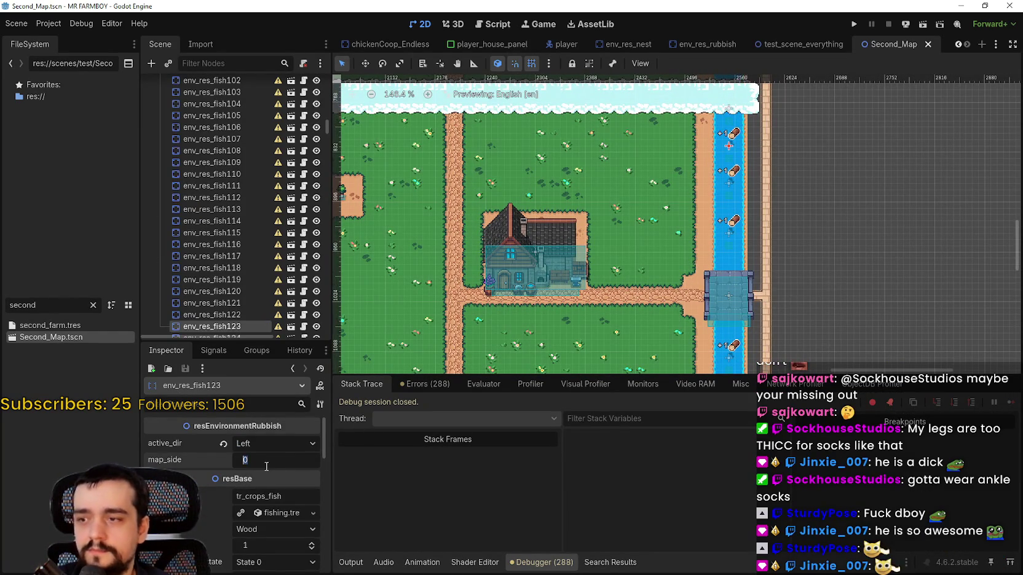
left_click(732, 193)
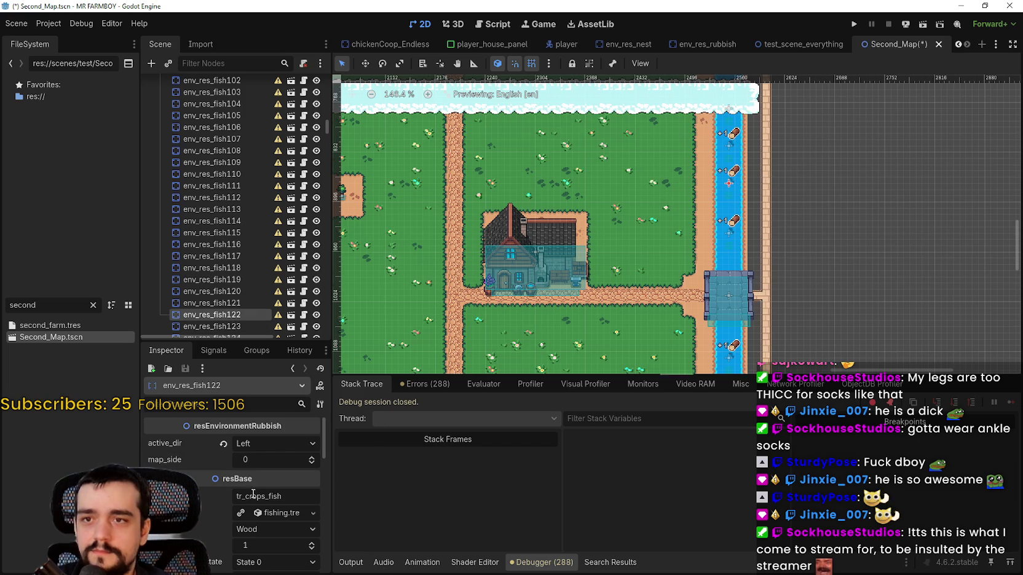
left_click(273, 463)
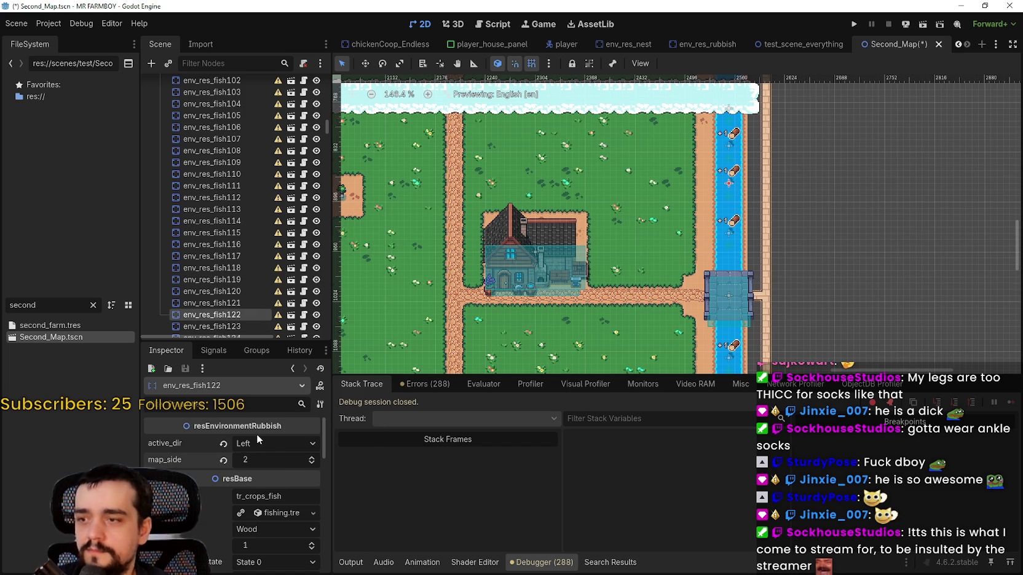
left_click(731, 231)
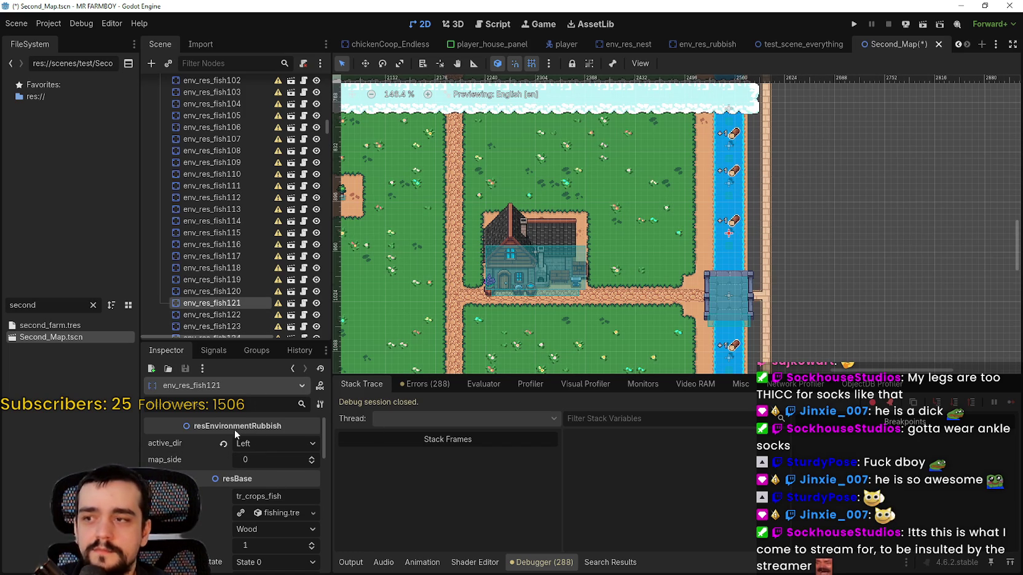
left_click_drag(260, 454, 284, 449)
key("ctrl+s")
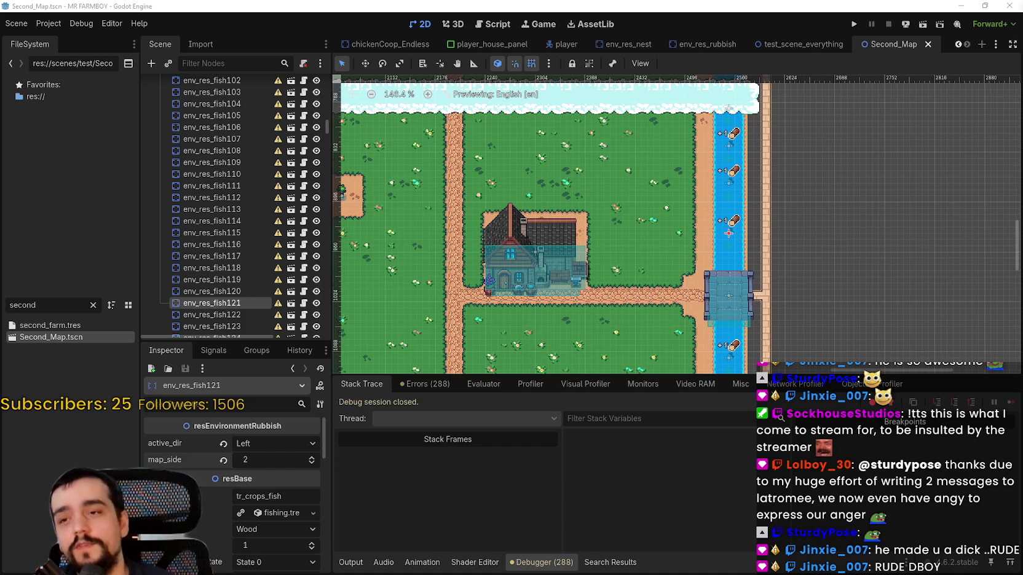
Lower map_side from 2 to 1 on env_res_fish121 and env_res_fish122, then reselect env_res_fish123.
scroll(811, 240, "down", 1)
mouse_move(810, 239)
left_mouse_down()
mouse_move(718, 207)
mouse_move(724, 271)
left_mouse_up()
left_click(311, 463)
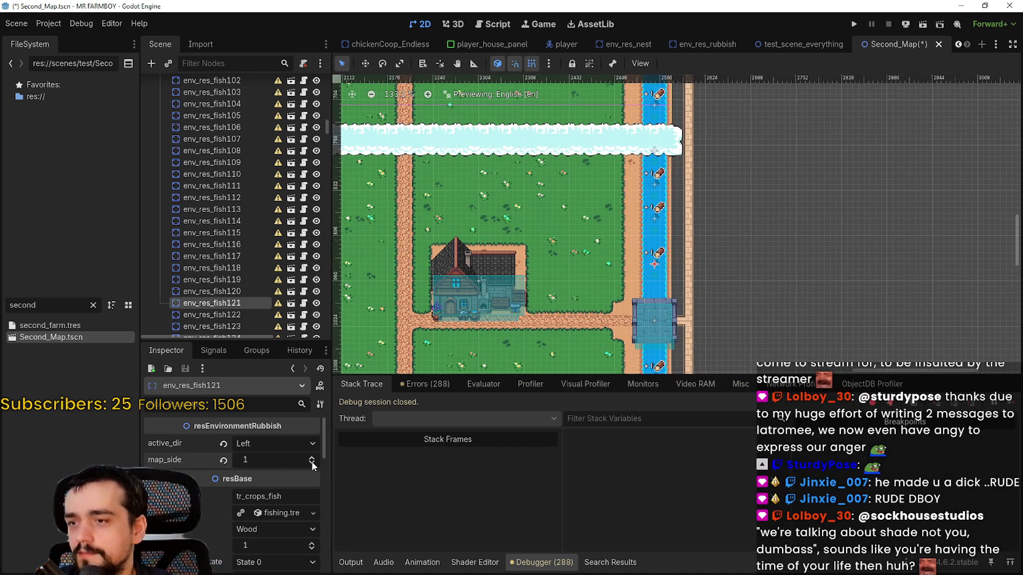
left_click_drag(675, 247, 686, 296)
left_click(667, 260)
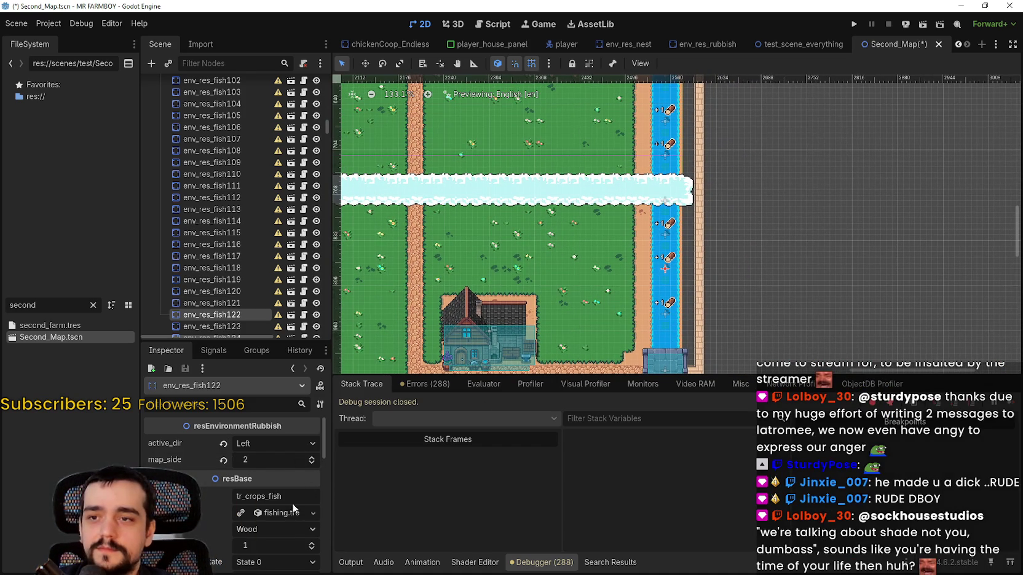
left_click(311, 463)
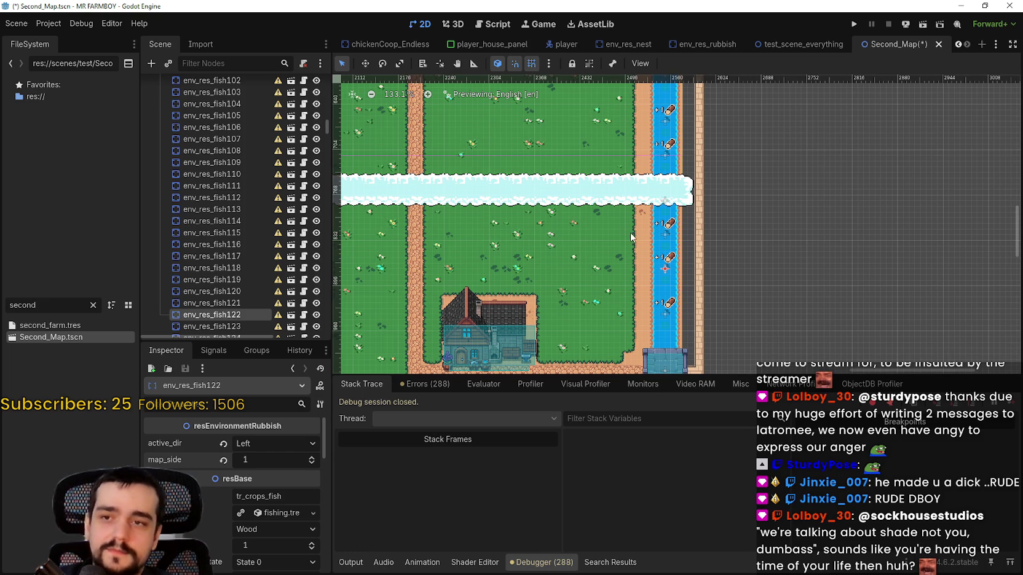
left_click(671, 238)
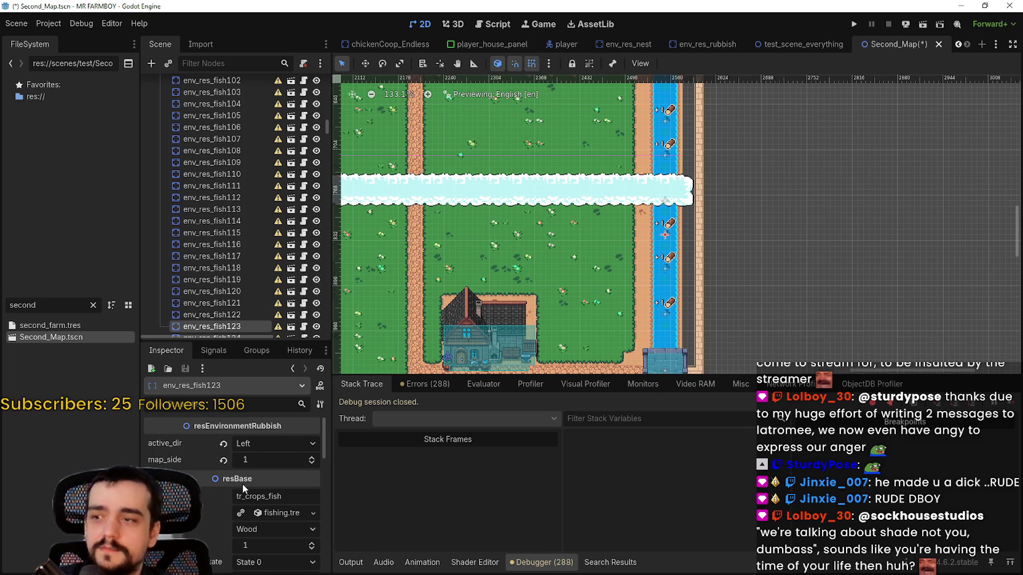
Reselect env_res_fish122 and env_res_fish121 via the env_res_fish node to check their map_side.
scroll(835, 176, "down", 2)
left_click(654, 235)
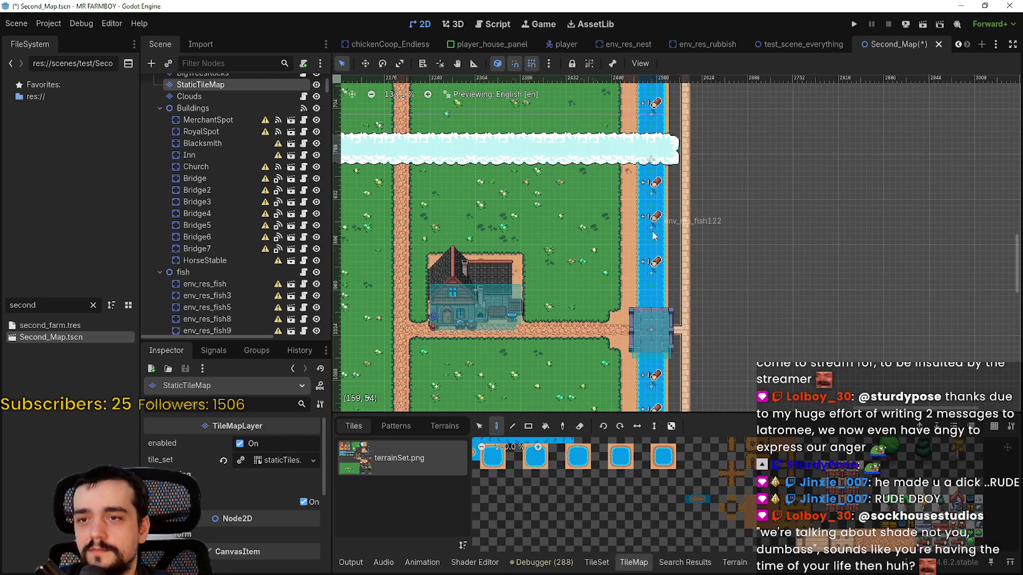
left_click(208, 286)
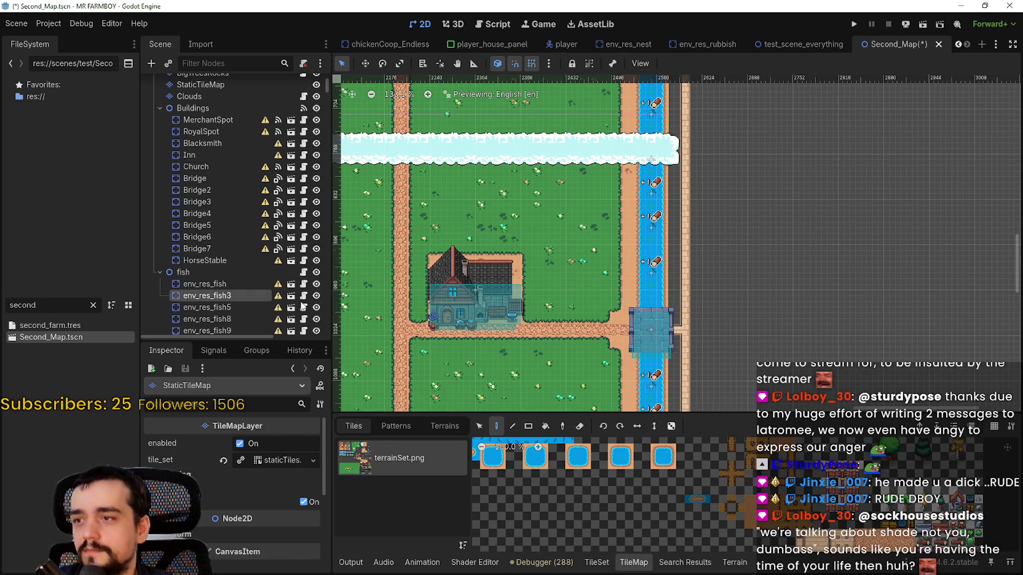
left_click(656, 232)
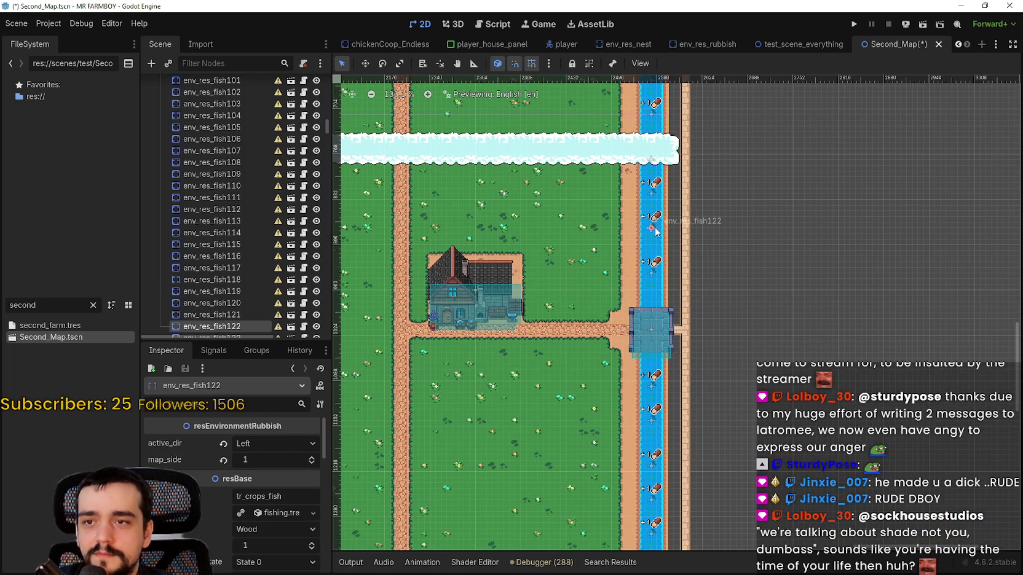
left_click(652, 274)
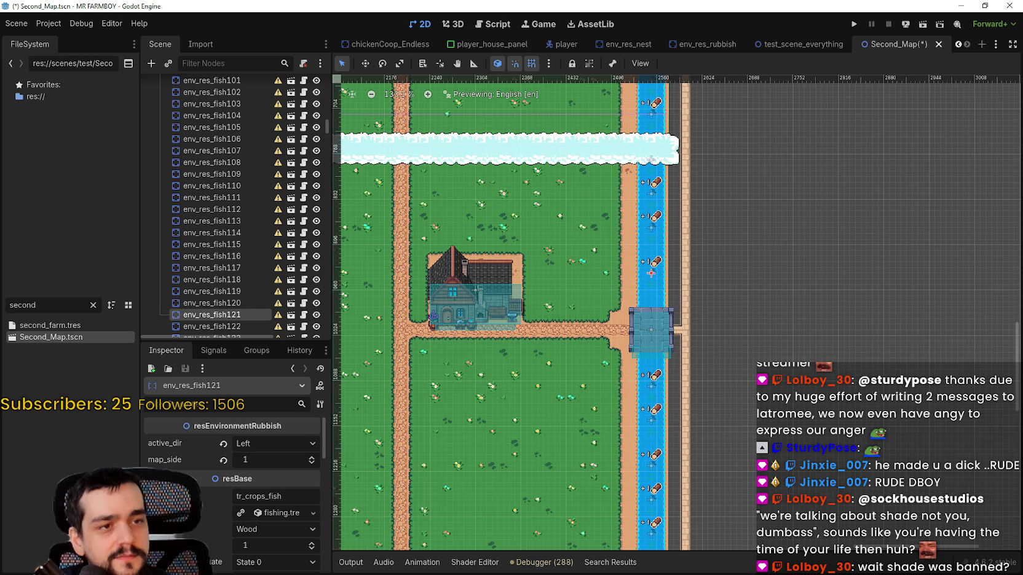
scroll(738, 345, "down", 2)
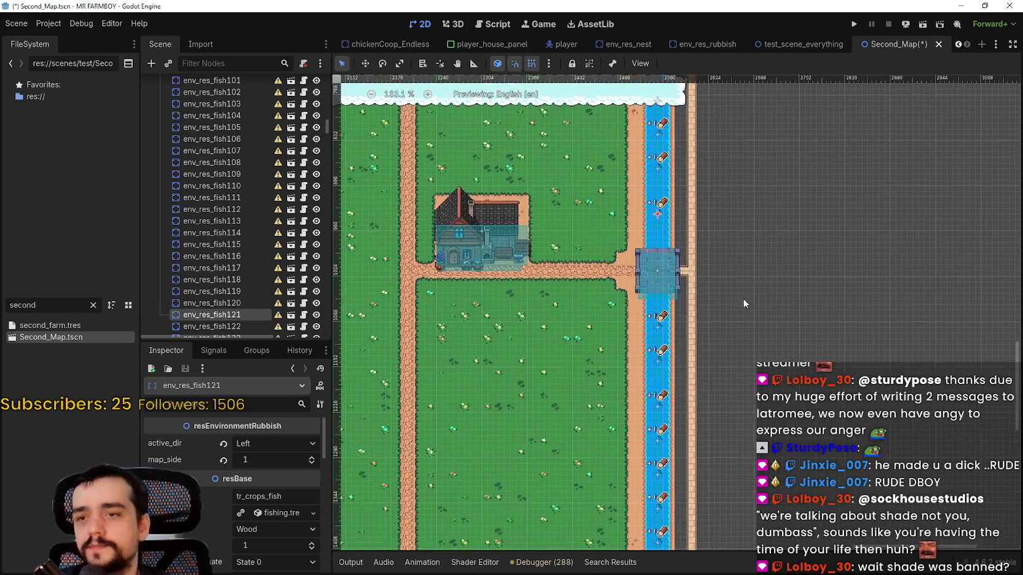
Set map_side to 1 on env_res_fish120, env_res_fish119, env_res_fish118 and env_res_fish117.
left_click(657, 335)
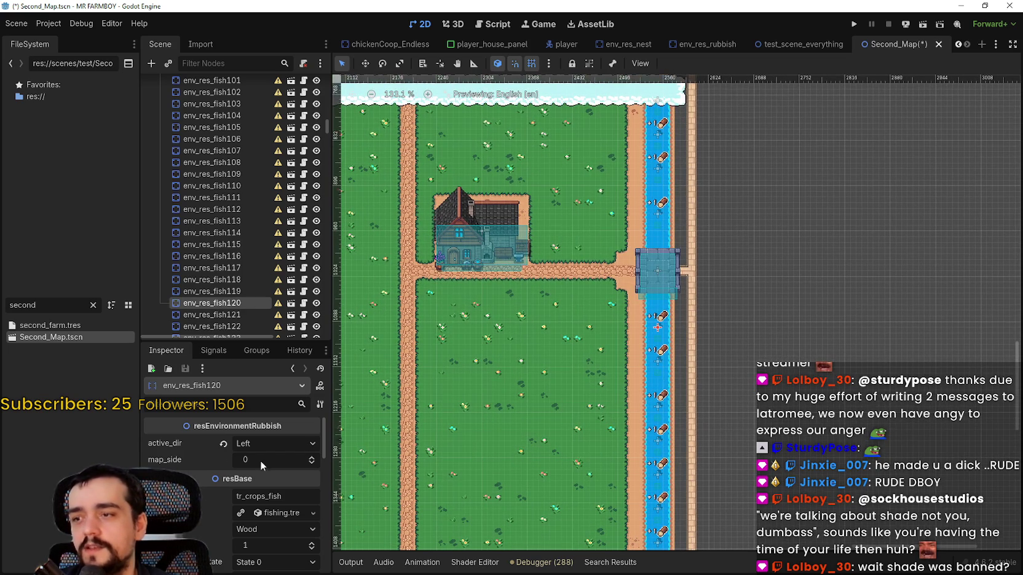
left_click(310, 459)
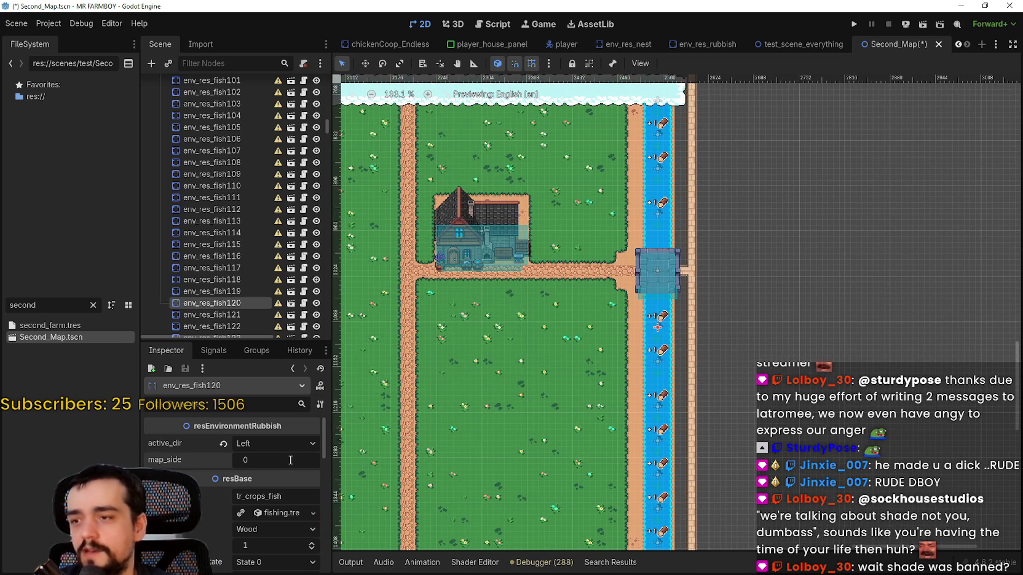
type("1")
key("Return")
scroll(688, 317, "up", 2)
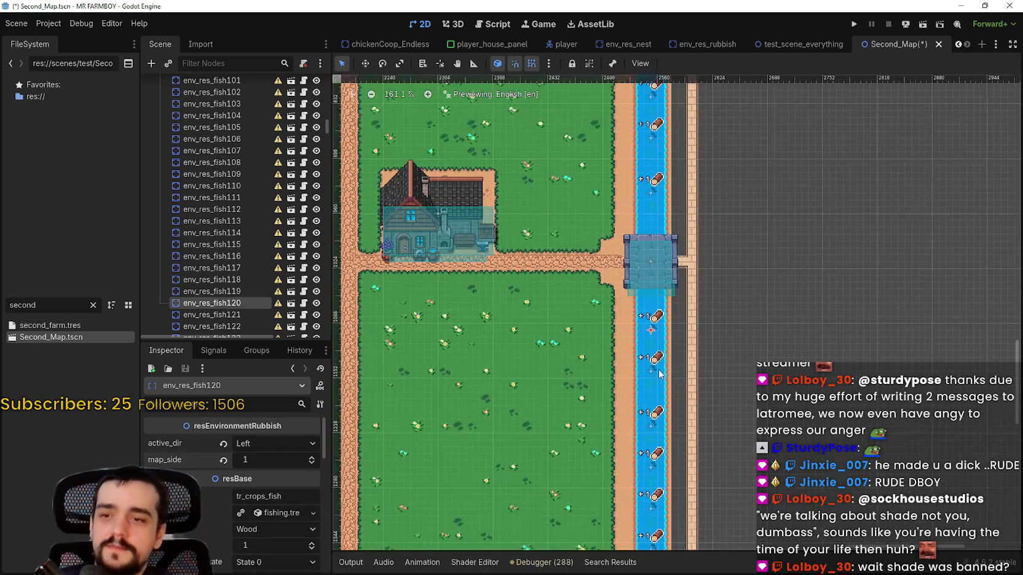
left_click(652, 373)
scroll(653, 374, "down", 5)
left_click(271, 460)
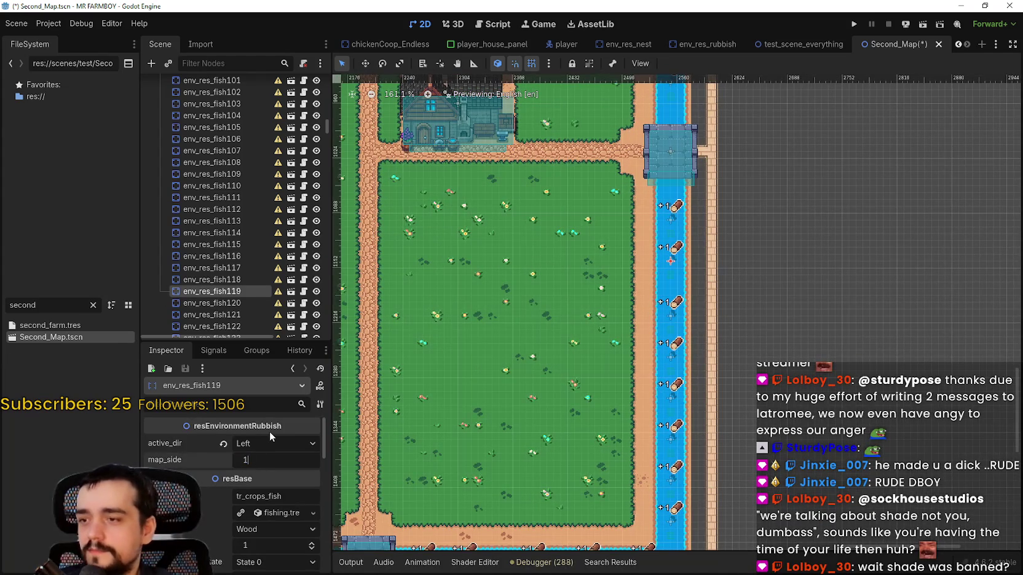
left_click(671, 319)
left_click(297, 461)
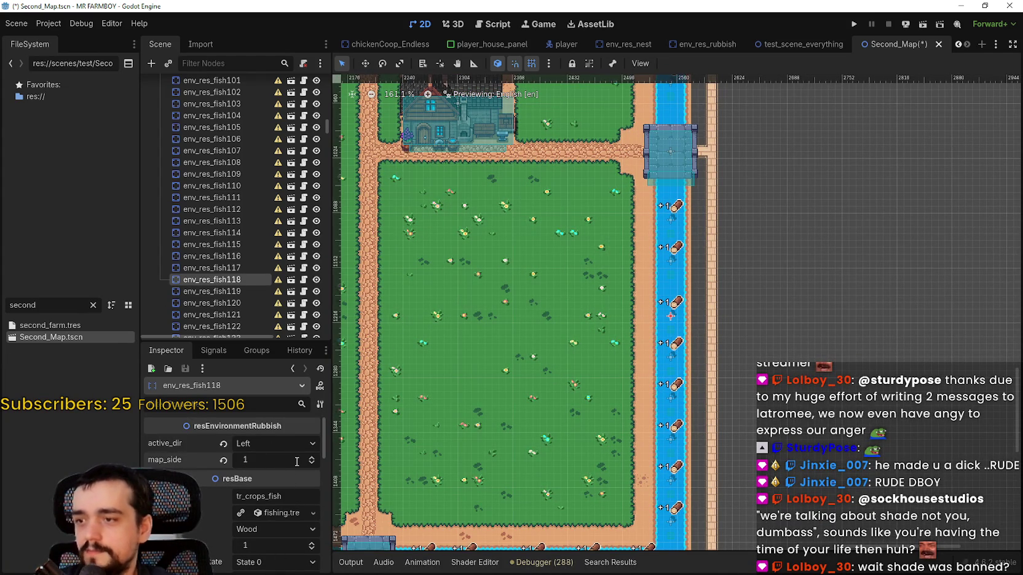
left_click(670, 359)
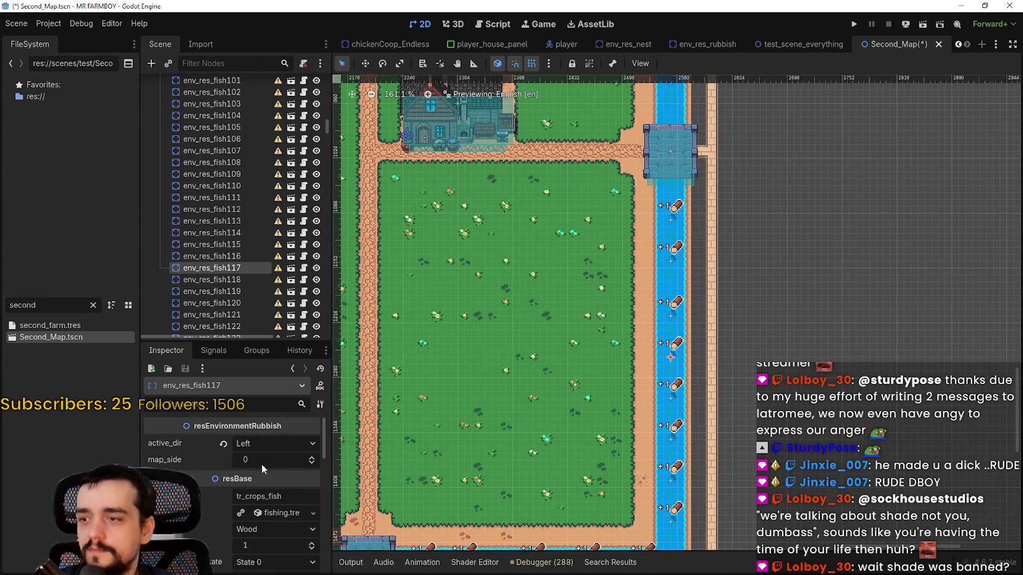
left_click(312, 457)
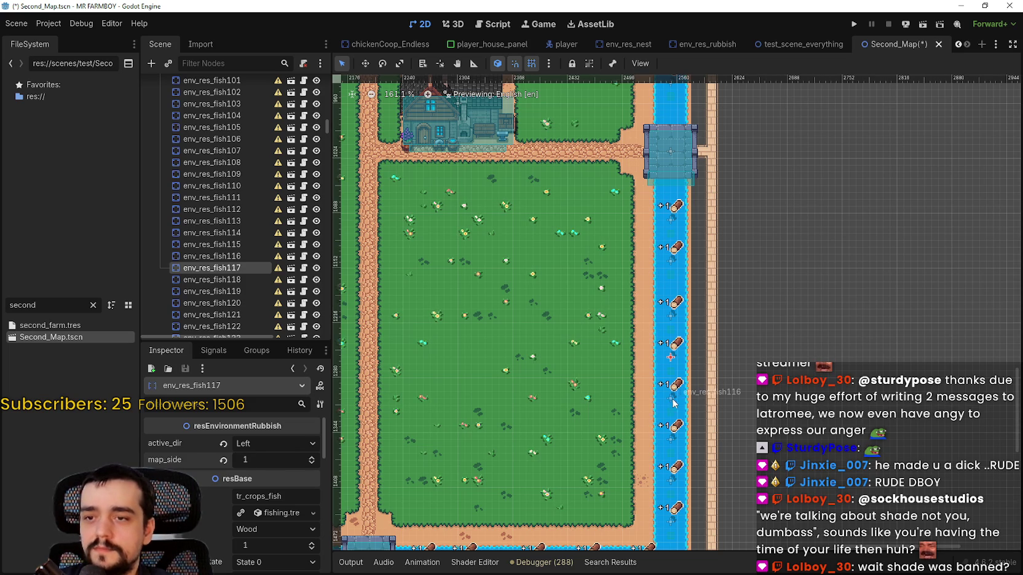
Set map_side to 1 on env_res_fish116 through env_res_fish113.
left_click(670, 399)
left_click(278, 457)
type("1")
key("Return")
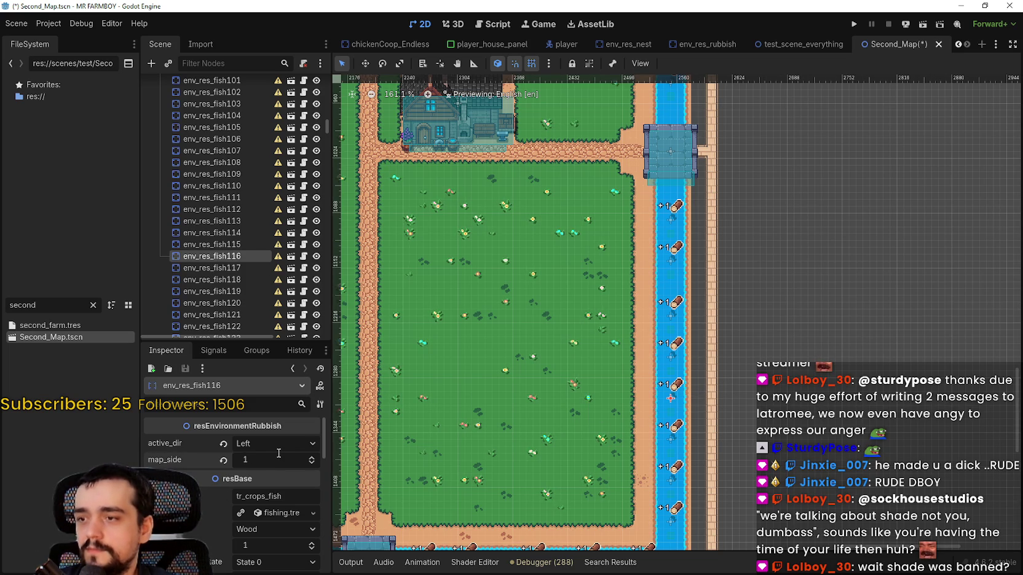
scroll(567, 470, "down", 3)
left_click(667, 342)
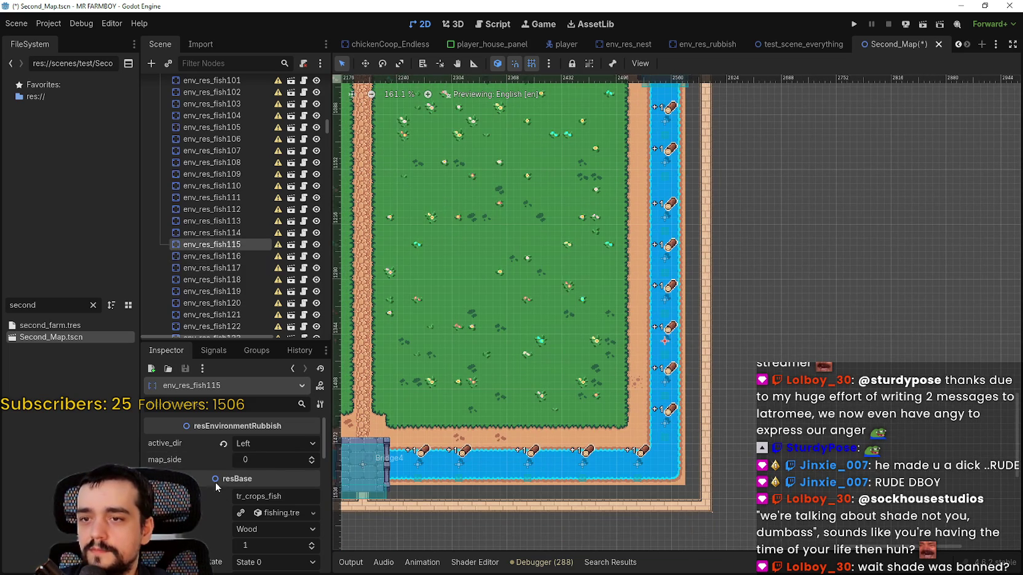
left_click(665, 381)
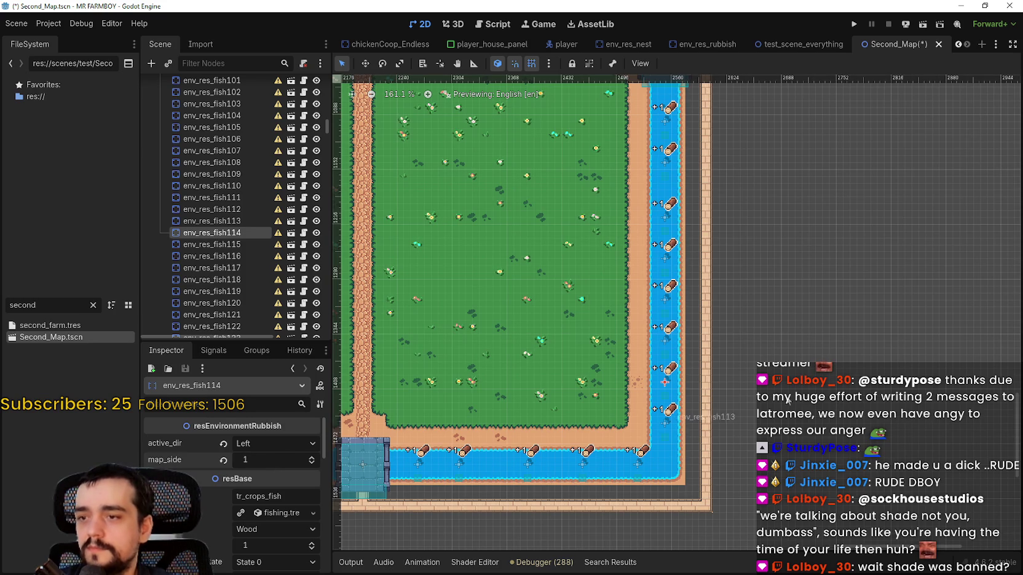
left_click(665, 423)
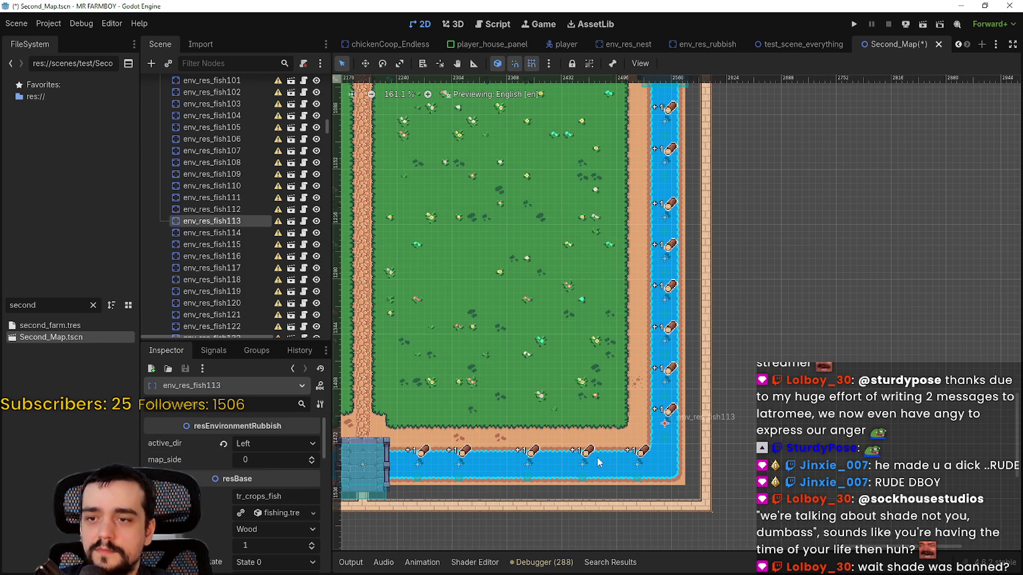
left_click(284, 456)
type("1")
key("Return")
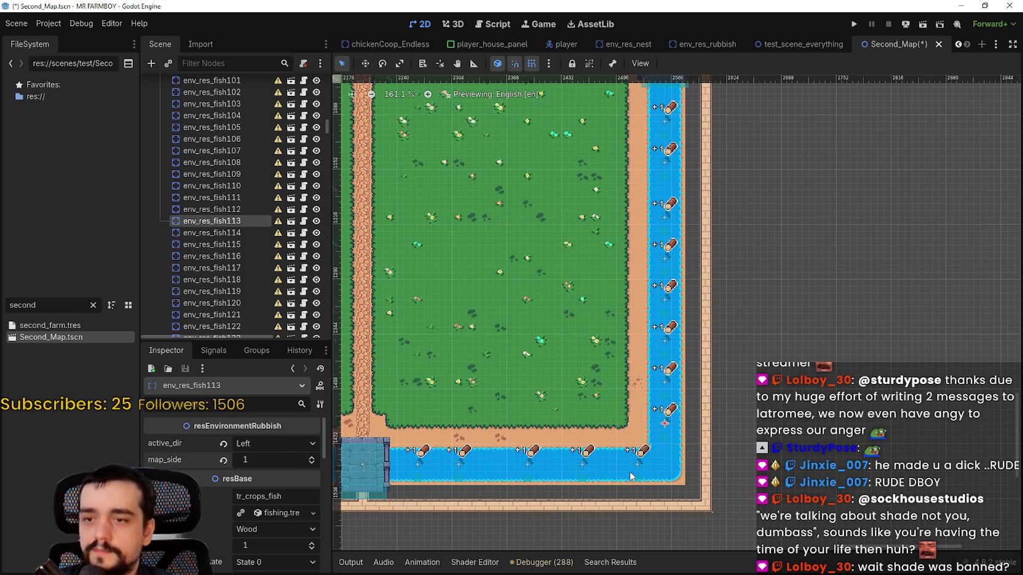
Enter map_side 1 for env_res_fish112 and env_res_fish111.
left_click(639, 471)
left_click(281, 460)
type("1")
key("Return")
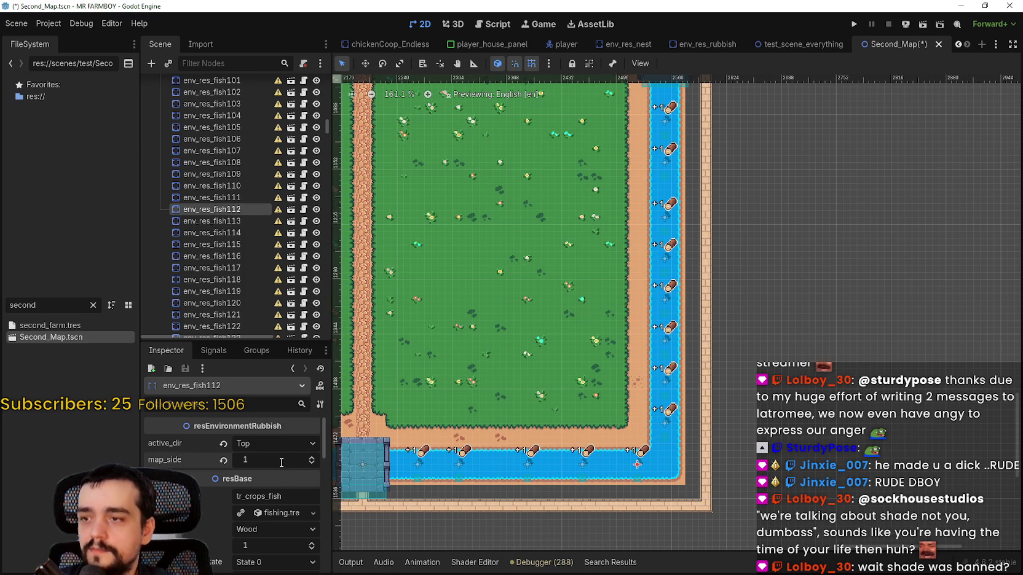
left_click(586, 466)
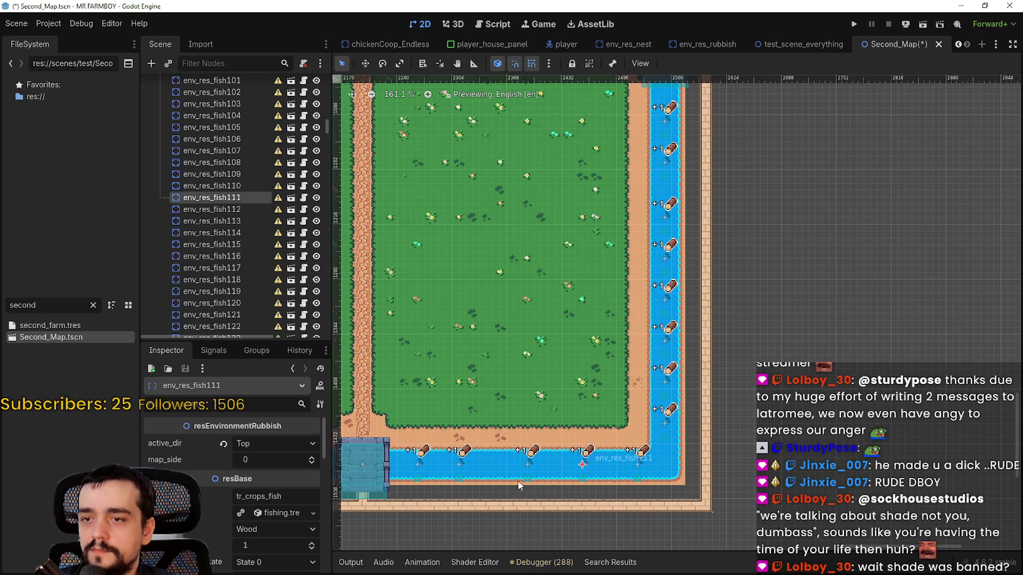
left_click(301, 460)
type("1")
left_click_drag(345, 461, 409, 440)
Set map_side to 1 on env_res_fish110, env_res_fish109 and env_res_fish108.
left_click(592, 438)
left_click_drag(257, 466, 266, 465)
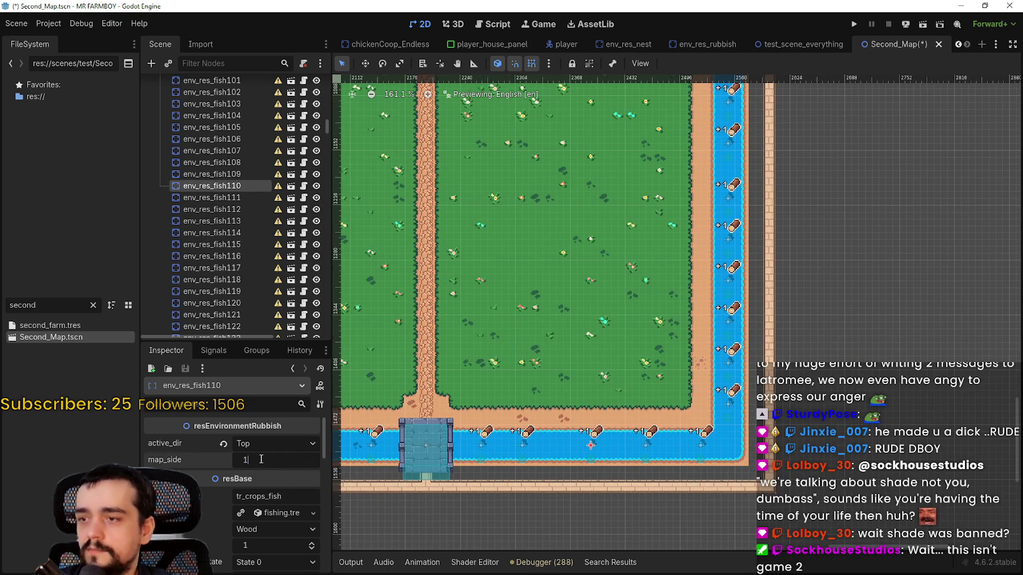
left_click_drag(456, 401, 566, 394)
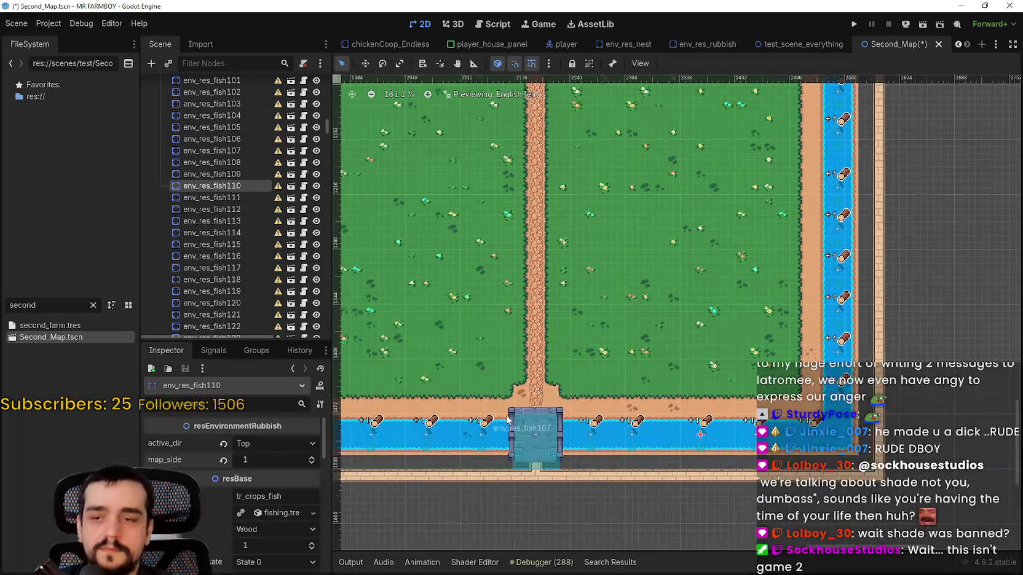
left_click(490, 456)
left_click(252, 460)
type("1")
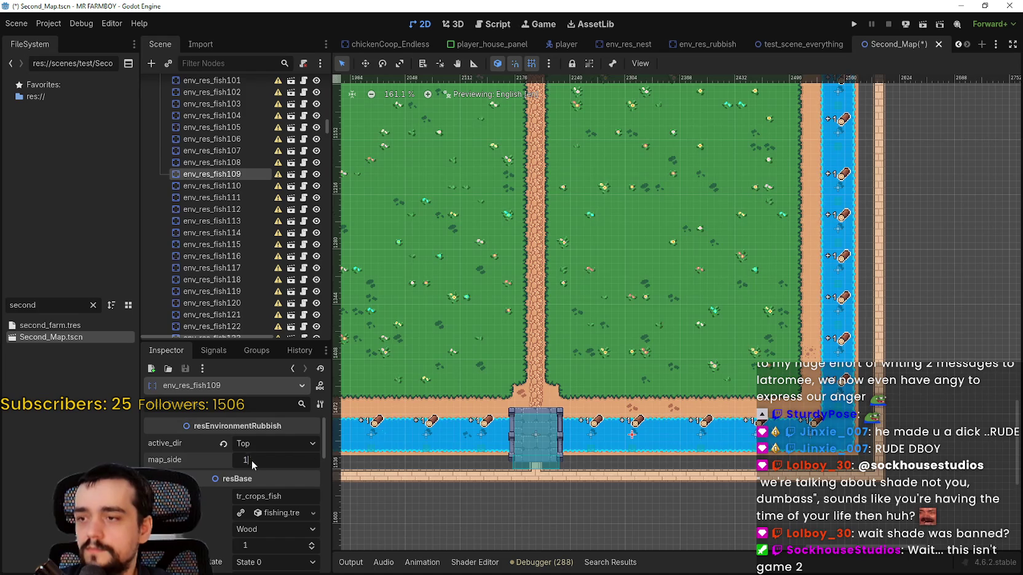
left_click(590, 434)
left_click(268, 460)
type("1")
Continue down the river, setting map_side to 1 on env_res_fish106 and env_res_fish103.
left_click_drag(463, 468, 551, 467)
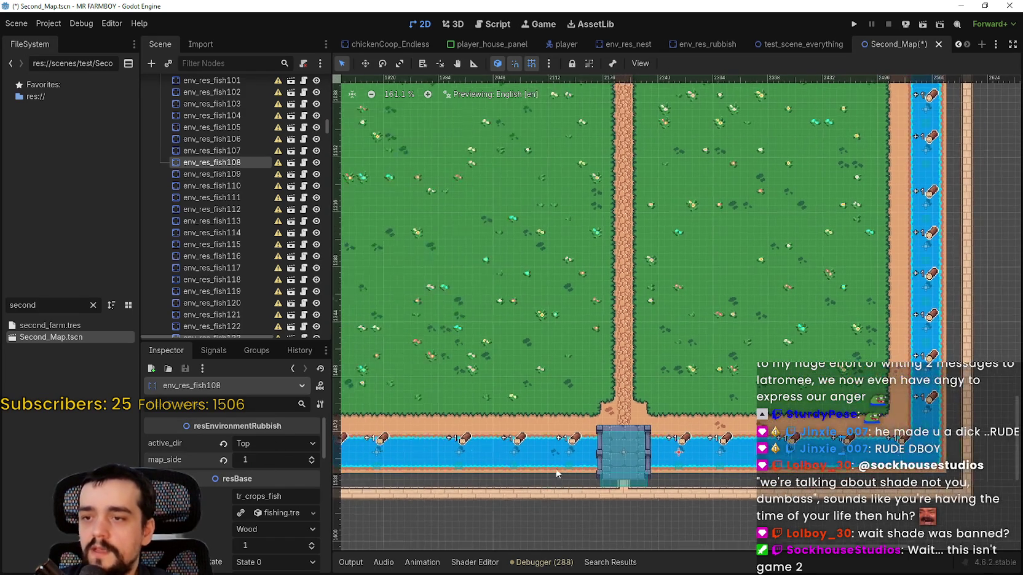
left_click(572, 458)
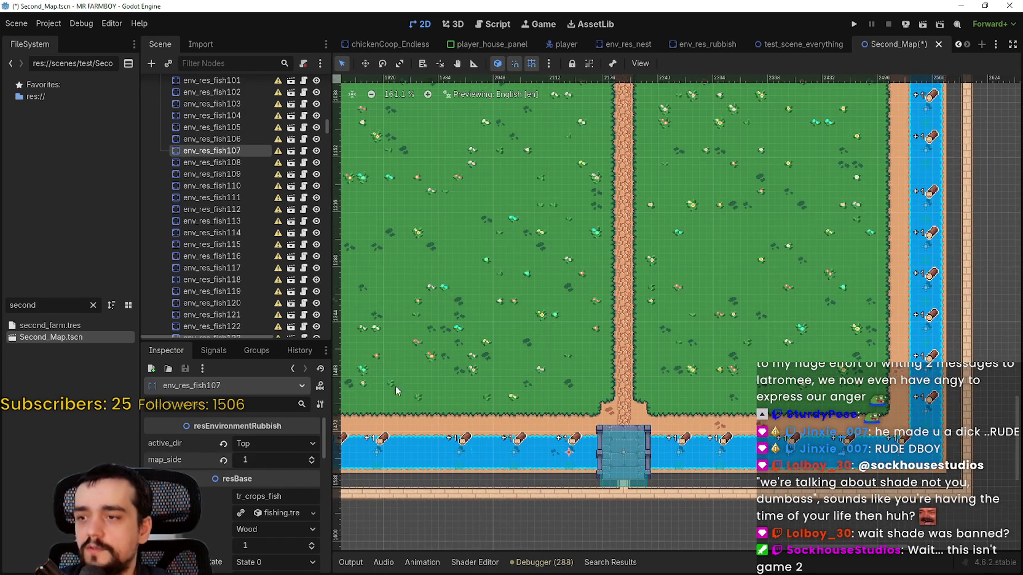
left_click_drag(521, 427, 623, 409)
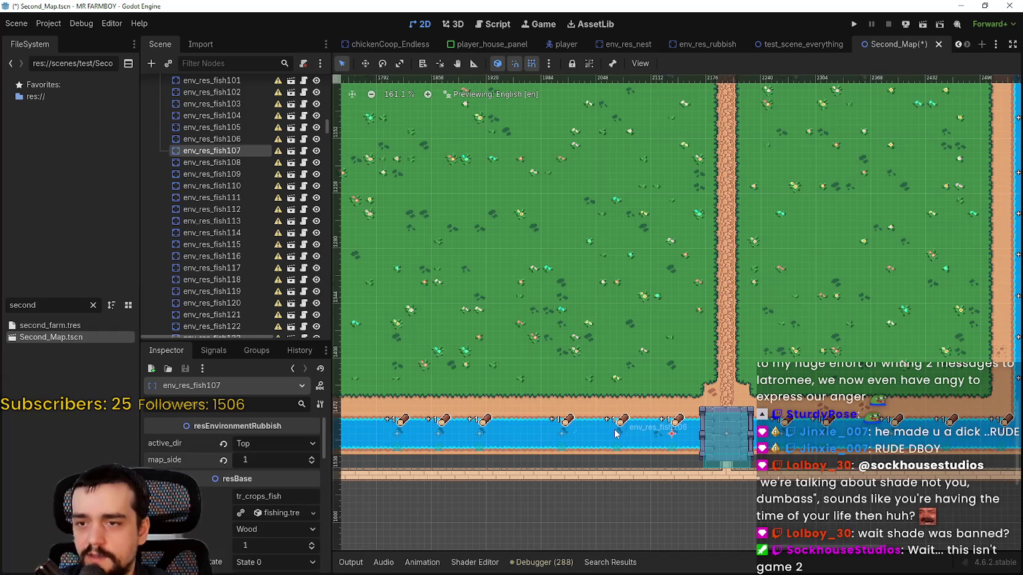
left_click(617, 434)
left_click(311, 457)
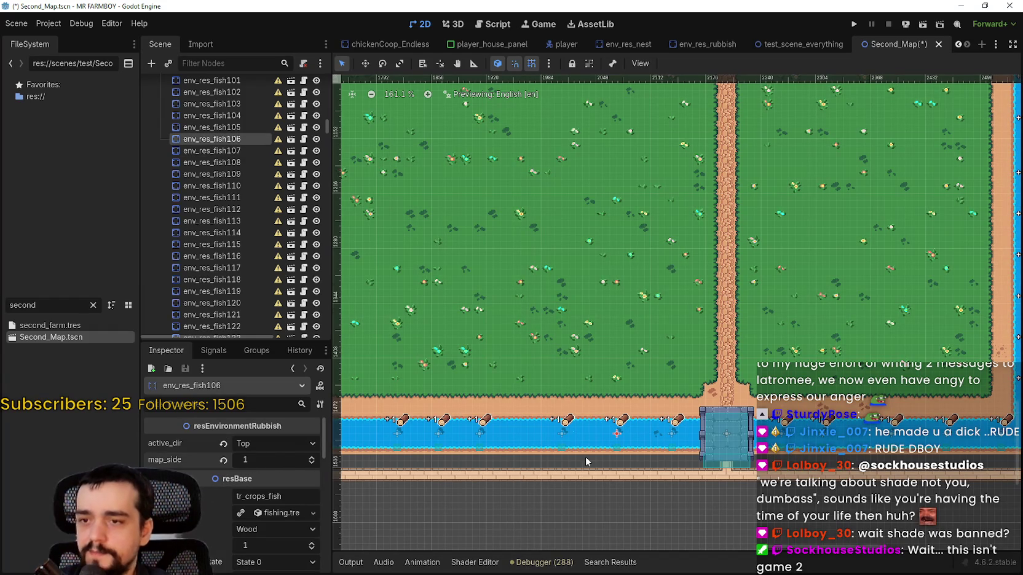
left_click(562, 434)
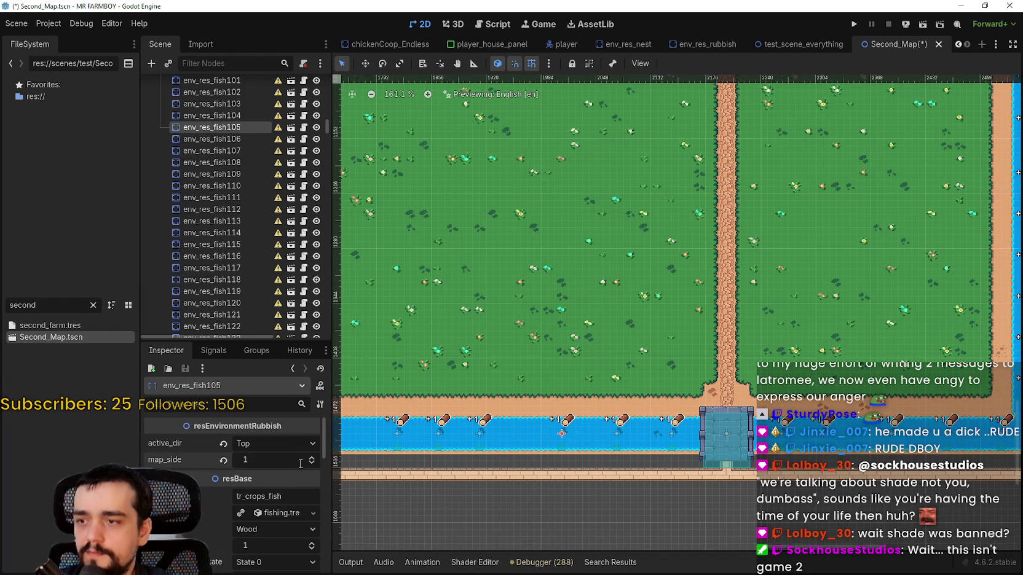
left_click(480, 433)
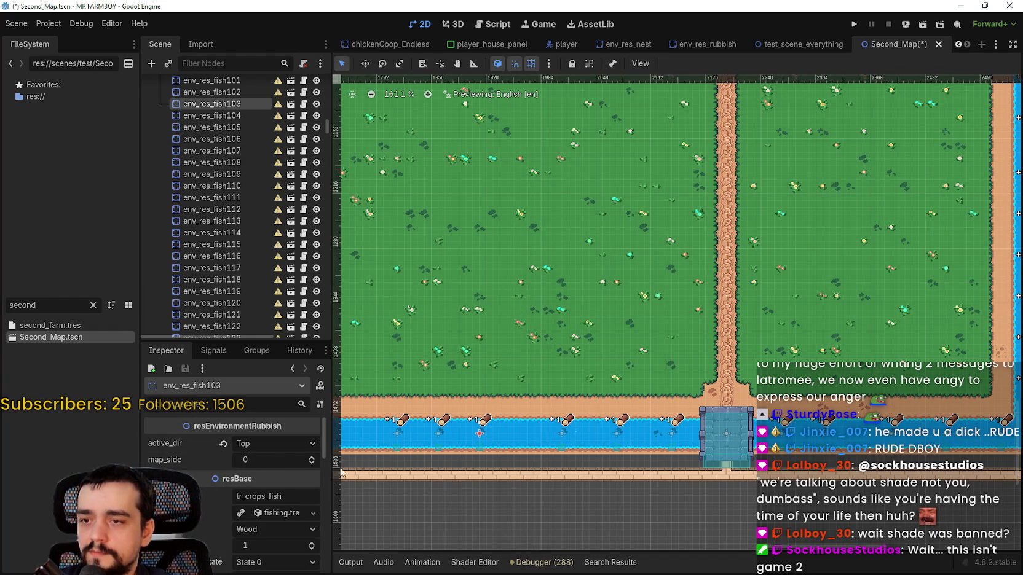
left_click_drag(266, 466, 279, 473)
Set map_side to 1 on env_res_fish102 and env_res_fish101.
left_click_drag(455, 433, 584, 455)
left_click(575, 454)
left_click_drag(247, 466, 264, 467)
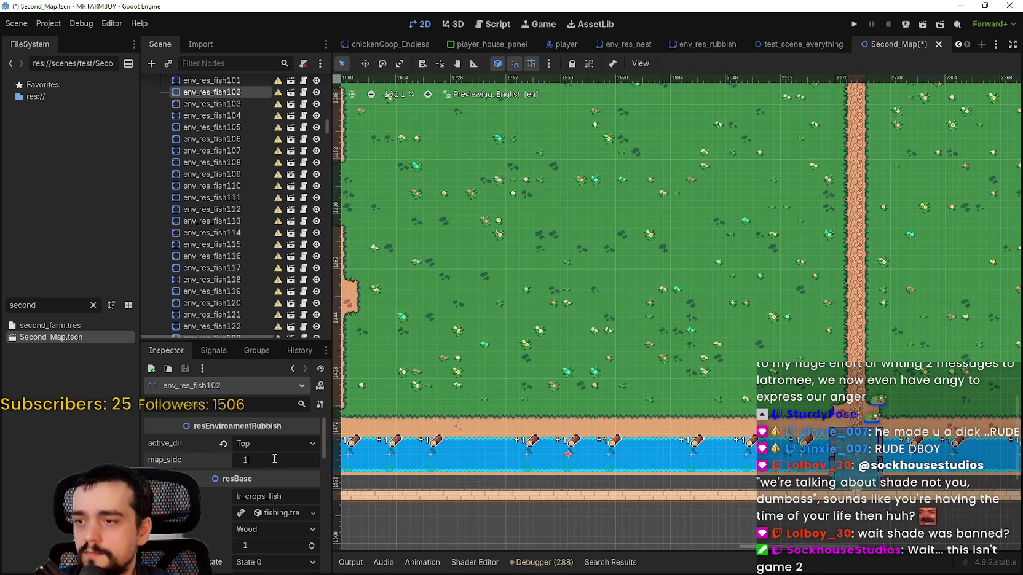
left_click_drag(544, 452, 590, 416)
left_click(590, 416)
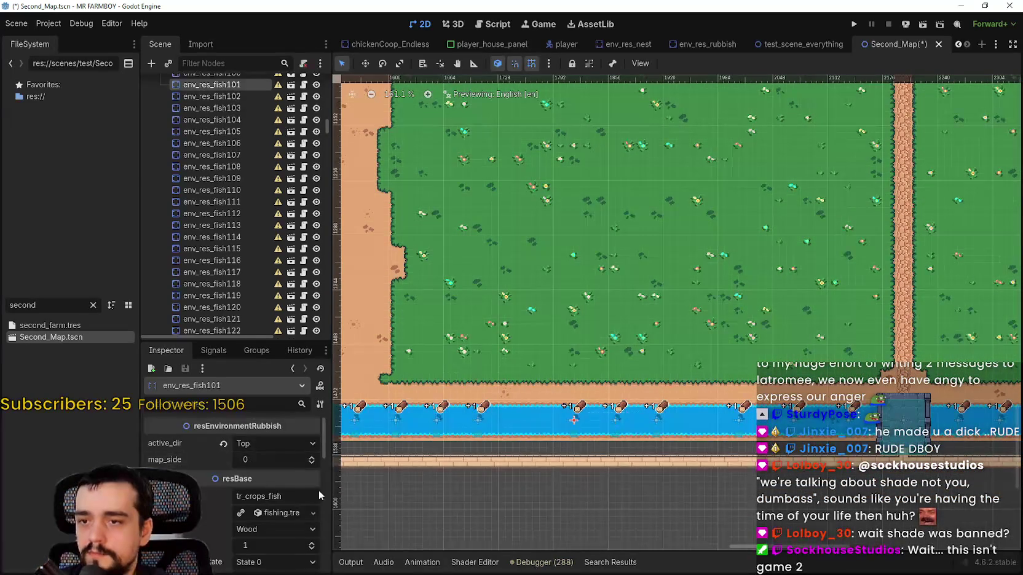
left_click_drag(252, 460, 270, 472)
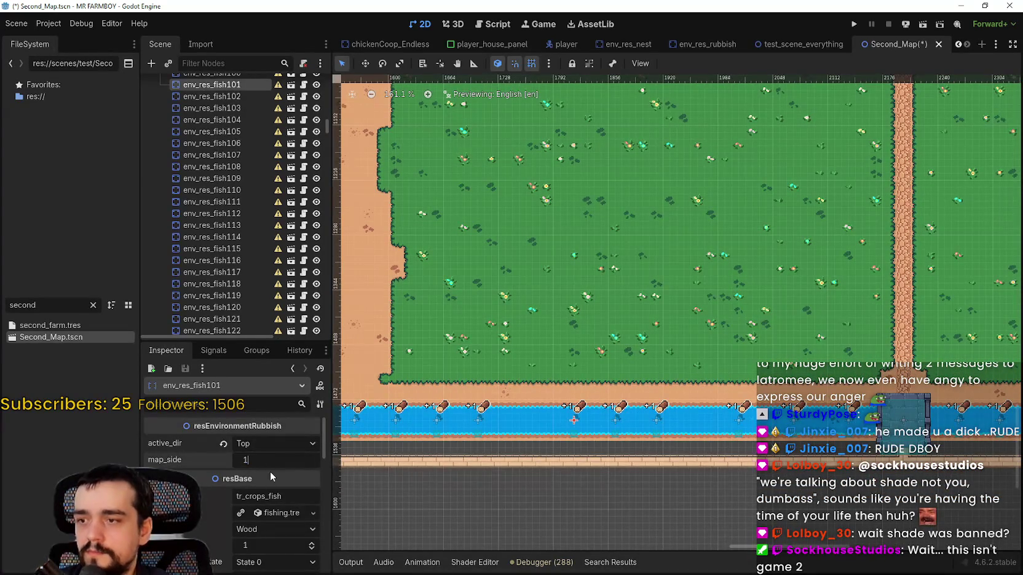
Select env_res_fish99 and env_res_fish98, rechecking env_res_fish101's map_side along the way.
left_click(483, 426)
scroll(529, 345, "down", 3)
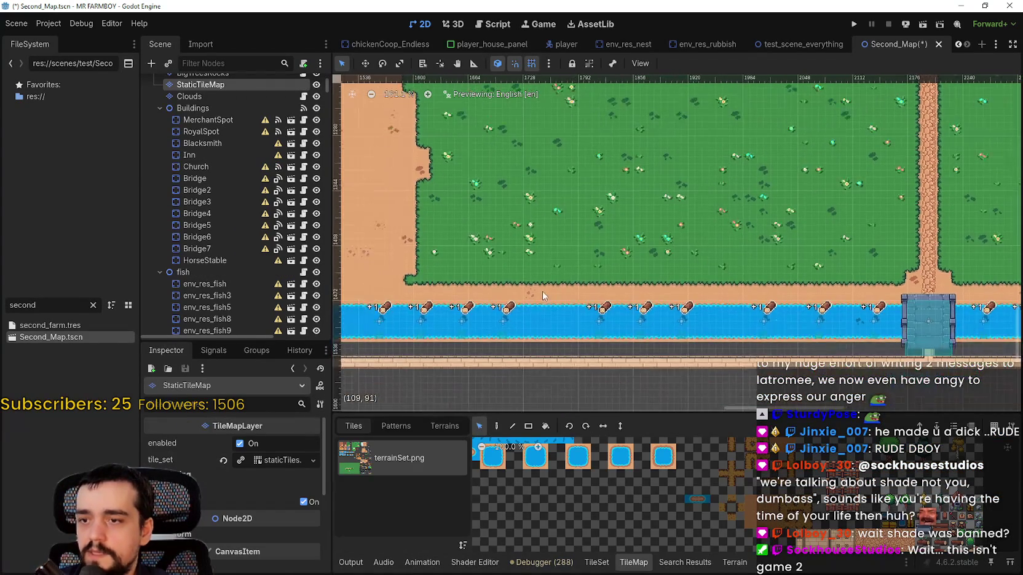
left_click(505, 322)
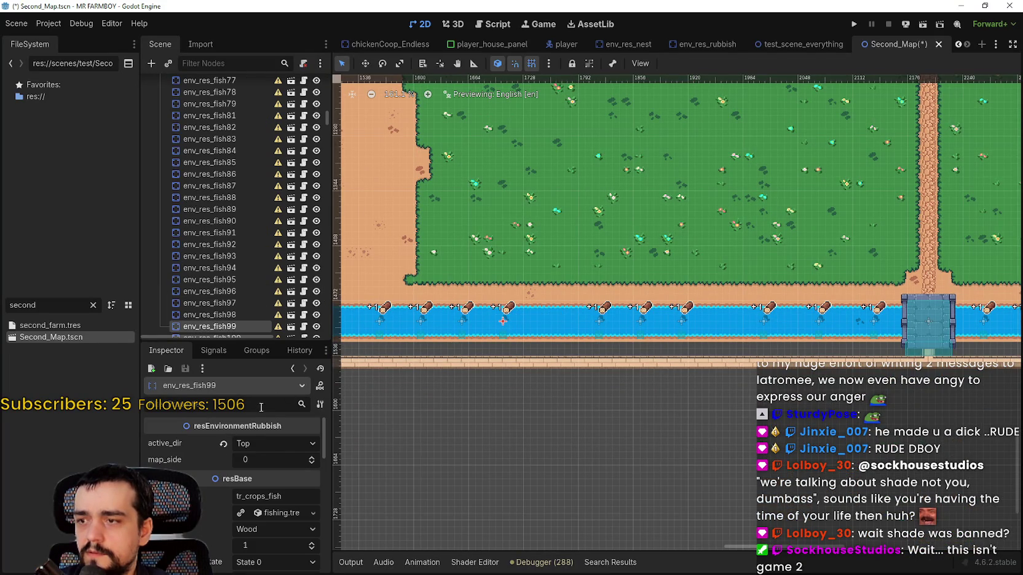
scroll(260, 460, "up", 1)
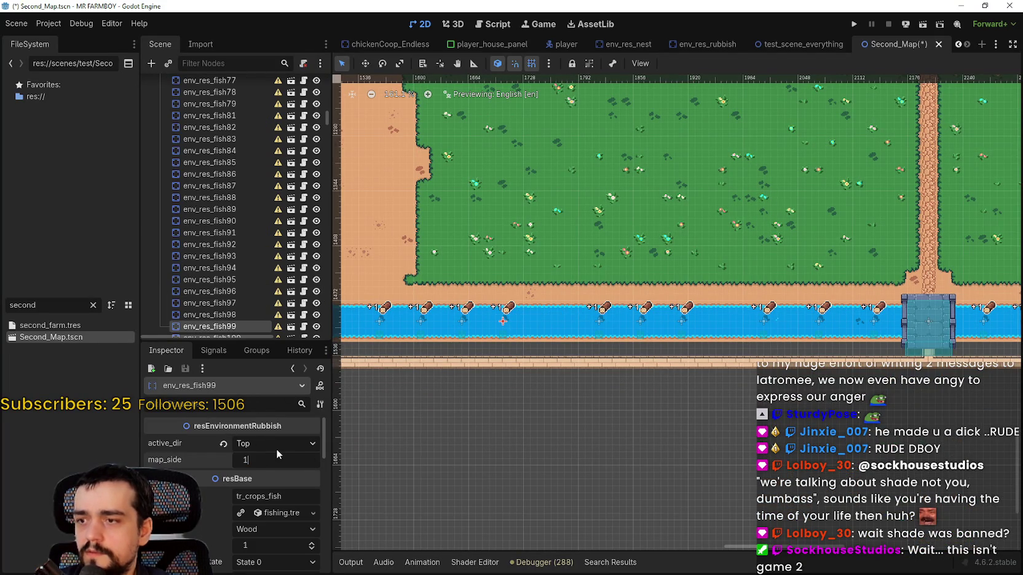
left_click(606, 327)
scroll(670, 343, "down", 1)
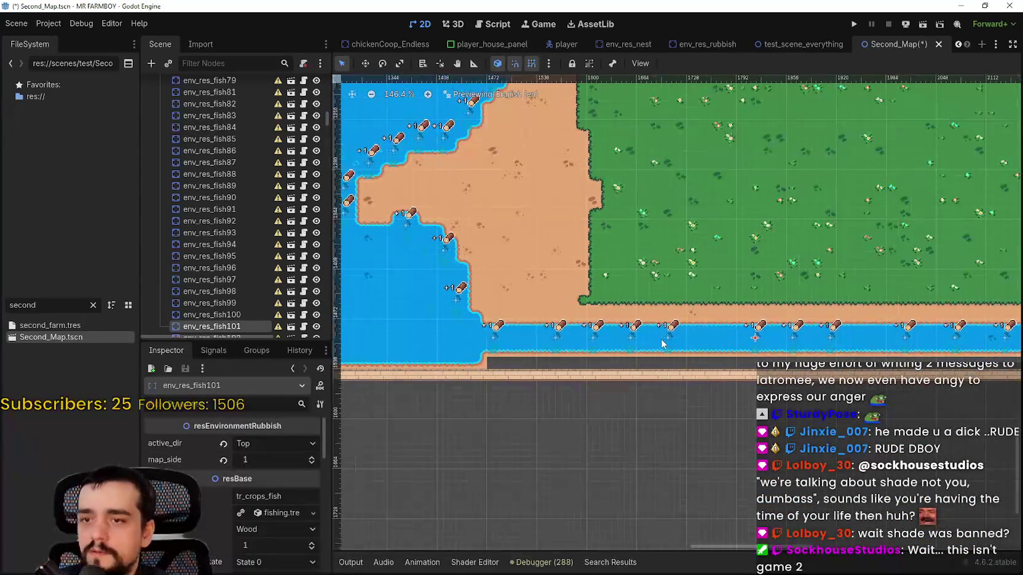
left_click(666, 341)
left_click(631, 338)
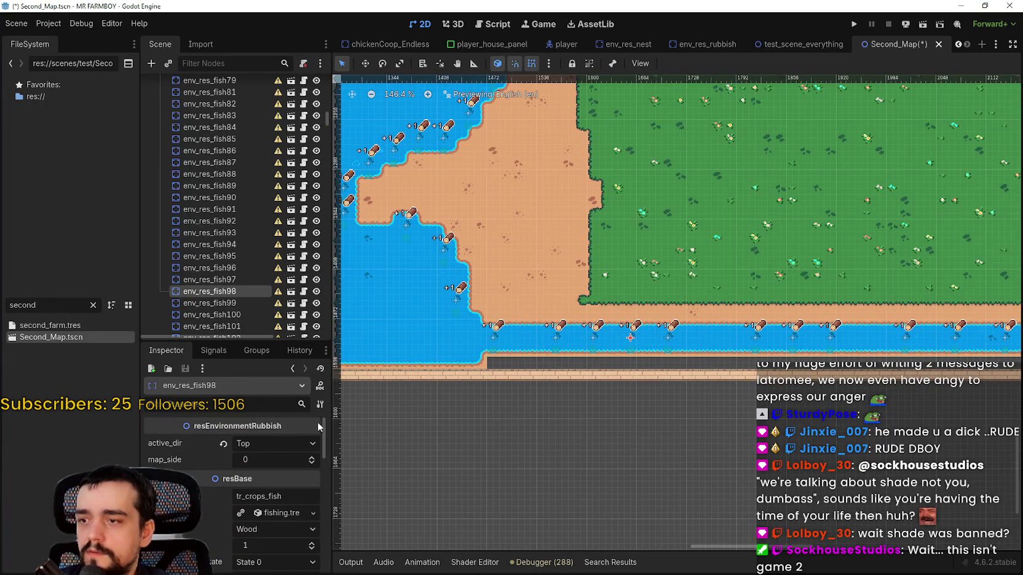
scroll(287, 461, "up", 1)
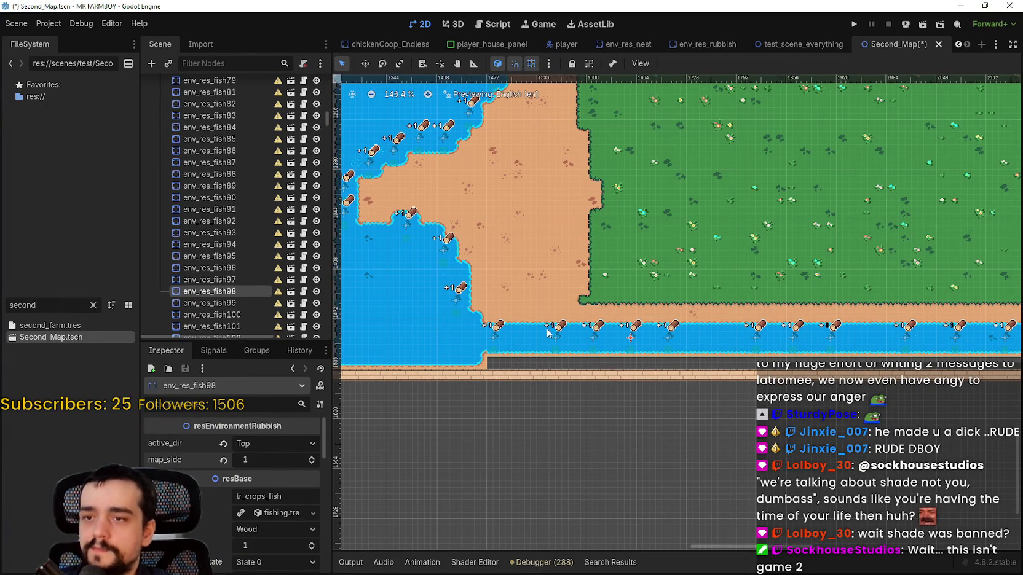
Set map_side to 1 on env_res_fish97, env_res_fish96, env_res_fish95 and env_res_fish94.
left_click(593, 336)
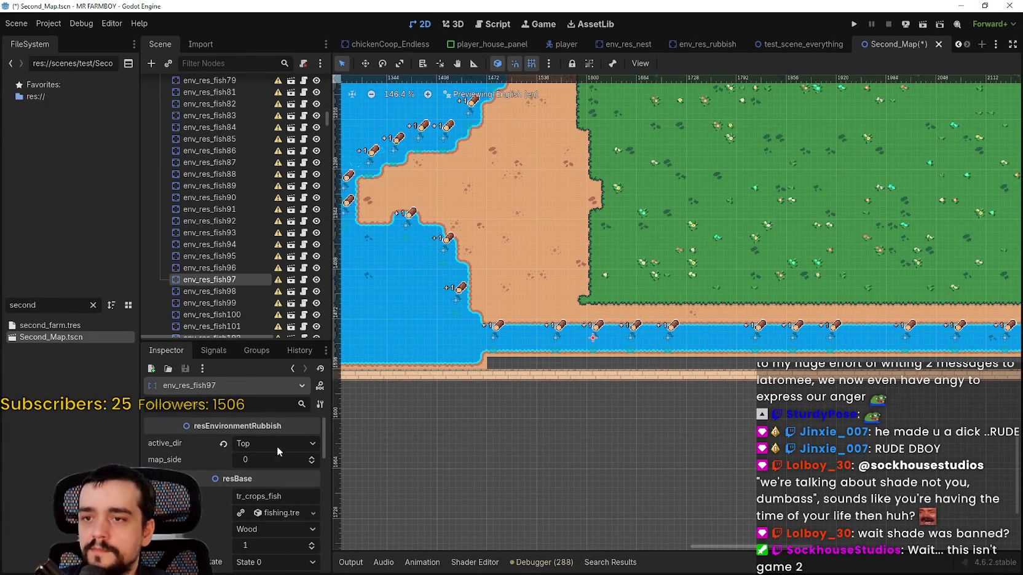
scroll(265, 460, "up", 1)
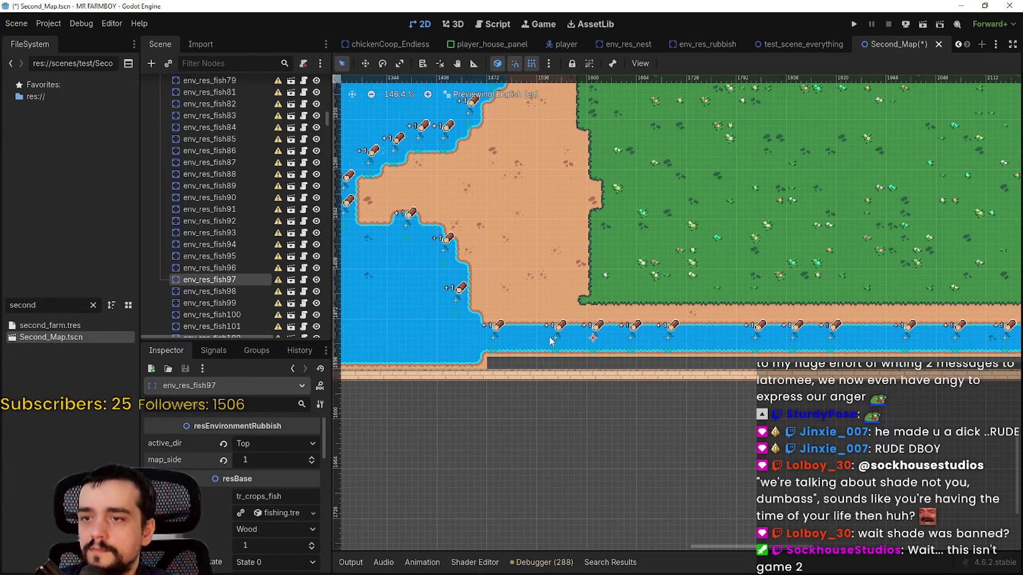
left_click(556, 343)
left_click(284, 459)
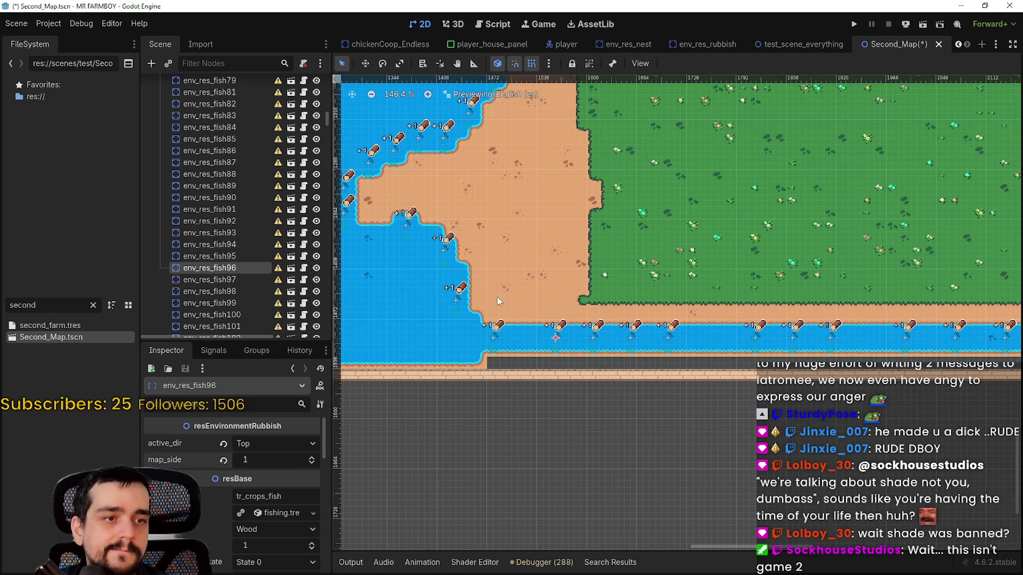
scroll(537, 330, "up", 2)
left_click(537, 330)
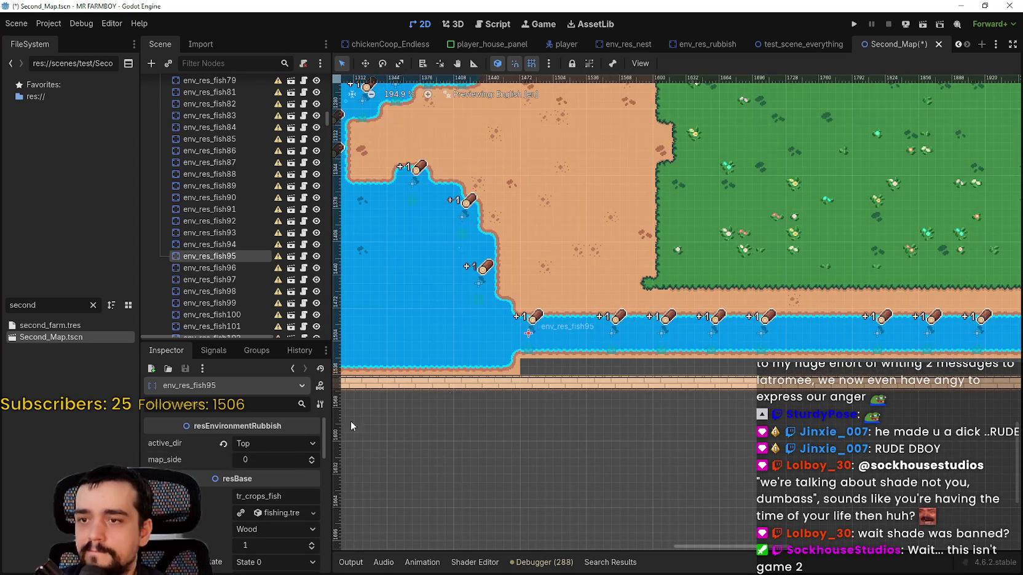
left_click(247, 460)
type("1")
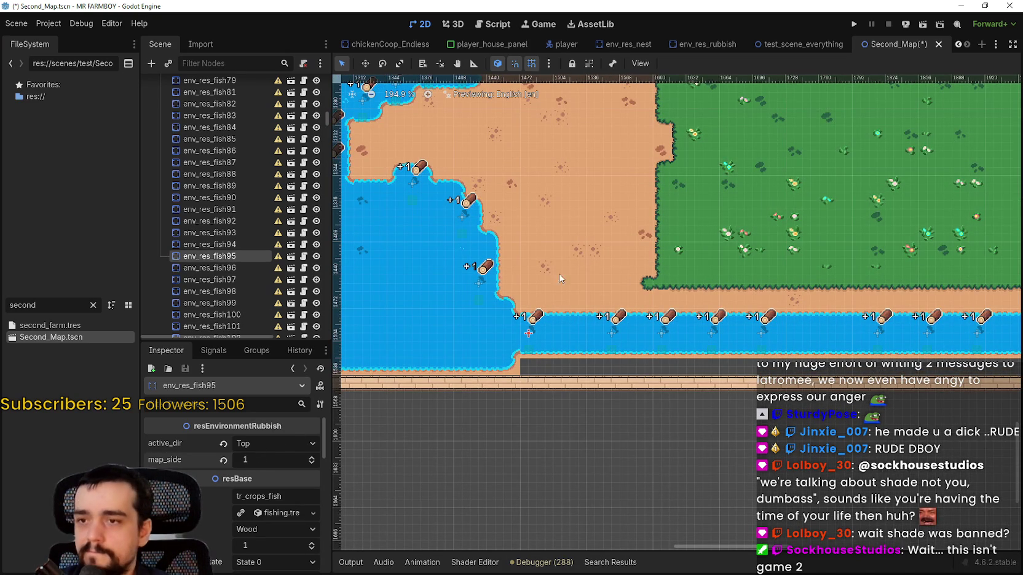
left_click(490, 285)
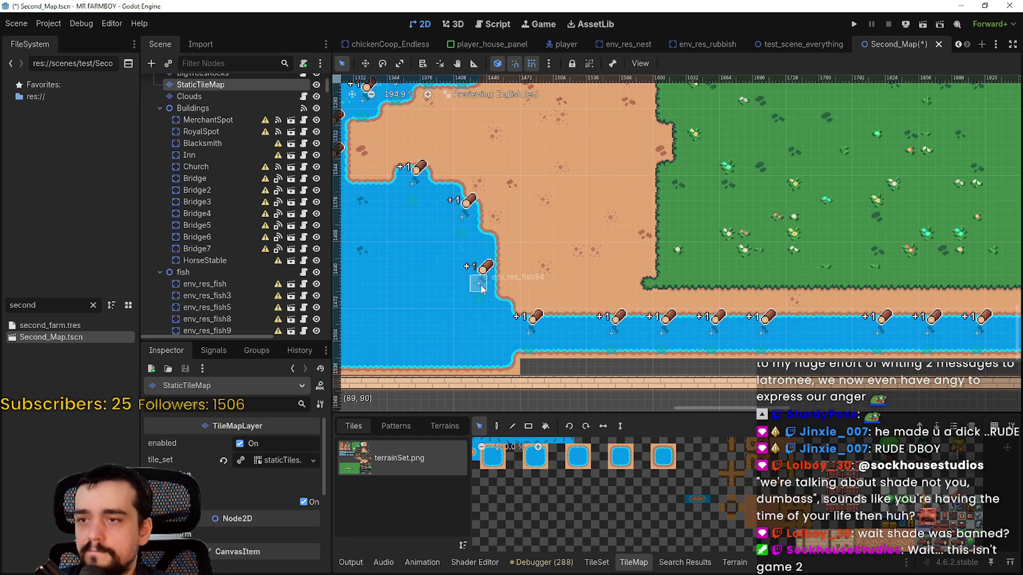
left_click(514, 316)
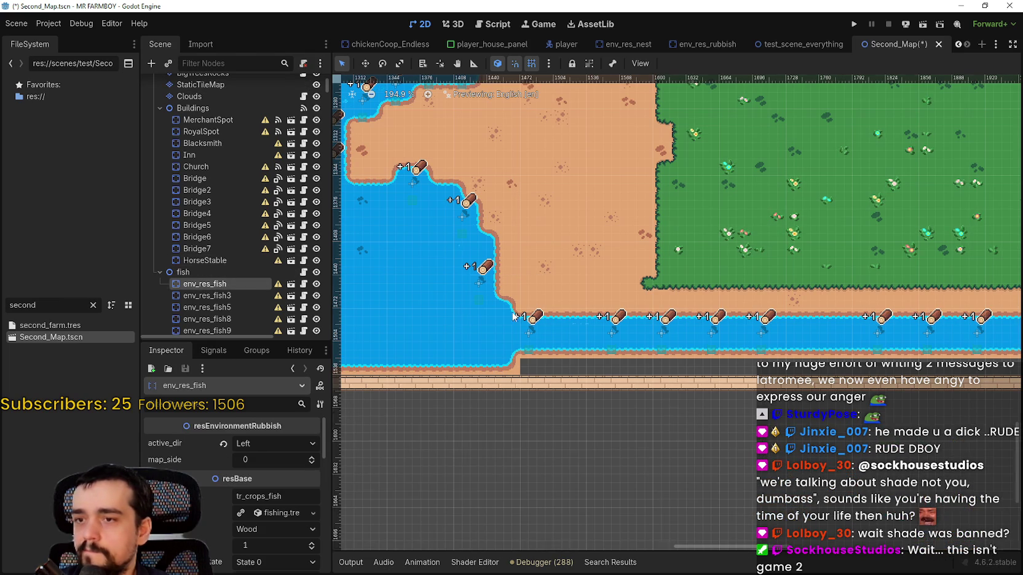
left_click(480, 278)
left_click(311, 456)
type("1")
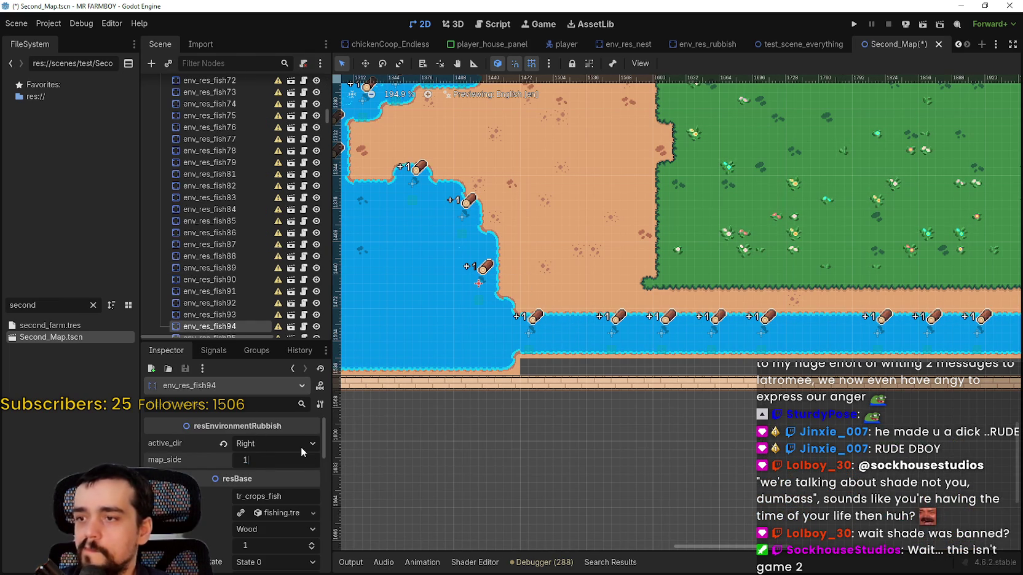
Set map_side to 1 on env_res_fish93 and env_res_fish92.
left_click(564, 308)
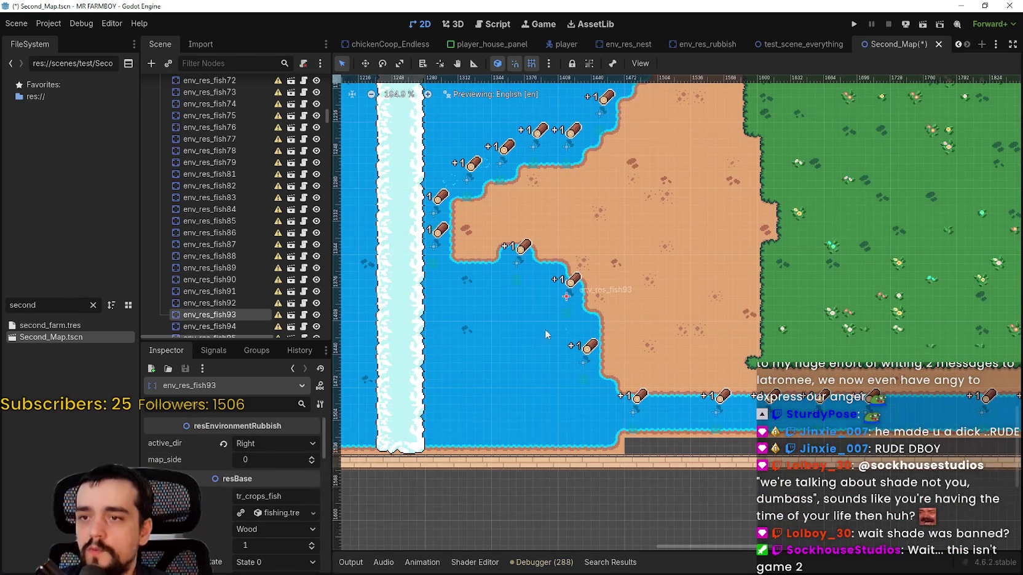
left_click(253, 458)
type("1")
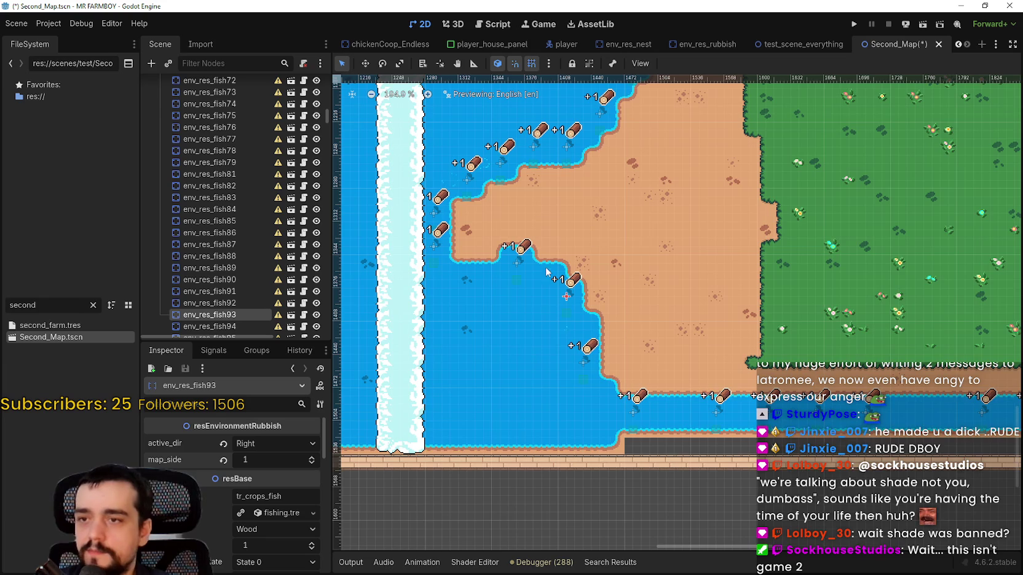
left_click(521, 273)
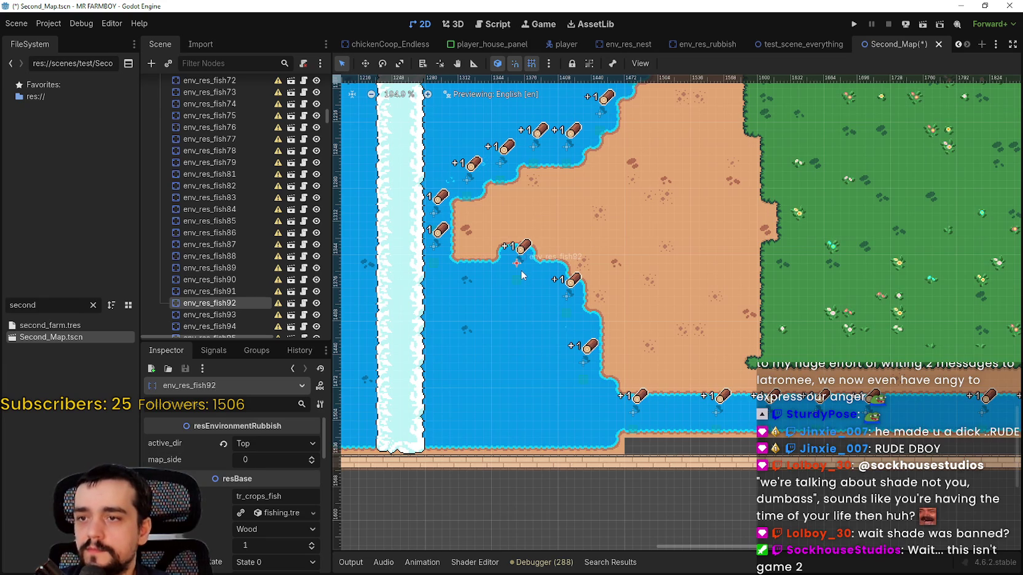
left_click(311, 458)
Along the shoreline, set map_side to 1 on env_res_fish25 and env_res_fish89.
mouse_move(495, 246)
left_mouse_down()
mouse_move(590, 316)
mouse_move(579, 337)
mouse_move(528, 362)
left_mouse_up()
left_click(533, 302)
left_click(552, 345)
left_click(561, 329)
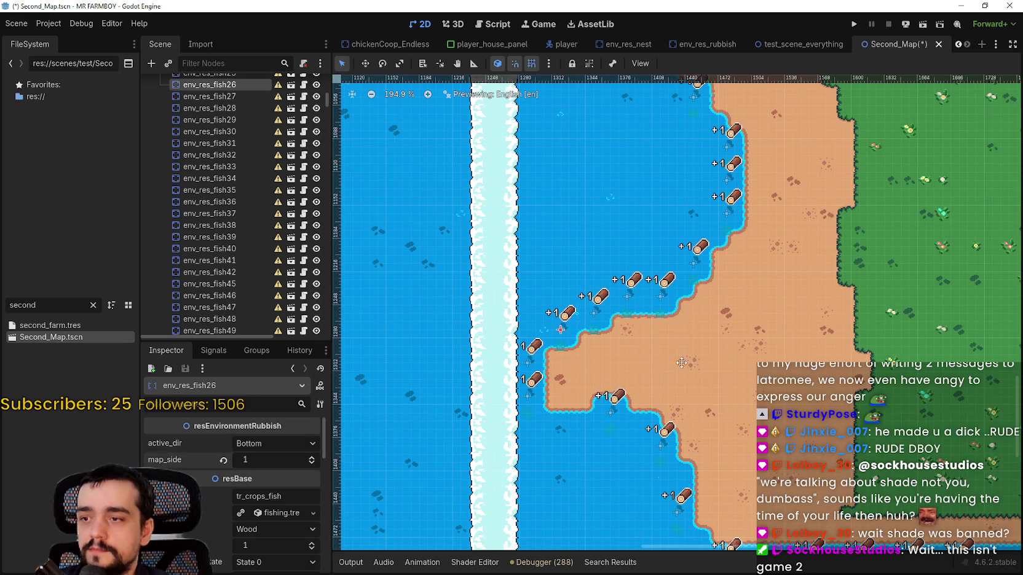
key("Up")
left_click(312, 457)
left_click(600, 330)
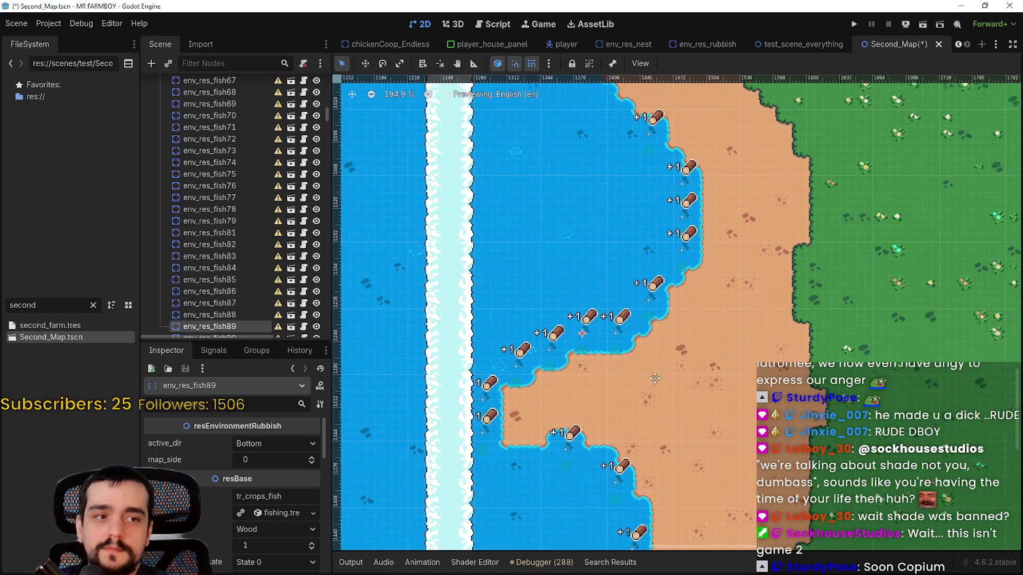
left_click(312, 457)
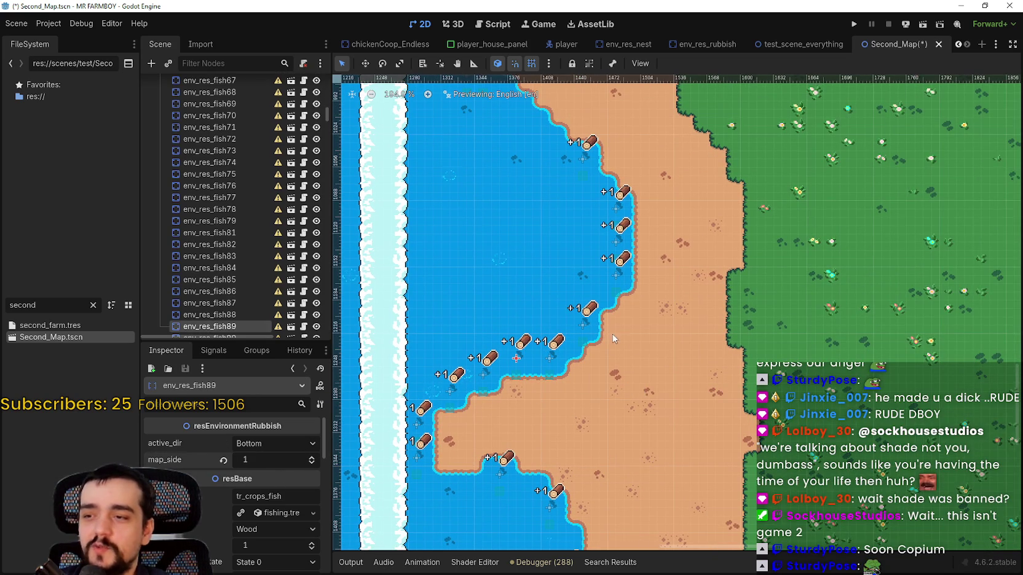
Set map_side to 1 on bank spots env_res_fish23 and env_res_fish24, then select env_res_fish27.
left_click(545, 352)
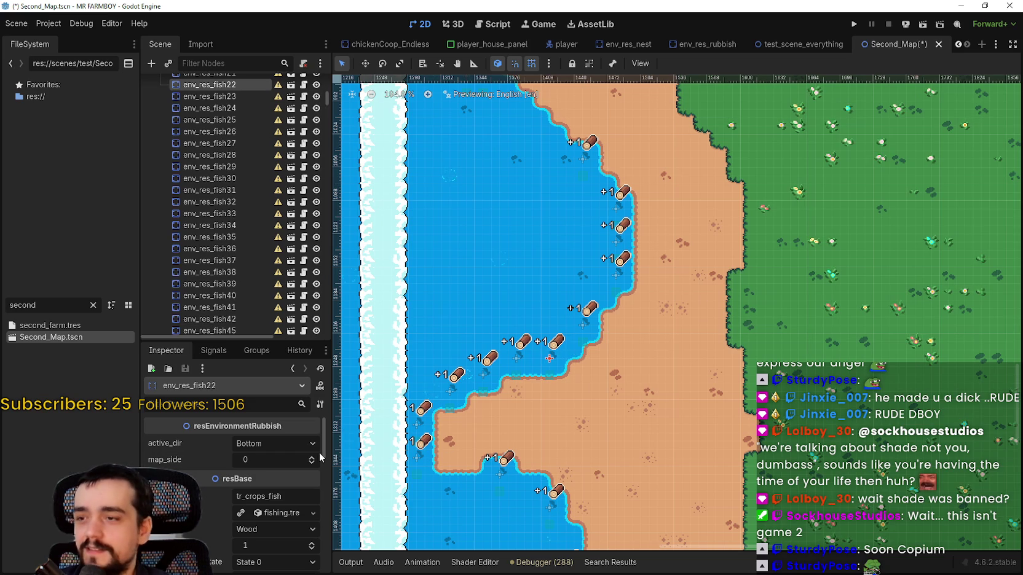
left_click(541, 321)
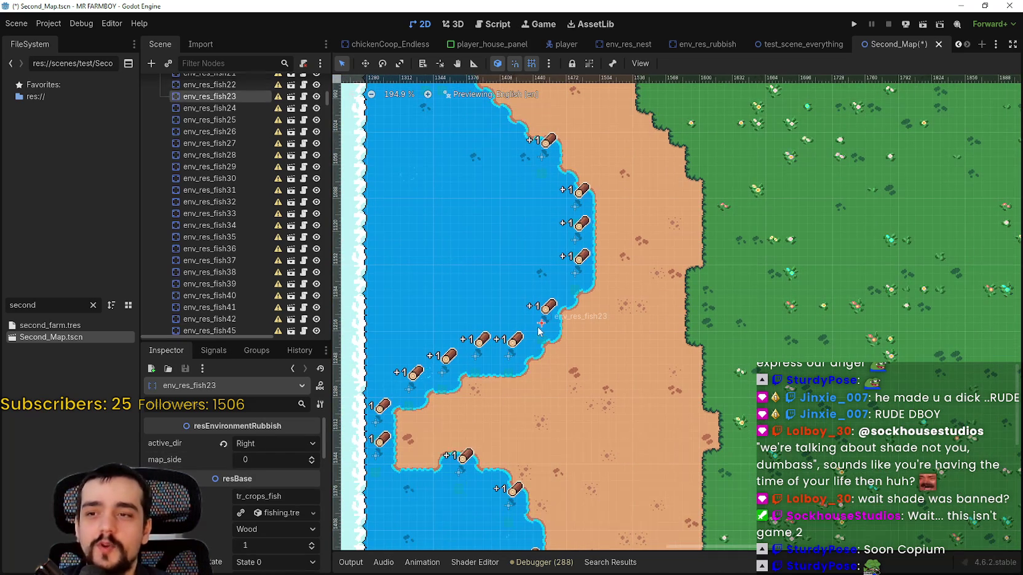
left_click_drag(468, 334, 432, 366)
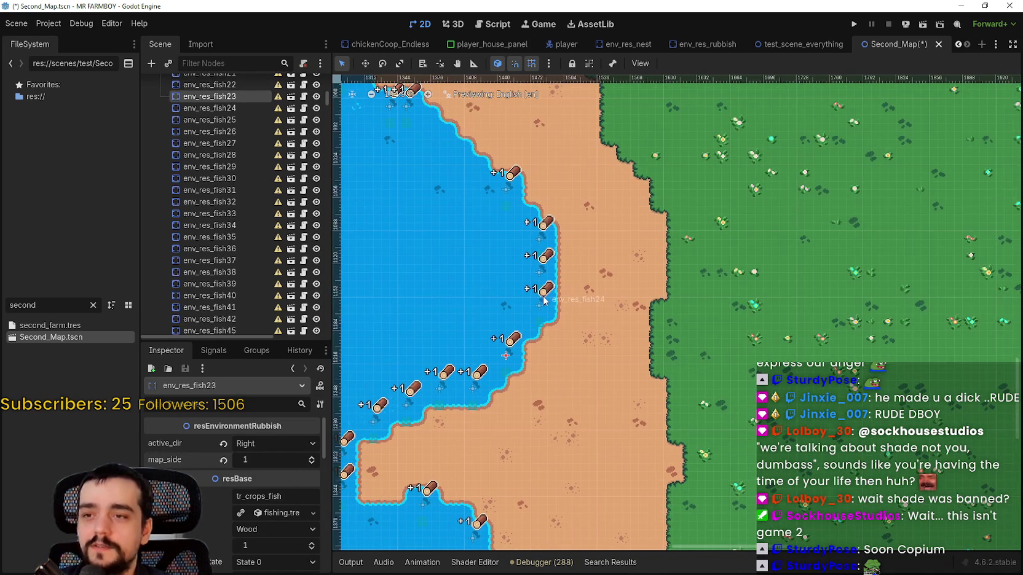
left_click(432, 367)
left_click(314, 460)
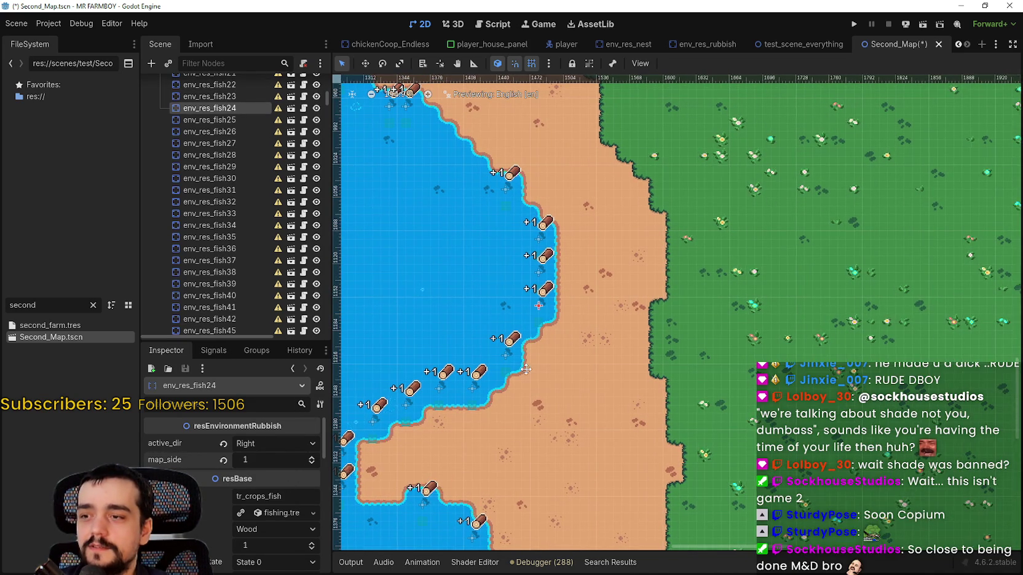
left_click_drag(549, 263, 532, 301)
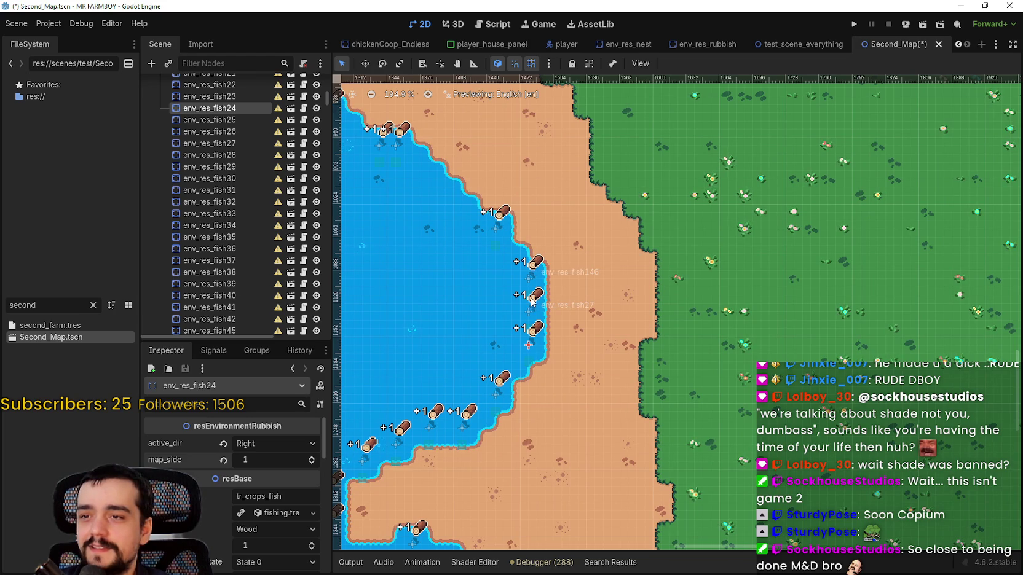
left_click(532, 317)
scroll(547, 318, "up", 2)
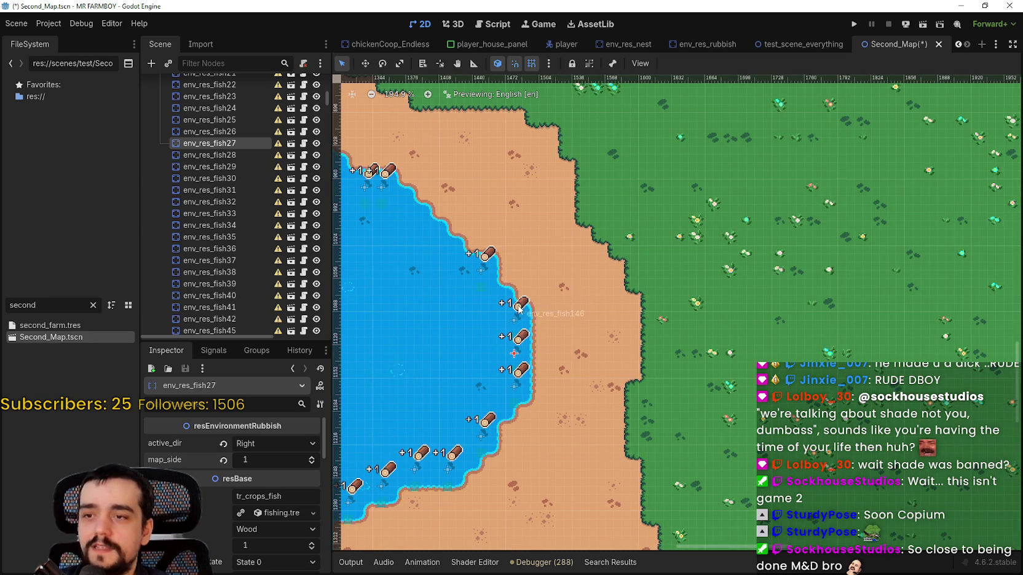
Select env_res_fish146 and env_res_fish140 and bring the waterfall strip into view.
scroll(508, 304, "up", 2)
left_click(566, 345)
left_click_drag(567, 346, 600, 396)
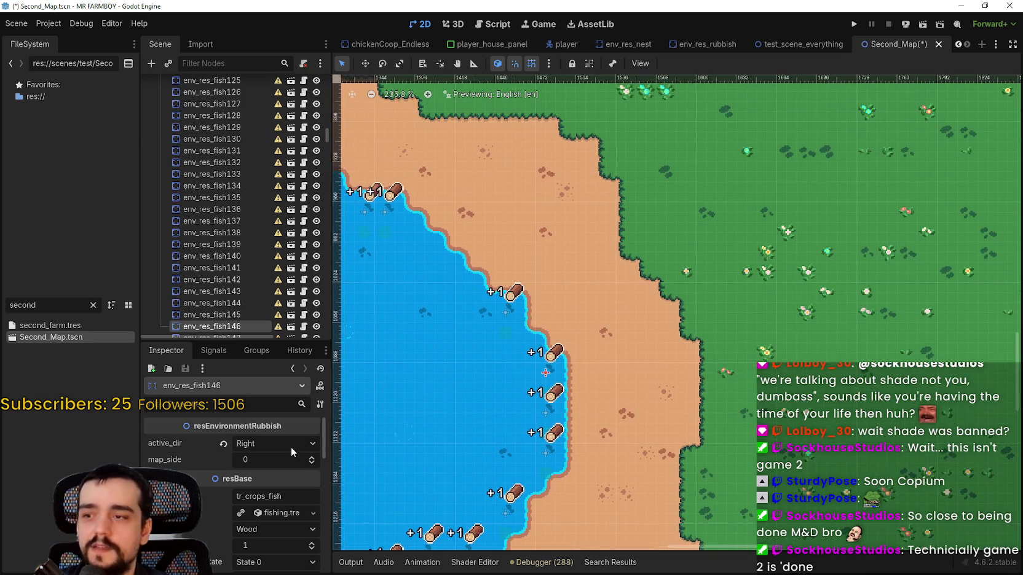
left_click(505, 312)
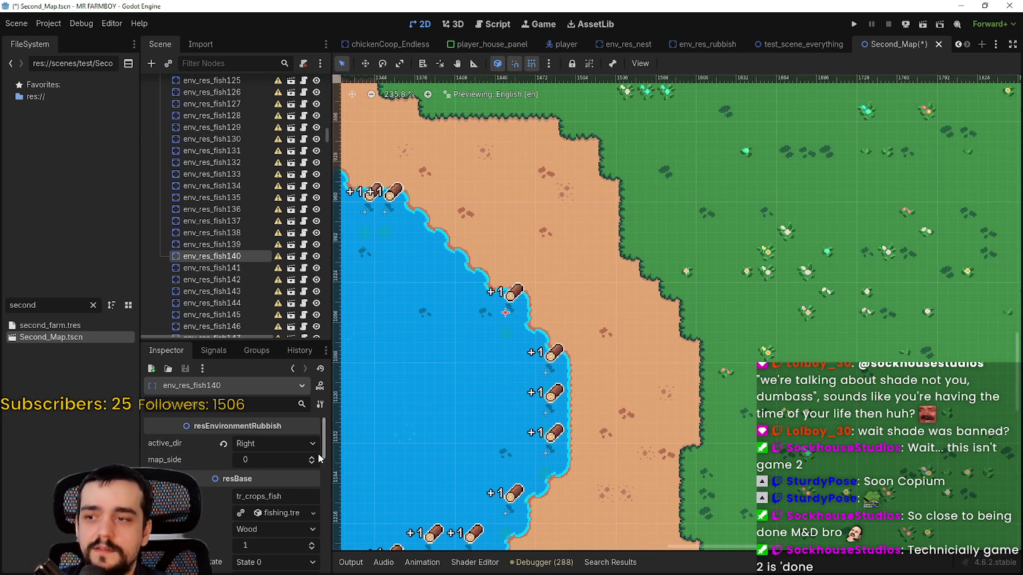
left_click_drag(465, 301, 563, 317)
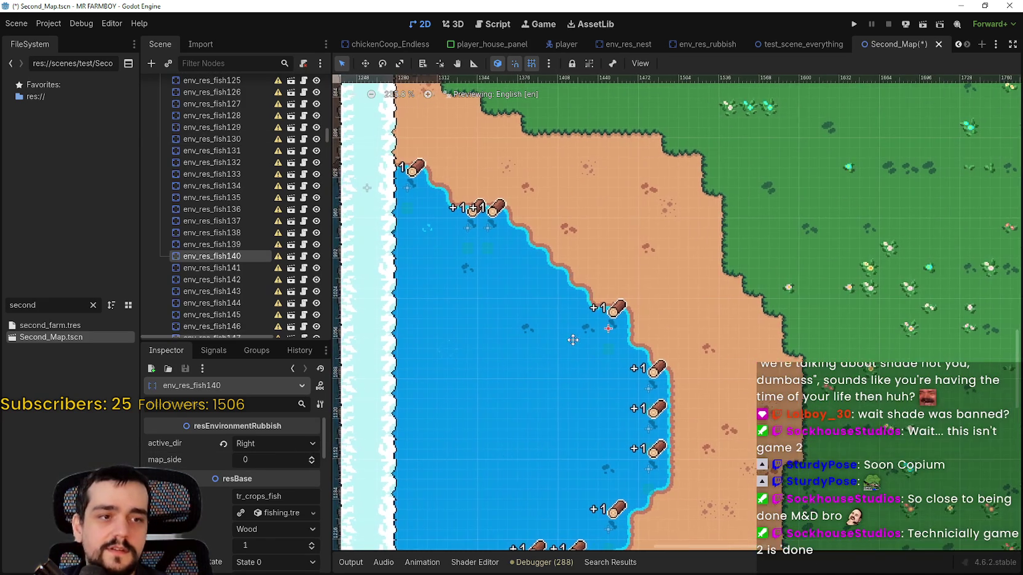
scroll(563, 317, "down", 1)
scroll(563, 316, "up", 2)
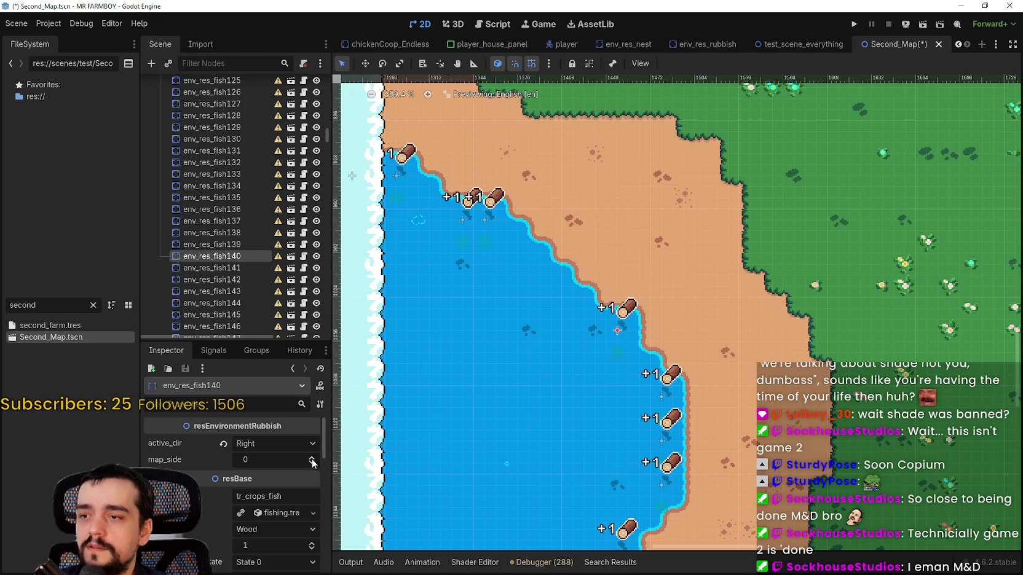
left_click_drag(506, 296, 508, 354)
scroll(483, 281, "up", 1)
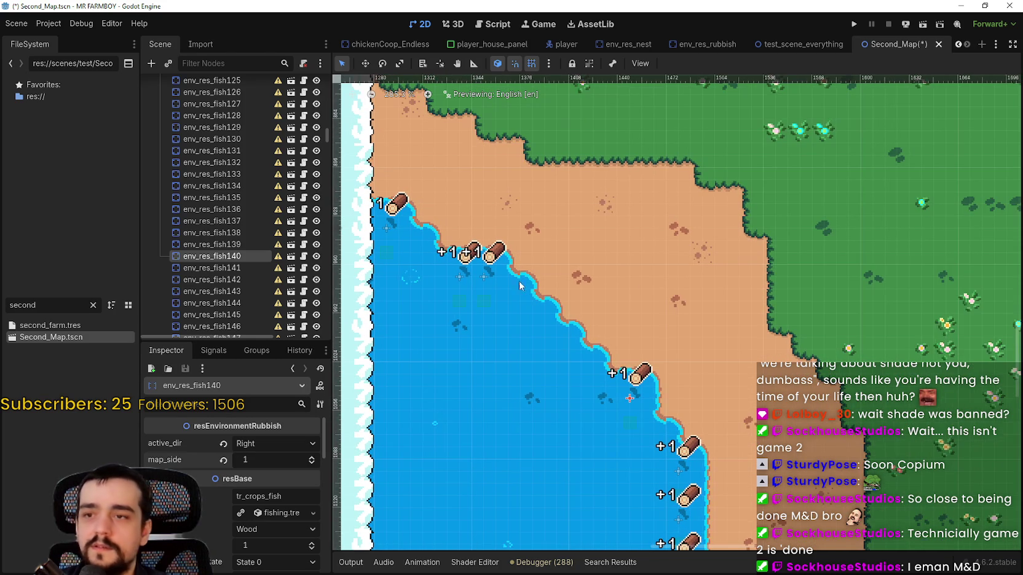
Set env_res_fish82's map_side to 1 near the upper river bend.
left_click(484, 281)
scroll(483, 281, "up", 5)
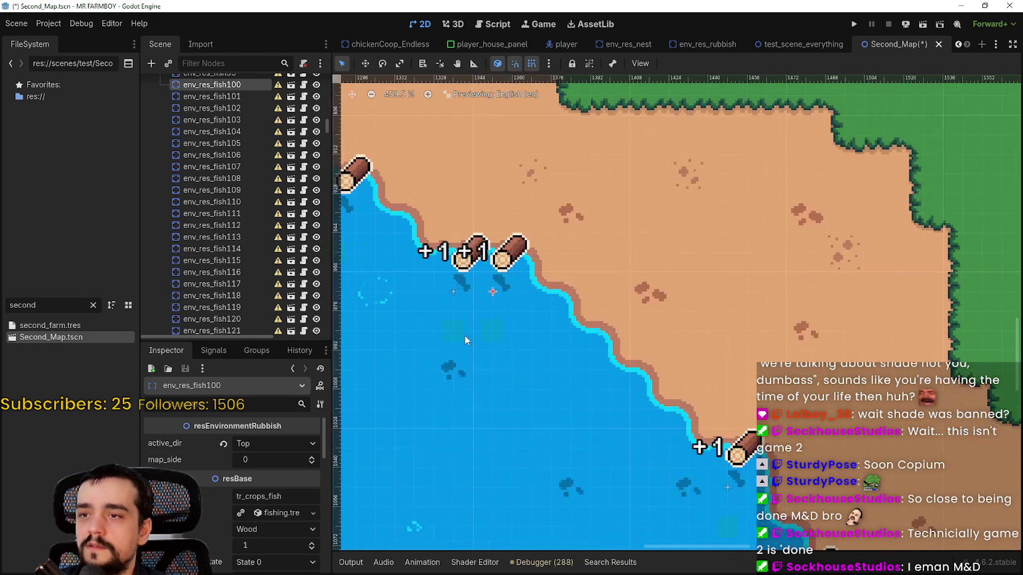
left_click(453, 291)
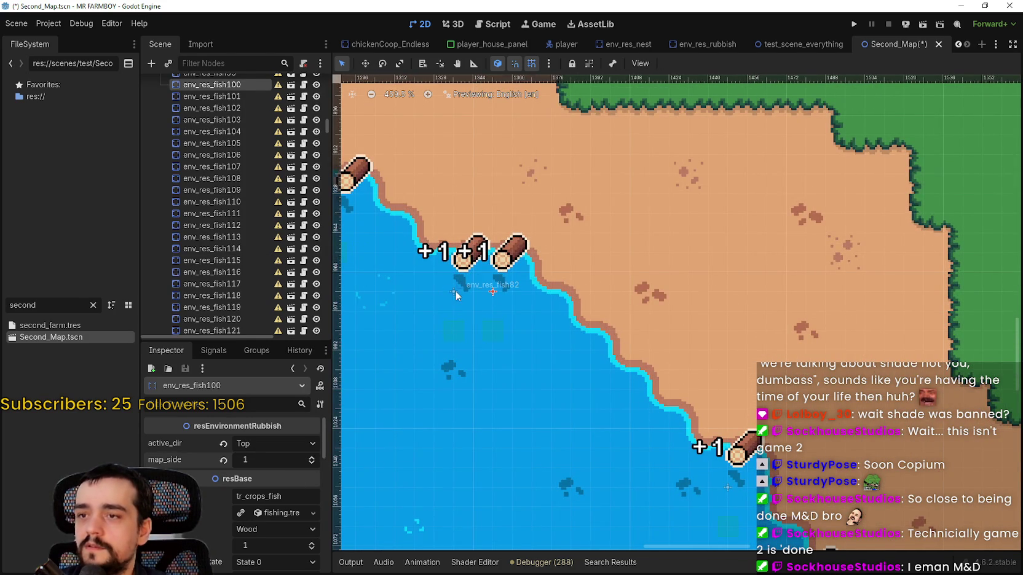
left_click(311, 457)
scroll(480, 290, "down", 4)
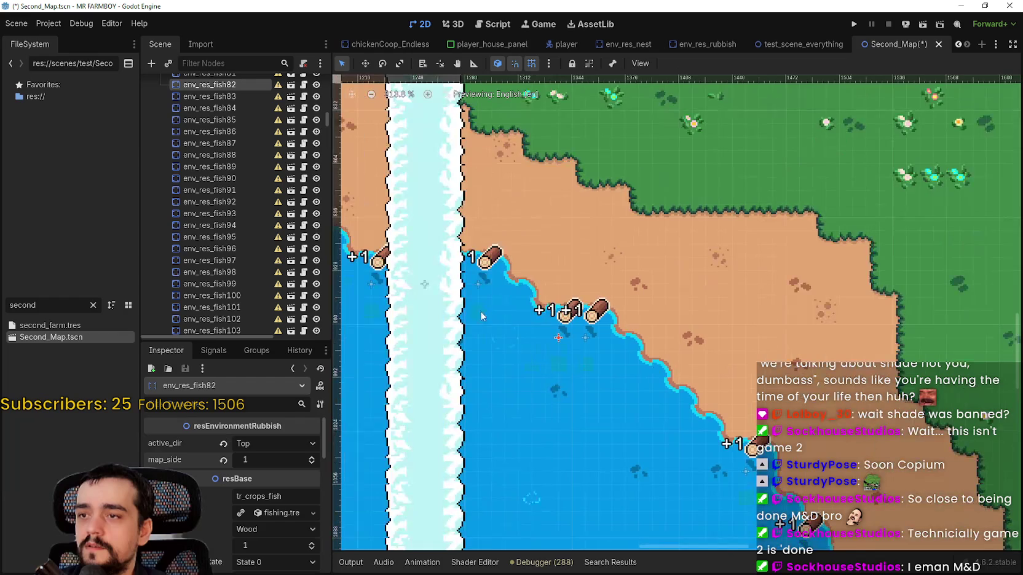
Select env_res_fish104, raise env_res_fish76's map_side to 2, and save Second_Map.
left_click(479, 288)
scroll(698, 324, "down", 6)
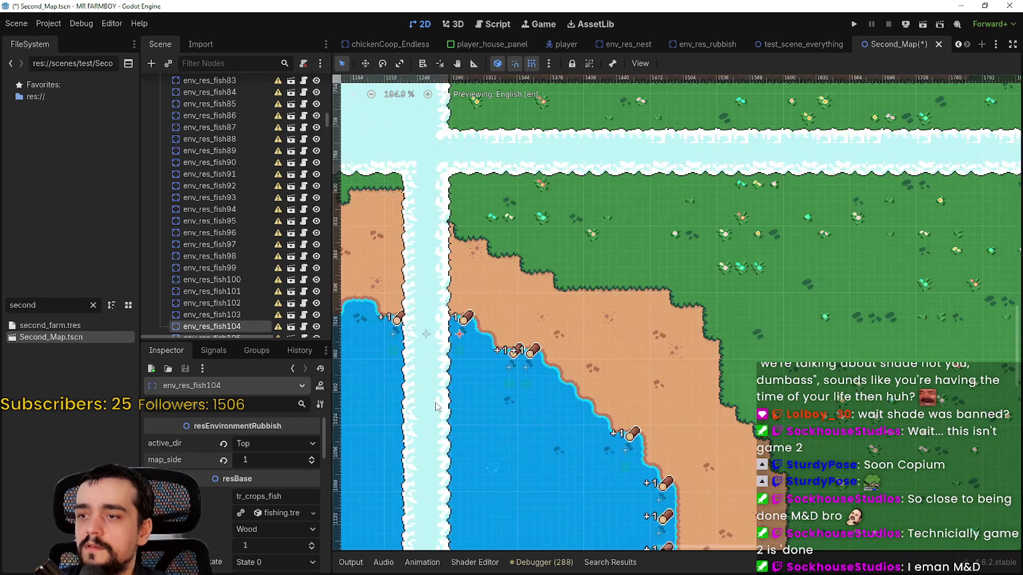
scroll(699, 324, "up", 1)
left_click(602, 315)
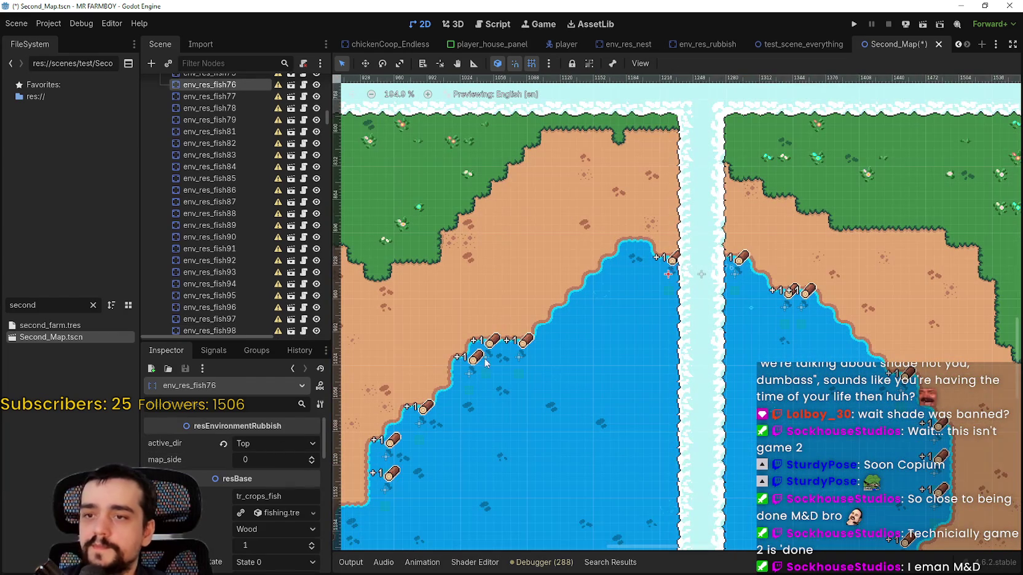
left_click(312, 456)
key("ctrl+s")
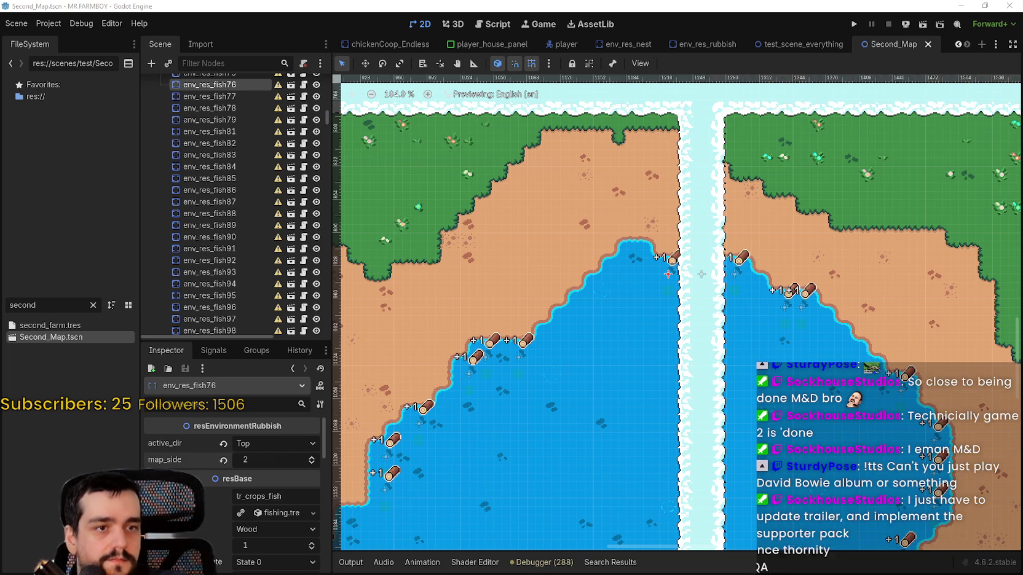
Run the Harvest Mage project with F5, then switch to the music player window.
key("F5")
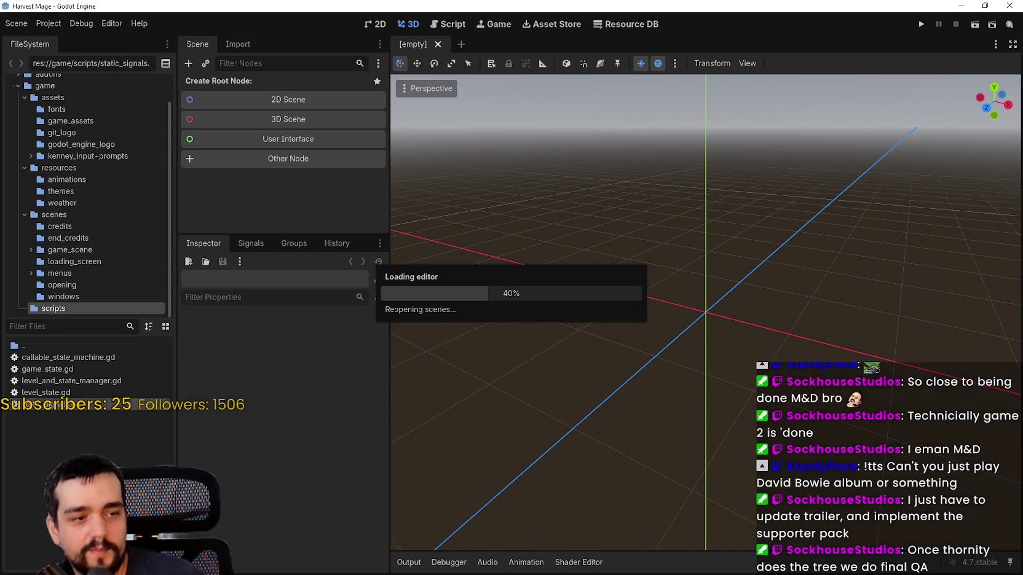
key("alt+Tab")
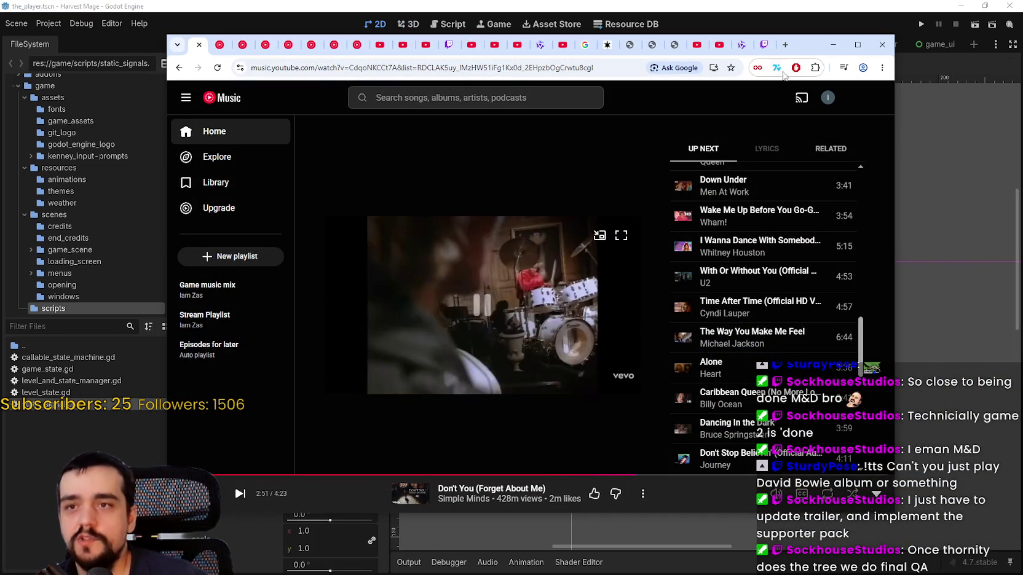
Leave YouTube Music and return to Godot's the_player scene.
key("alt+Tab")
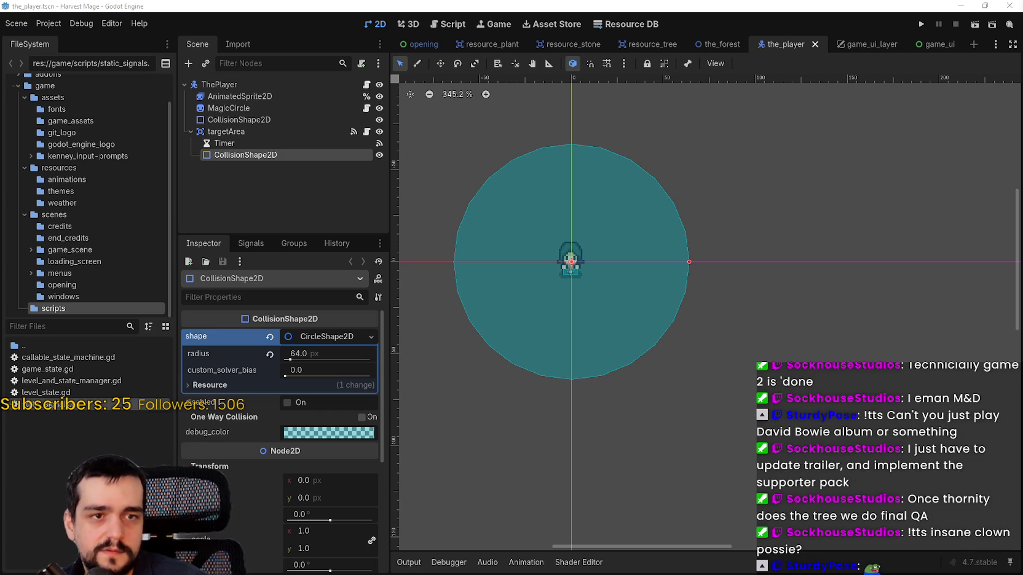
Zoom out slightly on the_player scene and run Harvest Mage with F5.
scroll(700, 304, "down", 1)
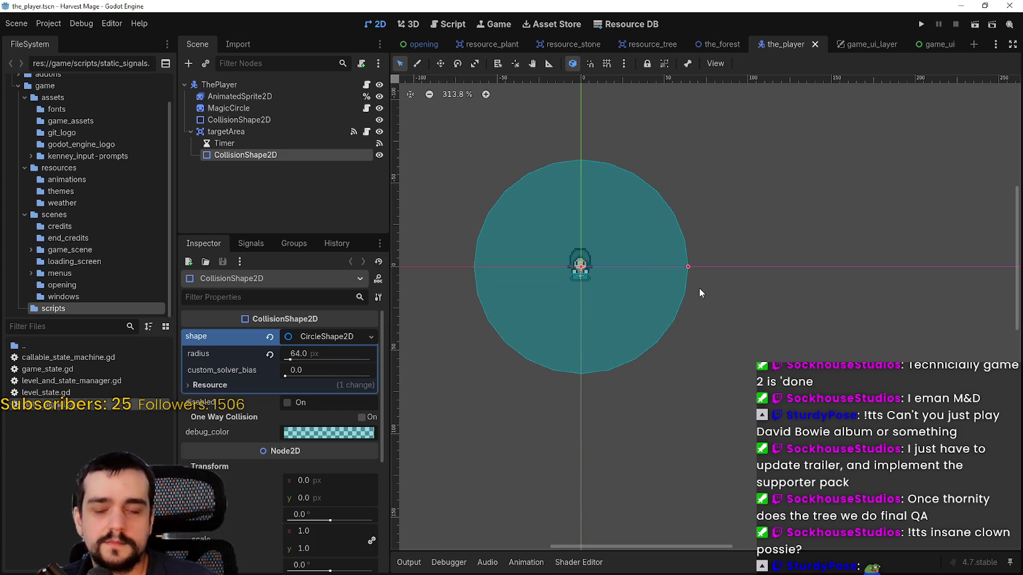
scroll(700, 287, "left", 2)
key("F5")
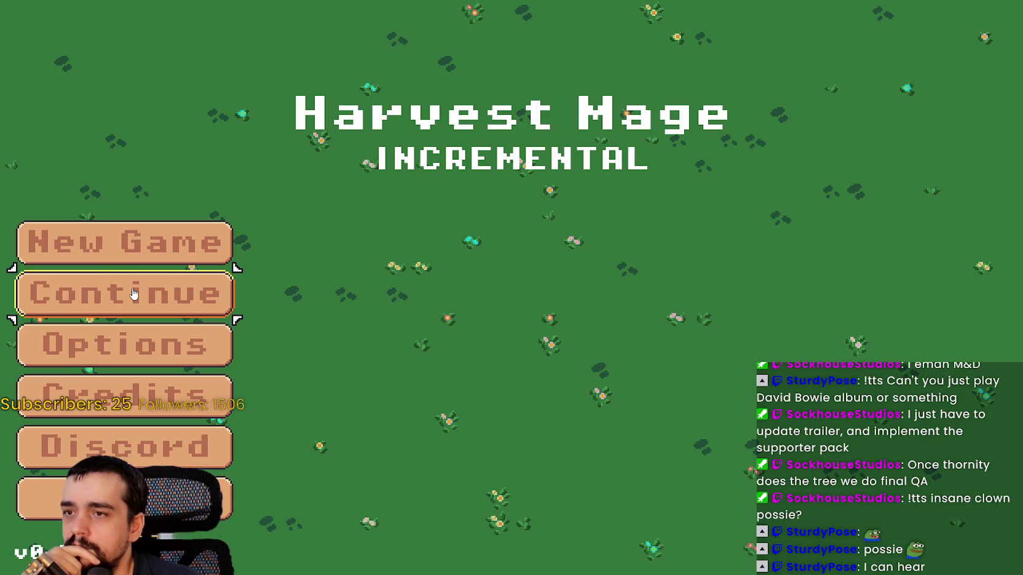
Continue the saved game and walk the mage into the grassy field toward the blue flowers.
left_click(133, 293)
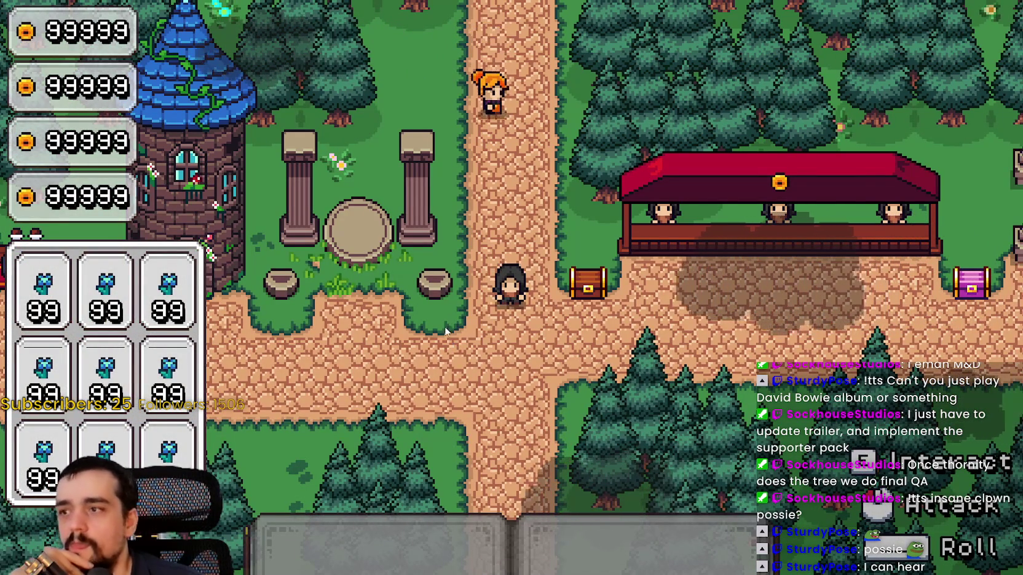
key("s")
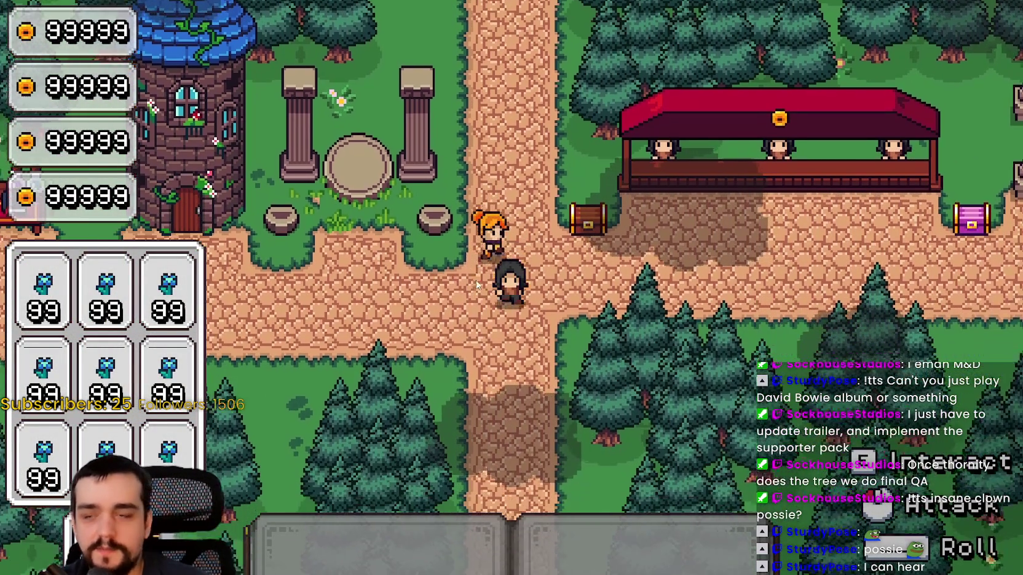
key("a")
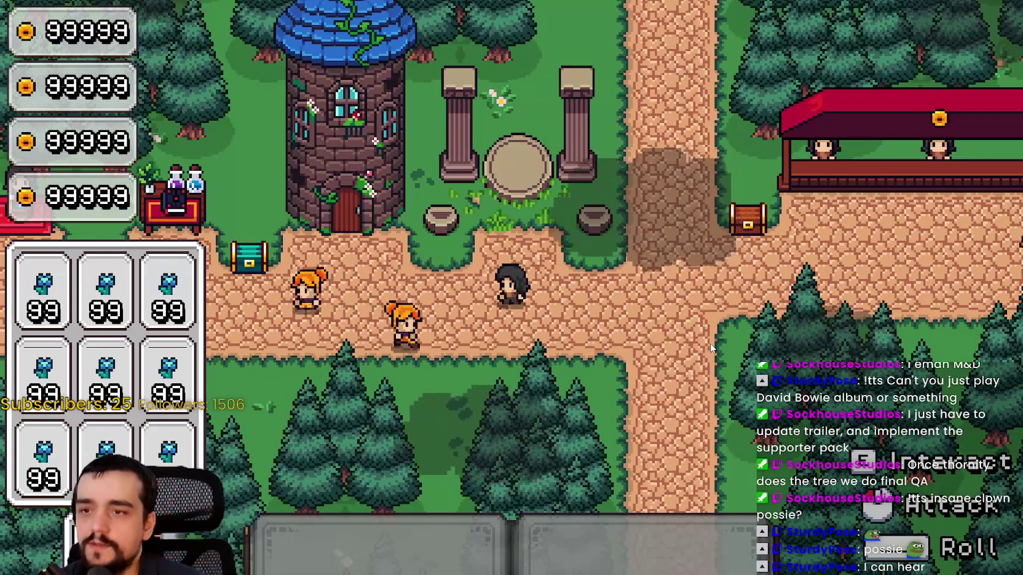
key("e")
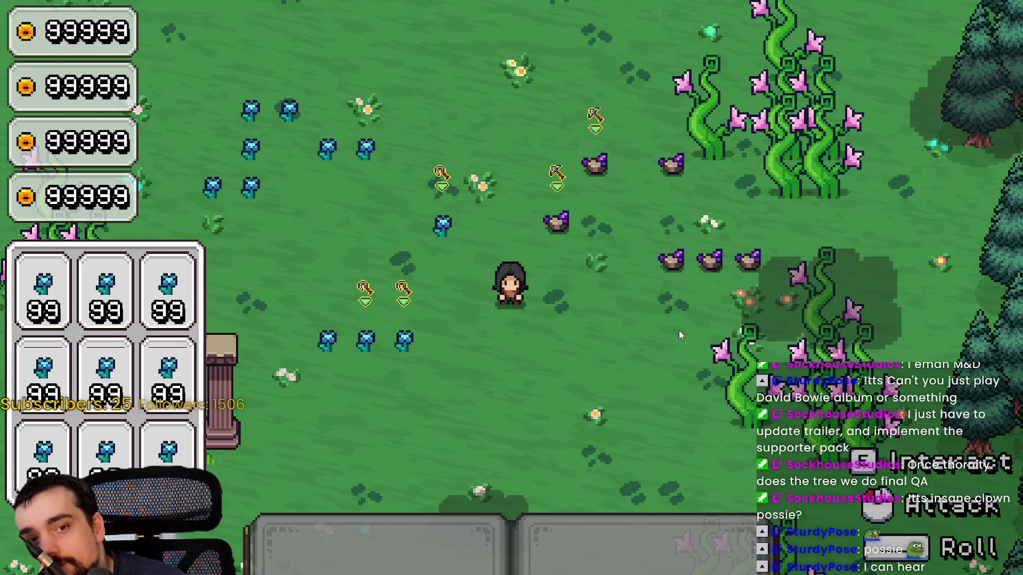
key("w")
key("a")
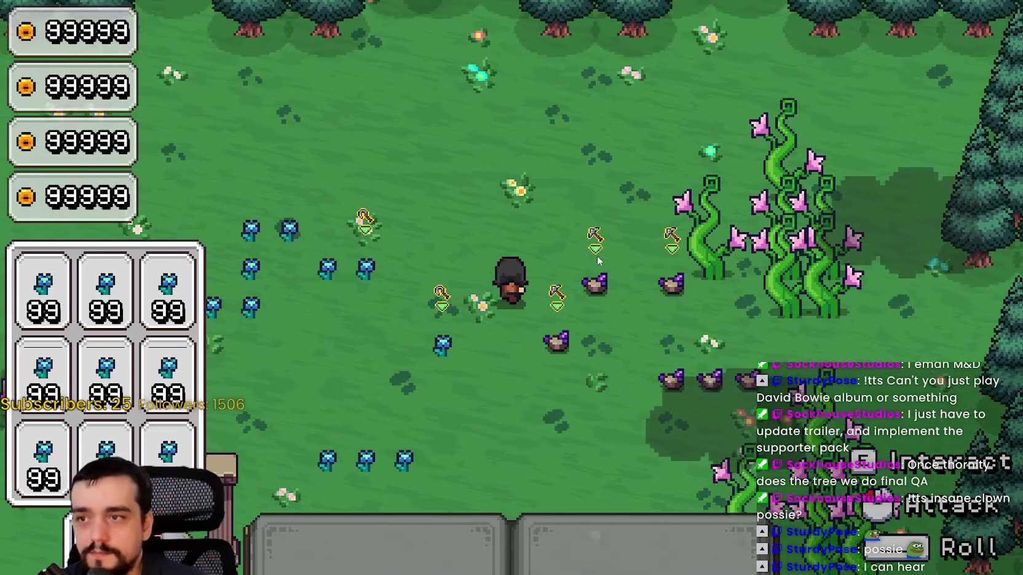
key("s+a")
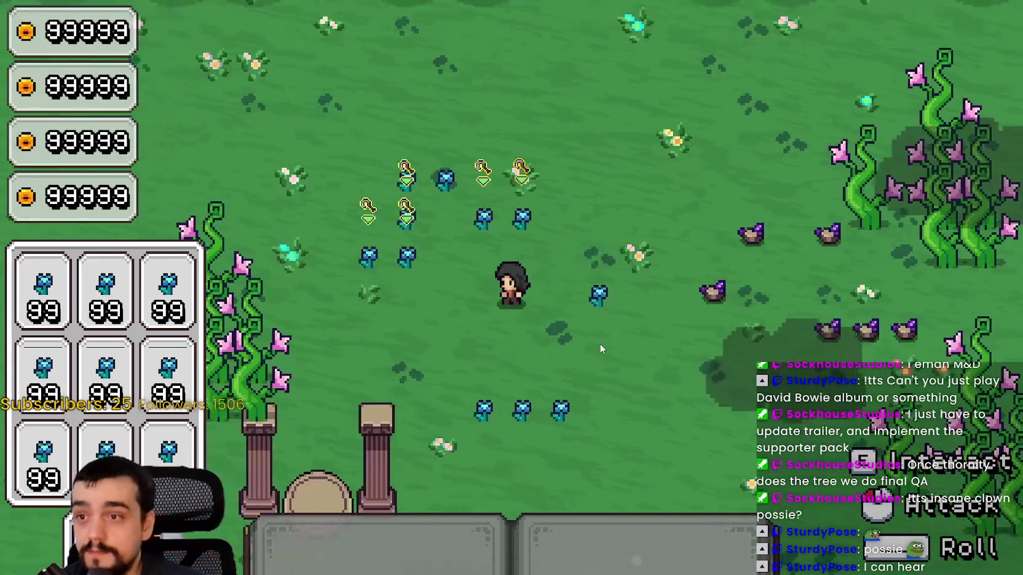
key("1")
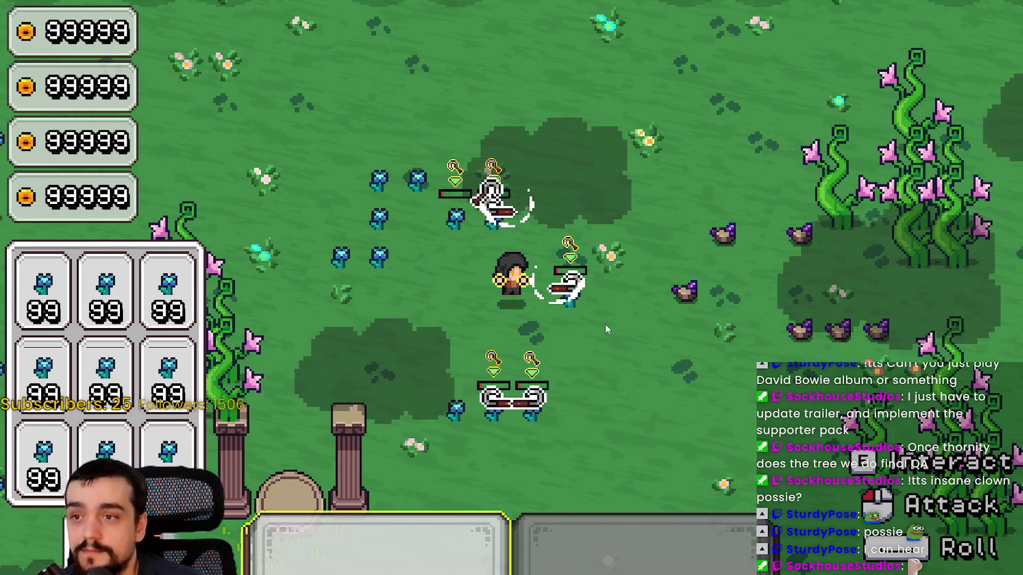
Stay beside the blue flower patch while the helpers mine it.
key("a")
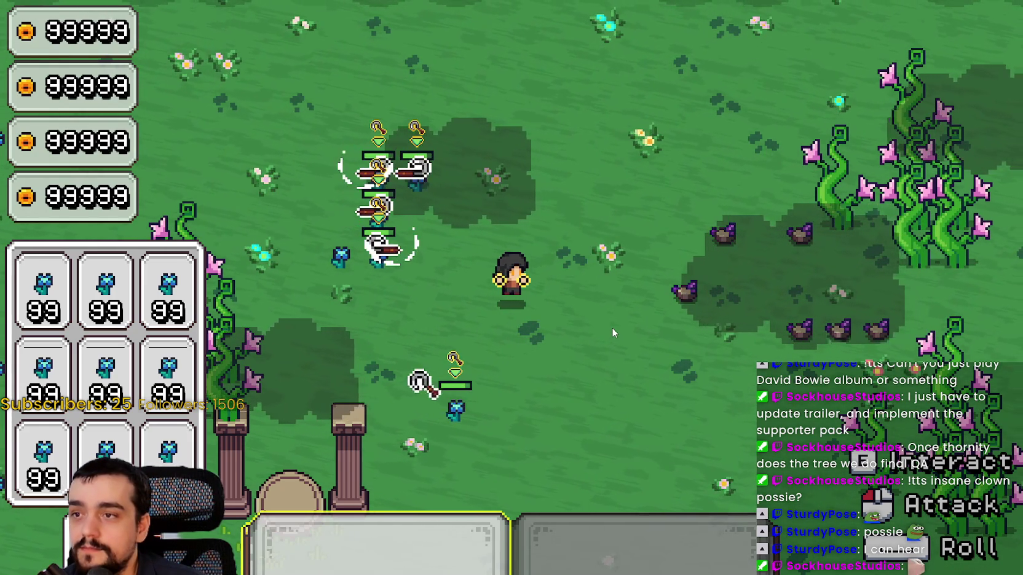
key("w")
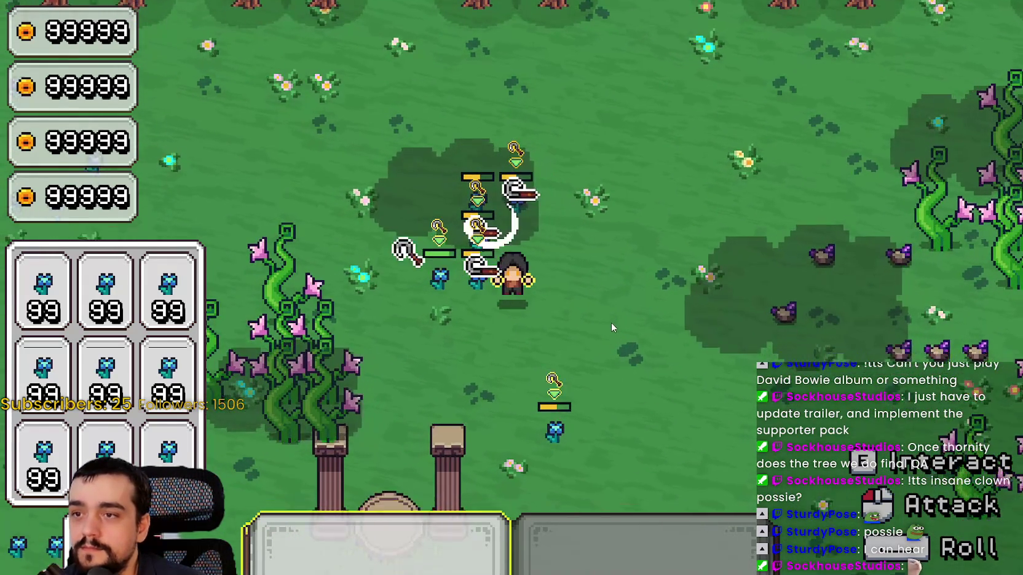
key("s")
key("d")
key("w")
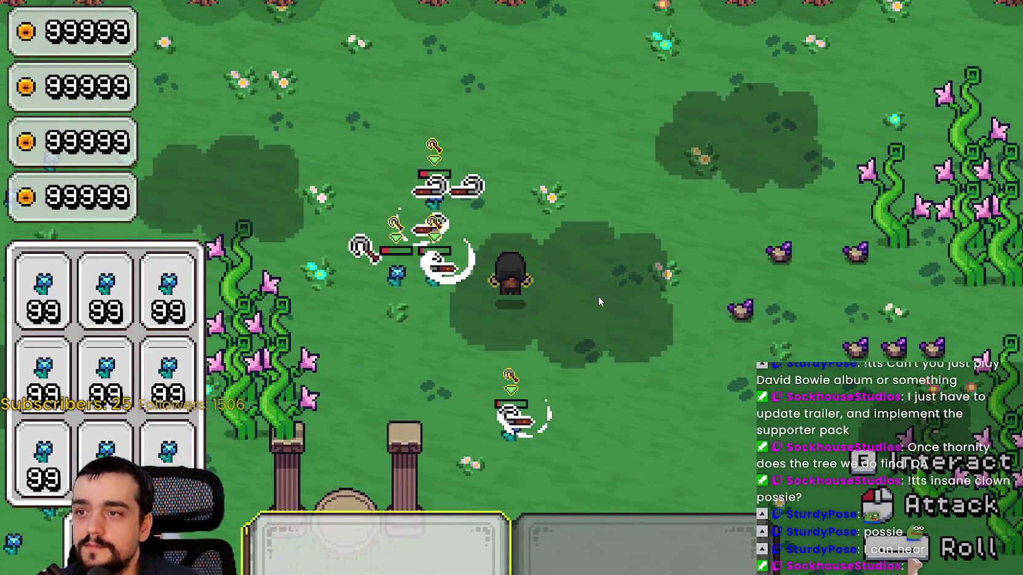
key("s")
key("d")
key("a")
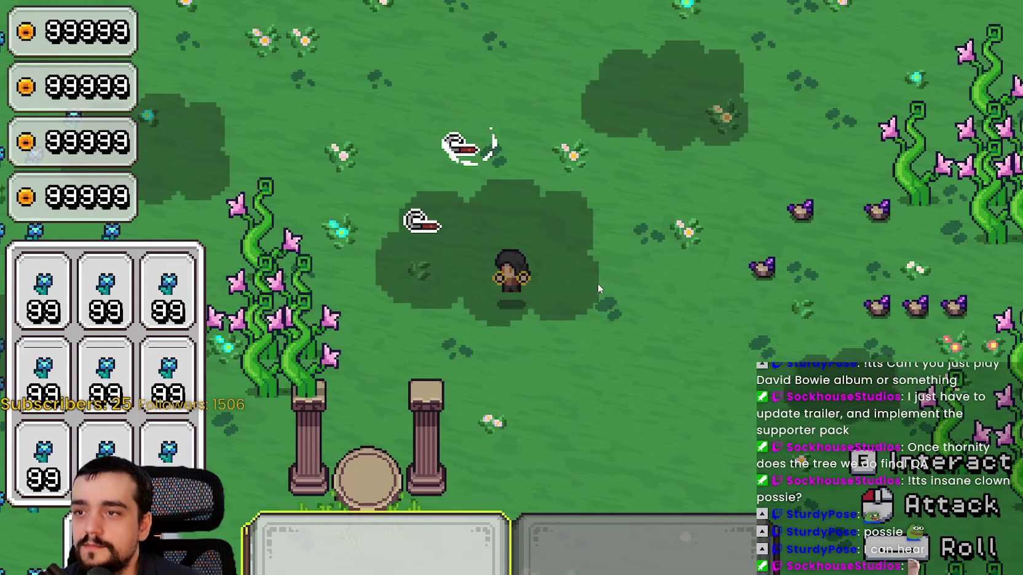
Walk to the purple rocks and keep close while the helpers mine them.
key("d")
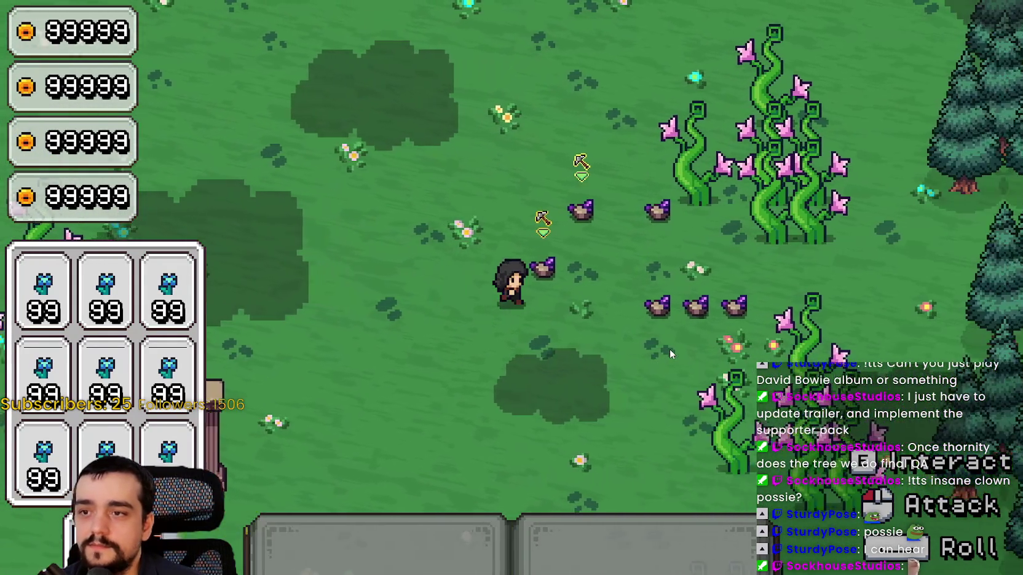
key("d")
key("w")
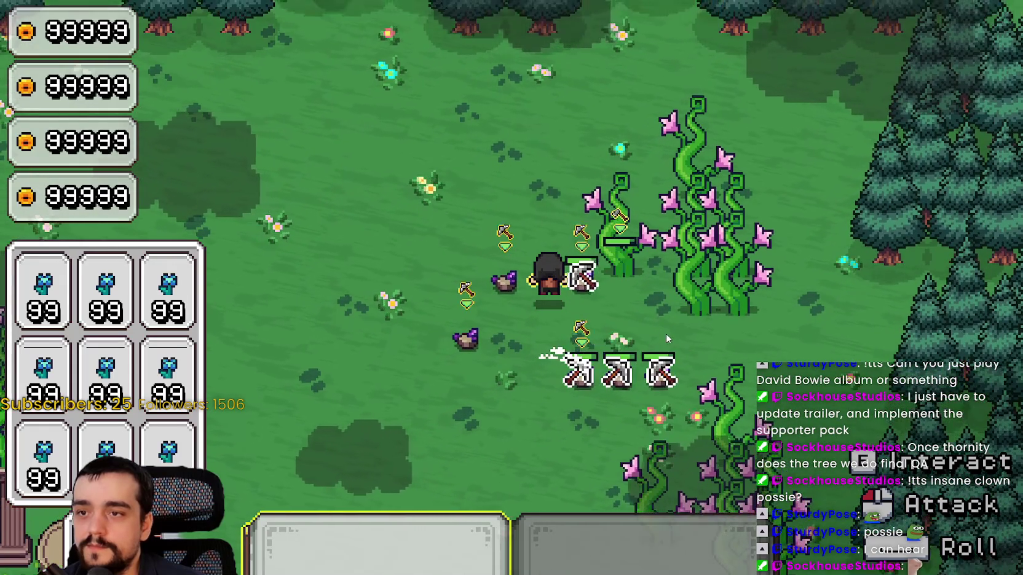
key("s")
key("s")
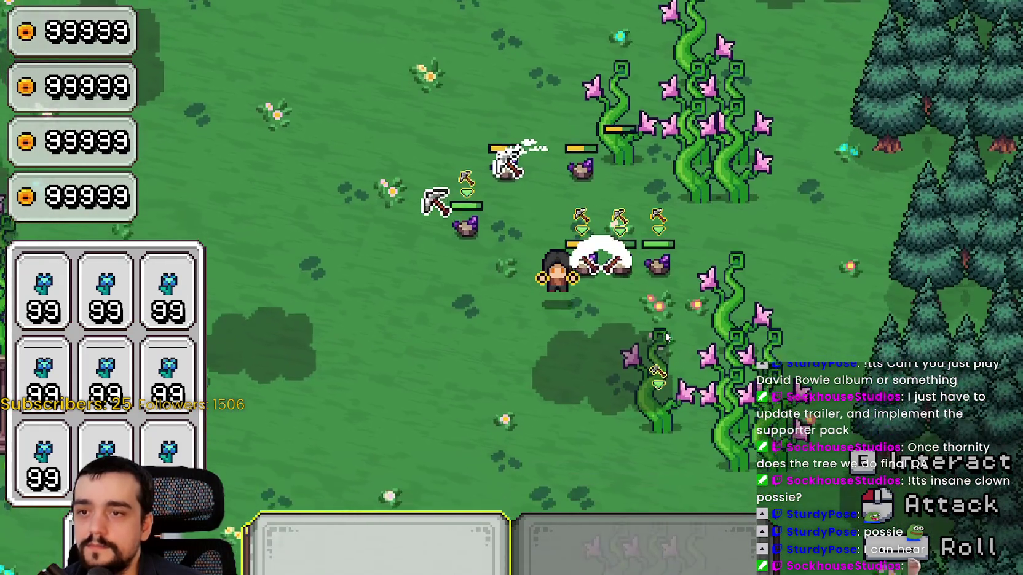
key("d")
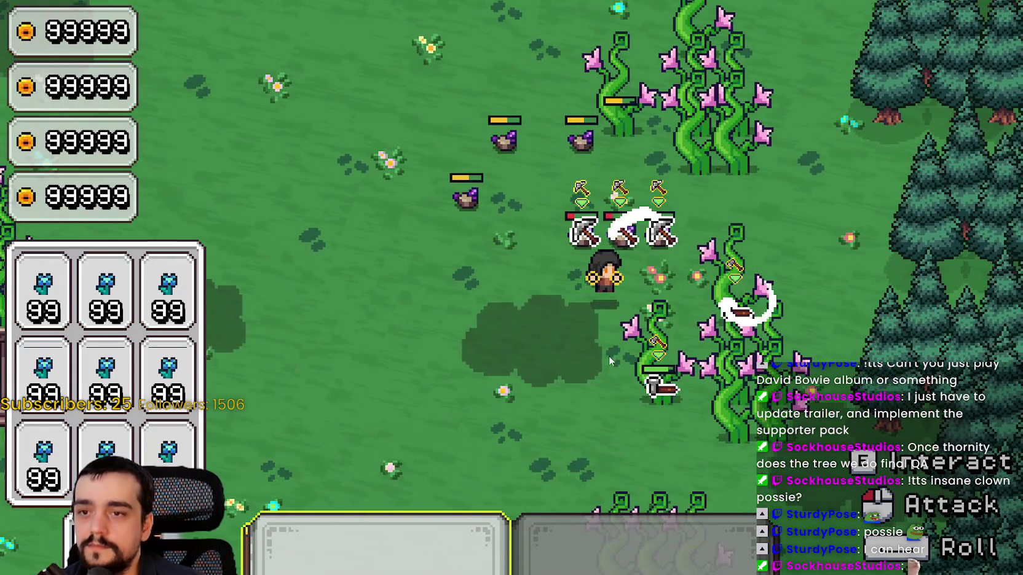
key("a")
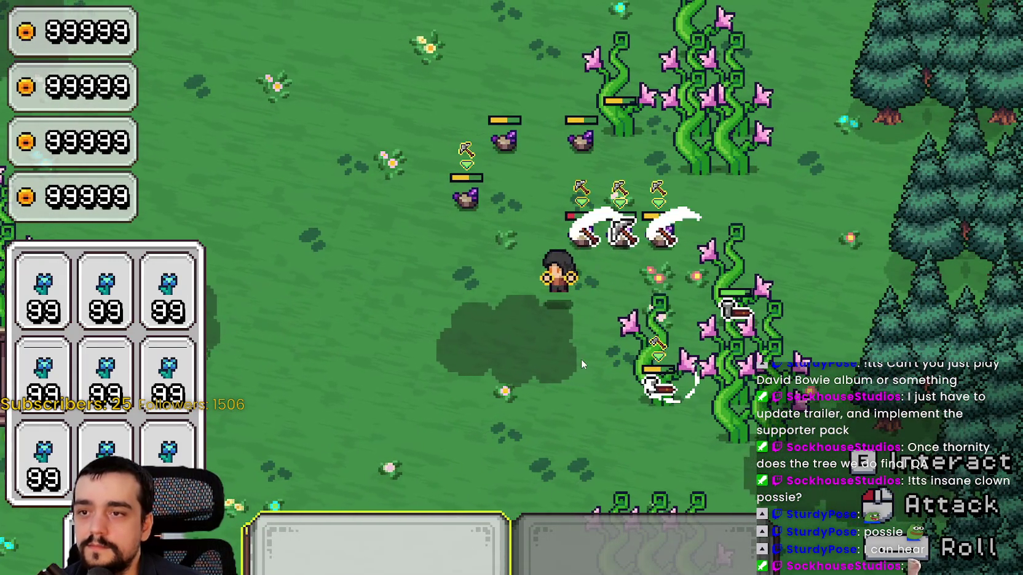
key("w")
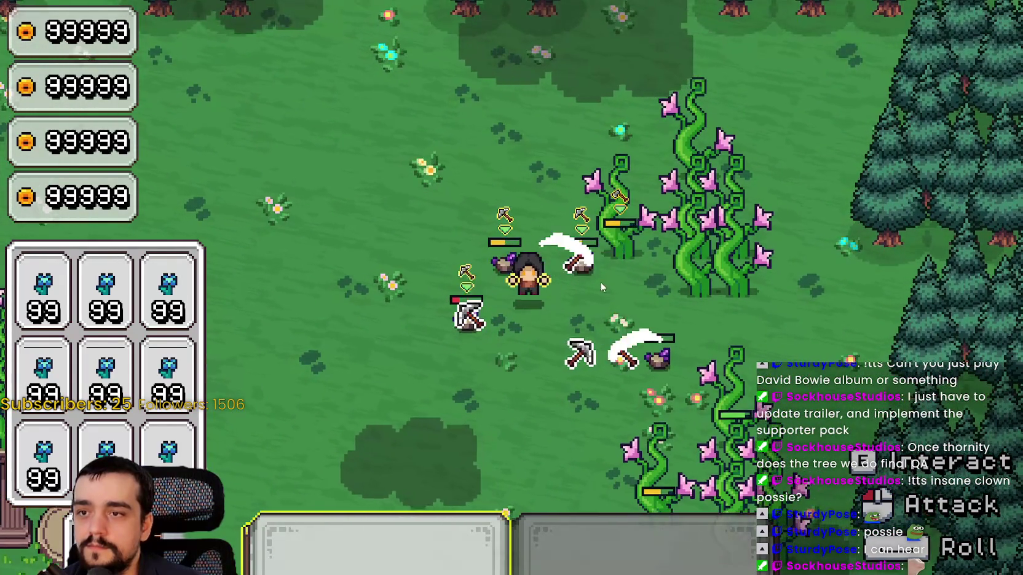
Move to the vines with the second tool equipped so the helpers mine them.
key("s")
key("d")
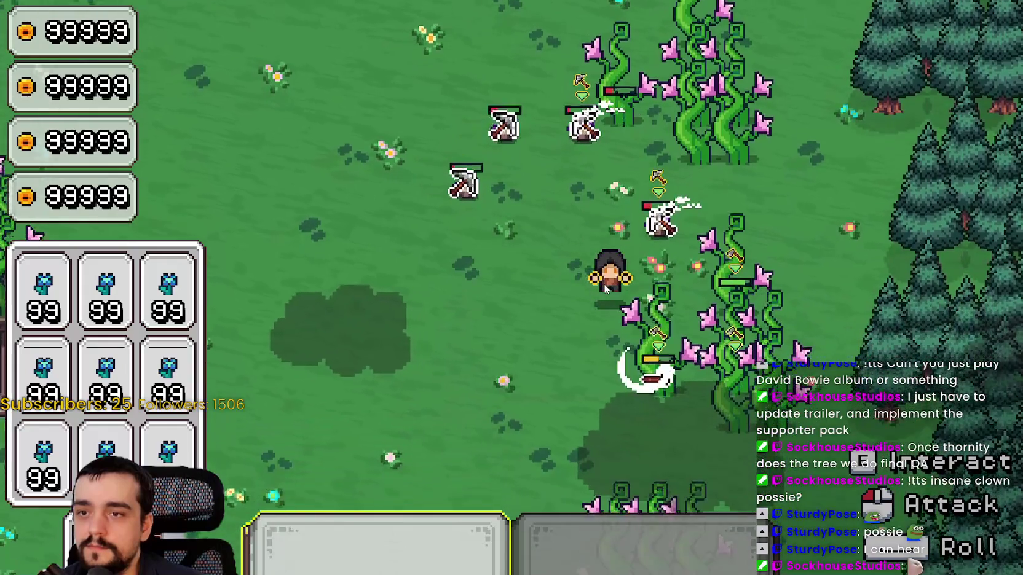
key("s")
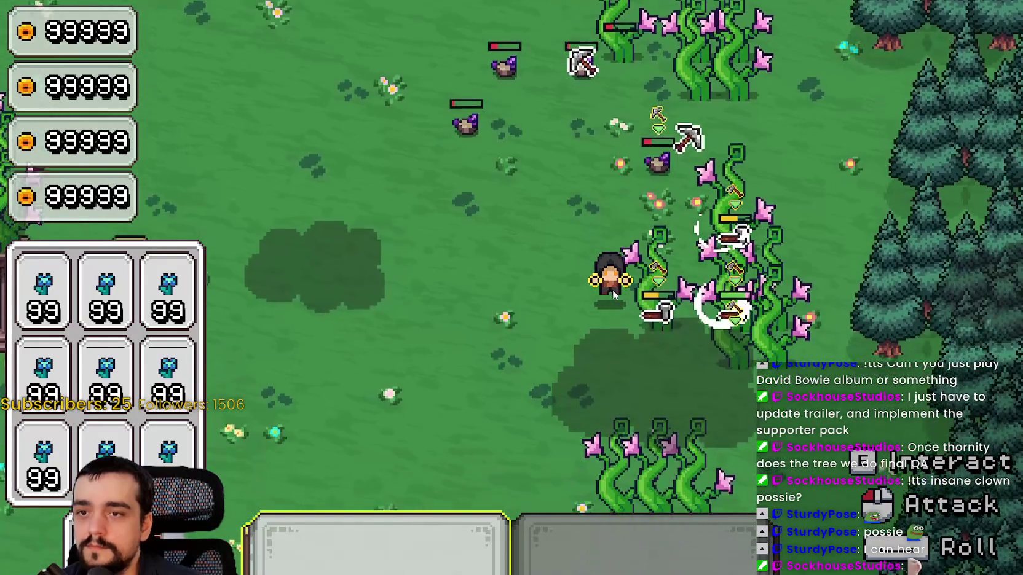
key("a")
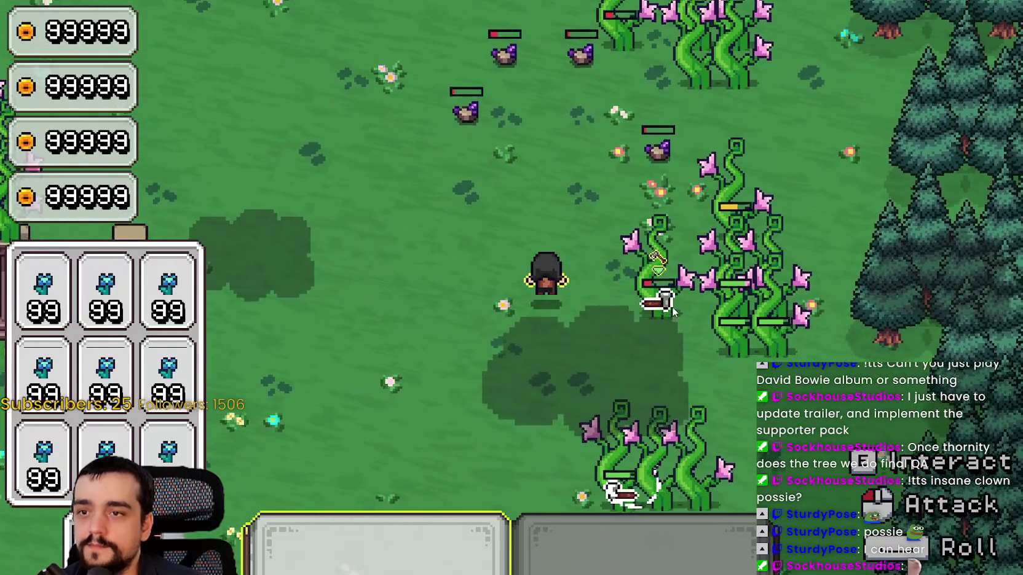
key("w")
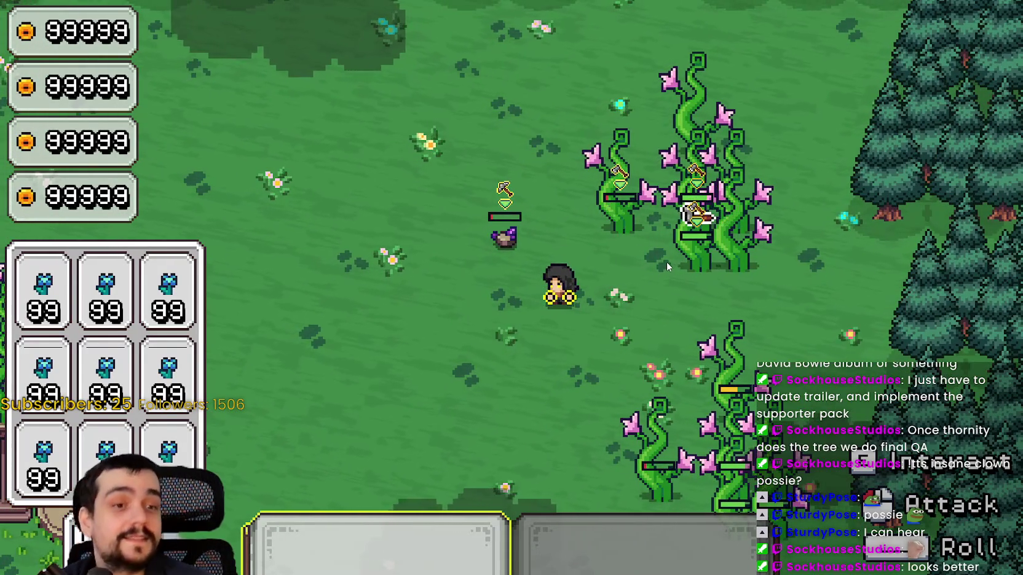
key("2")
key("w")
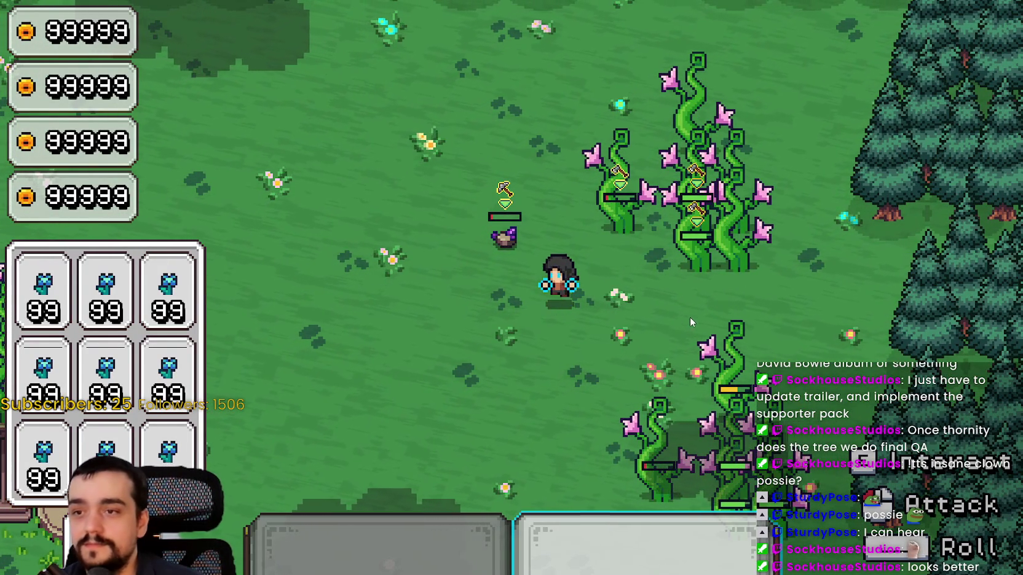
key("d")
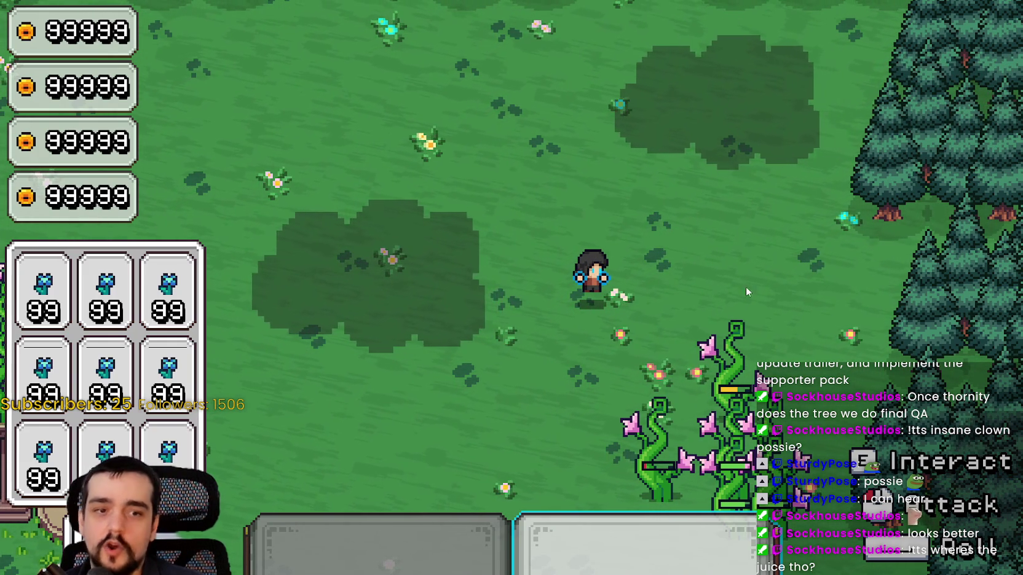
Switch back to the first tool and lure the plant enemies around the character.
key("s")
key("1")
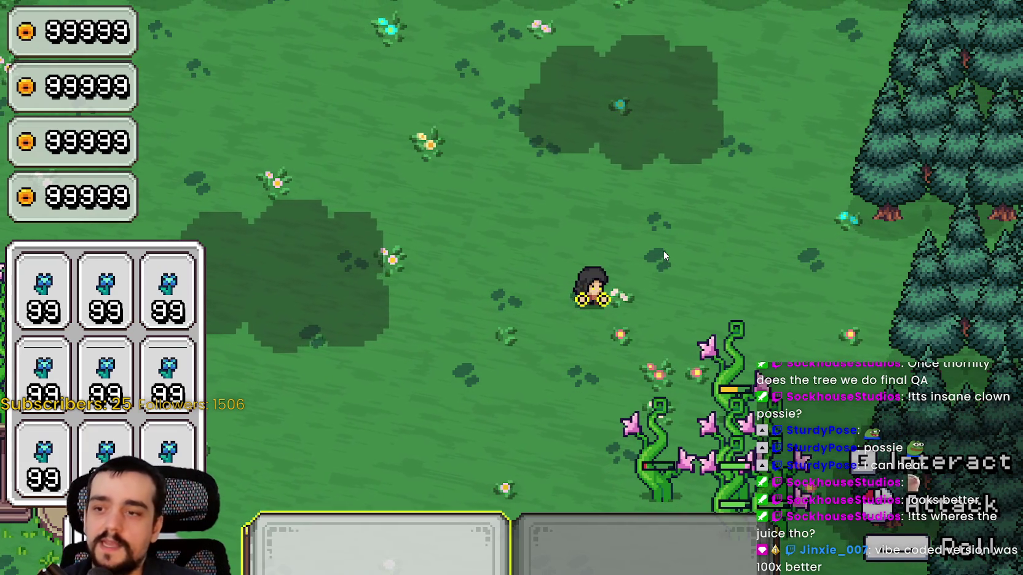
key("s")
key("s")
key("d")
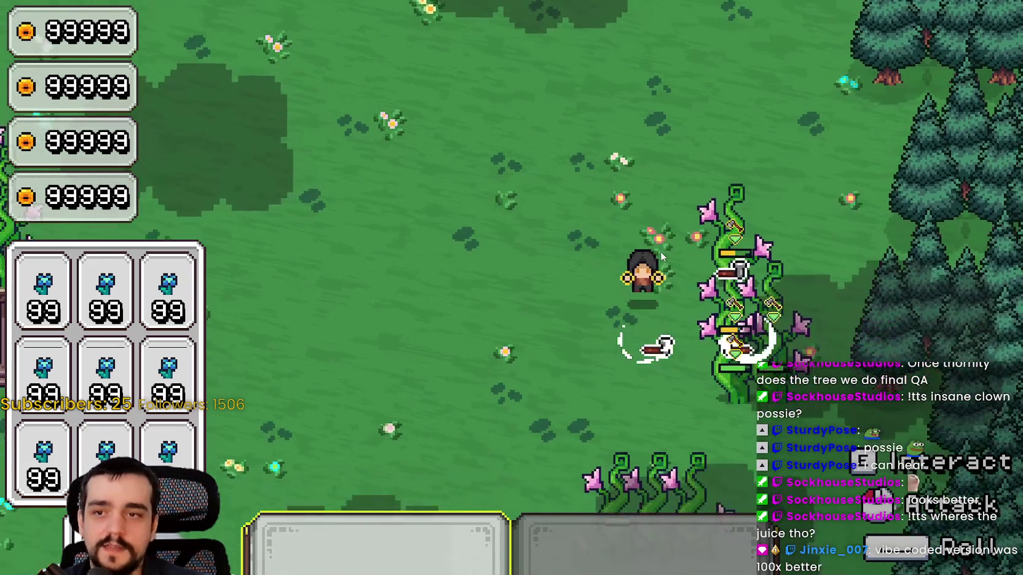
key("a")
key("w")
key("a")
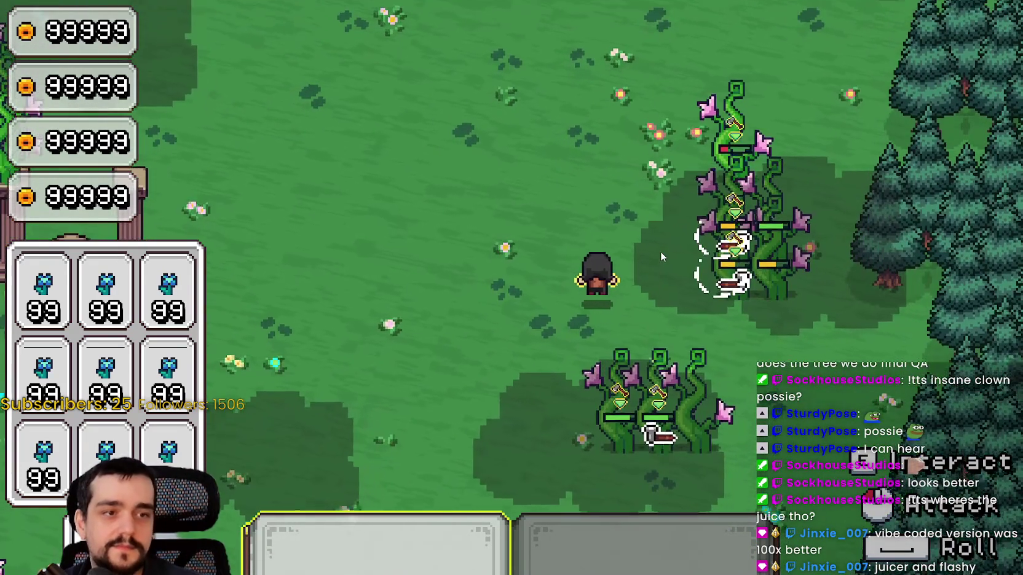
key("d")
key("a")
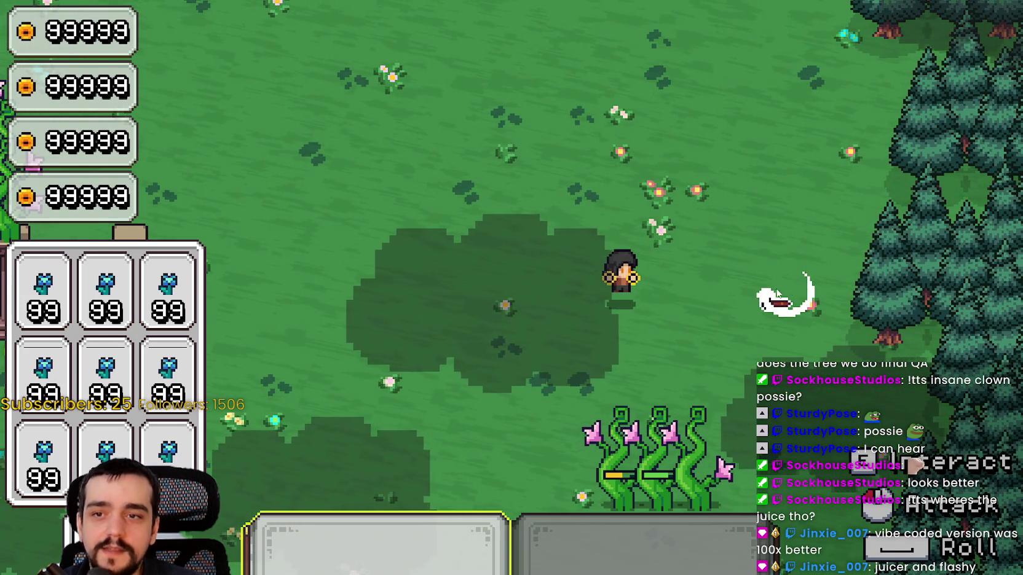
Slash the nearby plant group repeatedly until every plant is destroyed.
key("s")
key("a")
key("s")
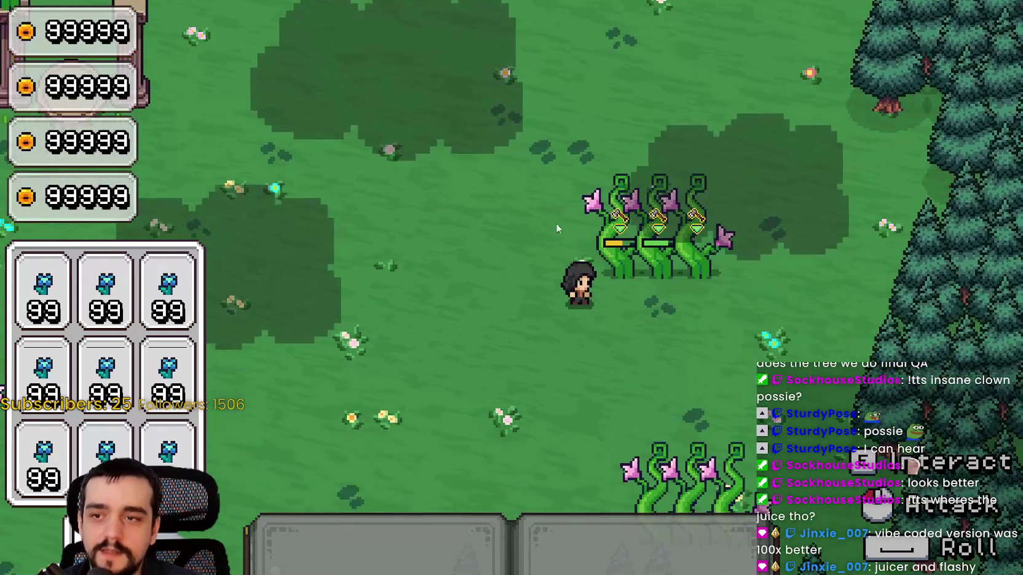
left_click(662, 395)
left_click(615, 283)
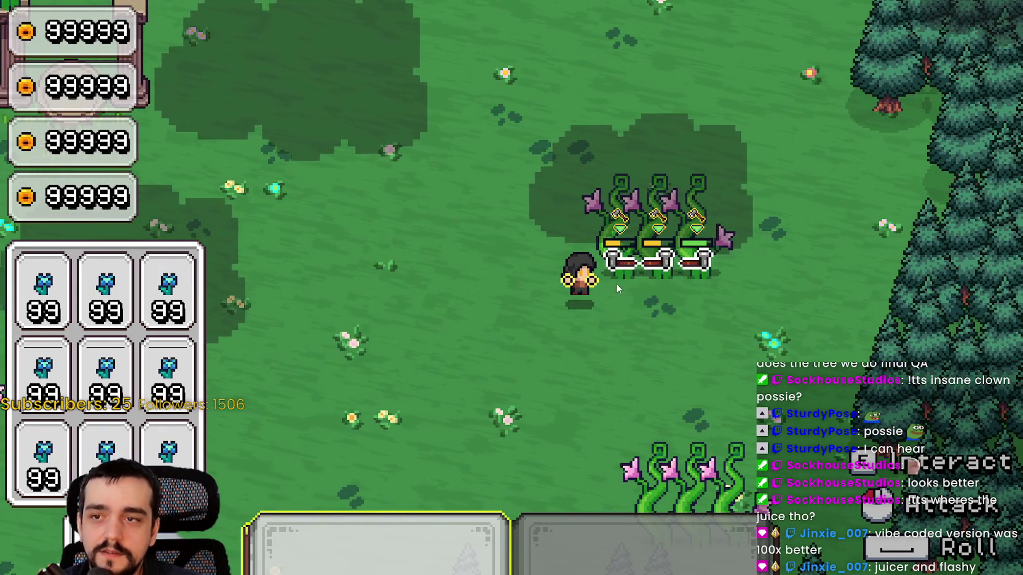
left_click(624, 270)
left_click(624, 270)
left_click(661, 320)
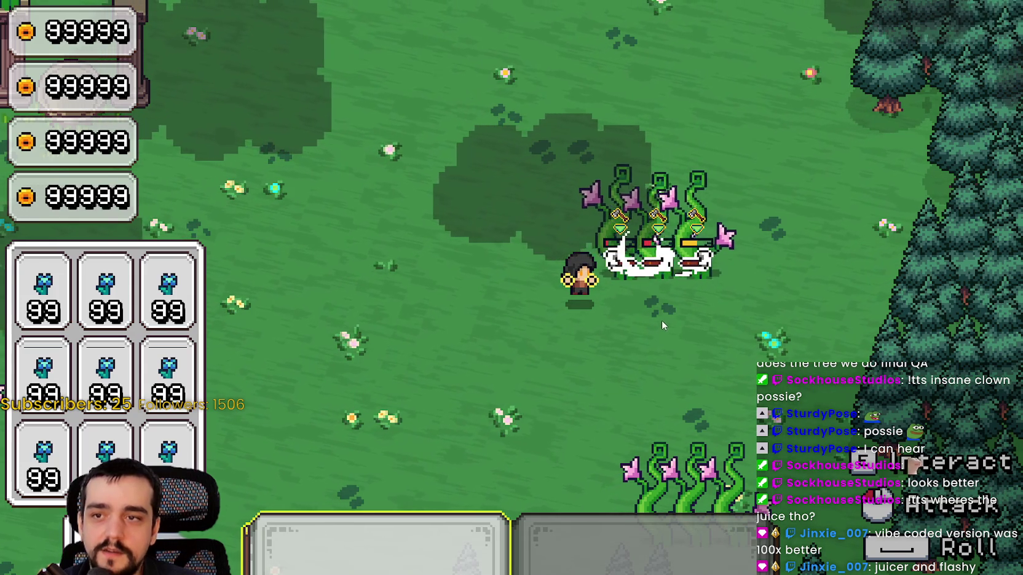
left_click(666, 314)
left_click(670, 310)
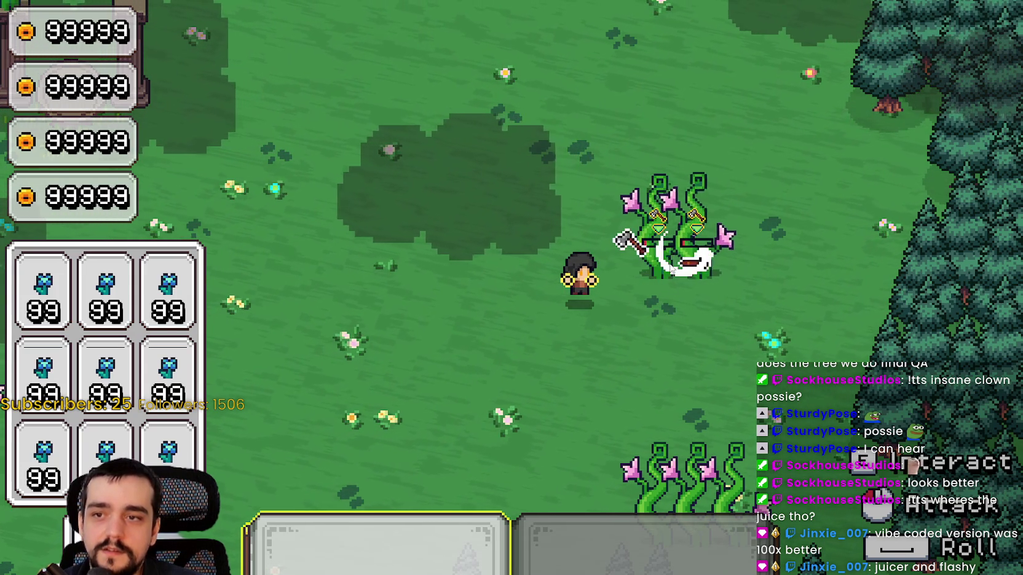
left_click(672, 274)
left_click(657, 252)
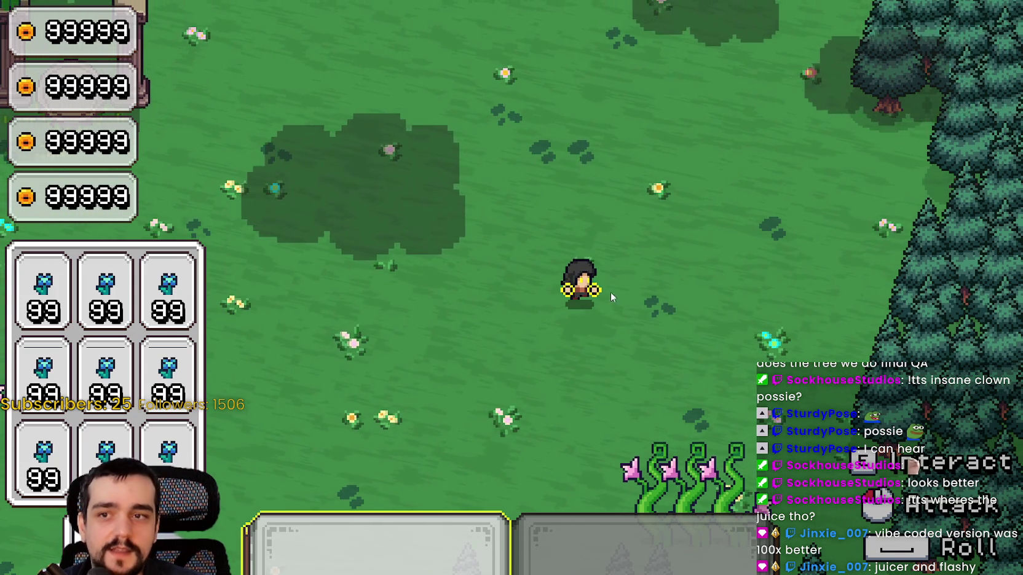
Walk south and attack the three flower plants by the trees until they die.
key("s")
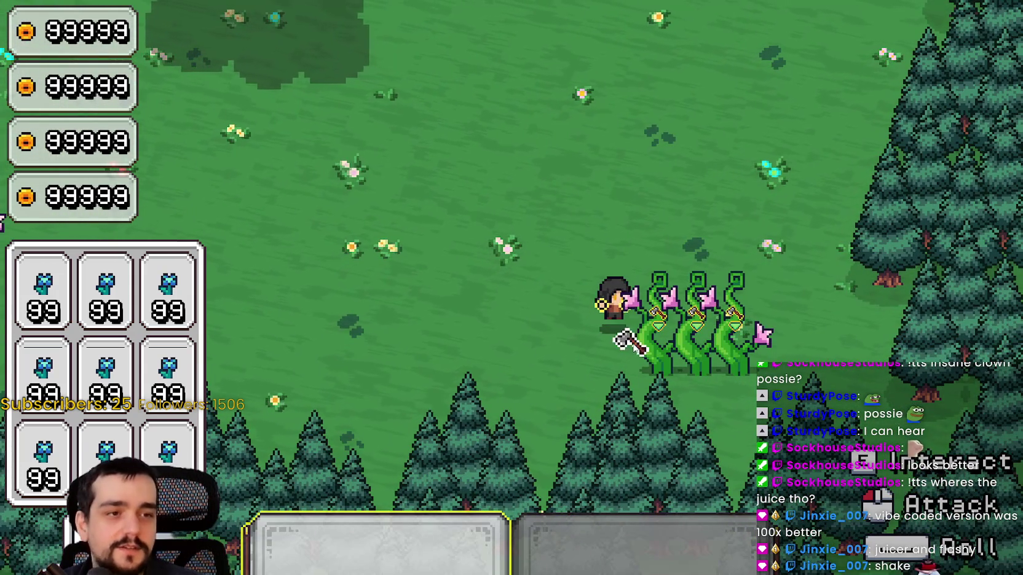
left_click(635, 348)
left_click(636, 348)
left_click(635, 348)
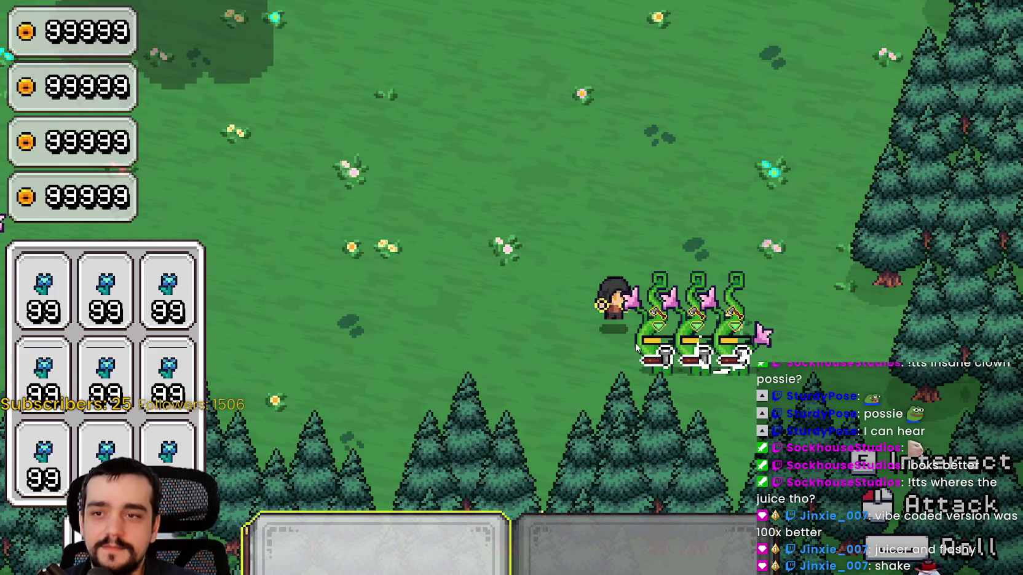
left_click(595, 339)
left_click(595, 337)
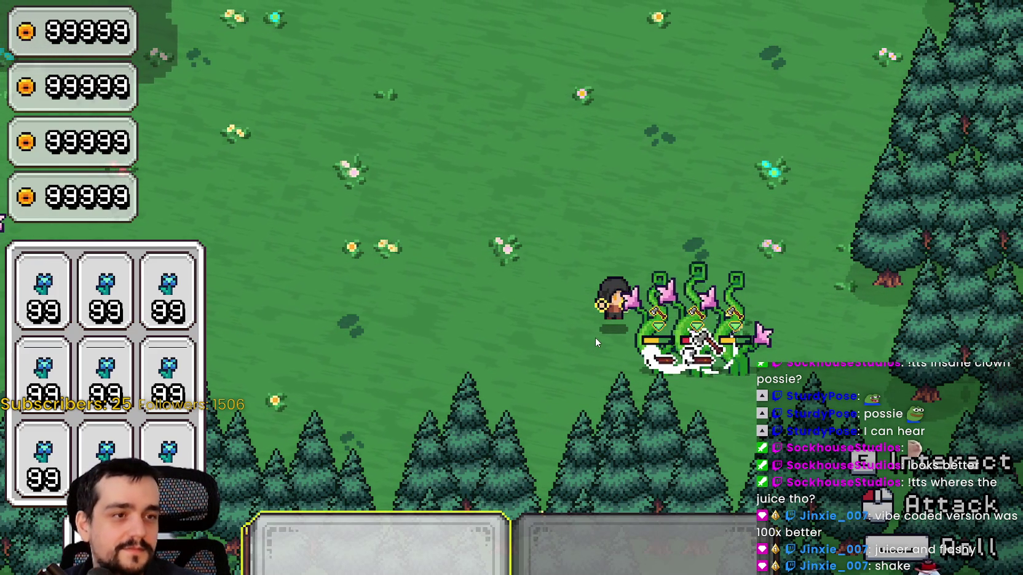
left_click(595, 337)
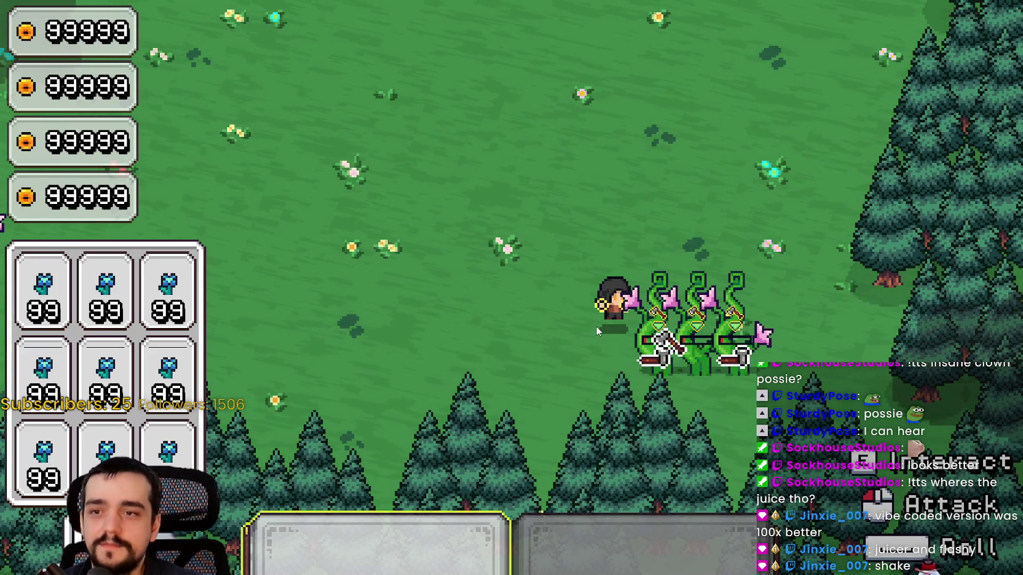
left_click(595, 327)
Walk up-left past the pillars to stand beside another plant cluster.
key("a")
key("w")
key("a")
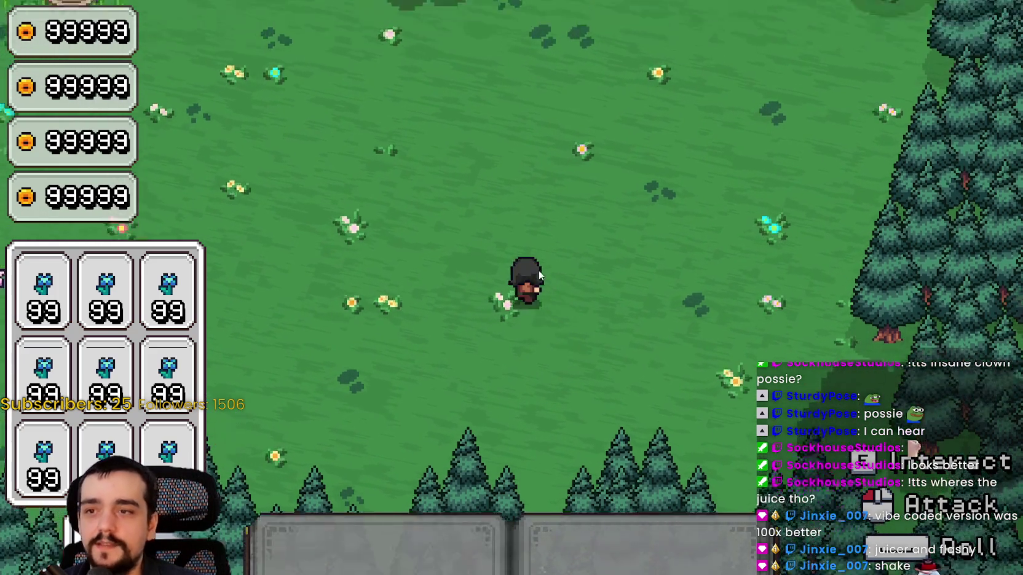
key("w")
key("a")
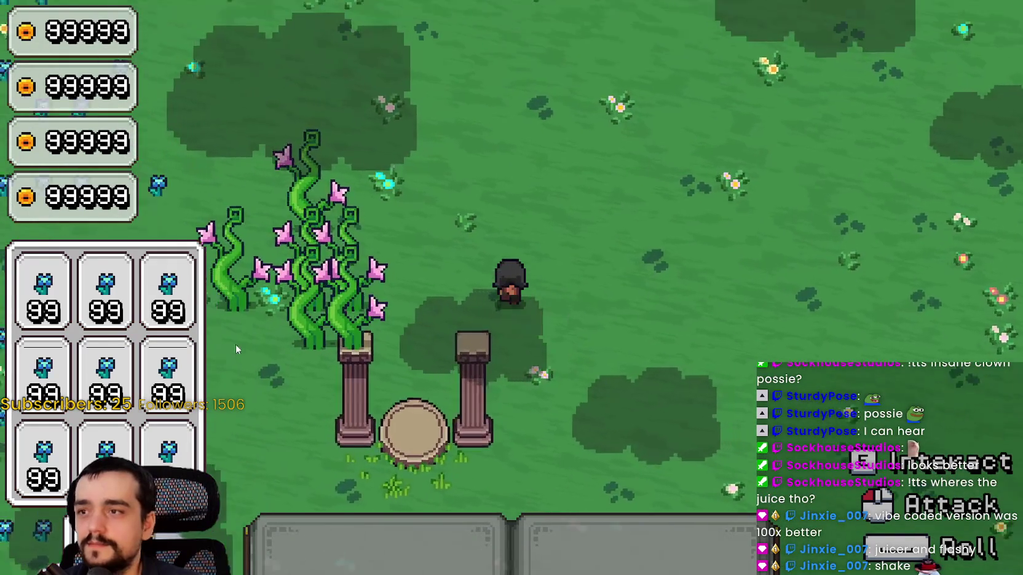
key("s")
key("d")
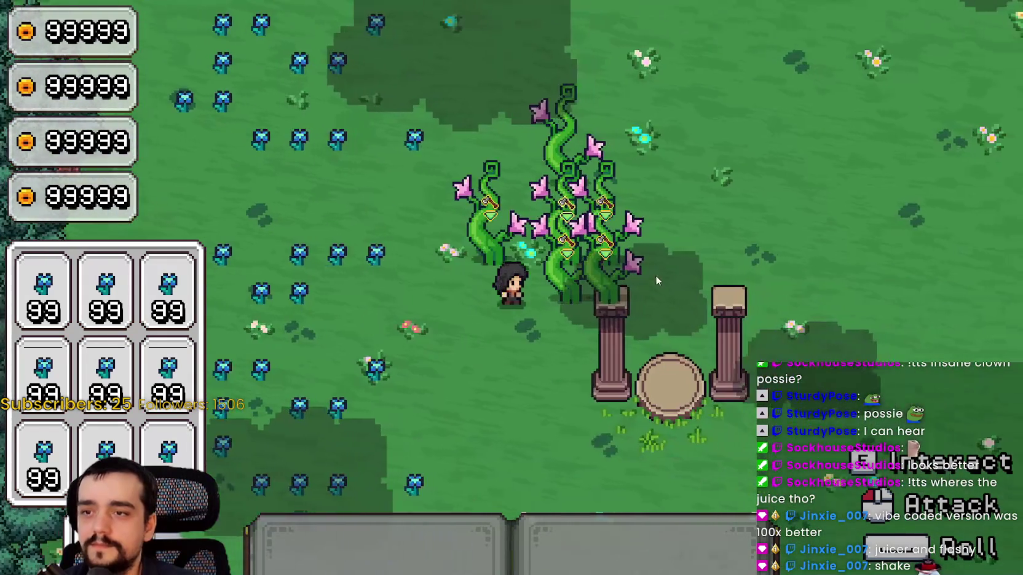
Keep slashing the plant cluster until the plants die and drop items.
left_click(647, 250)
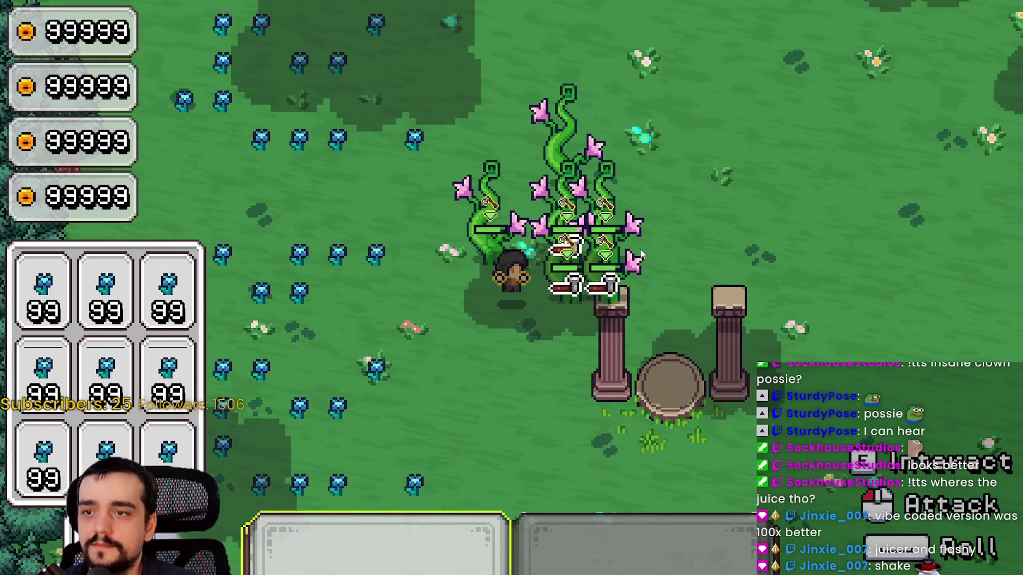
left_click(644, 249)
left_click(644, 248)
left_click(609, 249)
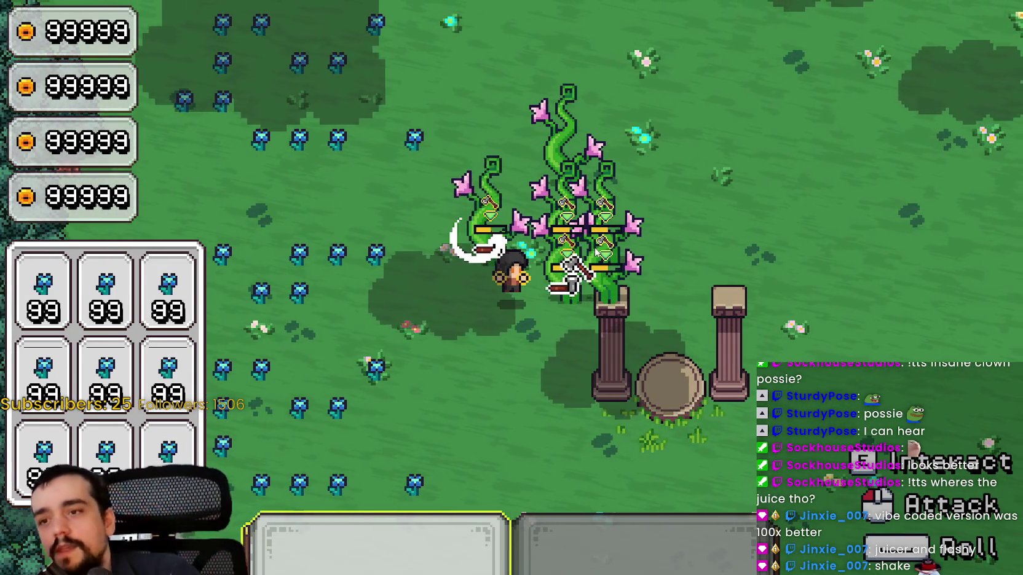
left_click(615, 253)
left_click(624, 258)
left_click(636, 266)
left_click(637, 265)
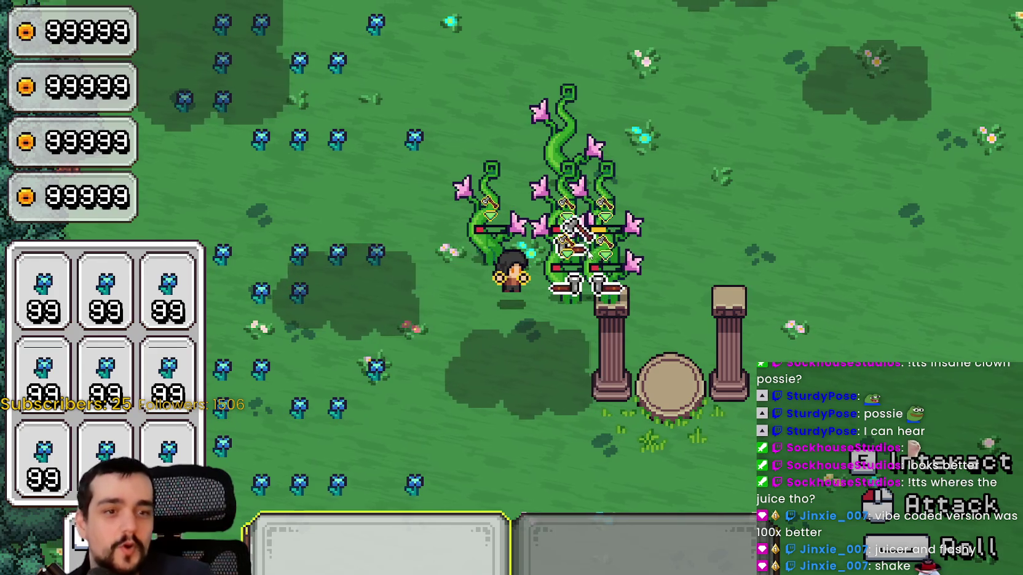
left_click(638, 261)
left_click(636, 252)
left_click(639, 246)
left_click(636, 249)
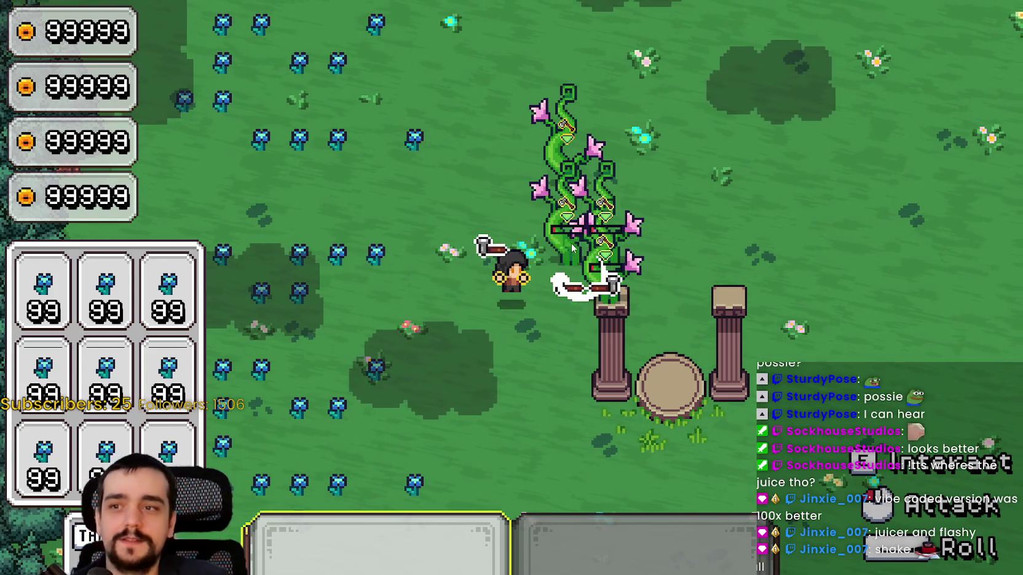
left_click(615, 246)
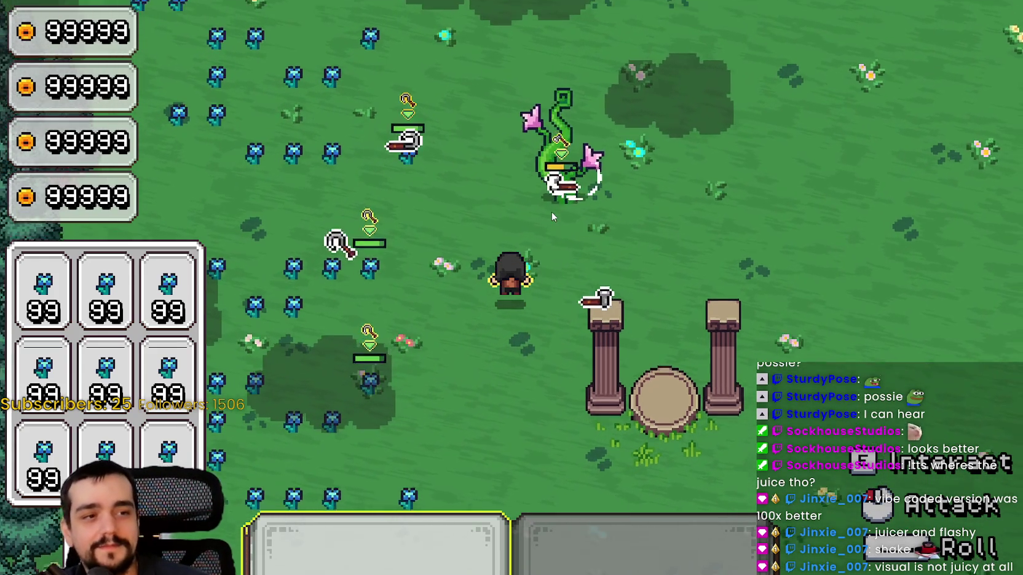
Walk north, then east across the field away from the cleared plants.
key("w")
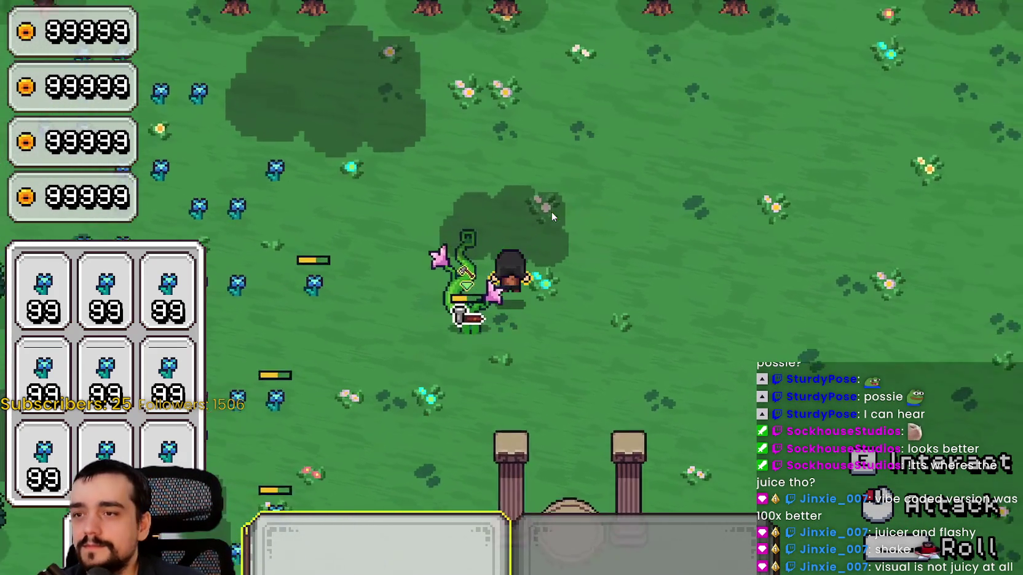
key("w")
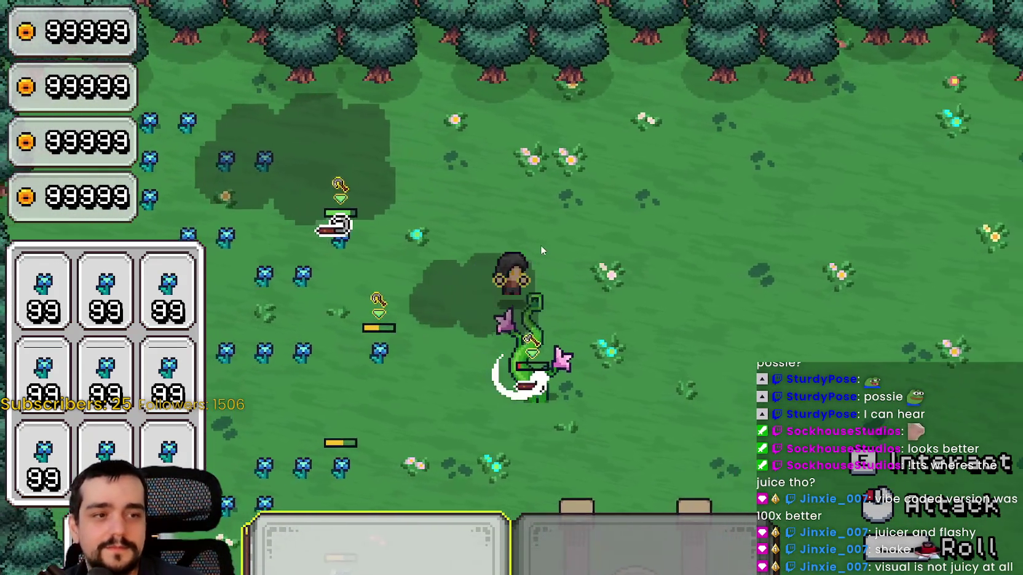
key("d")
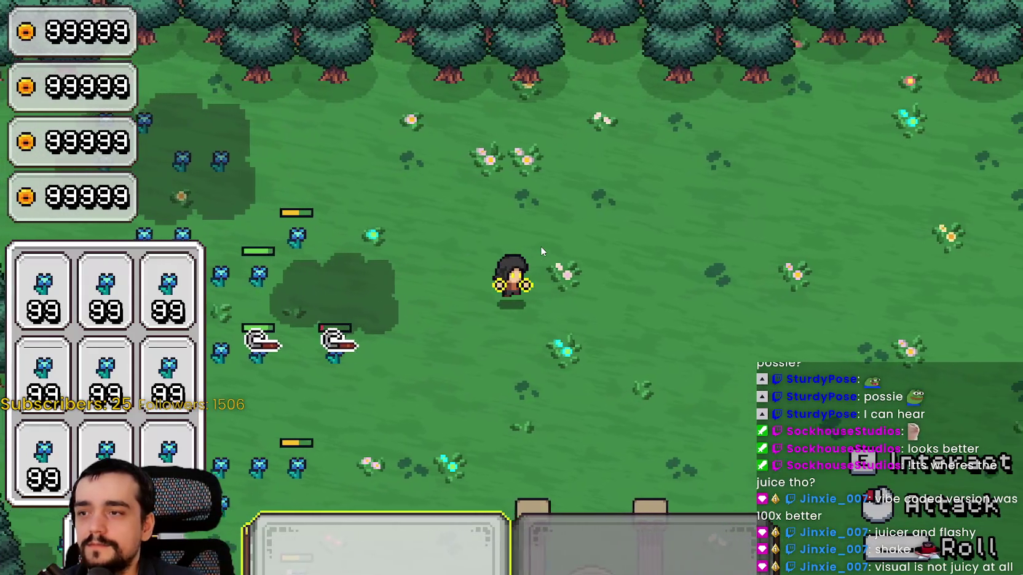
key("d")
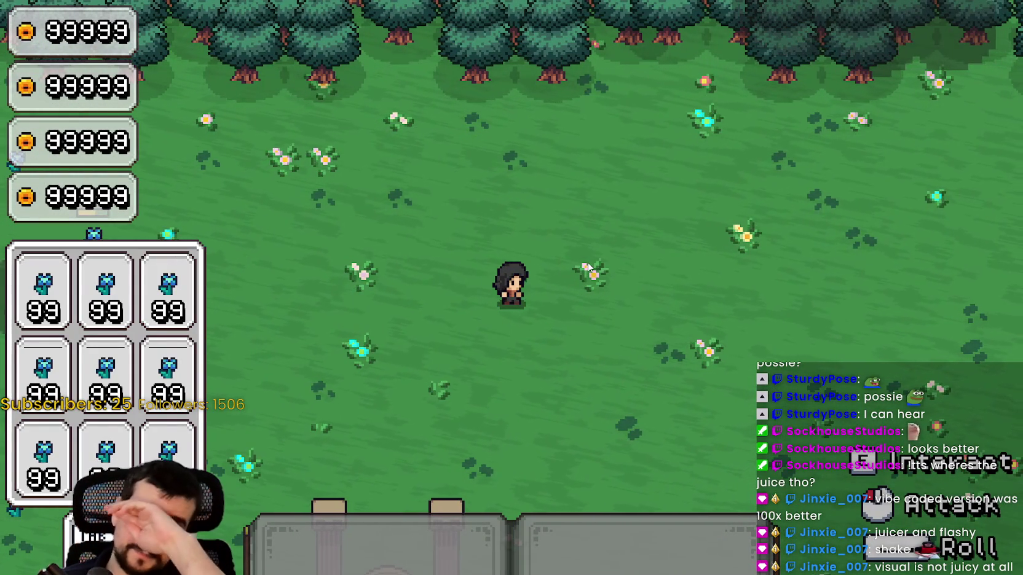
Walk south to the village, toggle hotbar slot 1 on and off, then head west.
key("s")
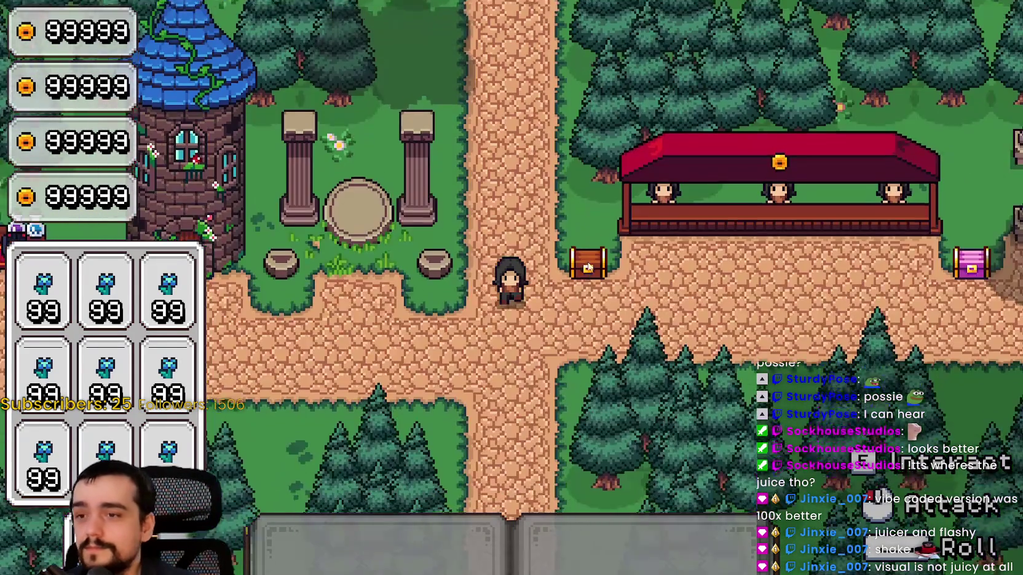
key("s")
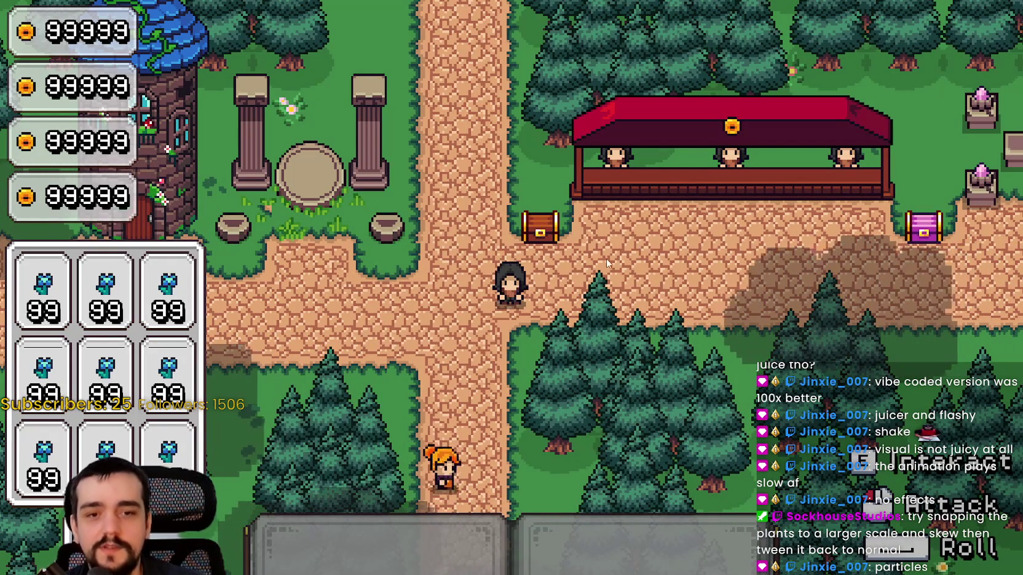
key("1")
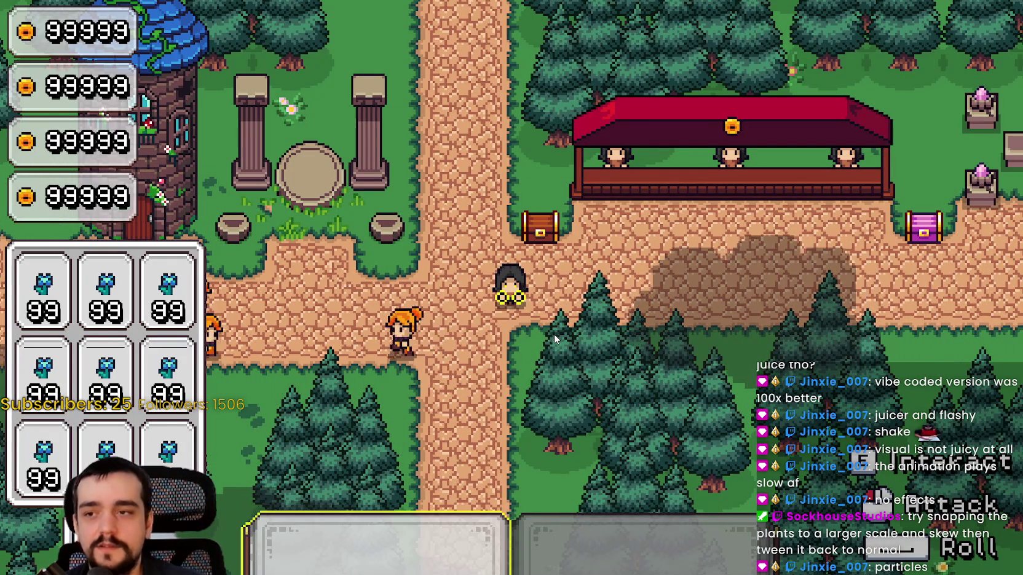
key("1")
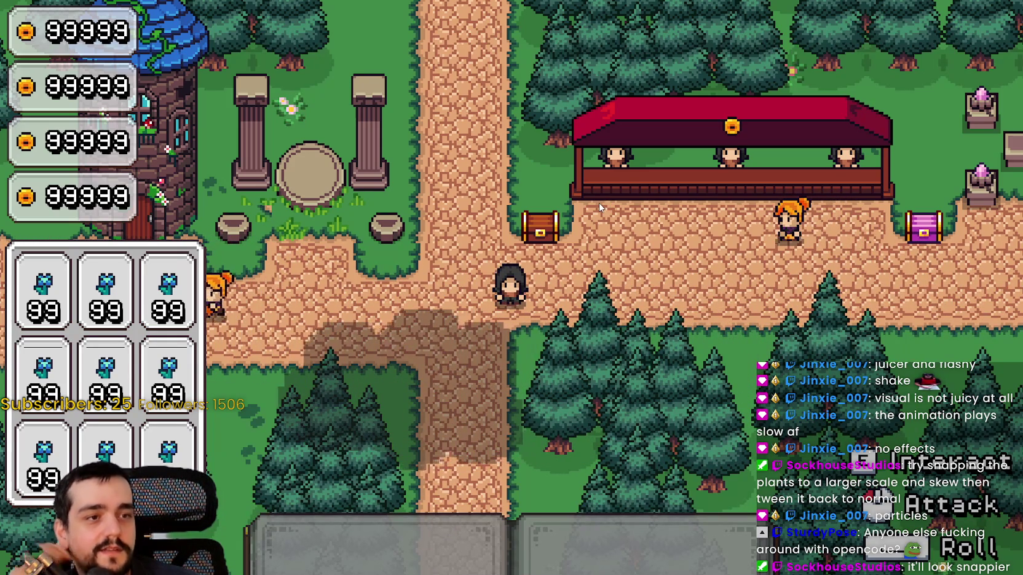
key("a")
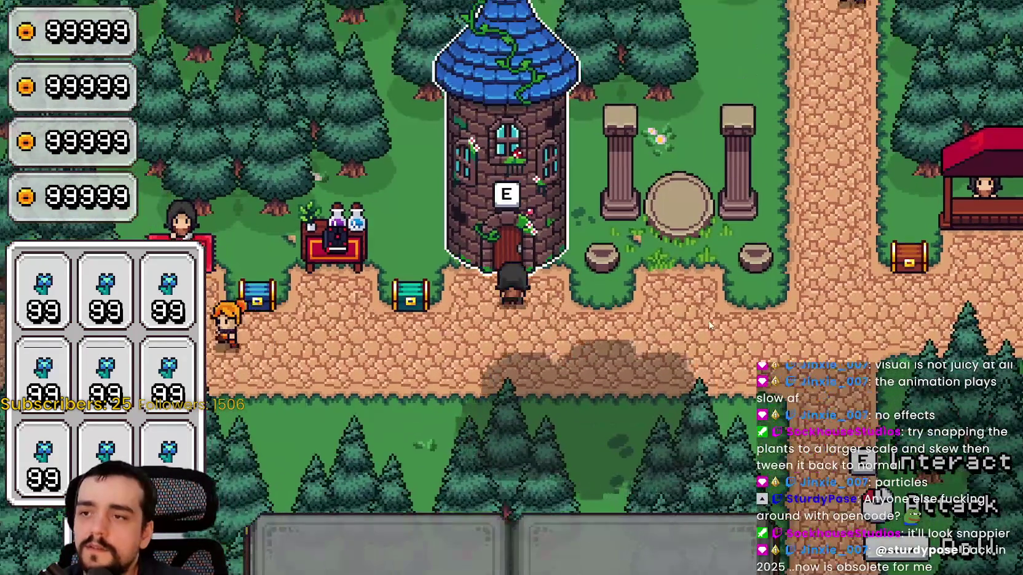
Walk southwest through the flower field, then bring up a blank Notepad window.
key("w")
key("d")
key("a")
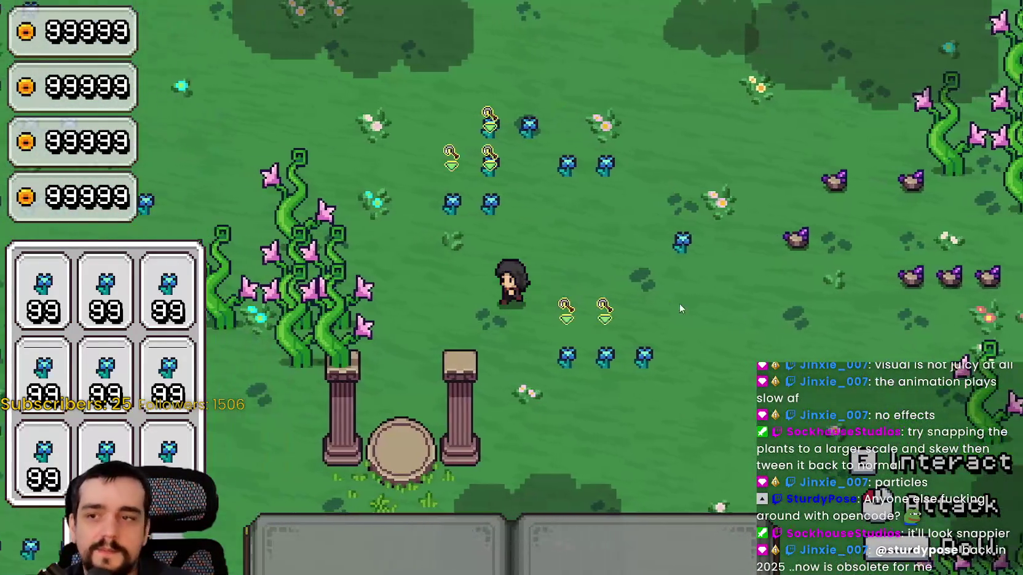
key("s")
key("s")
key("d")
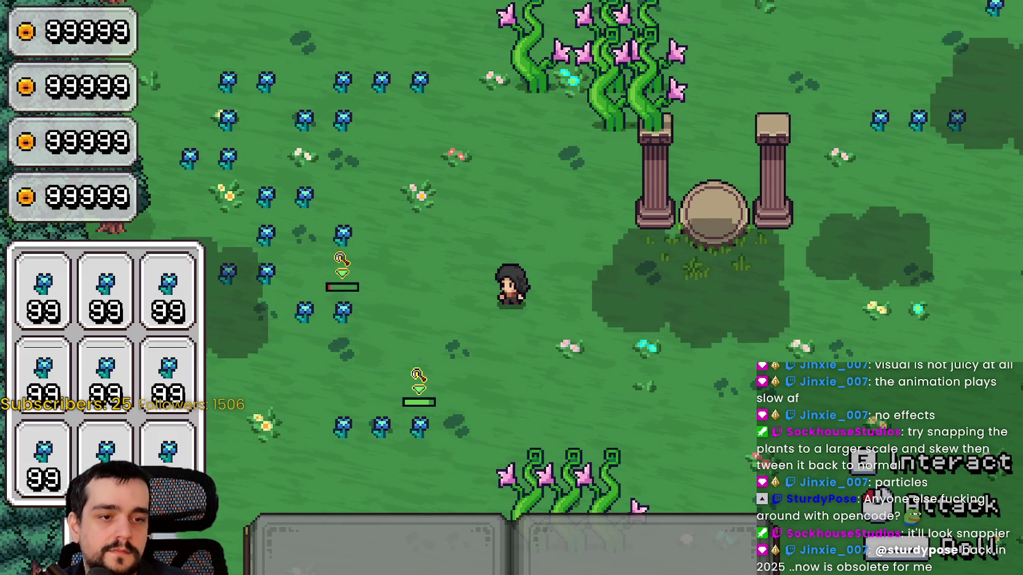
key("super+r")
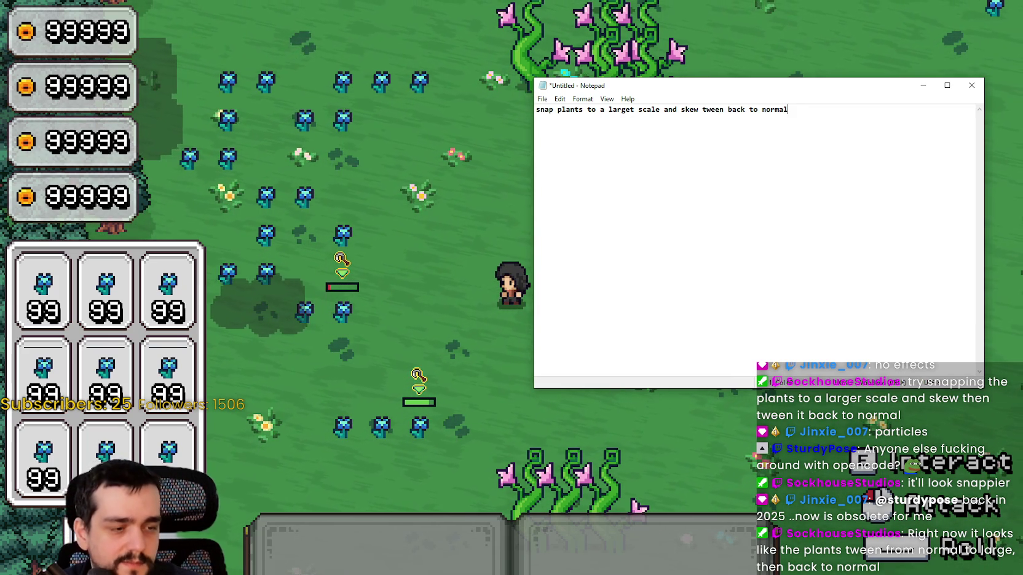
Switch from the Notepad note back to Godot's the_player scene.
key("alt+Tab")
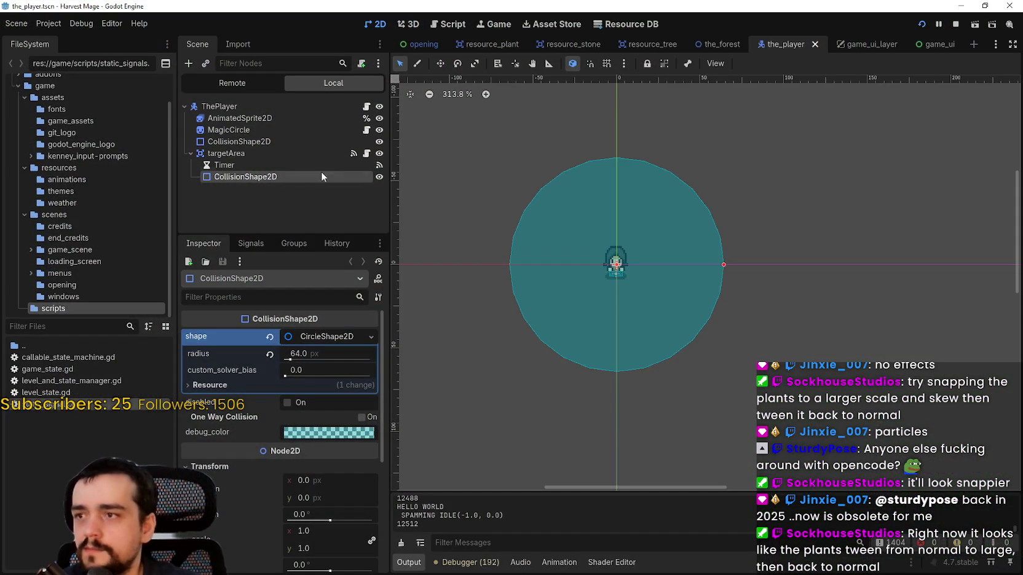
Open resource.gd from resource_plant and change the hit_effect scale to Vector2(1.5, 1.5).
left_click(489, 46)
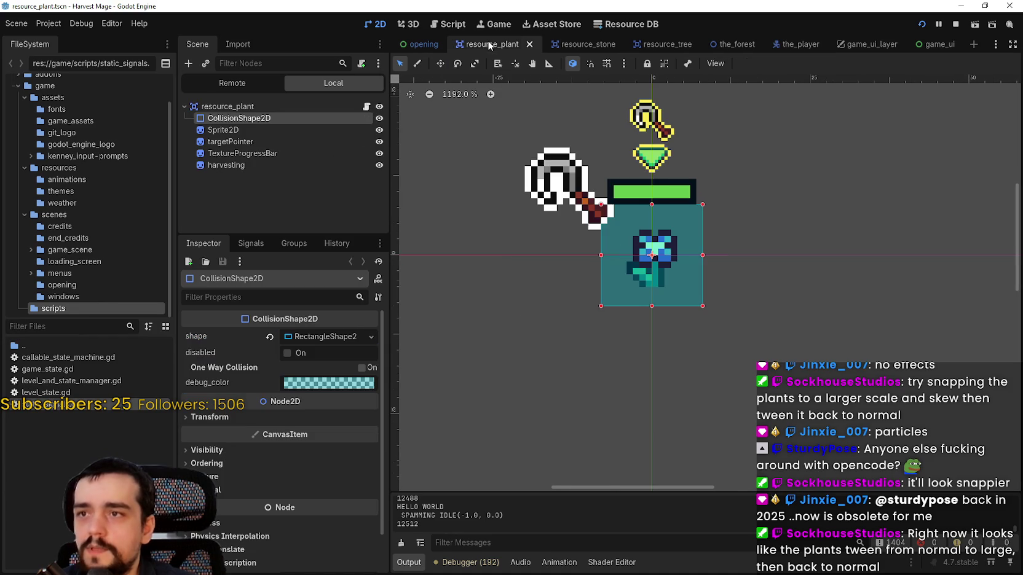
left_click(364, 108)
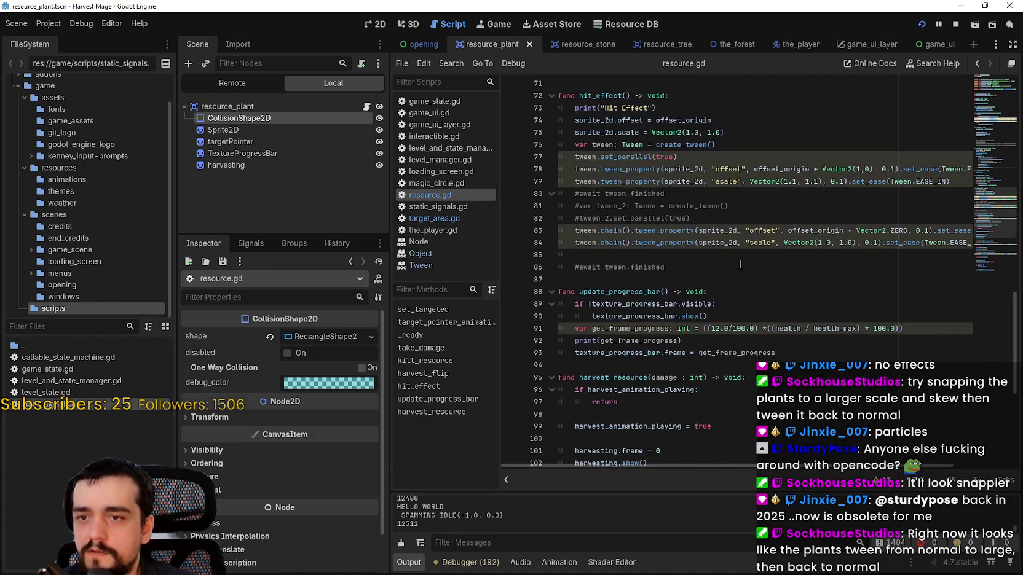
scroll(737, 280, "up", 3)
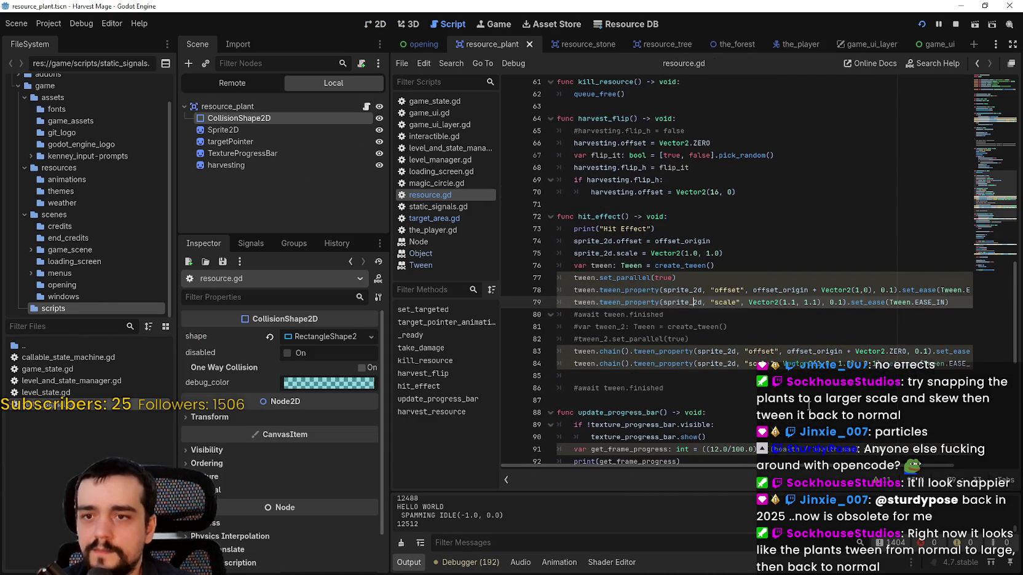
left_click_drag(760, 466, 827, 466)
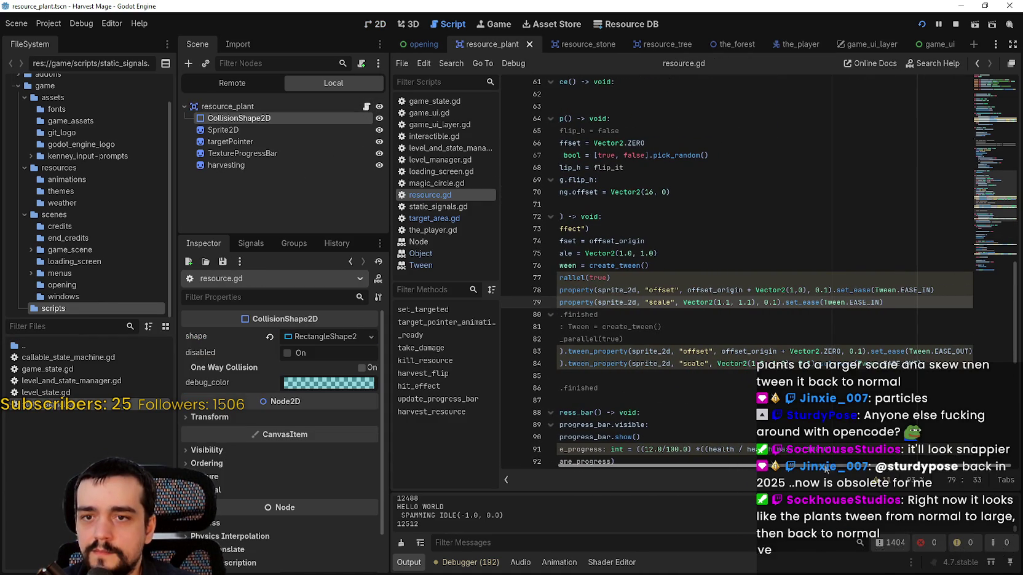
left_click(877, 312)
double_click(876, 303)
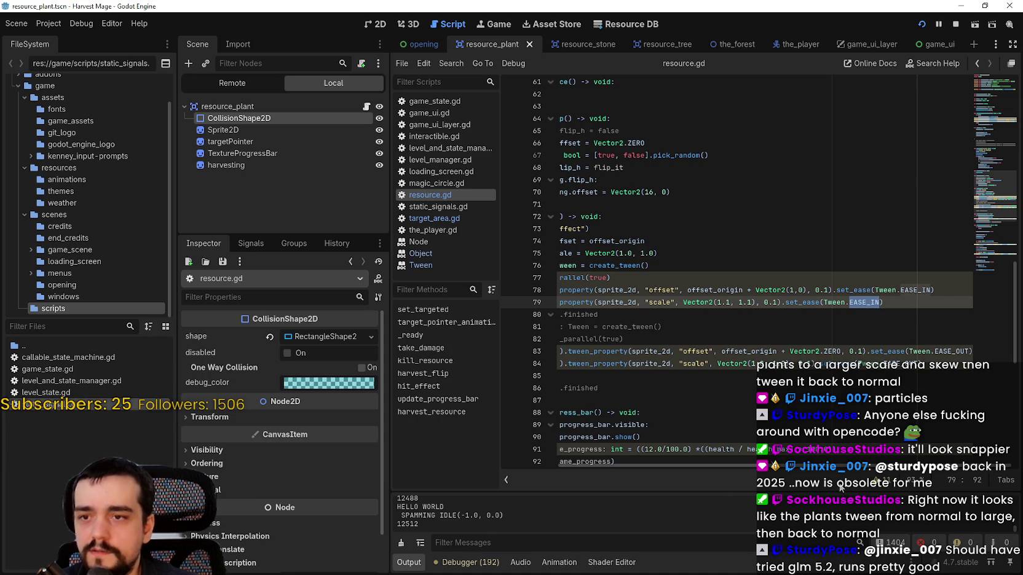
double_click(929, 290)
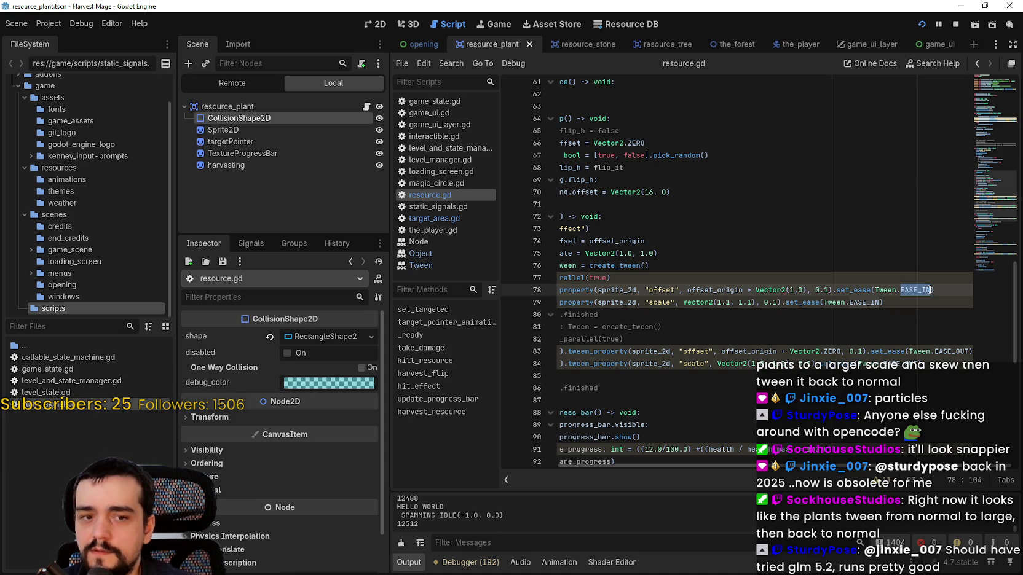
left_click(727, 302)
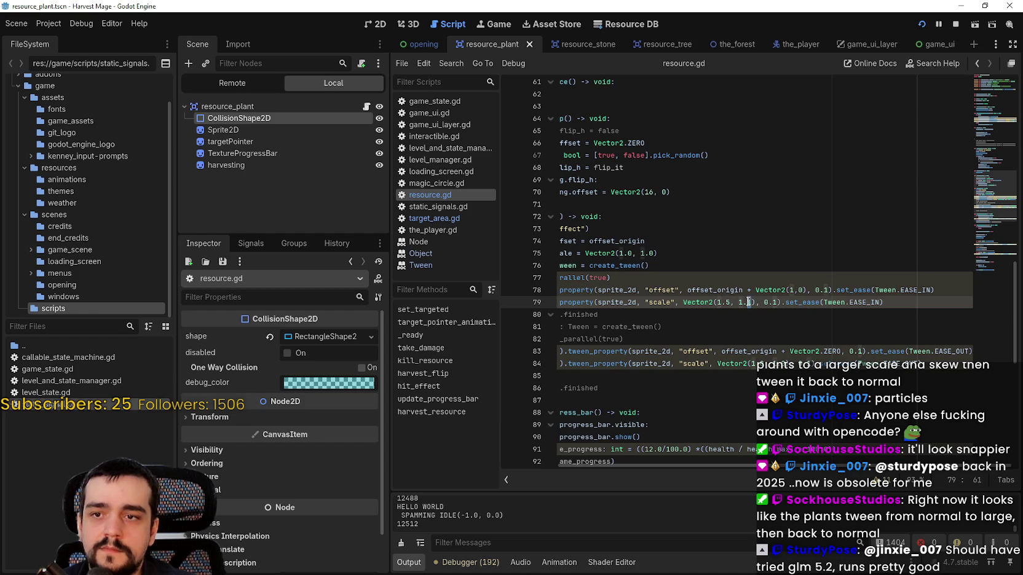
type("5")
Save resource.gd, relaunch Harvest Mage, and walk left across the field.
key("ctrl+s")
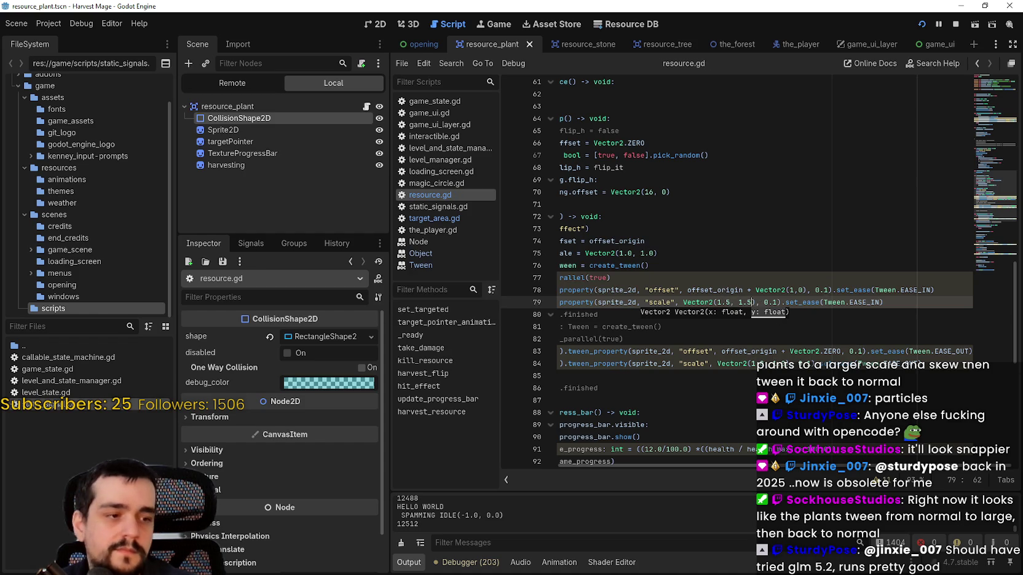
key("F5")
key("a")
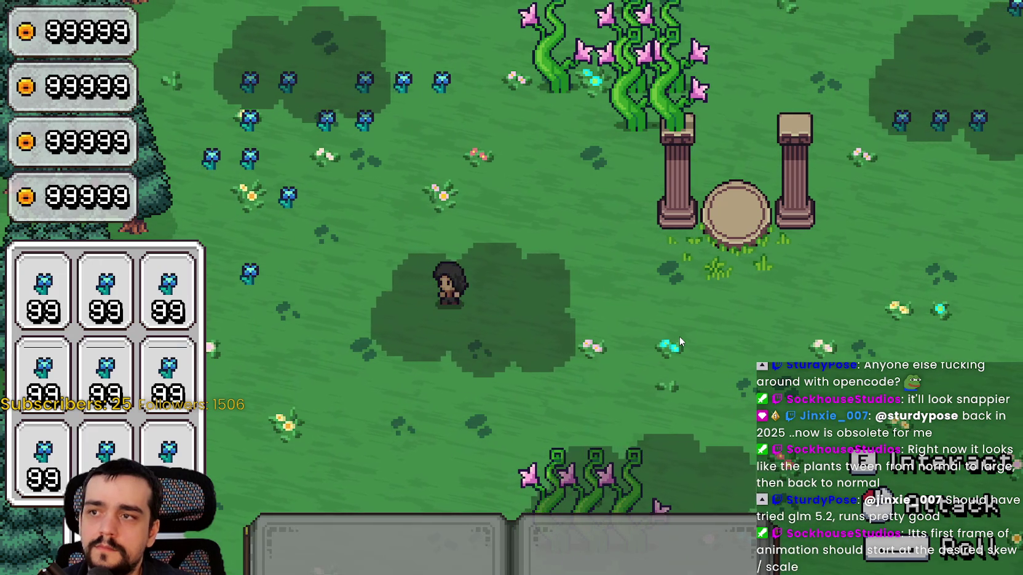
Hit plants in the game to watch the 1.5 scale punch, then return to resource.gd line 78.
key("d")
key("w")
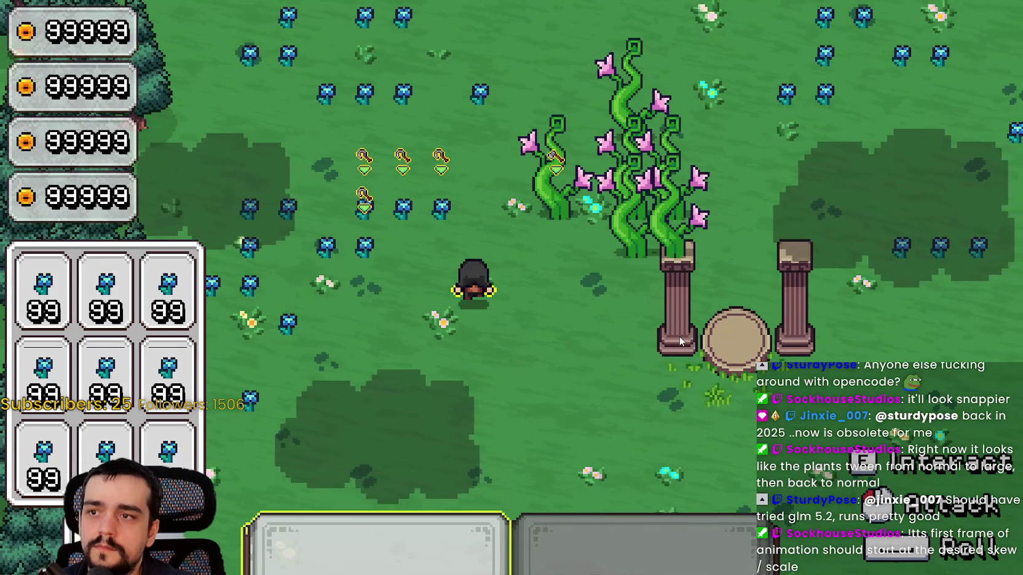
key("w")
left_click(679, 336)
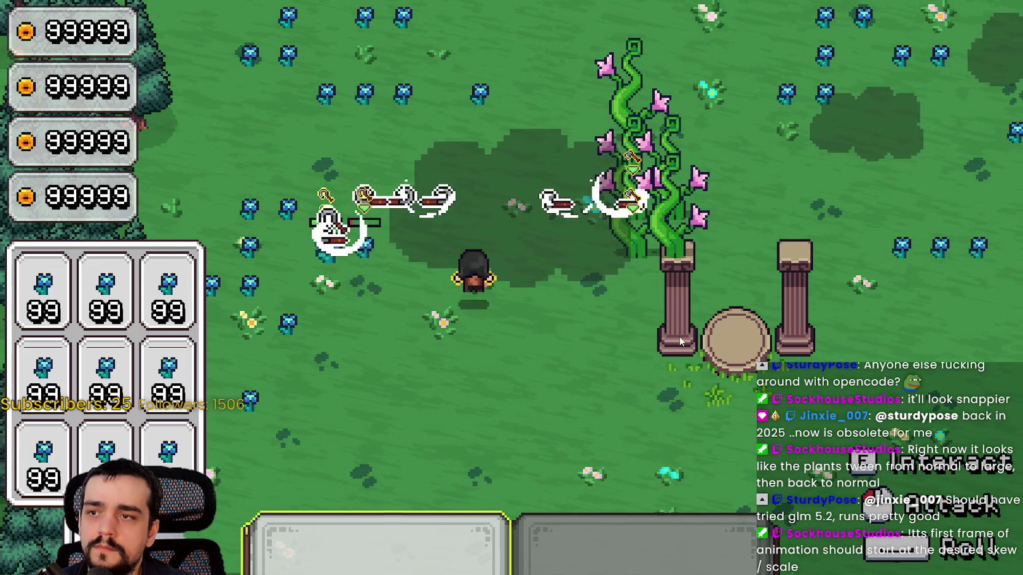
key("w")
key("a")
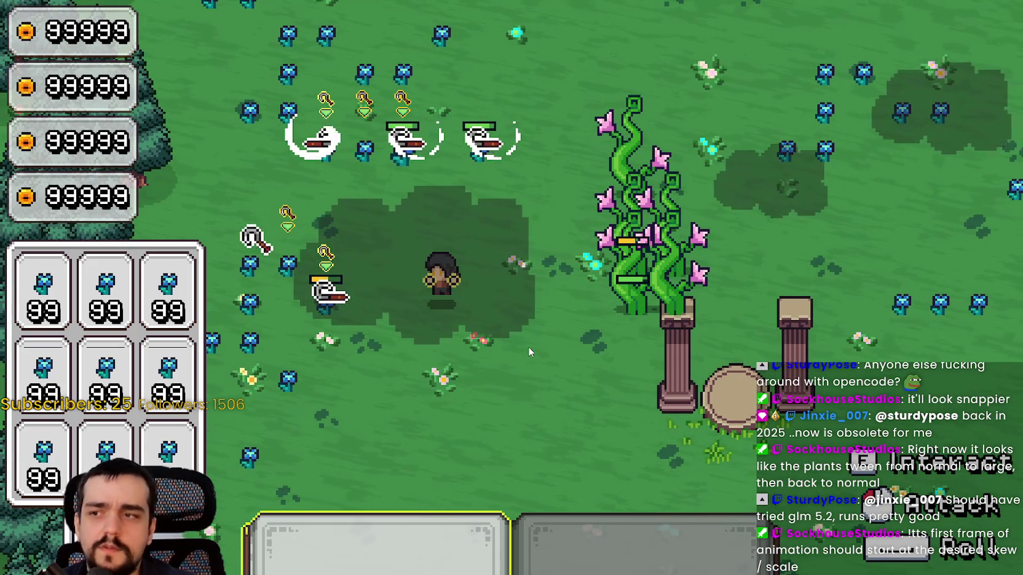
key("1")
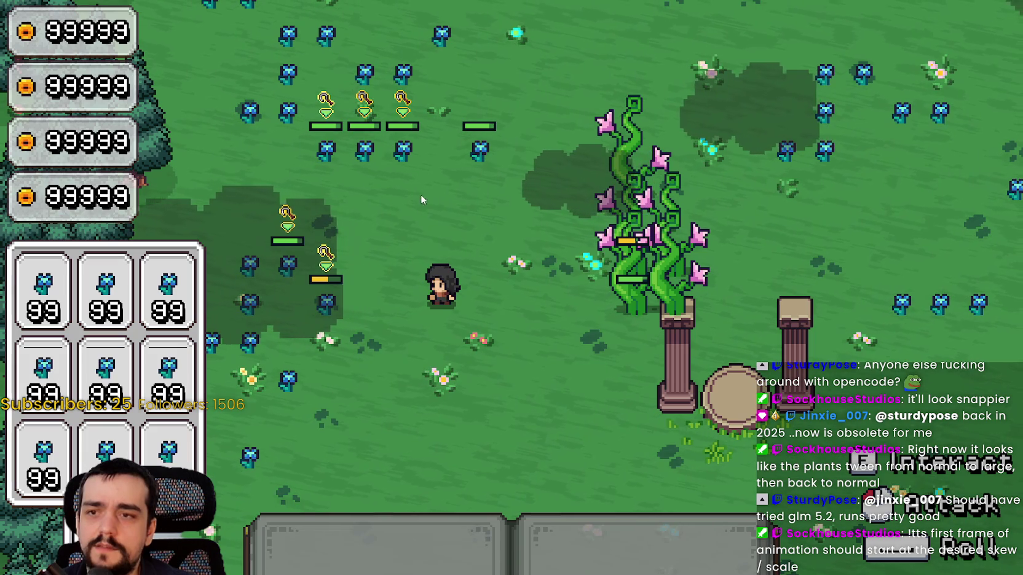
key("w")
key("1")
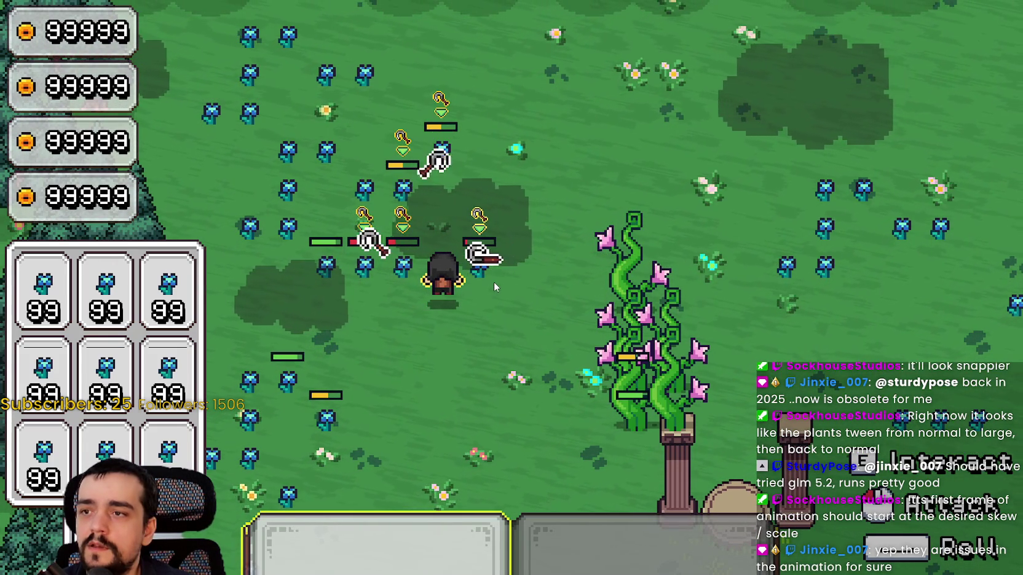
key("s")
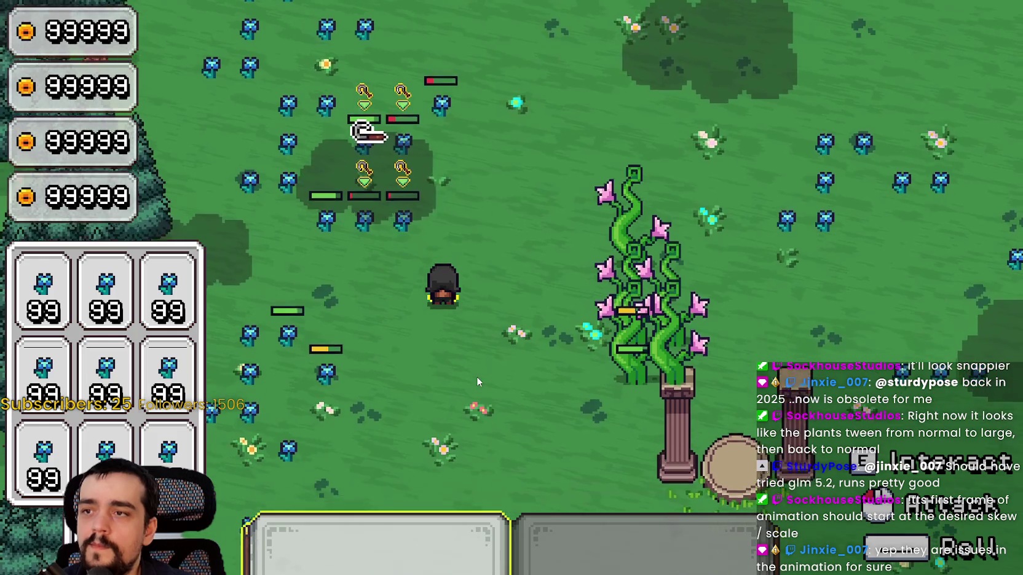
key("alt+Tab")
left_click(938, 290)
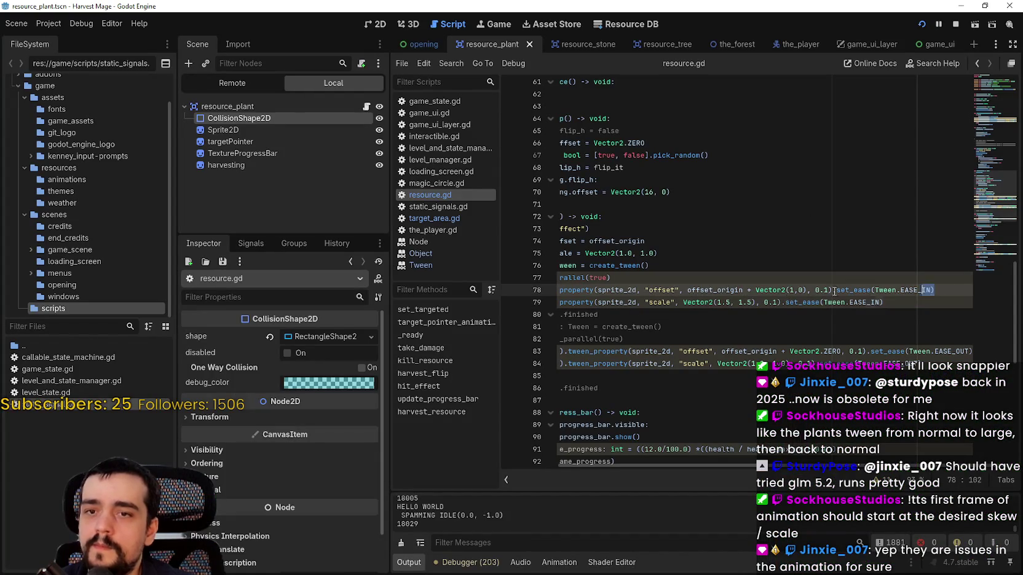
Review hit_effect tween lines 77–79, checking the offset_origin and 1.5 scale values.
left_click_drag(818, 314, 510, 279)
left_click(681, 302)
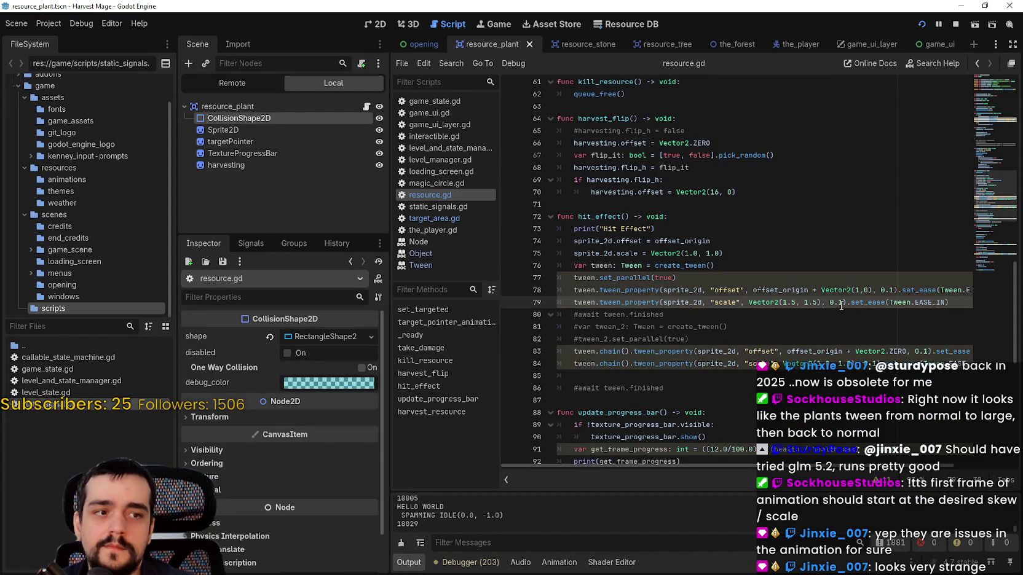
left_click(769, 278)
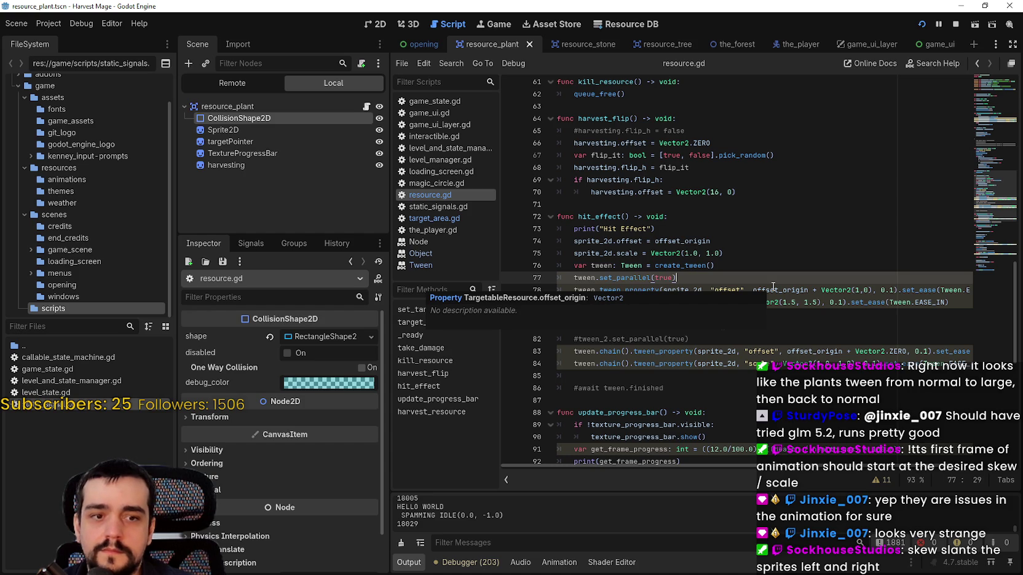
left_click(867, 301)
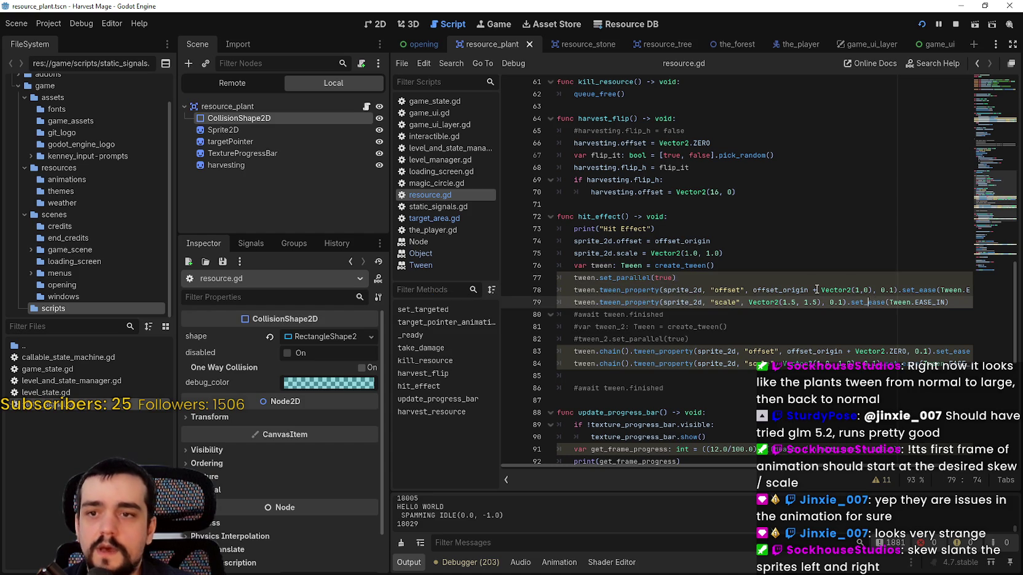
left_click_drag(797, 291, 809, 291)
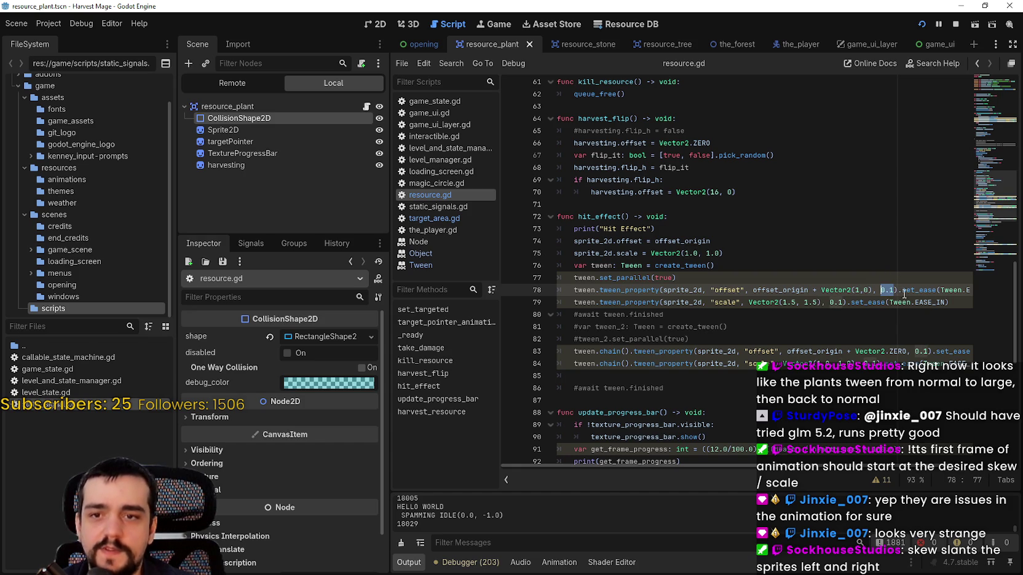
left_click(963, 293)
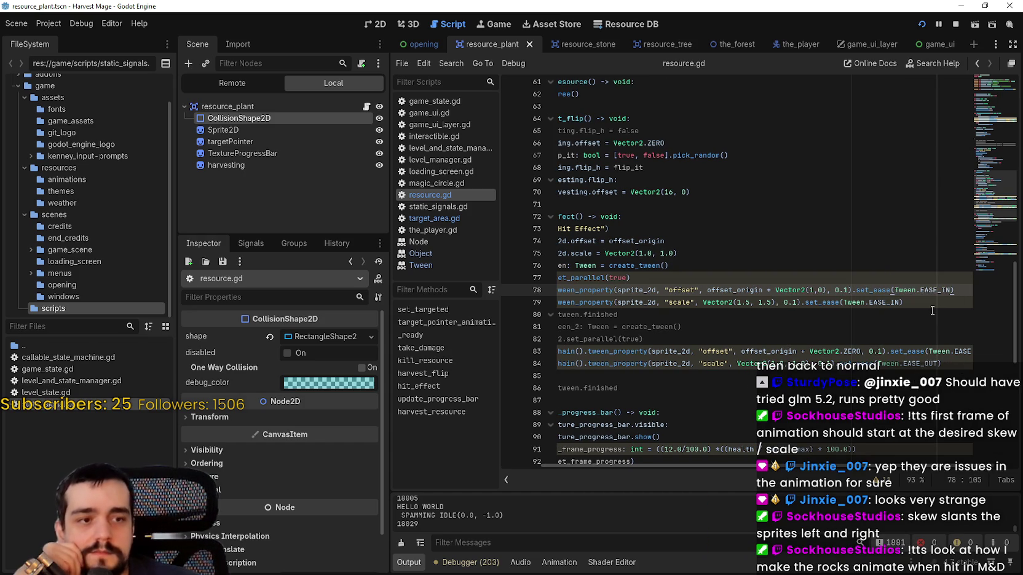
left_click_drag(920, 303, 519, 296)
scroll(798, 339, "down", 1)
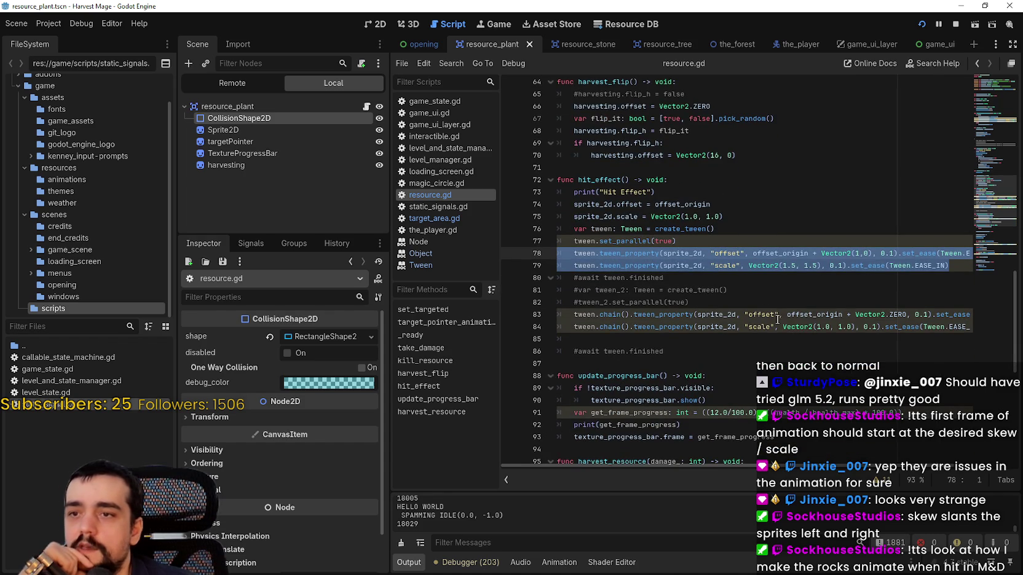
left_click(765, 295)
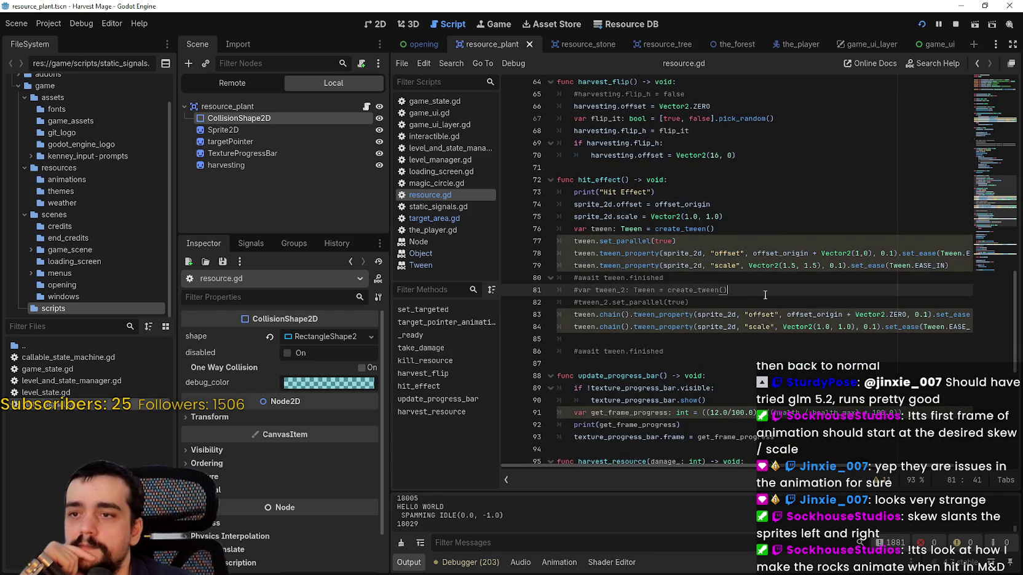
left_click(792, 266)
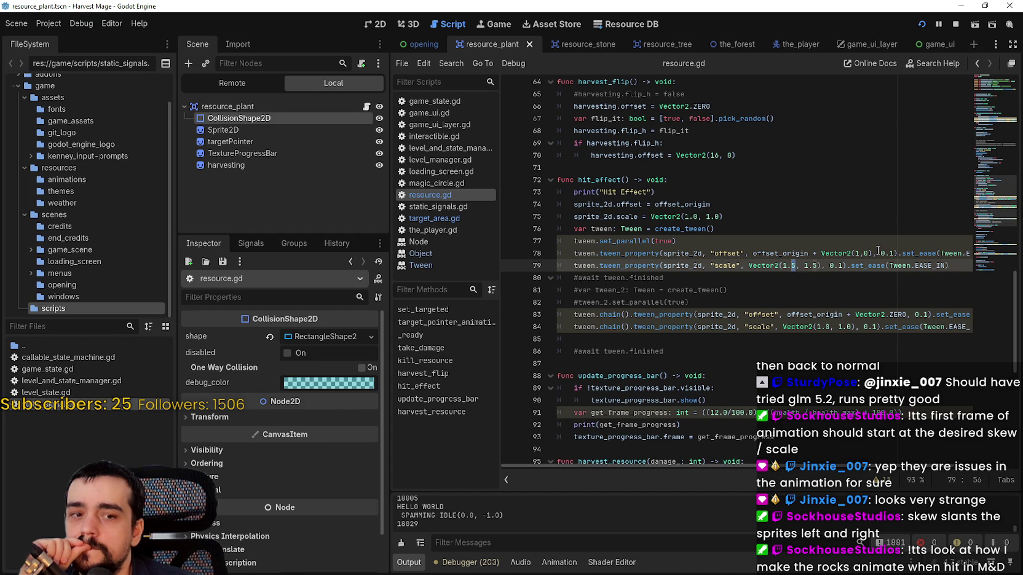
left_click(771, 242)
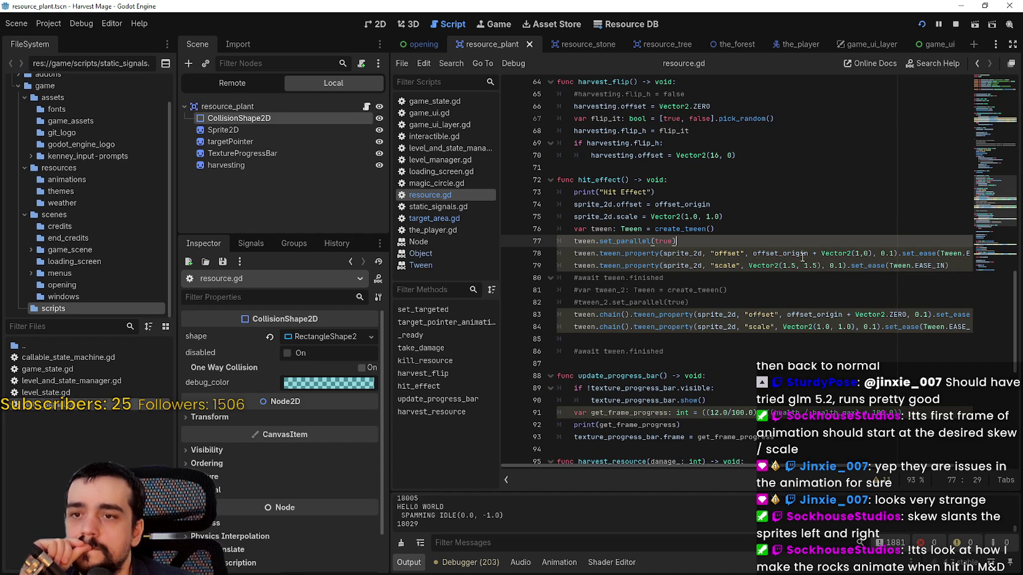
Narrow the file browser panel, select line 78's 1.0 offset value, then return to the game.
left_click_drag(177, 279, 129, 279)
left_click_drag(873, 253, 854, 253)
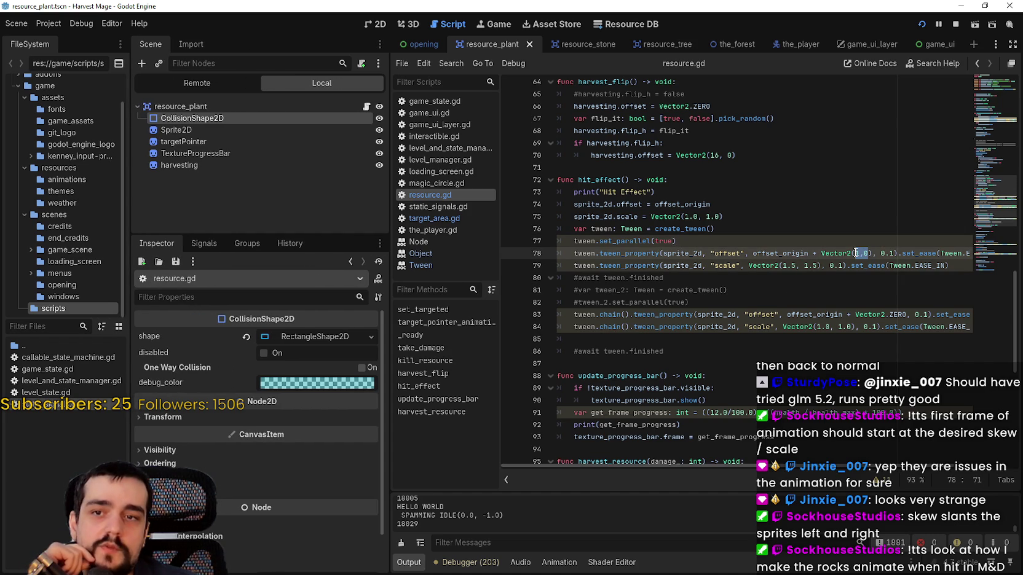
mouse_move(861, 469)
left_mouse_down()
mouse_move(926, 471)
mouse_move(852, 479)
left_mouse_up()
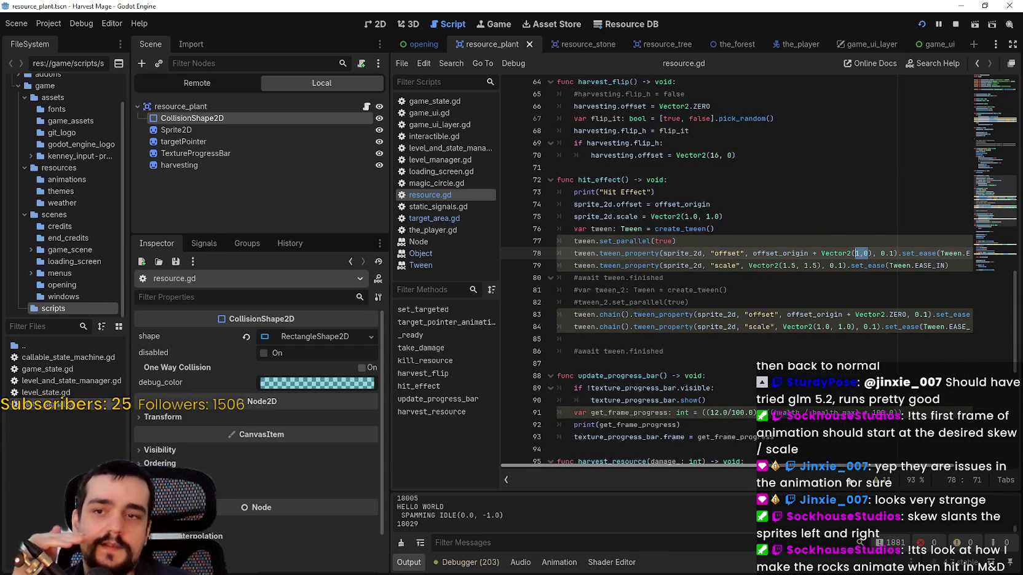
mouse_move(852, 479)
left_mouse_down()
mouse_move(920, 484)
mouse_move(736, 434)
left_mouse_up()
left_click(741, 244)
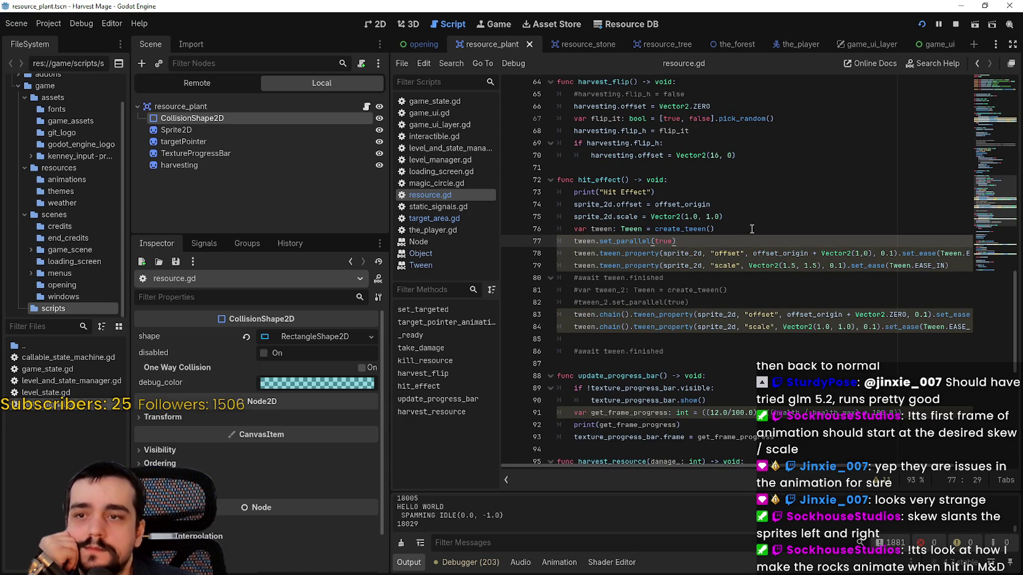
mouse_move(758, 264)
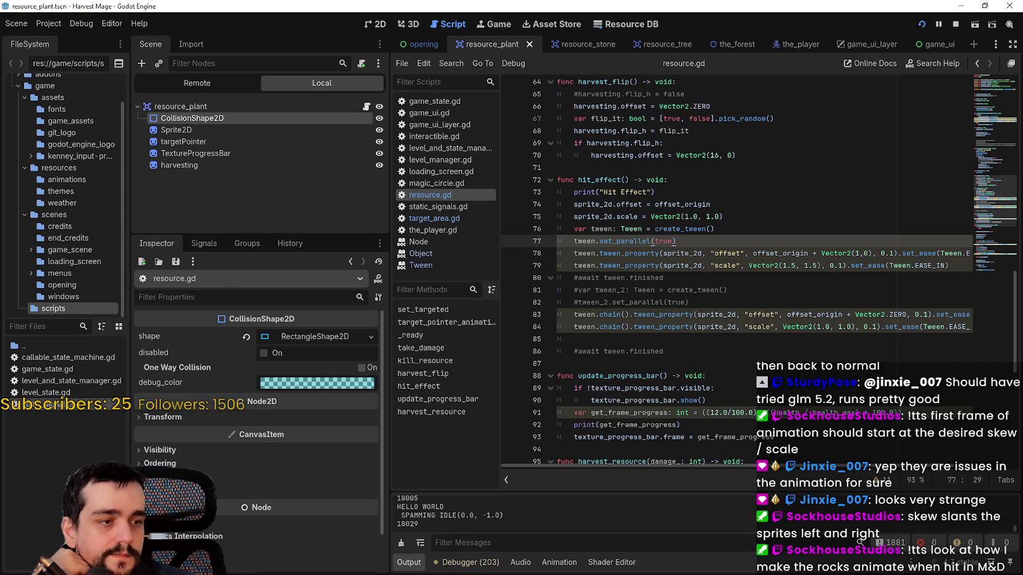
key("alt+Tab")
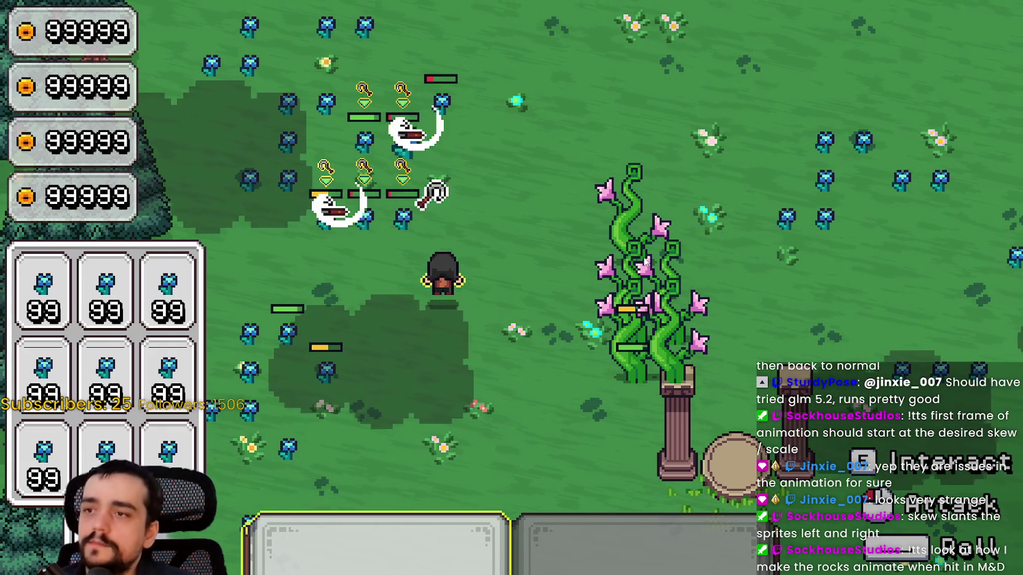
Walk the mage down-left among the ghosts, then back up-right in the playtest.
key("a")
key("s")
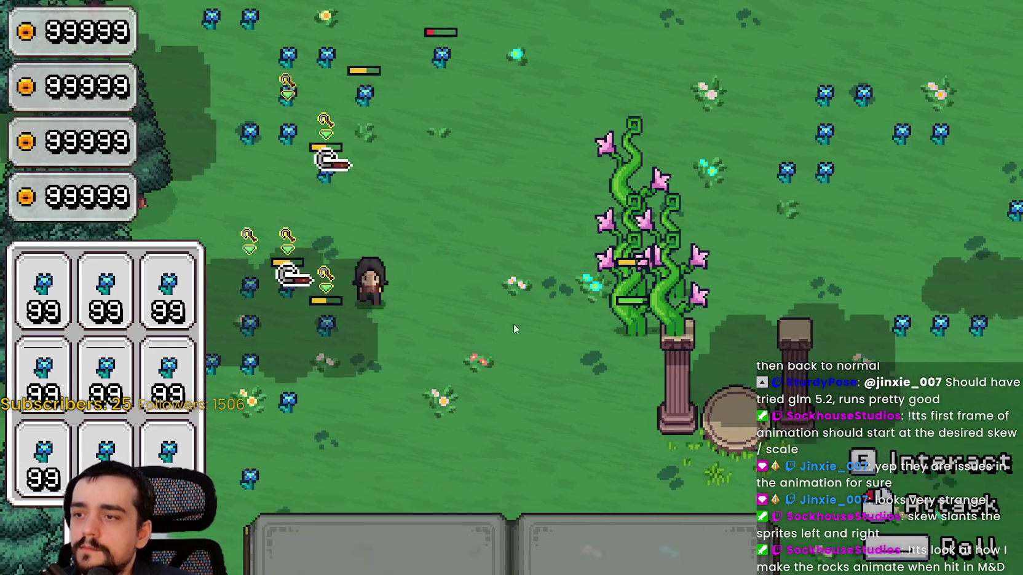
key("a")
key("s")
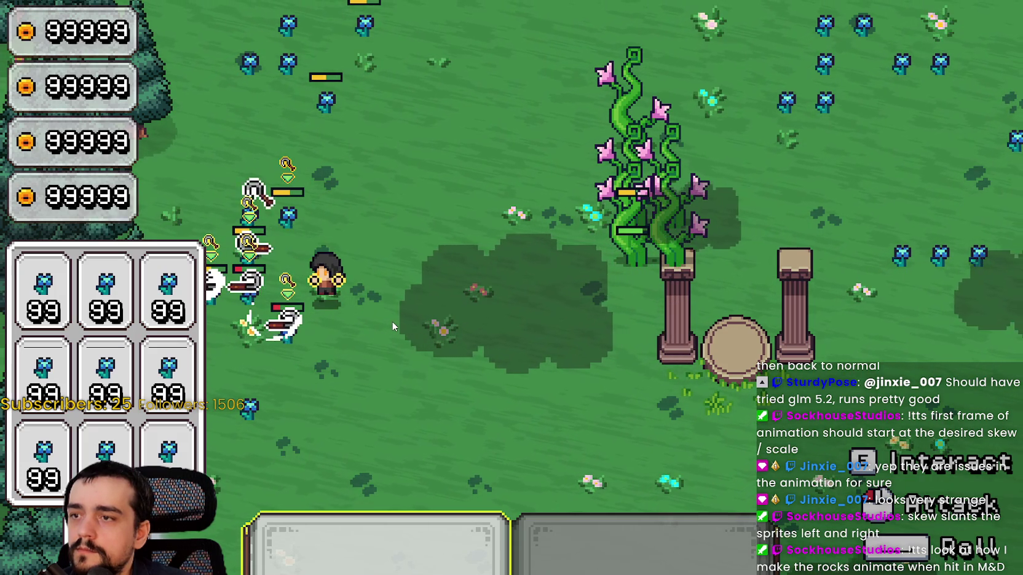
key("d")
key("w")
Set line 78's offset tween to Vector2(2,0) over 0.01 seconds, save resource.gd, and resume the game.
key("alt+Tab")
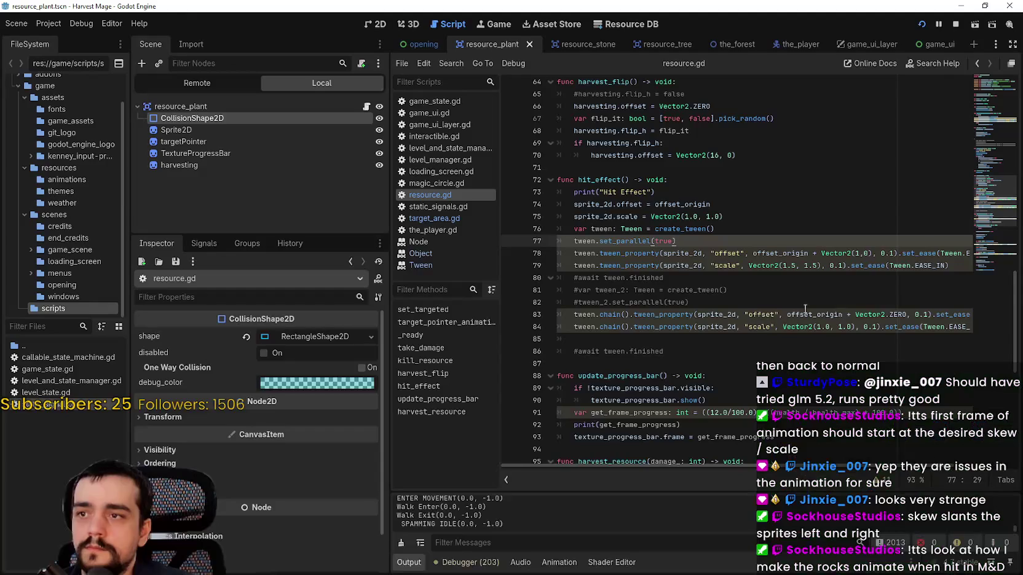
left_click(888, 254)
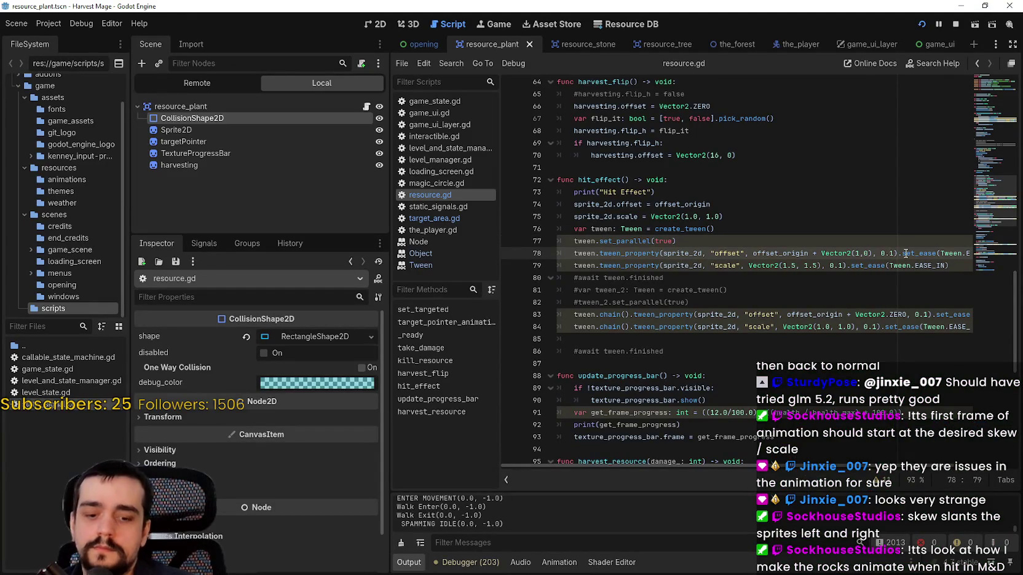
type("0")
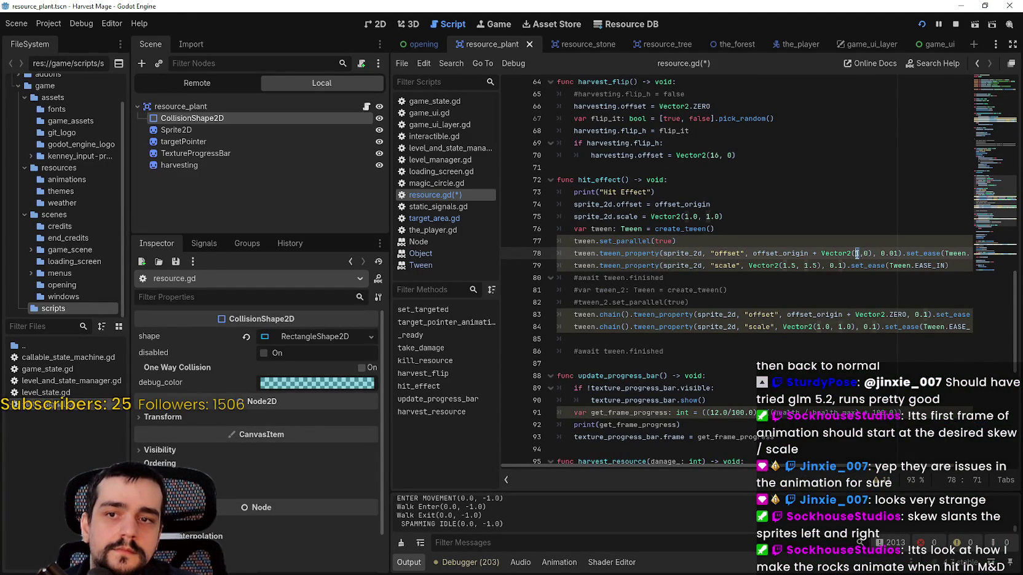
type("2")
key("ctrl+s")
key("F5")
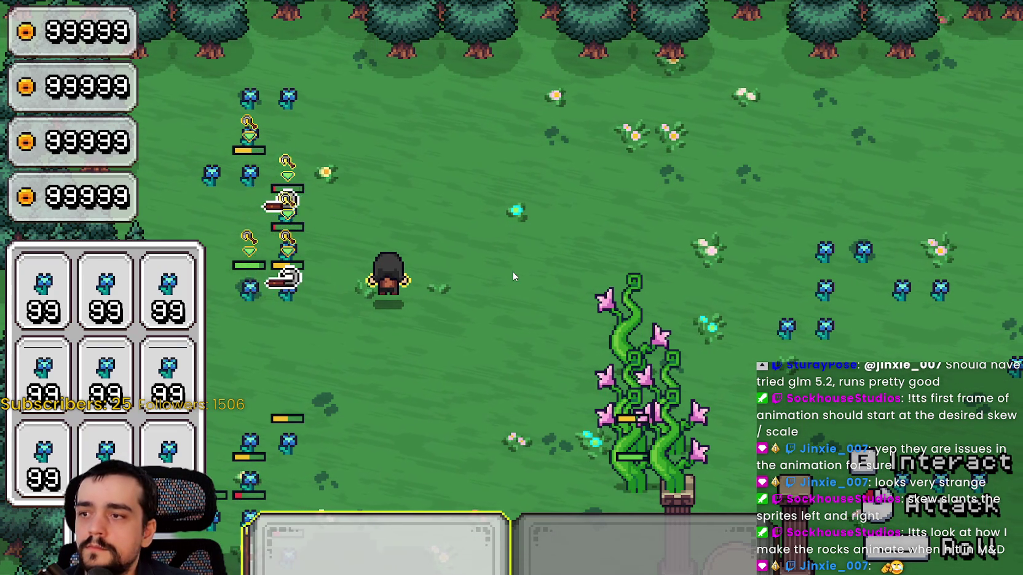
Walk toward the plant, briefly dismiss the Vector2 hint in the script, and rerun the game.
key("s")
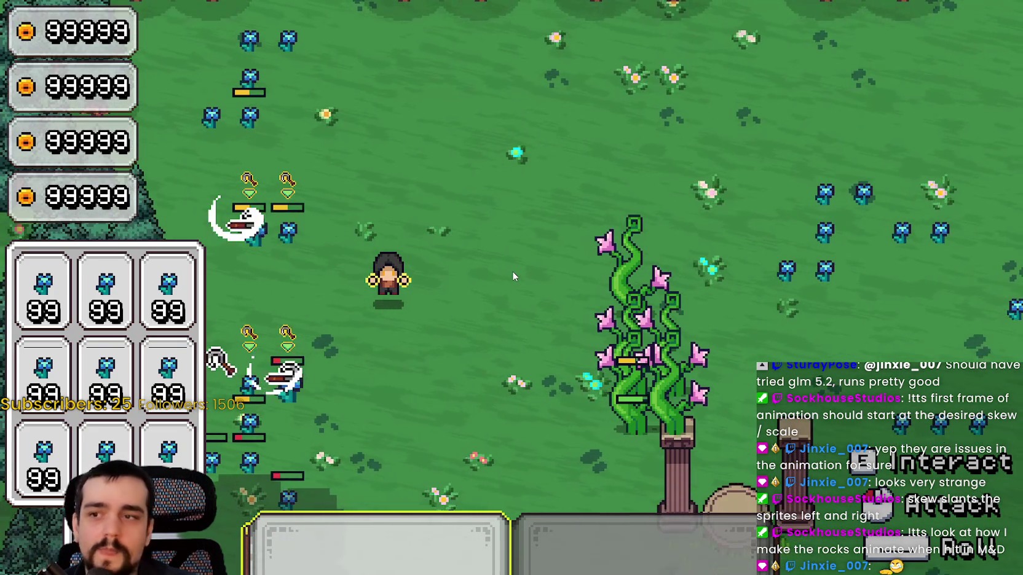
key("d")
key("d")
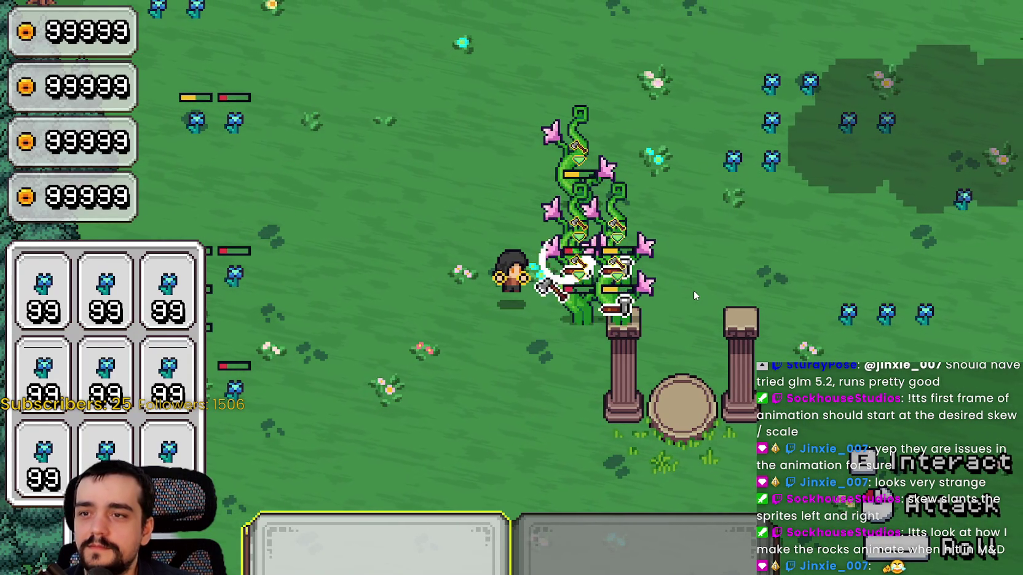
key("F8")
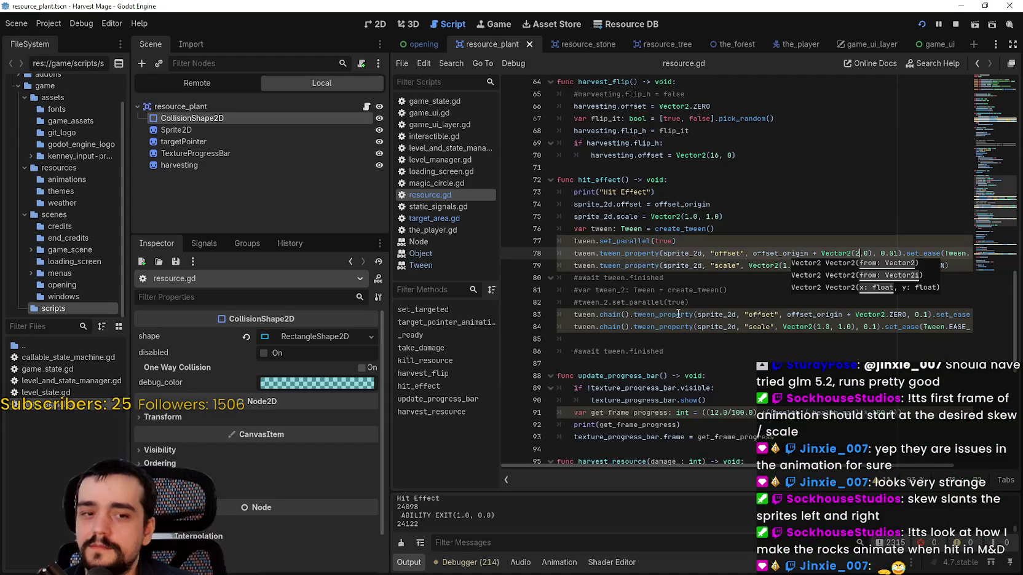
left_click(737, 265)
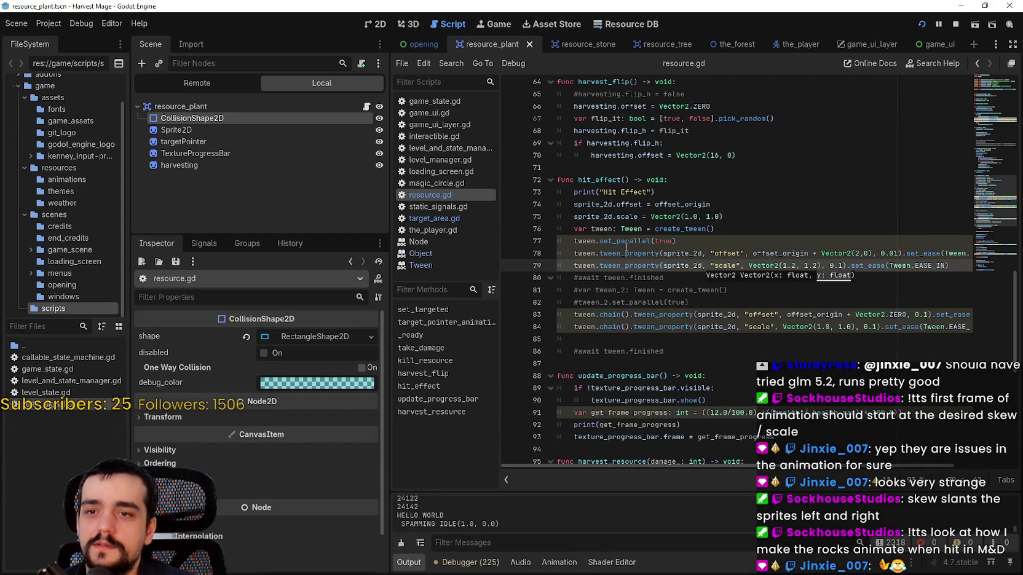
key("F5")
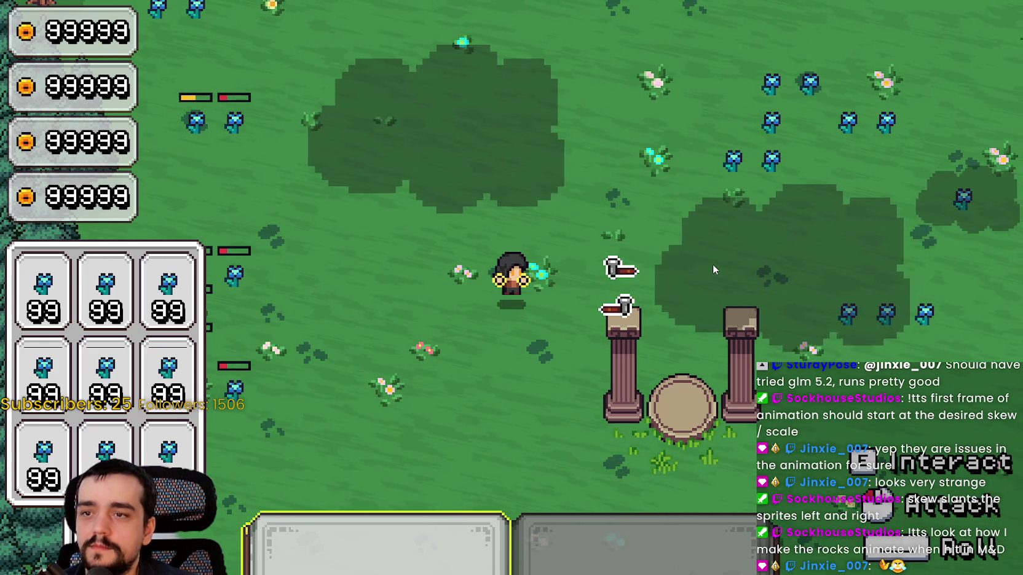
Walk north through the field to the flowers, hit them, then stop the game.
key("w")
key("a")
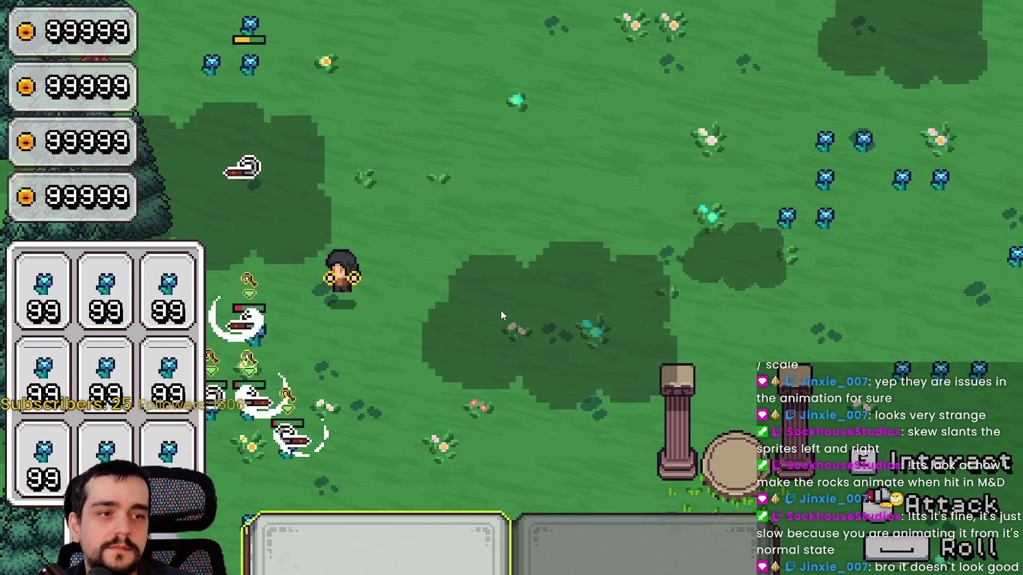
key("w")
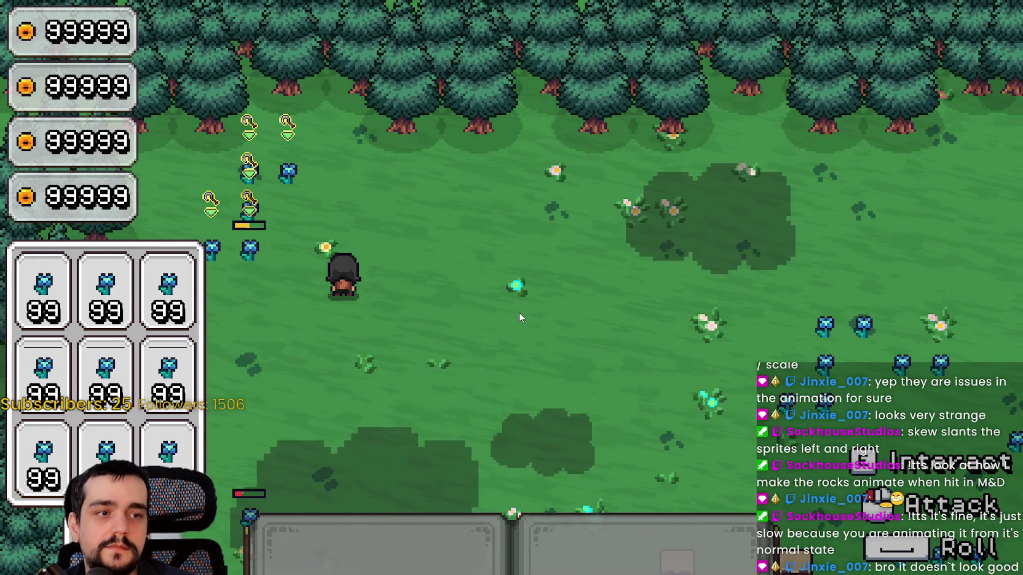
key("w")
key("a")
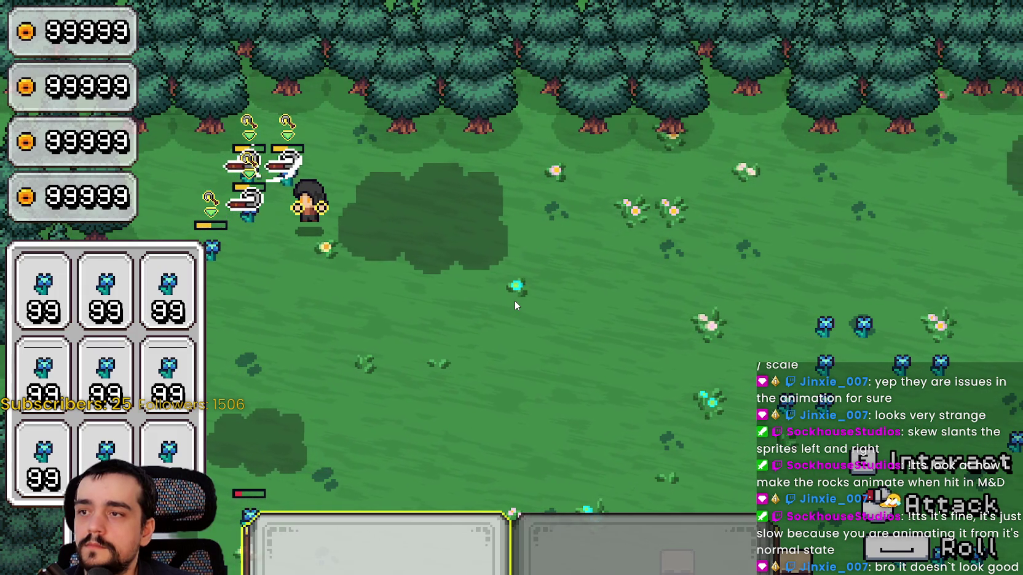
key("s")
key("d")
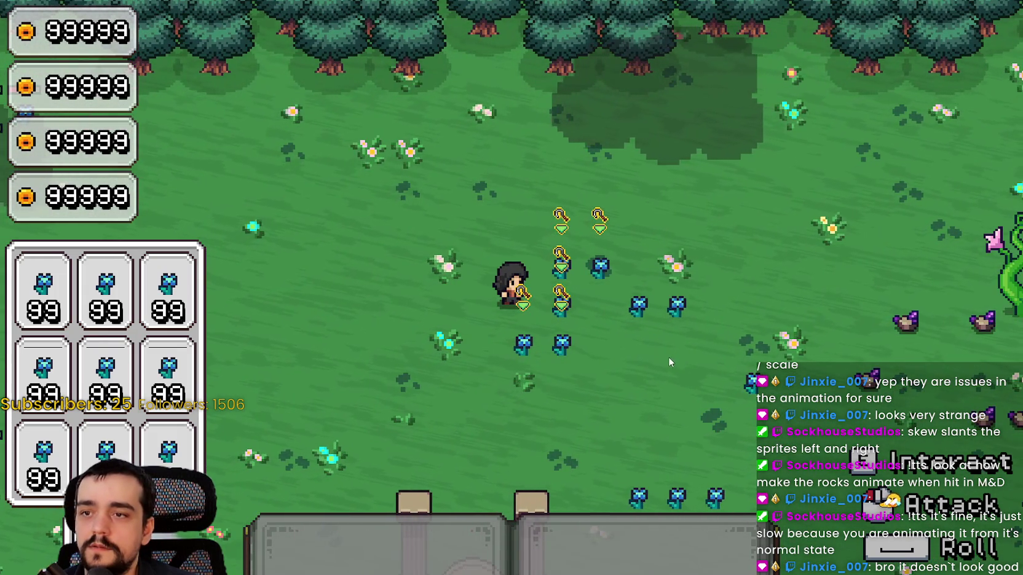
key("F8")
Comment out the offset tween on line 78 and open a new line after tween.set_parallel(true).
left_click(574, 254)
key("ctrl+k")
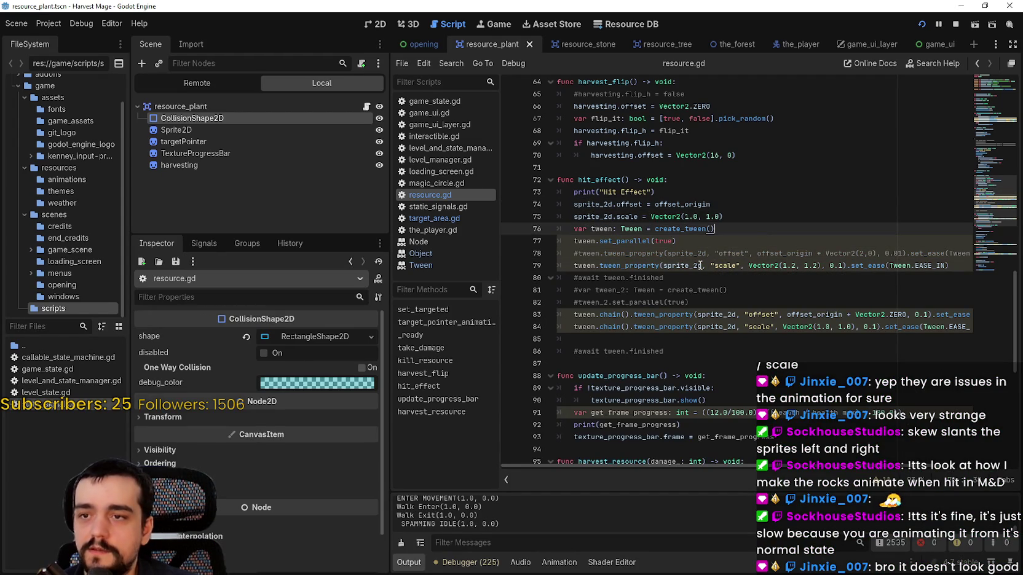
left_click(699, 266)
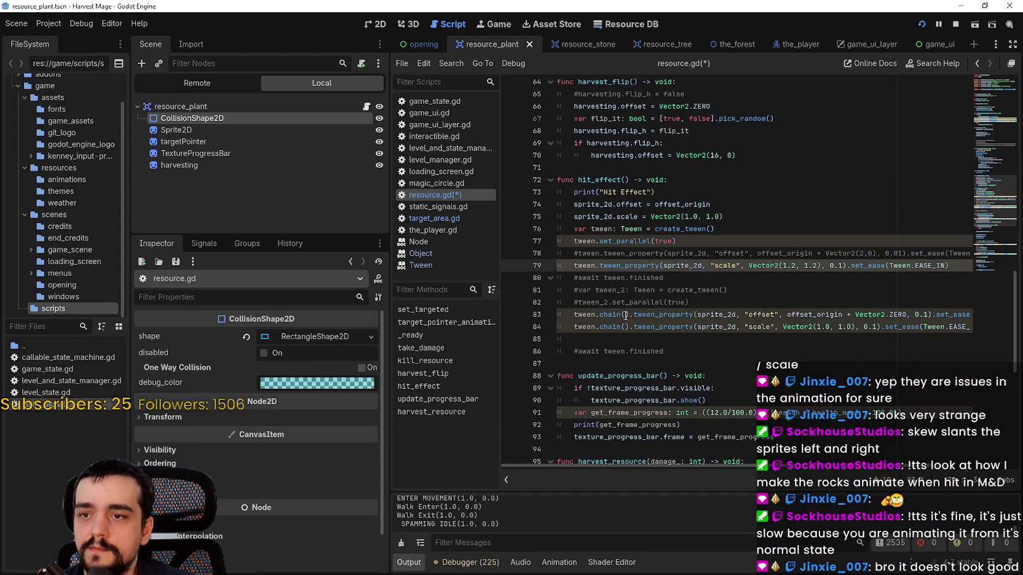
left_click(688, 243)
left_click(770, 230)
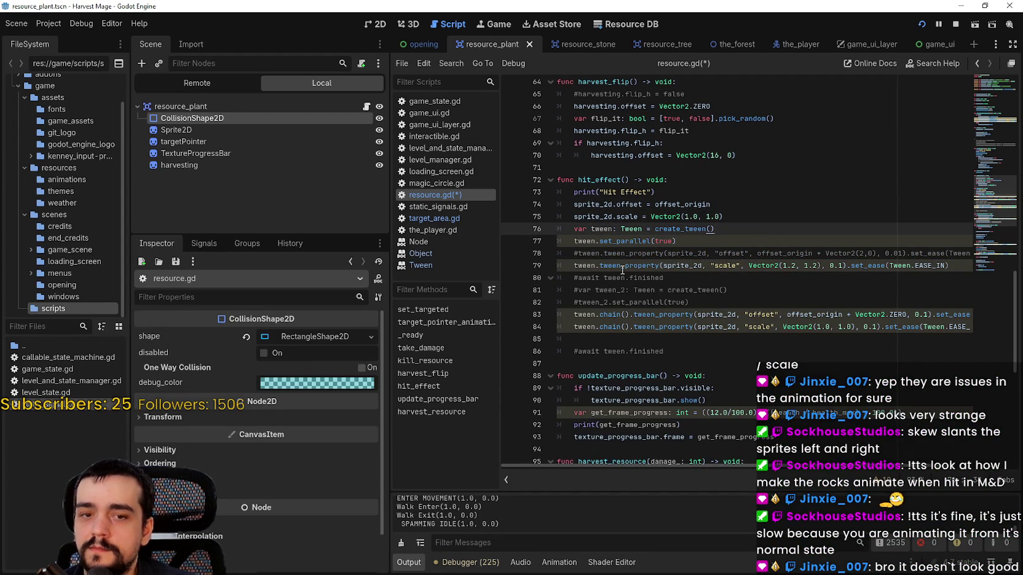
double_click(640, 317)
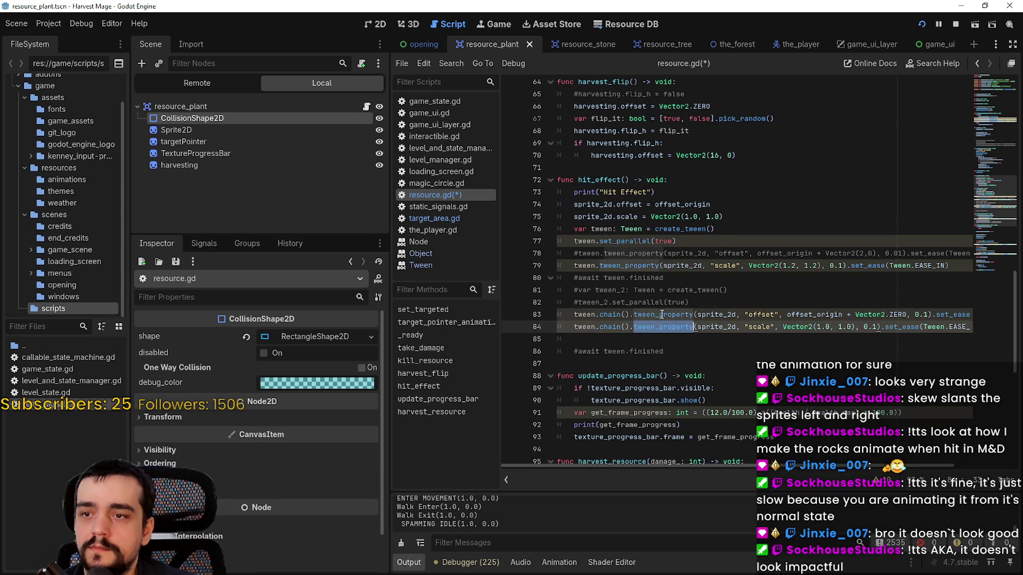
left_click(744, 230)
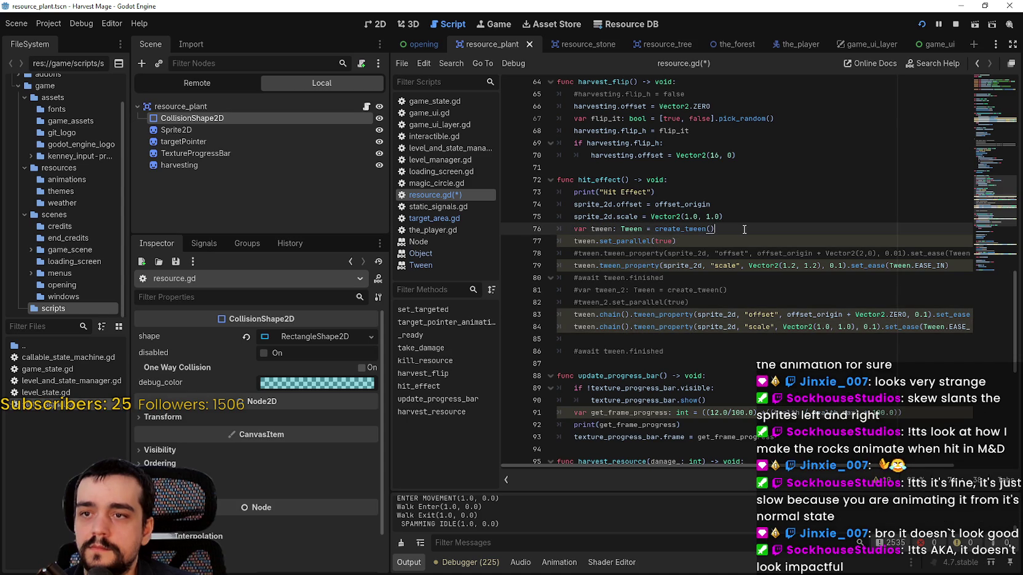
left_click(781, 244)
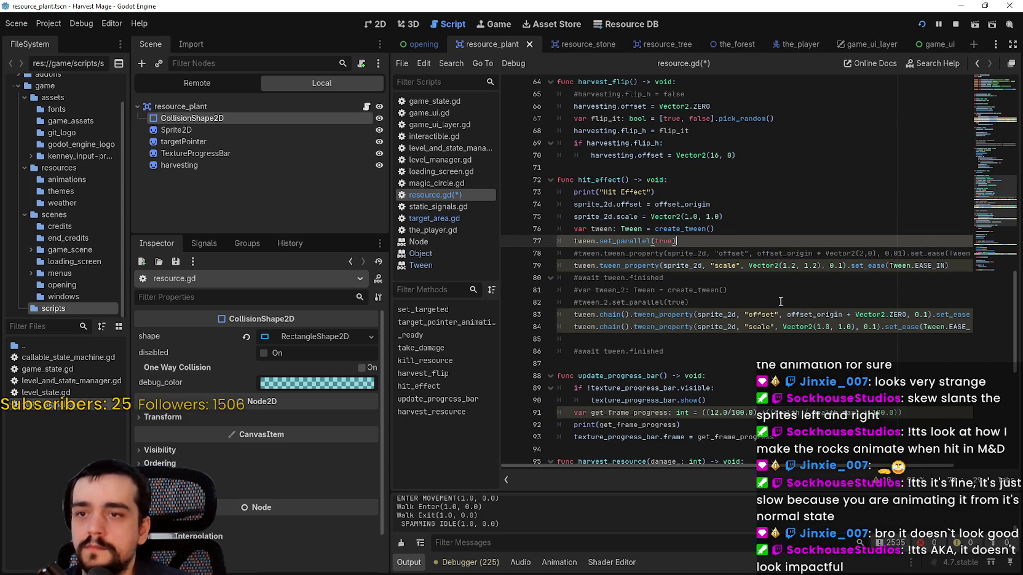
key("Return")
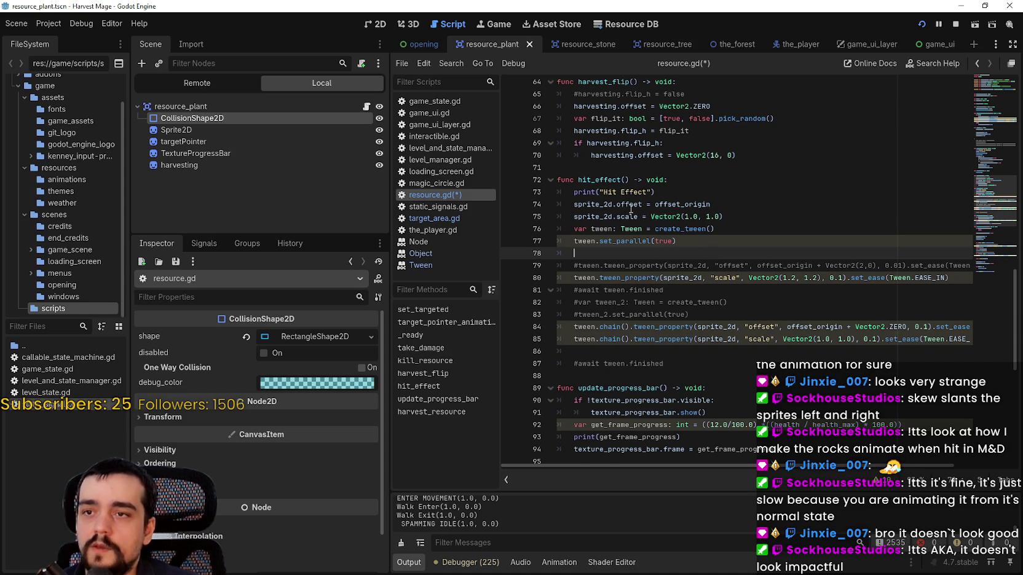
Write sprite_2d.offset = offset_origin + Vector2(2,0) on the new line and save.
double_click(602, 205)
left_click_drag(590, 257, 606, 260)
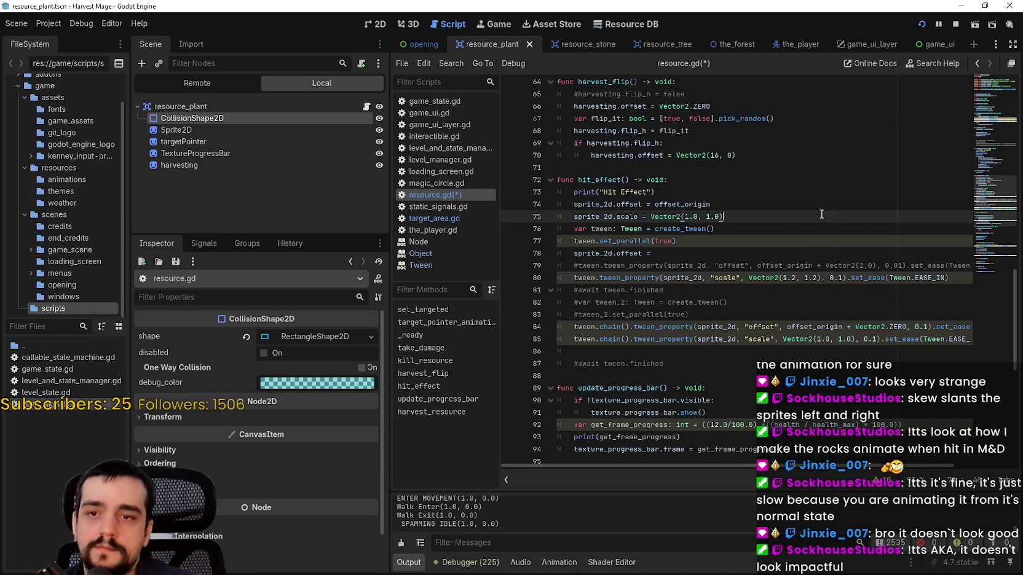
double_click(791, 267)
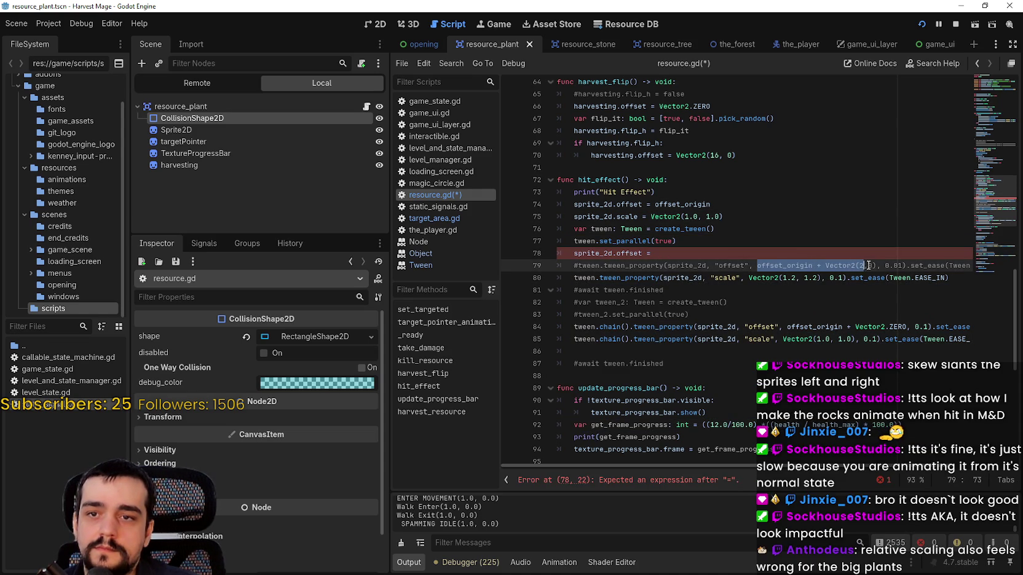
key("ctrl+c")
left_click(818, 254)
key("ctrl+v")
key("ctrl+s")
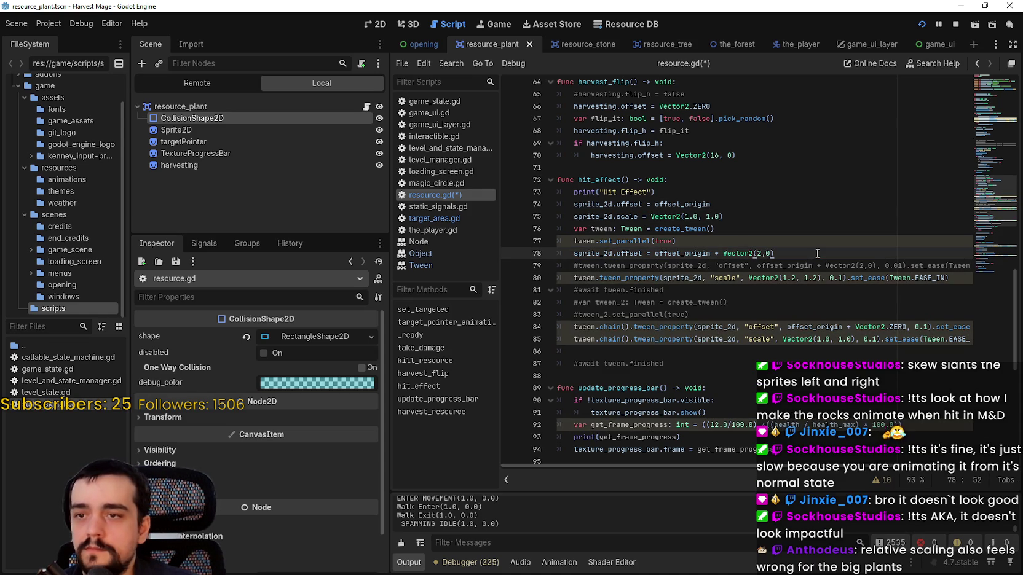
left_click(796, 295)
Rerun the game, equip tool 1, strike the nearby flowers about twenty times, then stop.
key("alt+Tab")
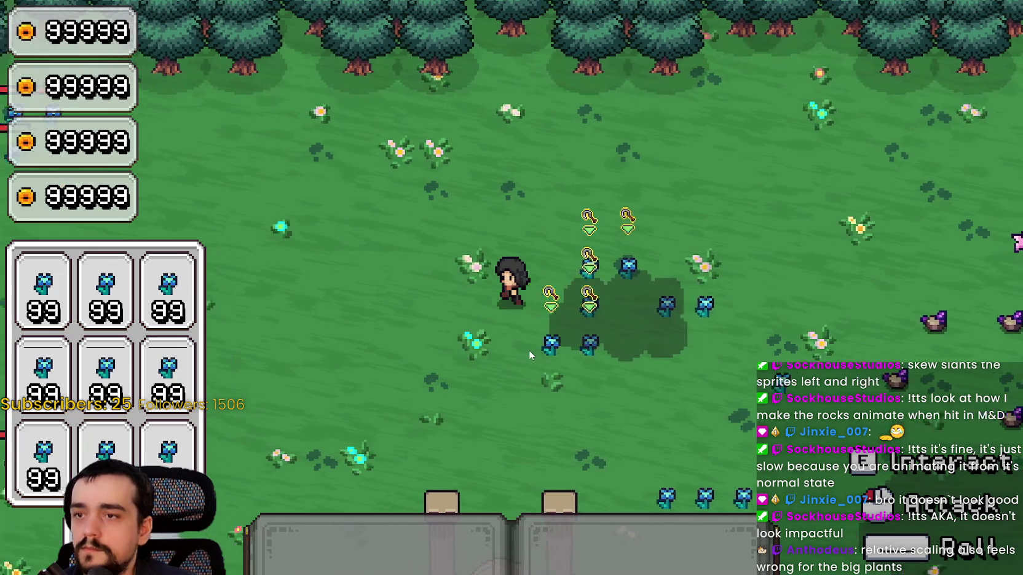
key("1")
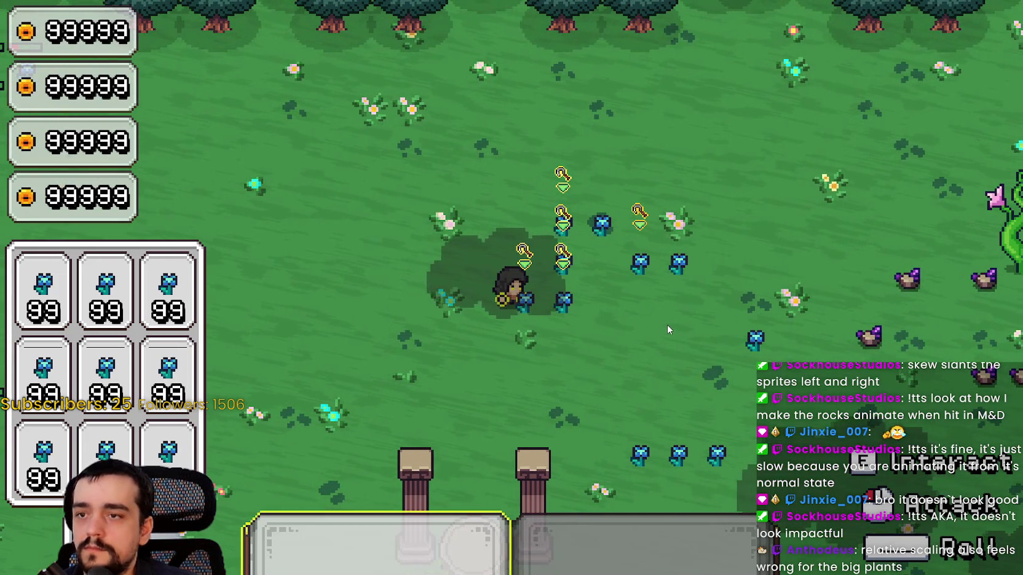
left_click(668, 324)
left_click(667, 323)
left_click(668, 324)
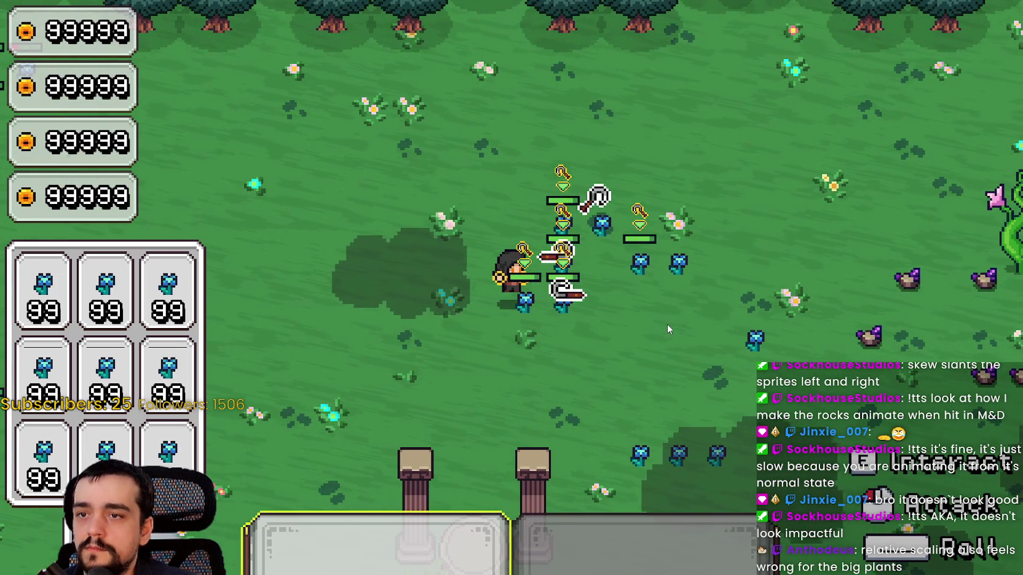
left_click(668, 323)
left_click(667, 323)
left_click(667, 323)
left_click(634, 283)
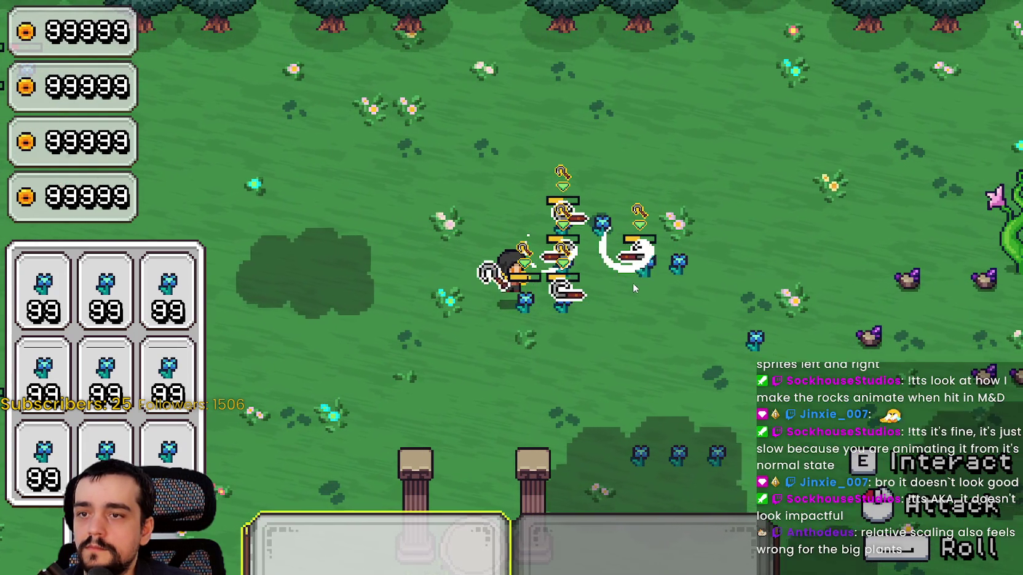
left_click(633, 283)
left_click(645, 300)
left_click(647, 300)
left_click(647, 300)
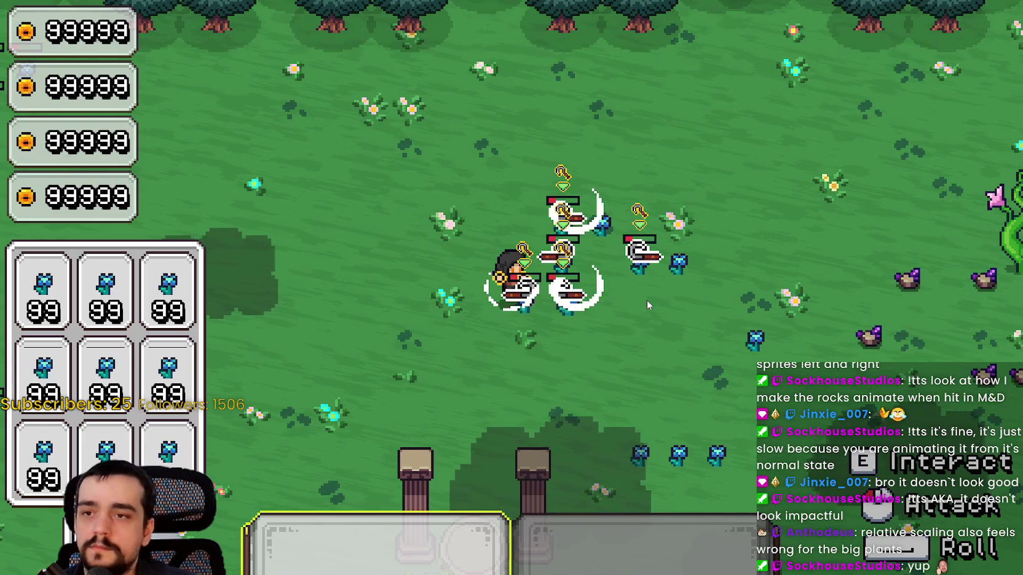
left_click(647, 300)
left_click(647, 300)
left_click(646, 300)
left_click(647, 300)
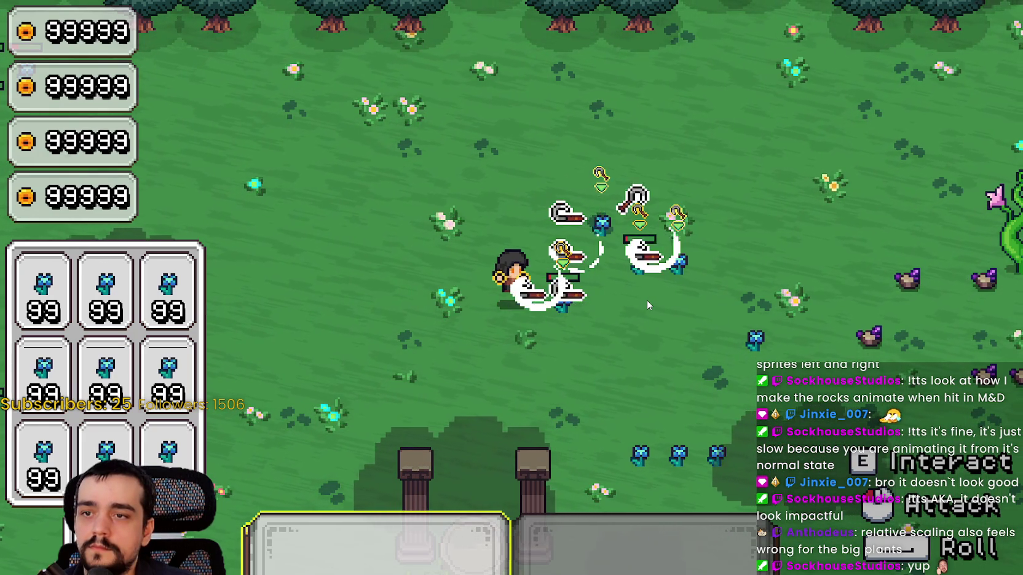
left_click(647, 300)
left_click(647, 300)
left_click(647, 300)
left_click(647, 300)
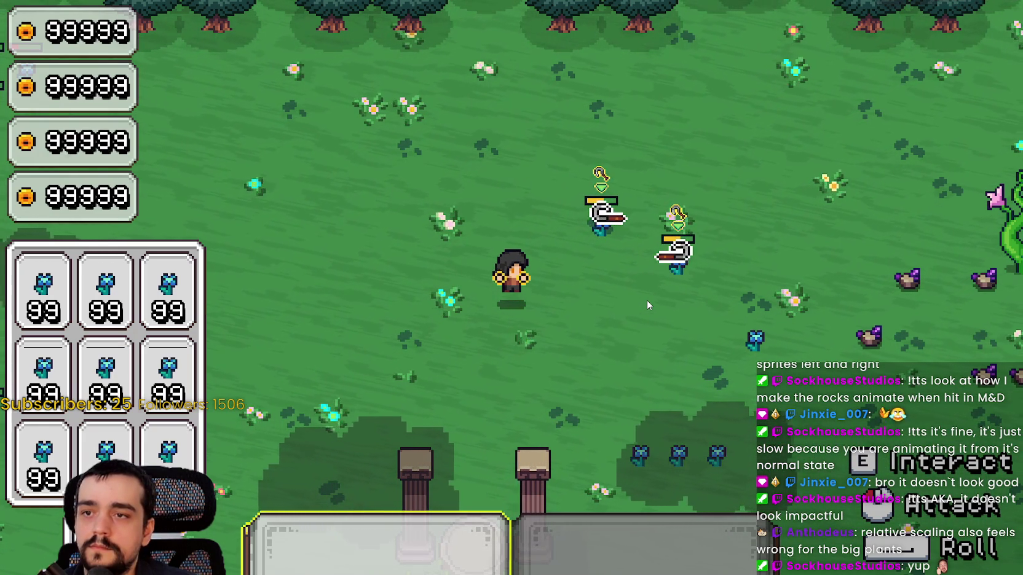
left_click(647, 300)
key("F8")
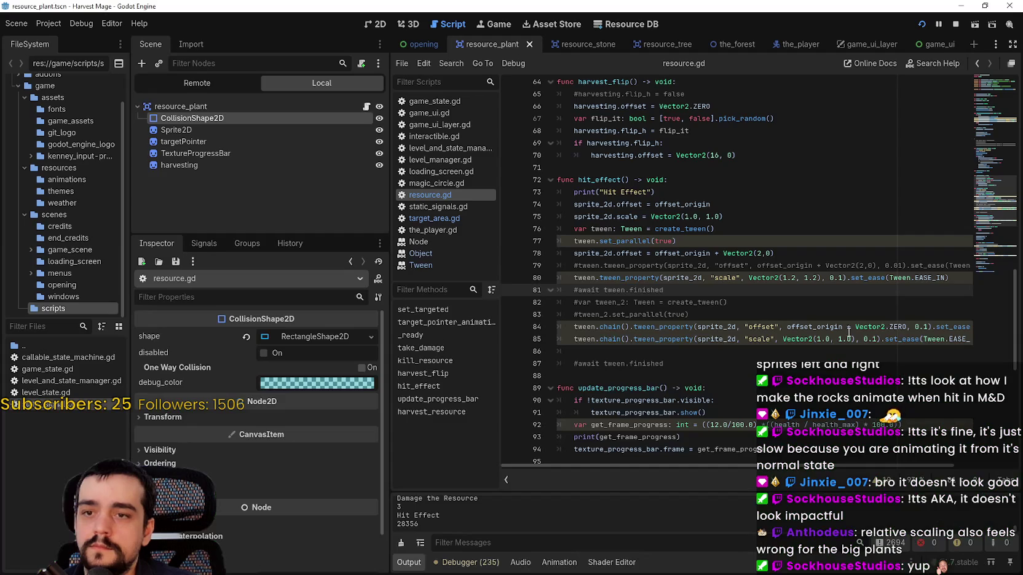
Change the line 84 and 85 return-tween durations from 0.1 to 0.05, save, and run the game.
scroll(853, 319, "down", 1)
left_click(873, 302)
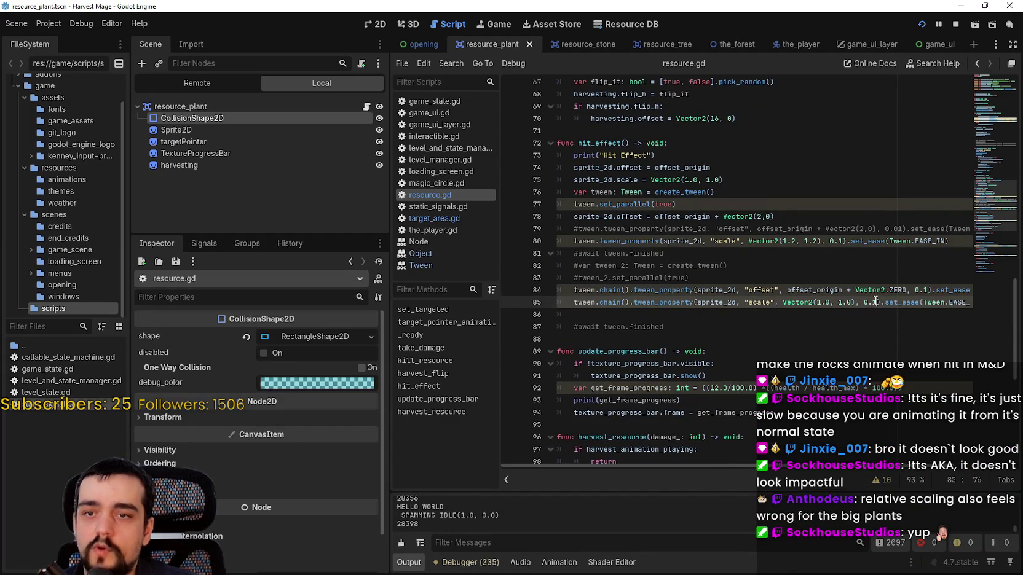
key("Up")
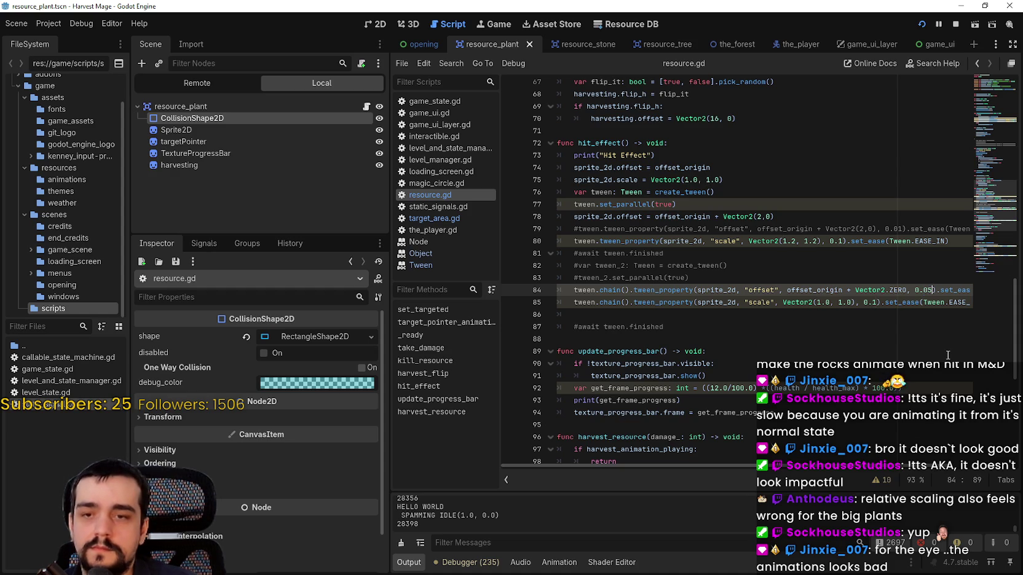
left_click(916, 289)
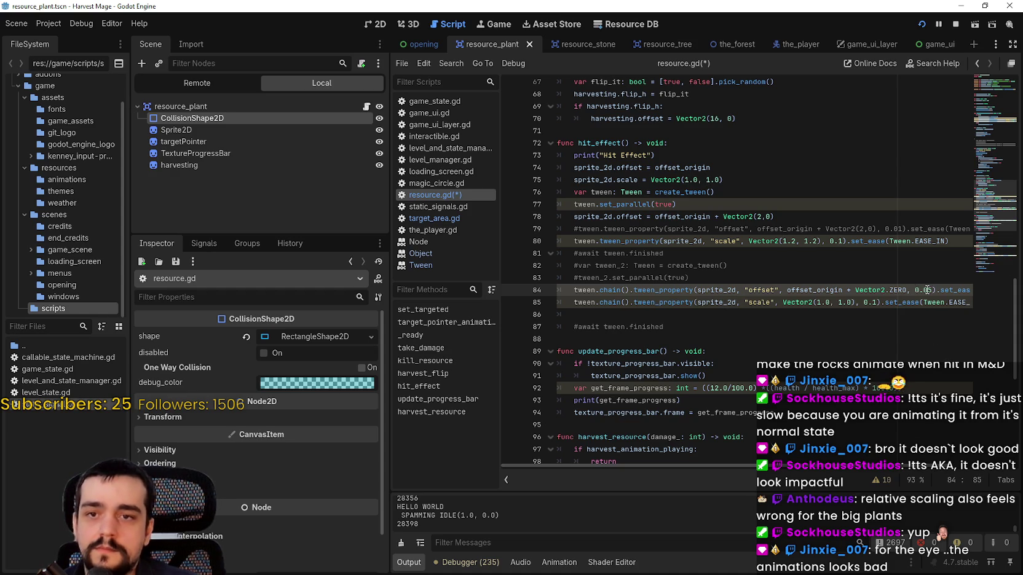
double_click(875, 302)
type("05")
key("ctrl+s")
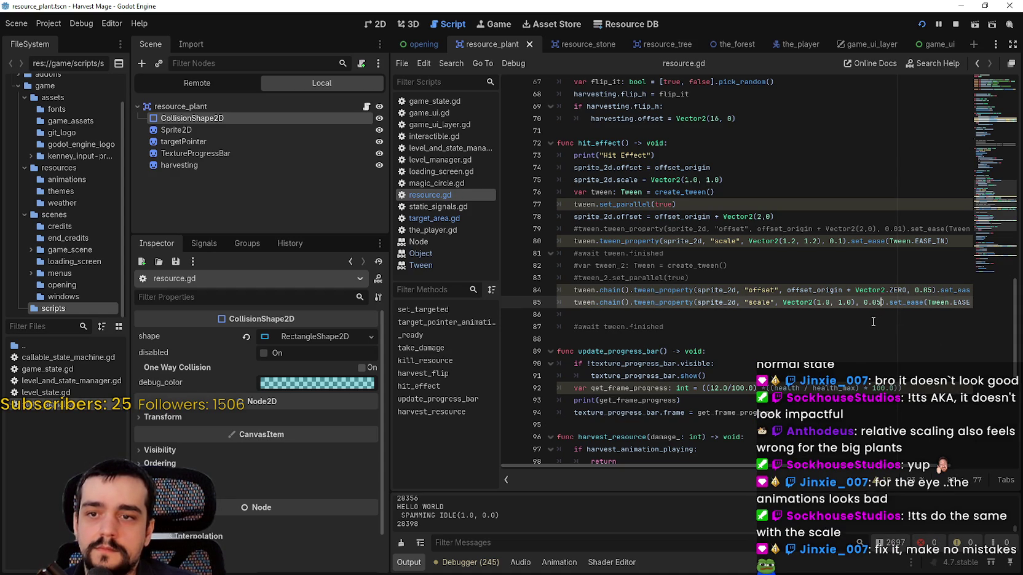
key("F5")
Equip tool 1, cast twice at a nearby flower enemy while walking, then return to the editor.
key("w")
key("1")
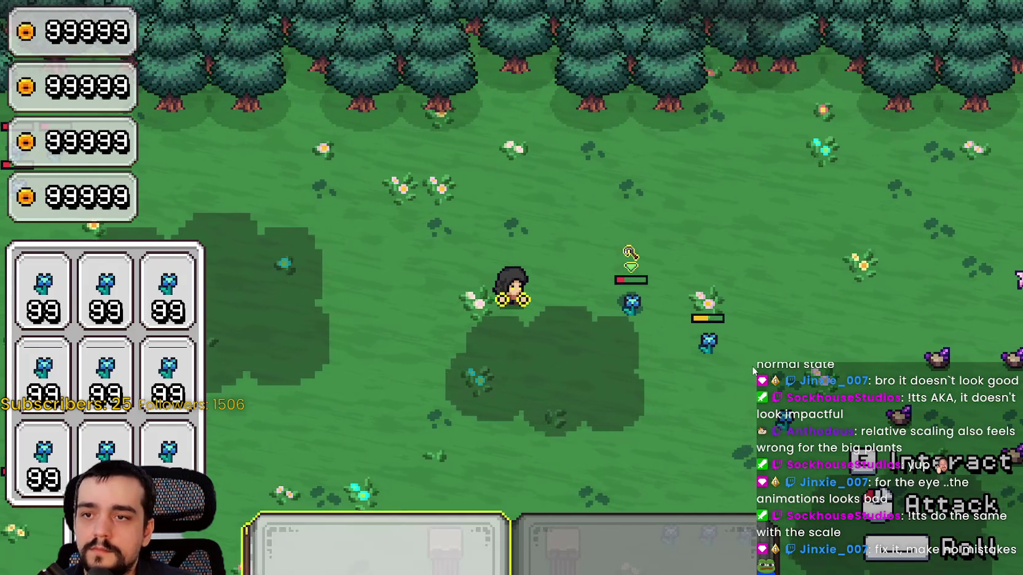
left_click(744, 381)
key("d")
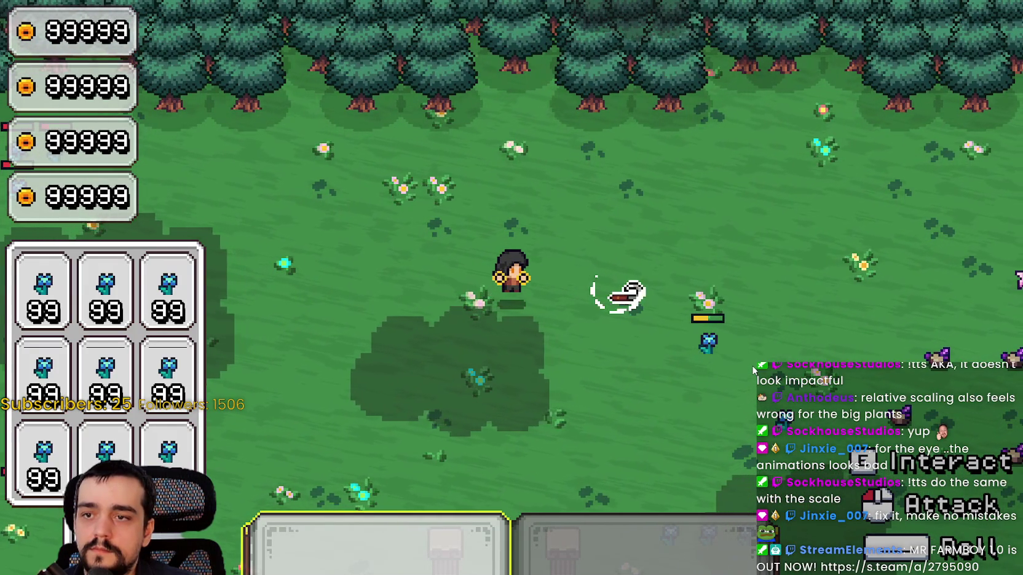
key("s")
left_click(753, 369)
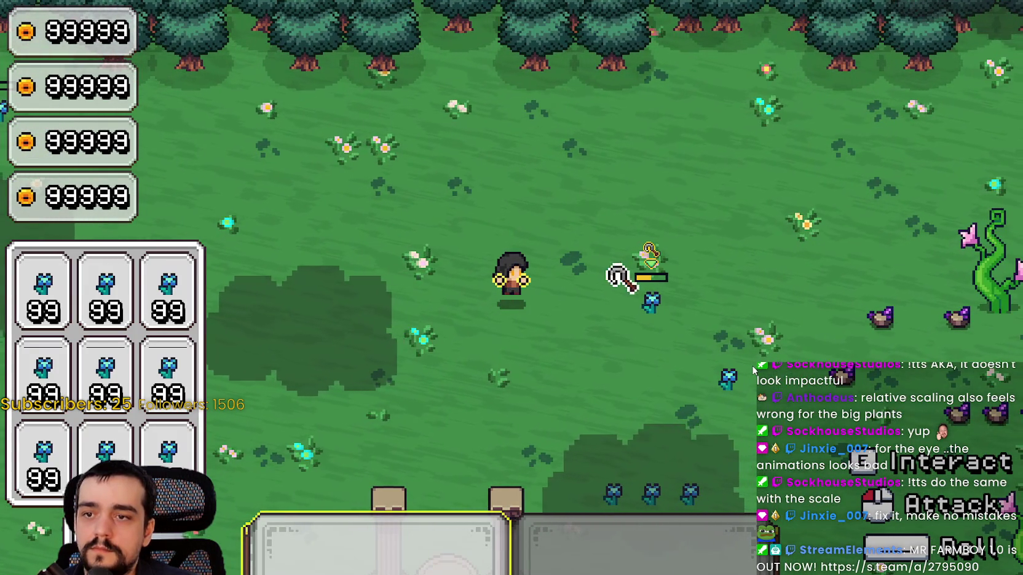
key("d")
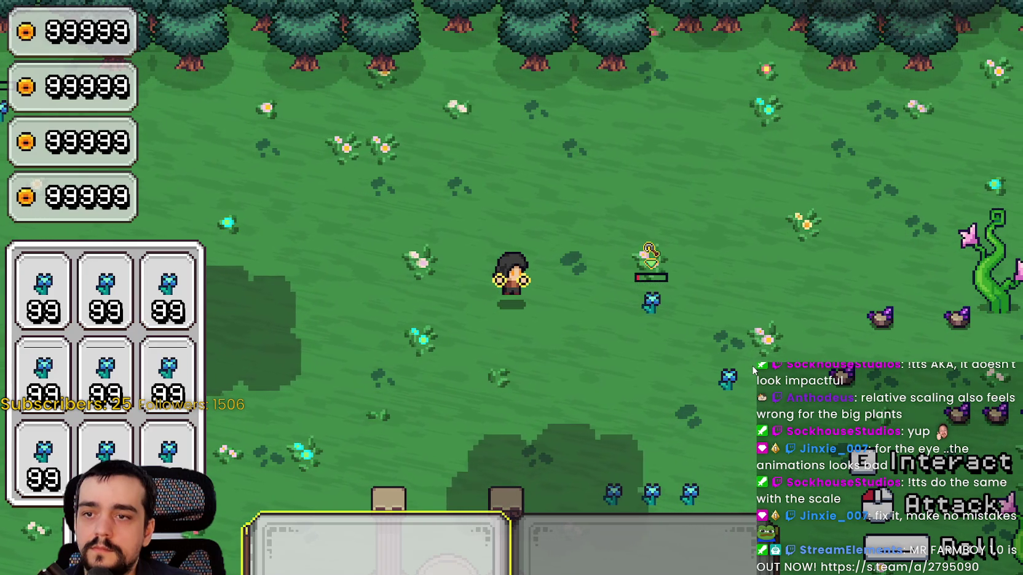
key("alt+Tab")
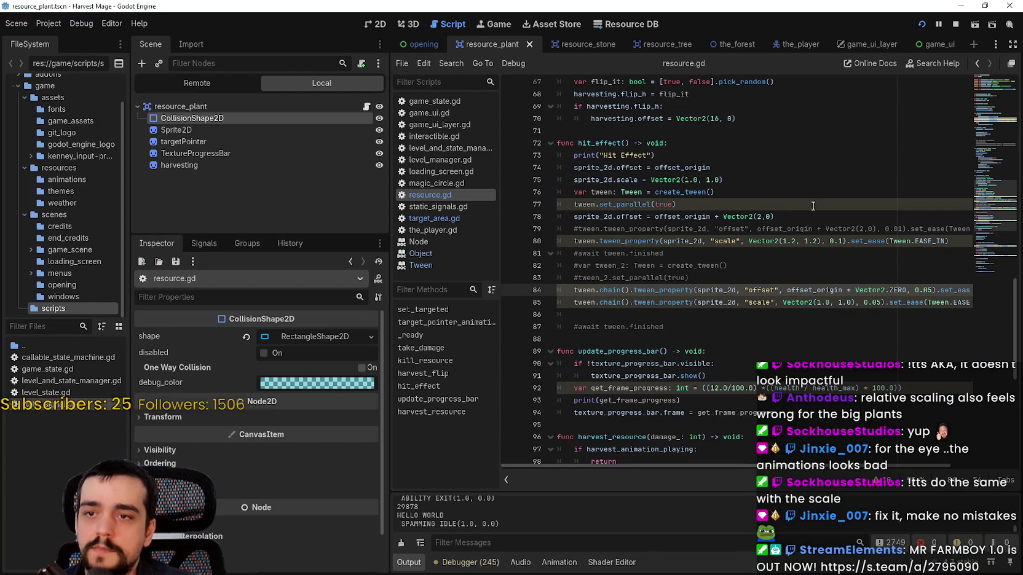
Disable the scale tween, add sprite_2d.scale = Vector2(1.2, 1.2) below the offset snap, and save.
left_click(813, 209)
left_click(571, 241)
type("#")
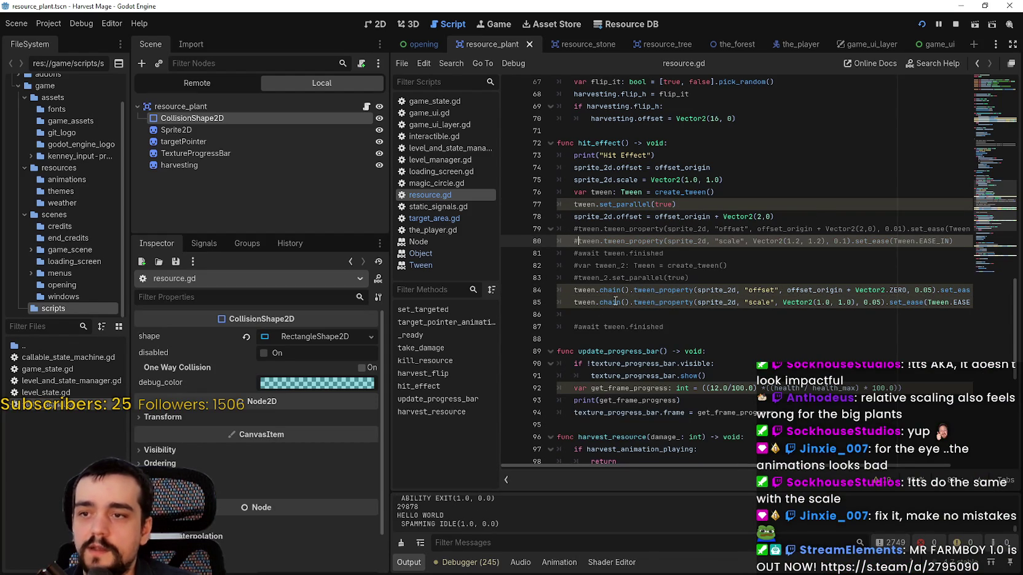
left_click_drag(773, 216, 574, 216)
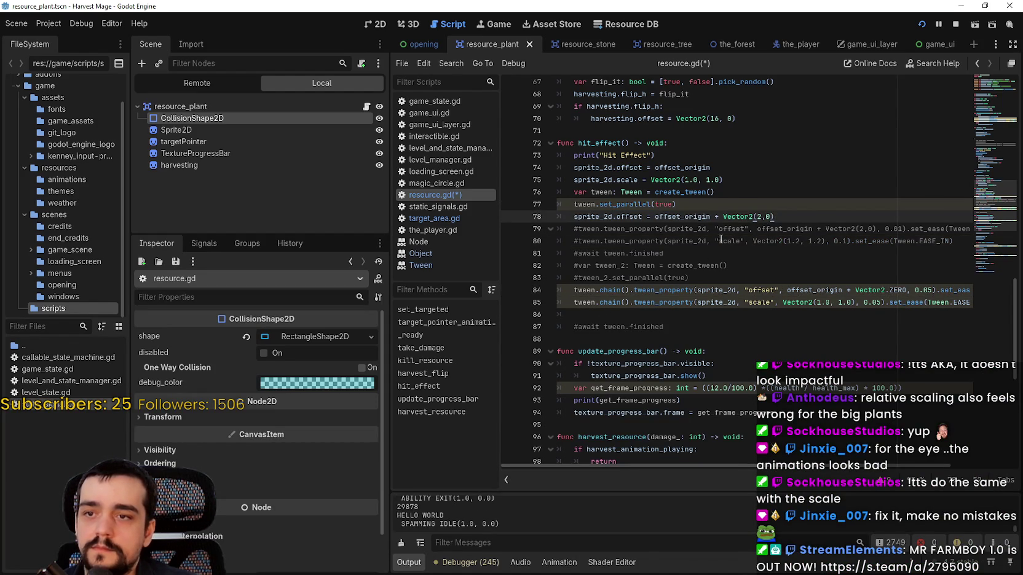
left_click(607, 179)
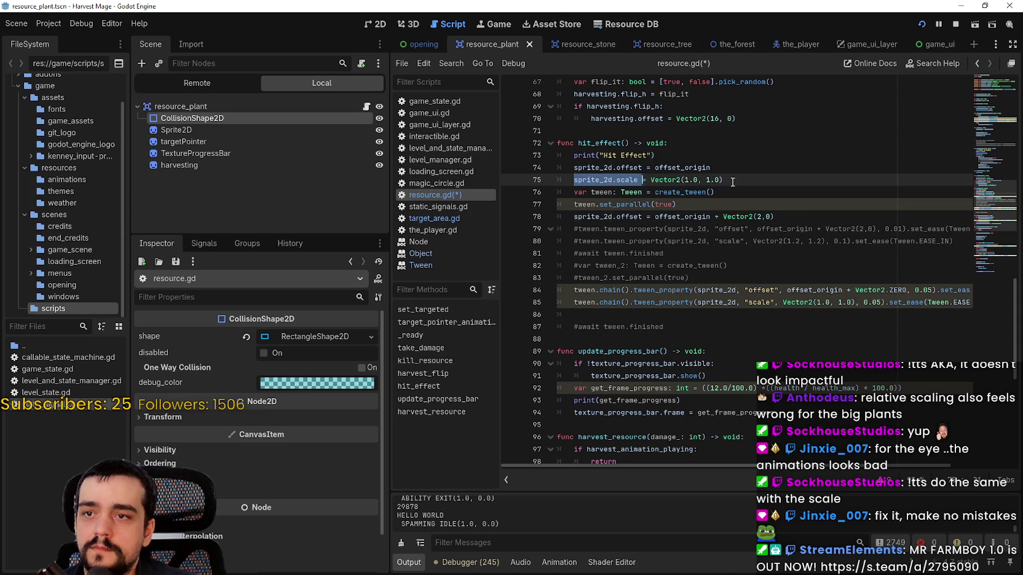
left_click(795, 215)
key("Return")
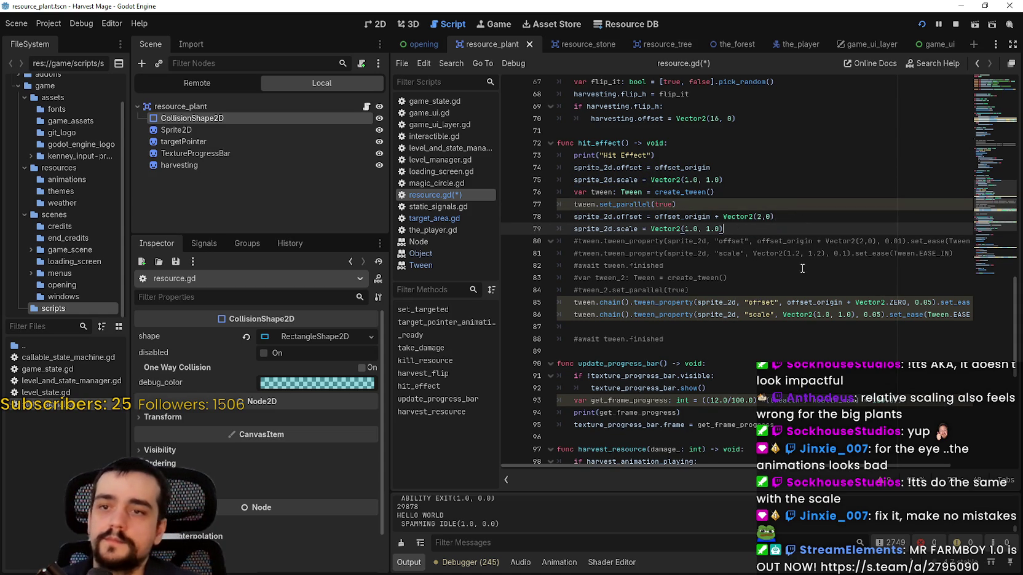
left_click_drag(751, 253, 824, 251)
left_click(659, 228)
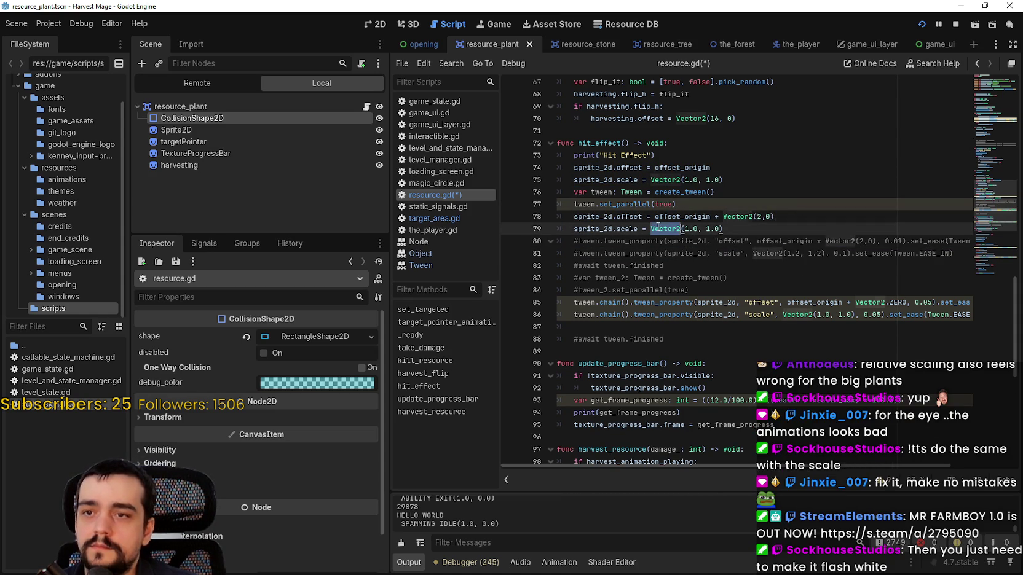
type("Vector2(1.2, 1.2)")
key("ctrl+s")
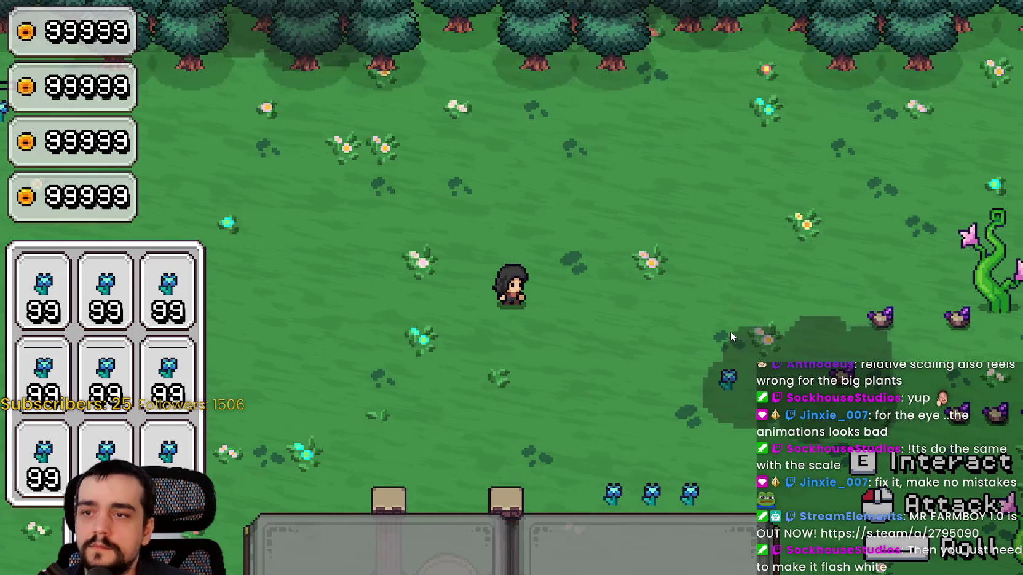
key("s")
key("w")
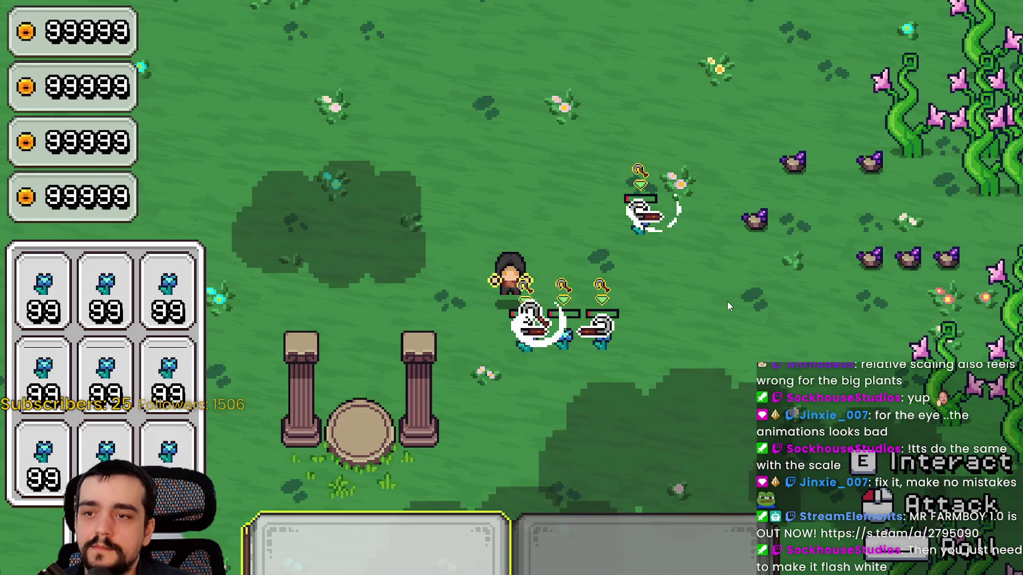
key("alt+Tab")
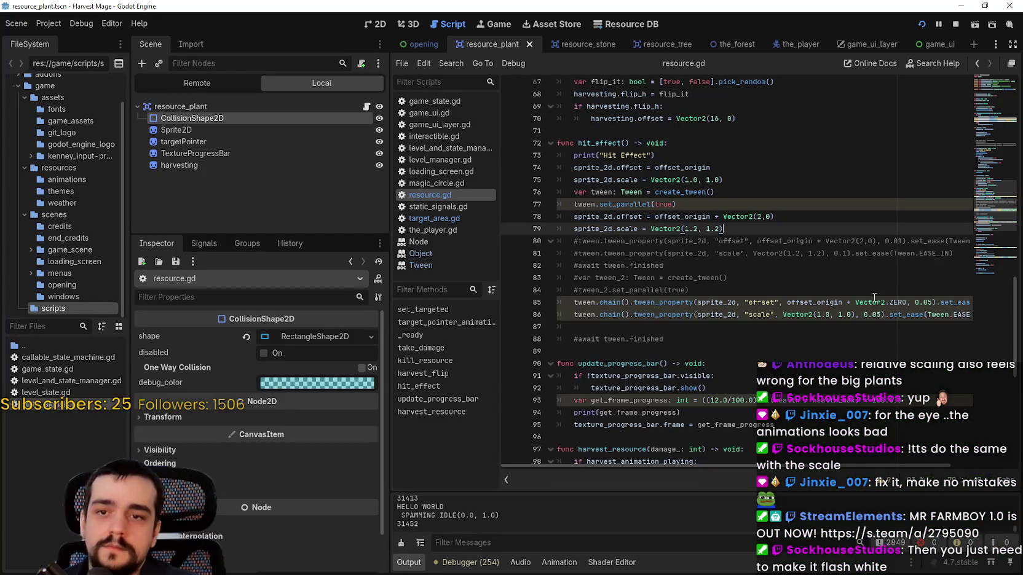
Restore the offset and scale return-tween durations to 0.1 seconds, save, and resume the game.
left_click(932, 302)
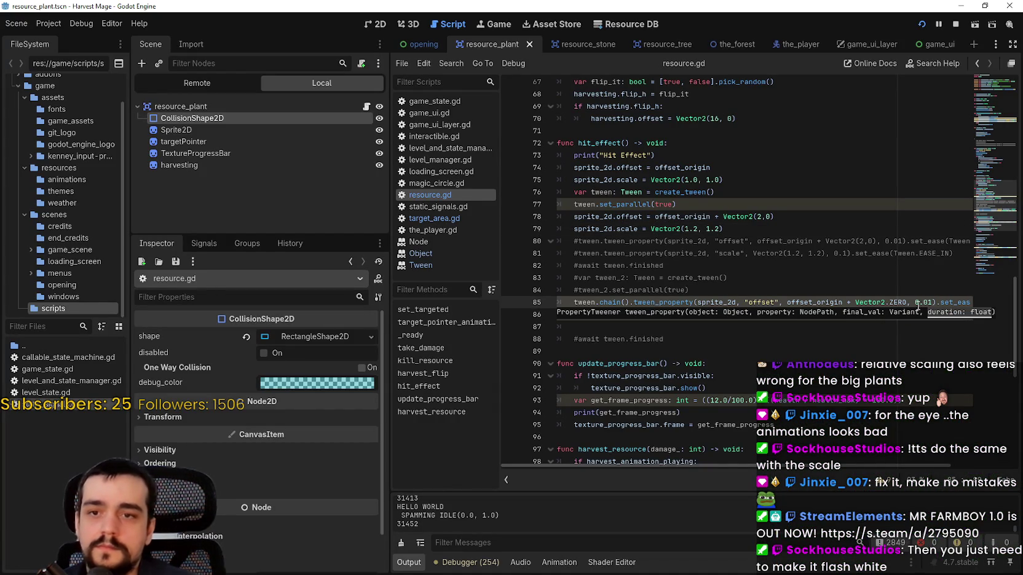
key("Escape")
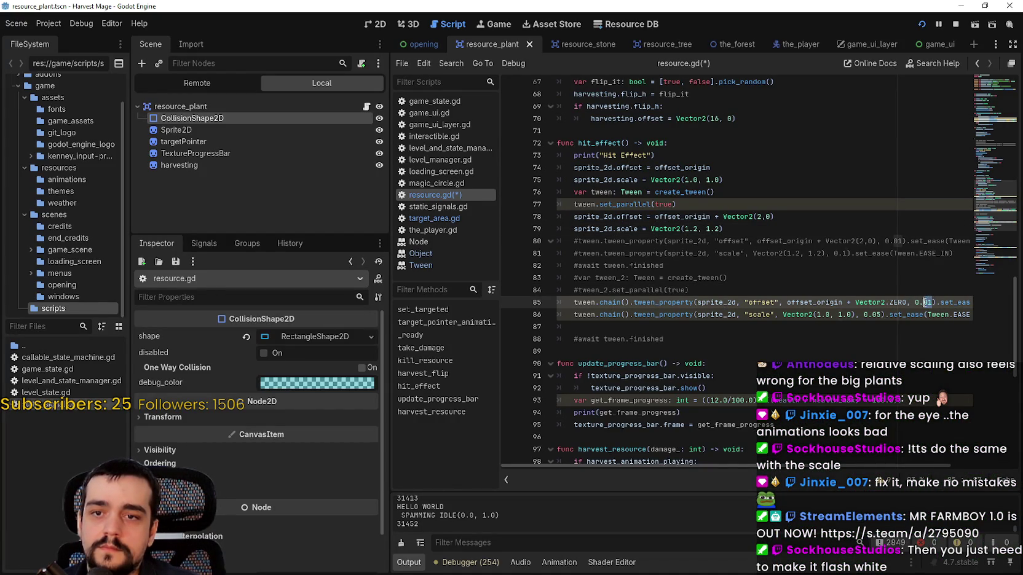
double_click(874, 317)
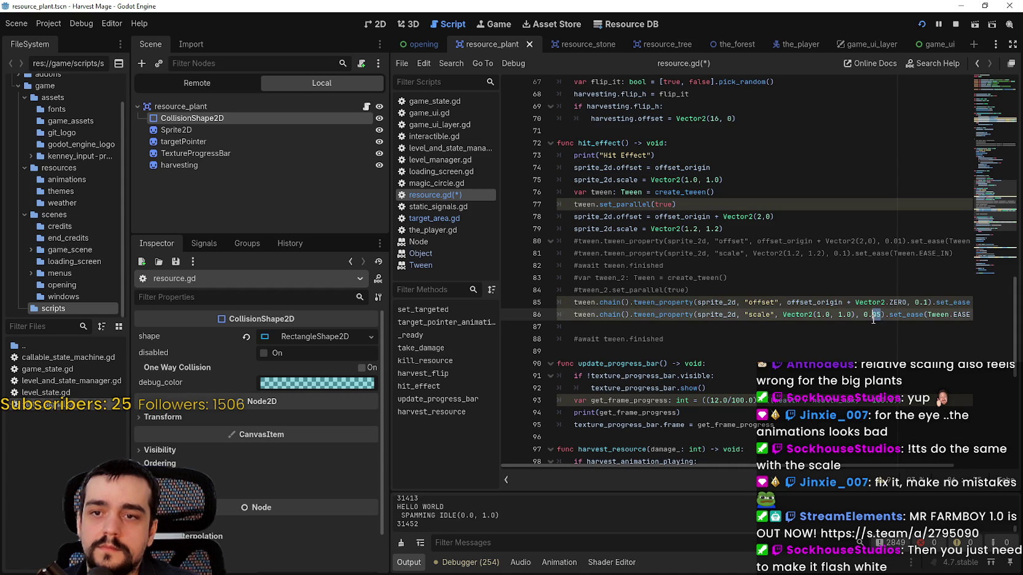
key("ctrl+s")
key("F5")
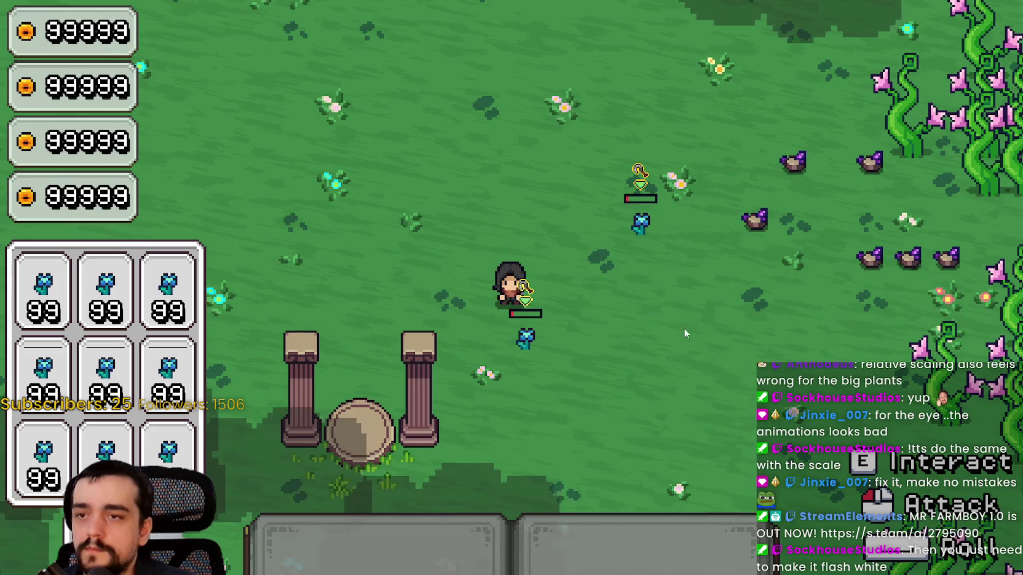
Walk up to the nearby enemy and strike it repeatedly until it is defeated.
left_click(749, 335)
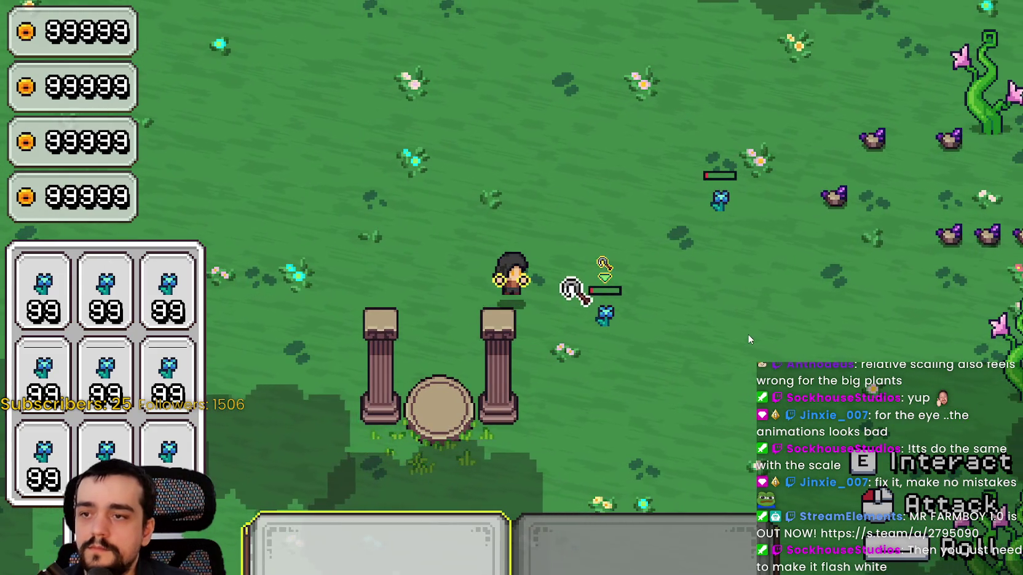
key("w")
key("d")
key("d")
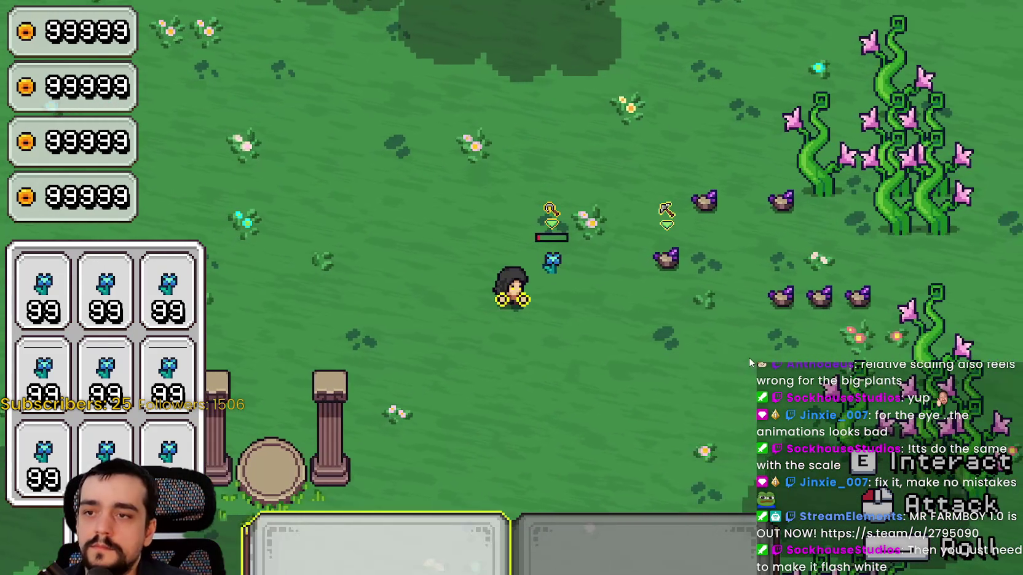
left_click(747, 357)
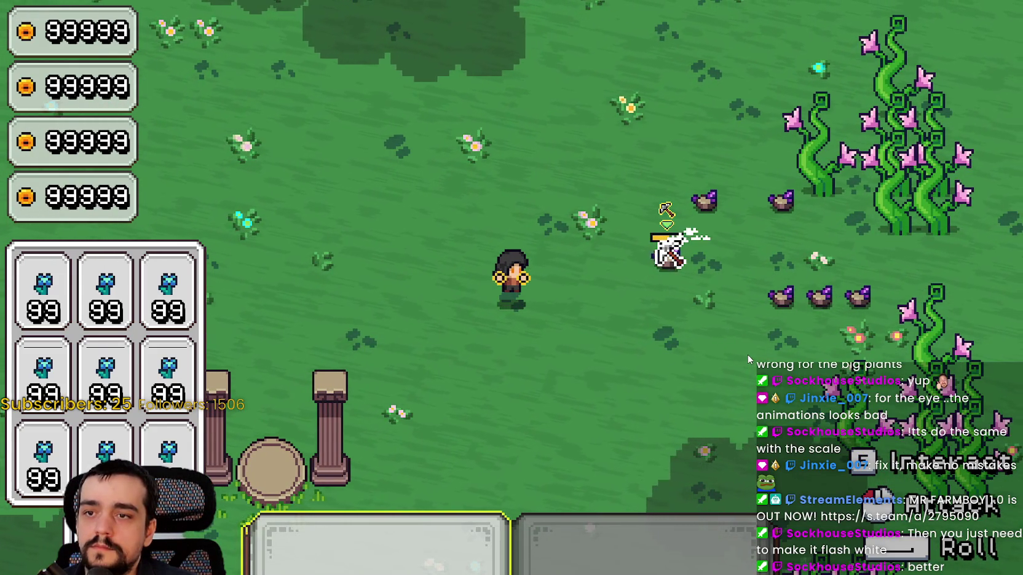
left_click(748, 354)
left_click(748, 352)
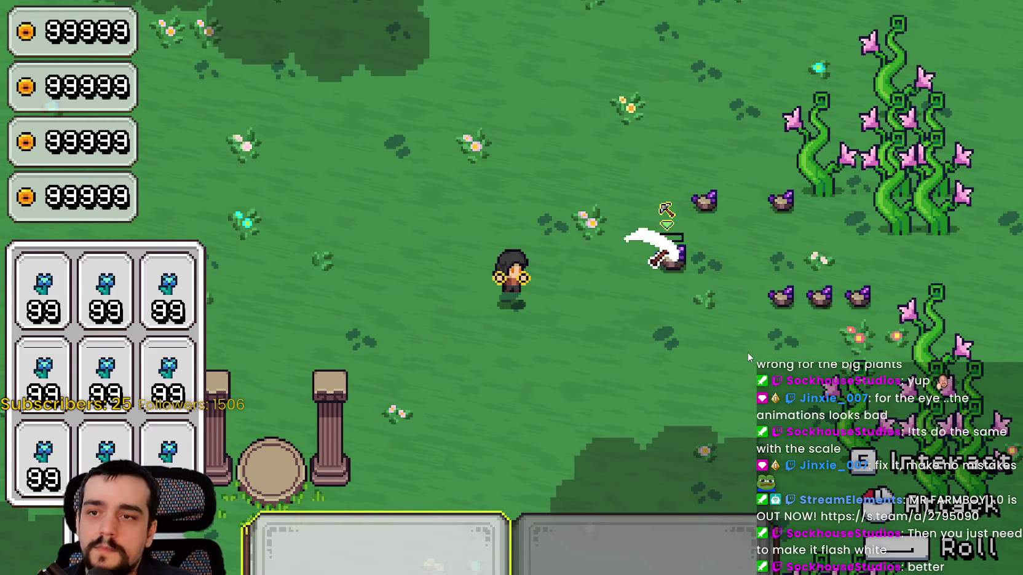
left_click(748, 352)
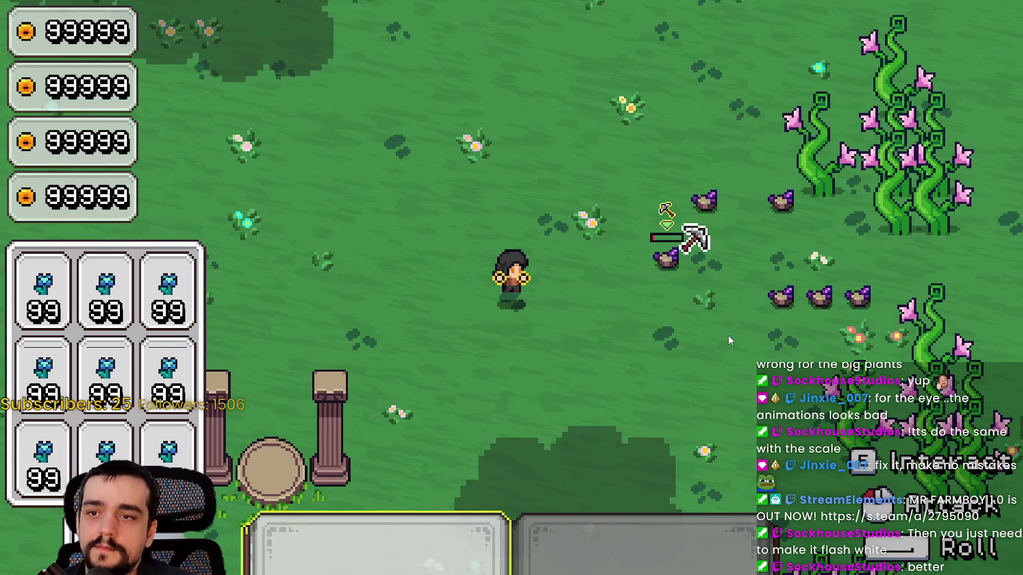
Head to the blue flower patch by the forest, slash the flowers, then switch to the Notepad notes.
key("s")
key("d")
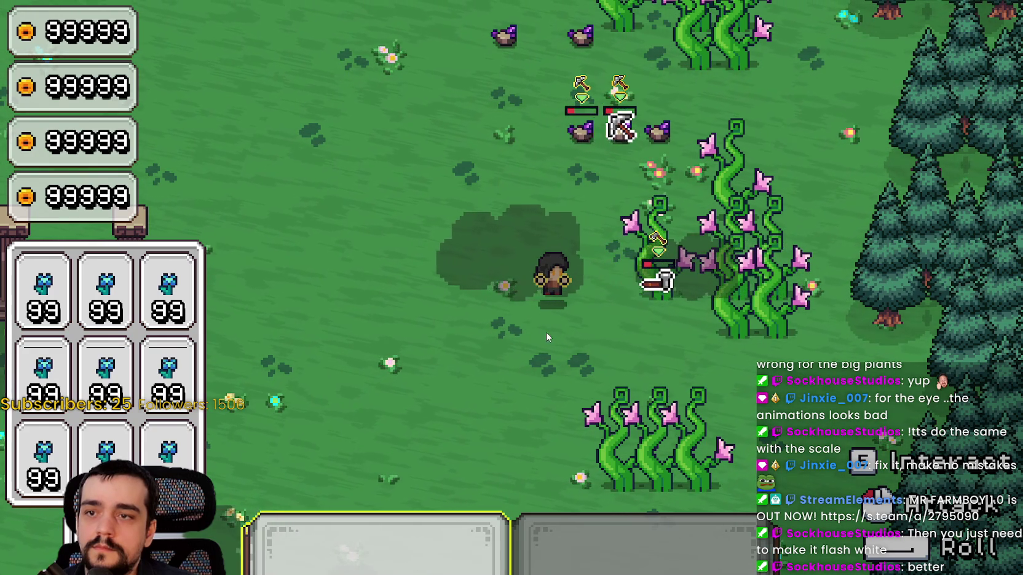
key("a")
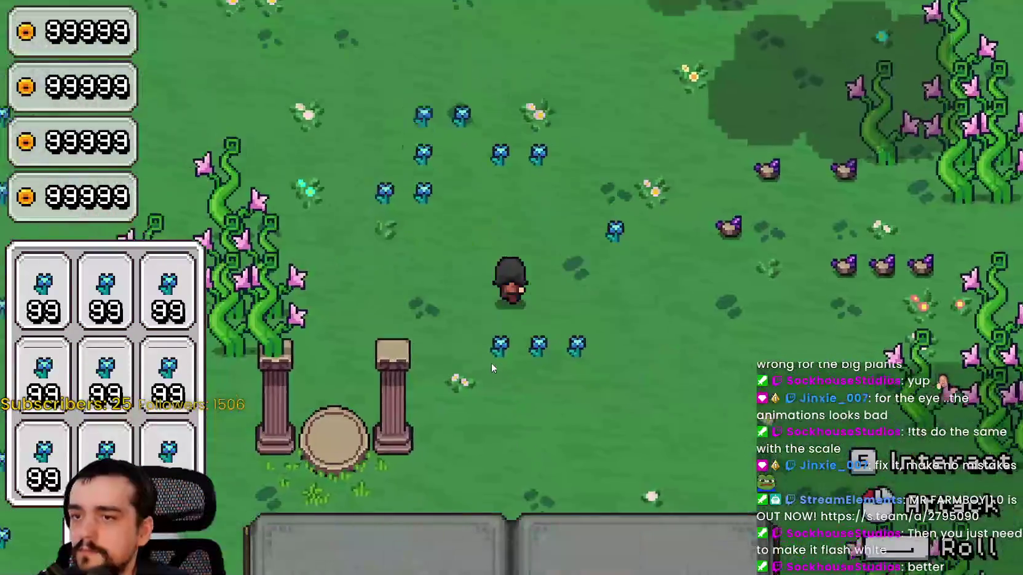
key("a")
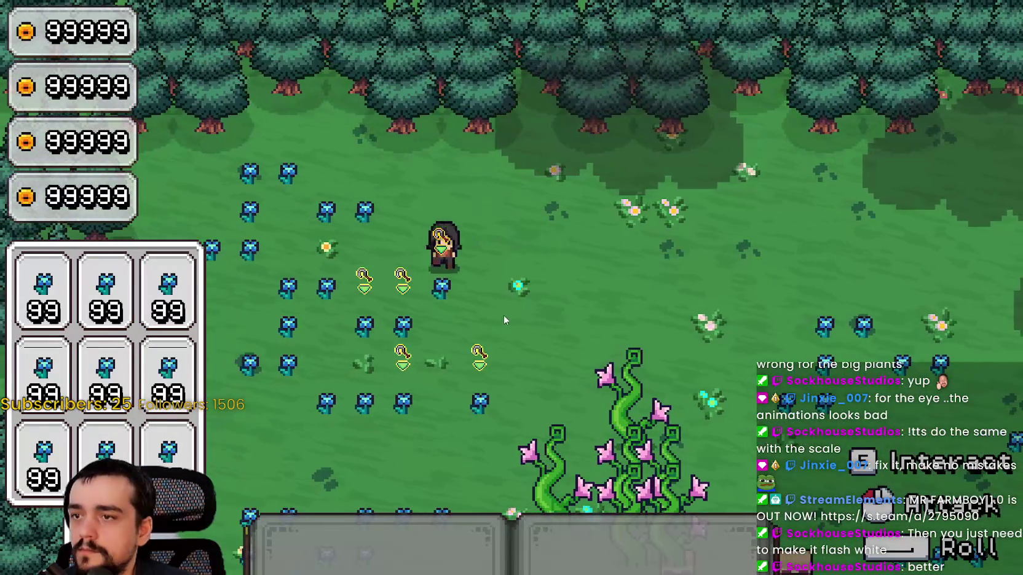
key("1")
key("w")
left_click(514, 317)
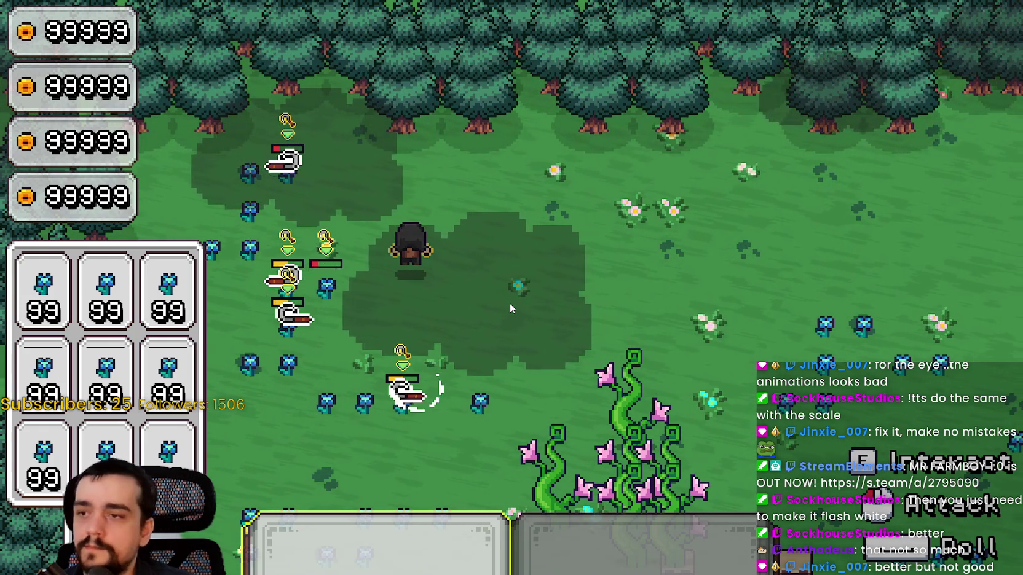
key("s")
key("a")
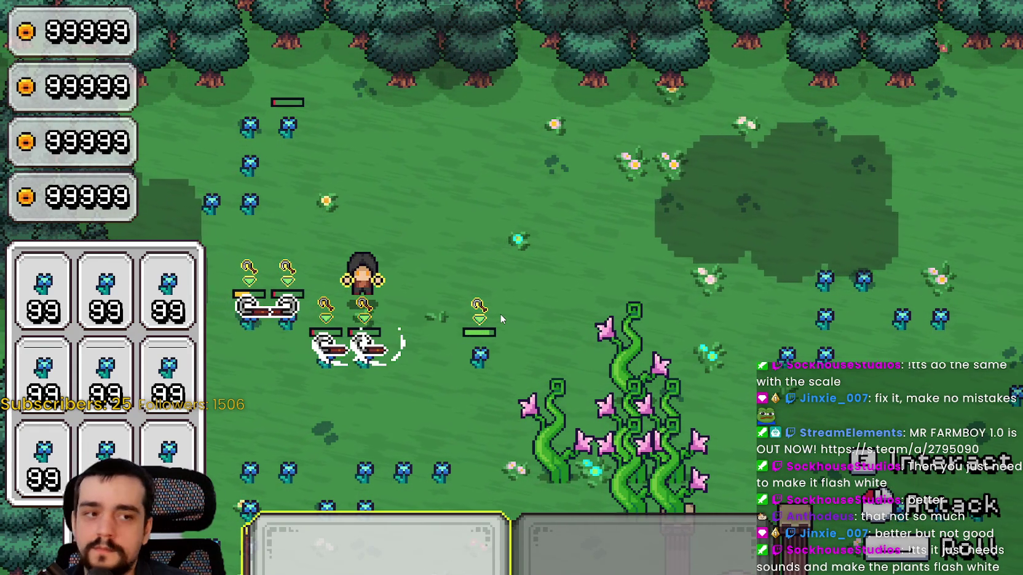
key("s")
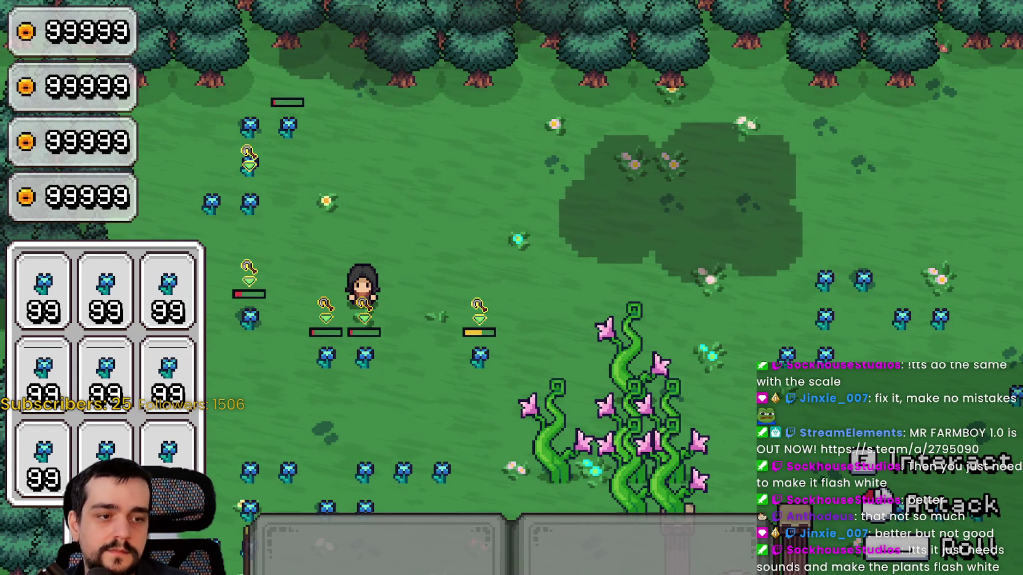
key("alt+Tab")
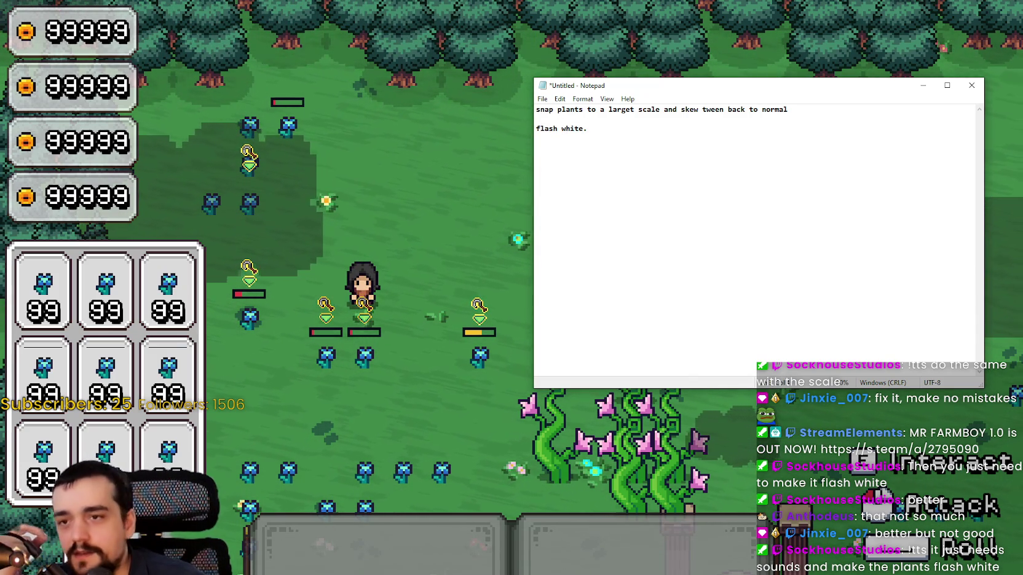
Minimize the Notepad idea list so only the Harvest Mage playtest remains on screen.
left_click(924, 85)
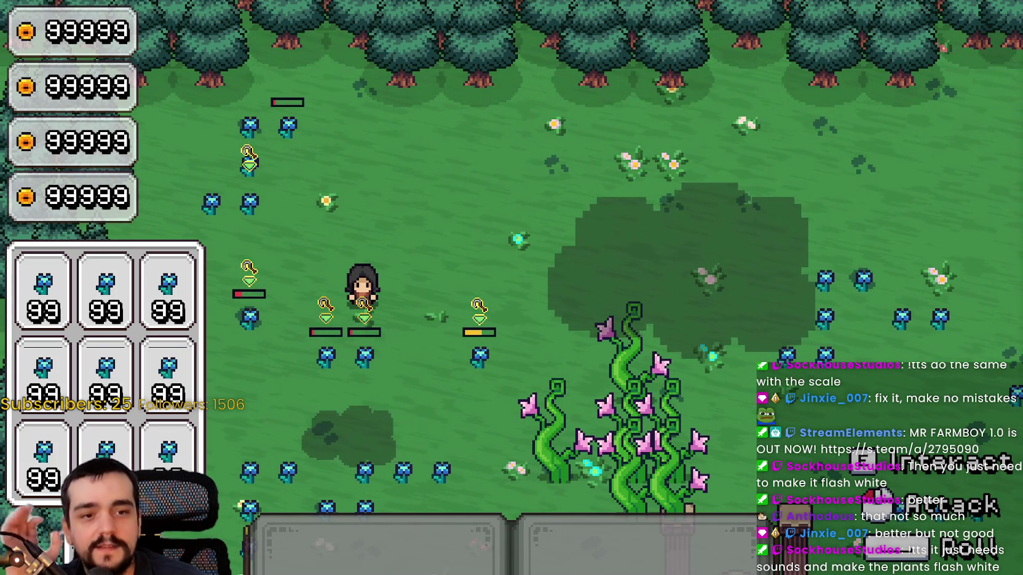
Equip the scythe from hotbar slot 1, swing it at the blue flowers beside the mage, then step back.
key("1")
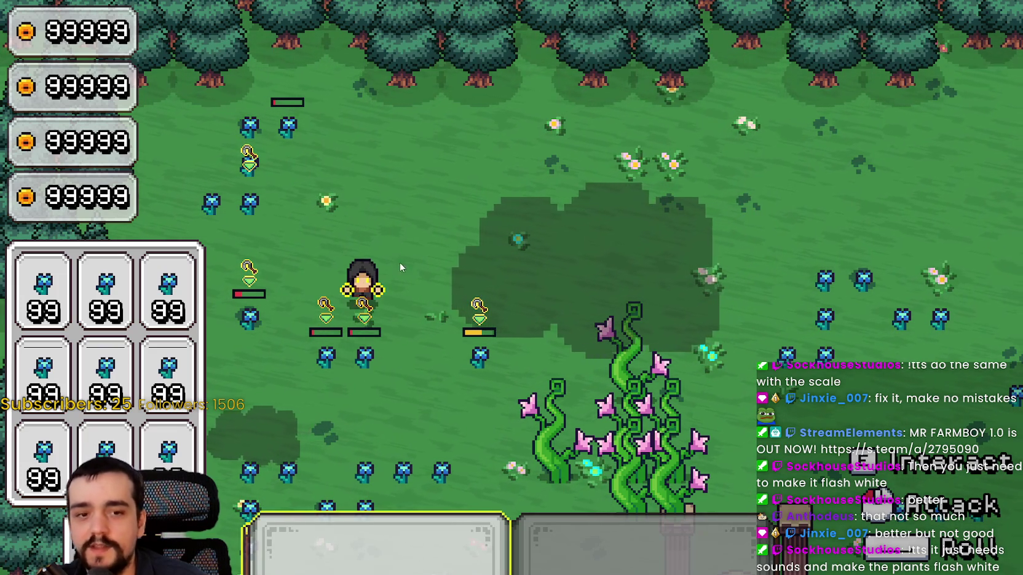
left_click(394, 266)
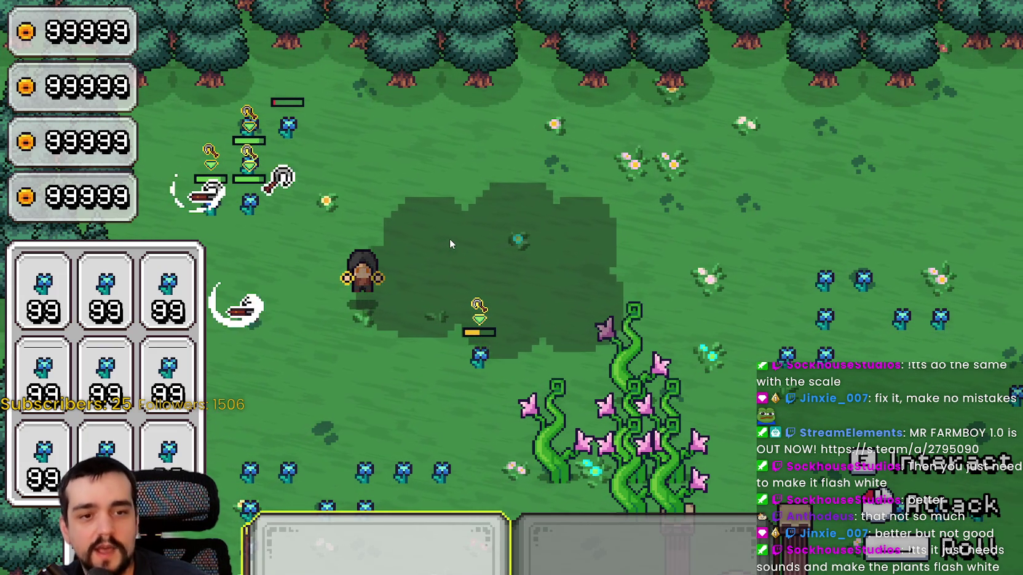
key("1")
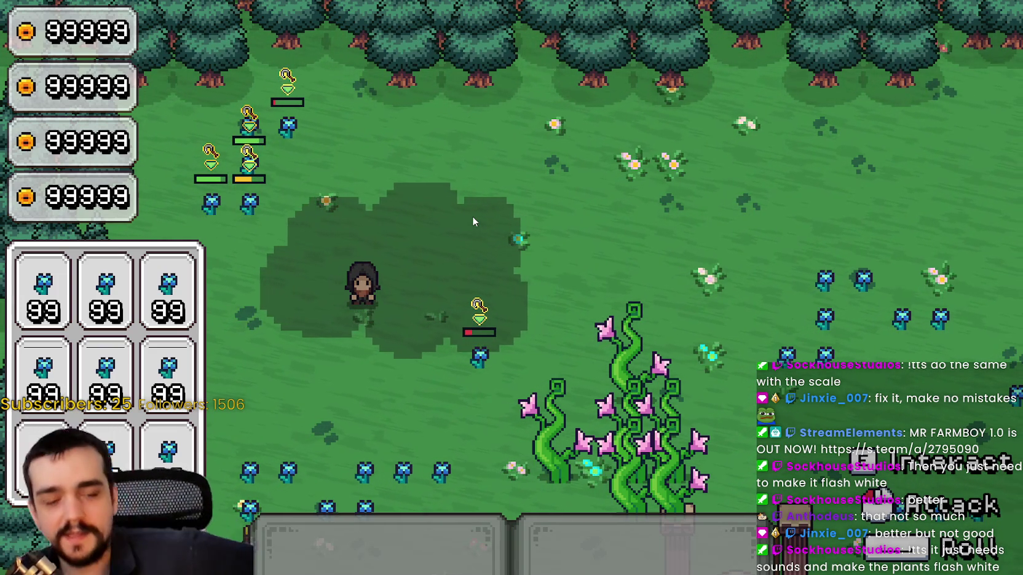
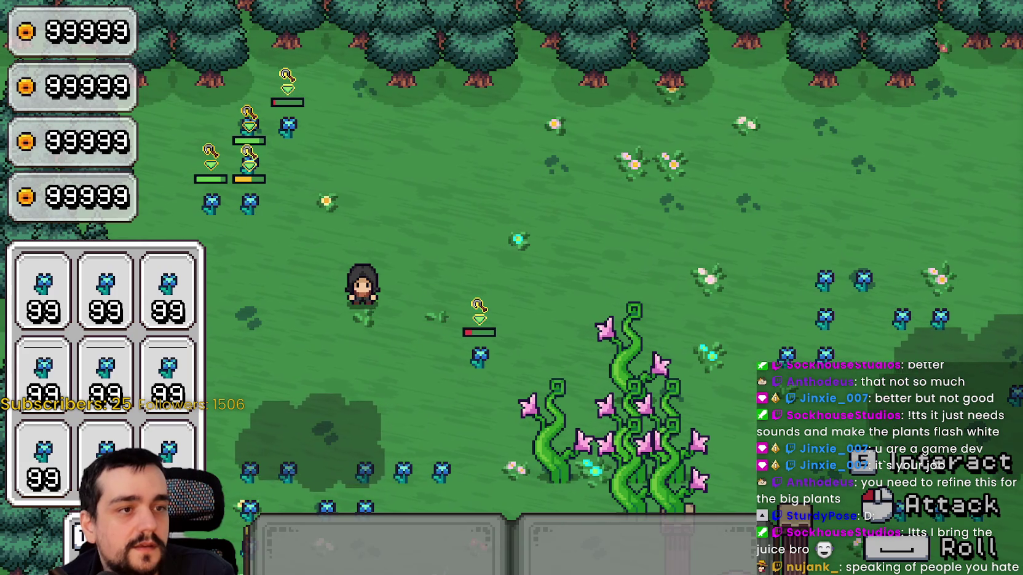
Equip the first tool and attack the flowers at the top-left while moving around them.
key("1")
left_click(403, 227)
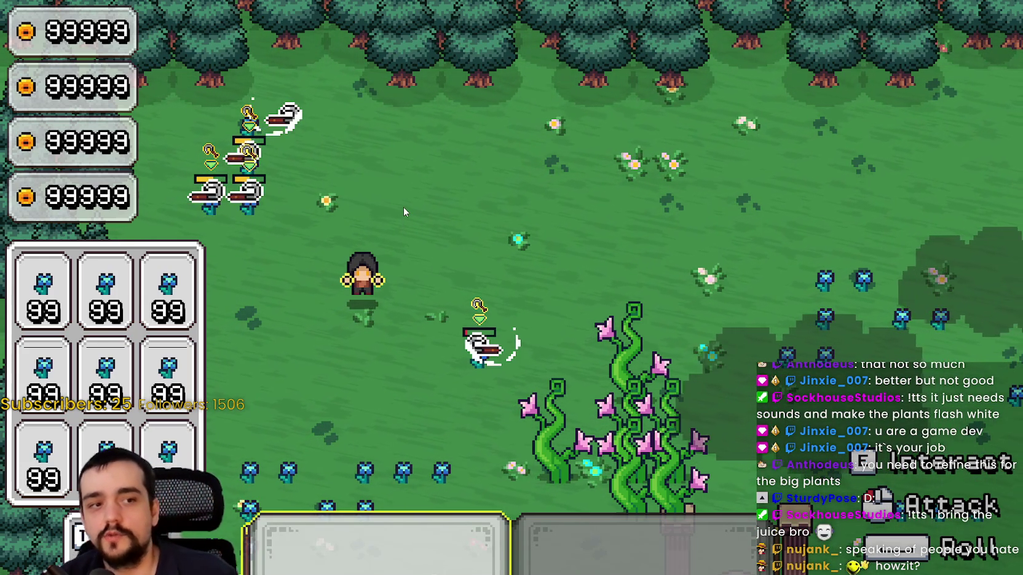
key("s")
key("a")
key("w")
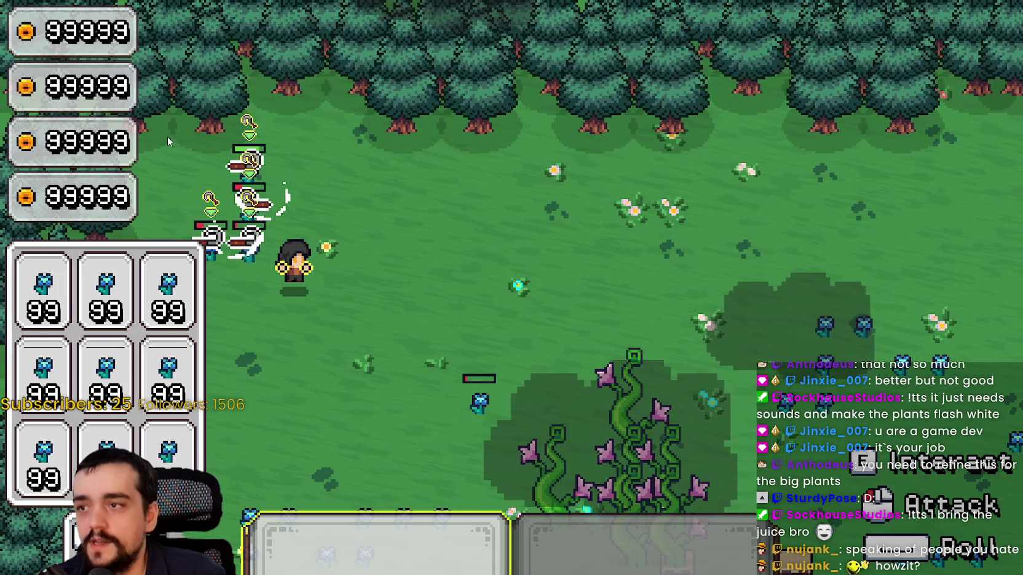
key("d")
key("w")
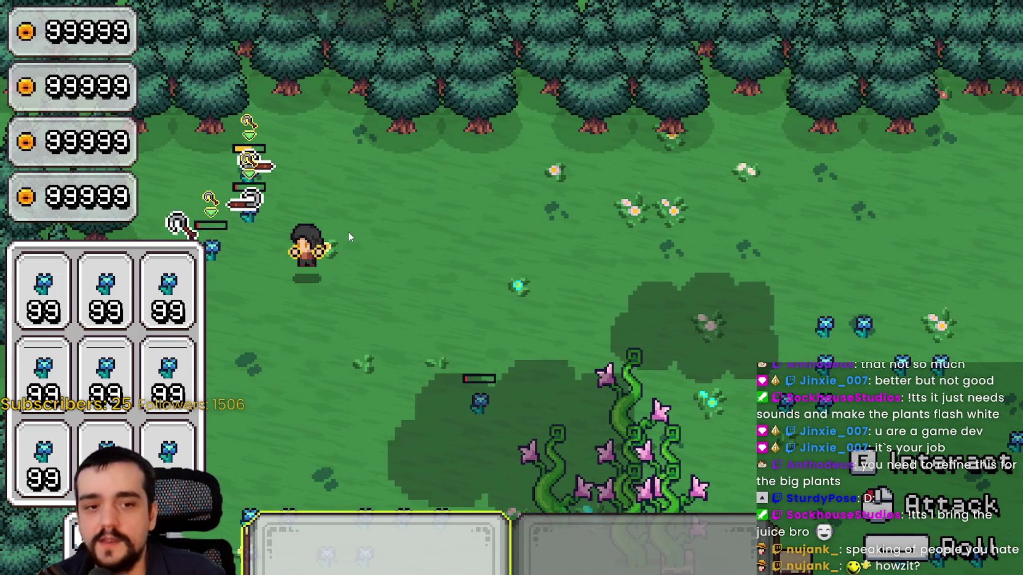
key("s")
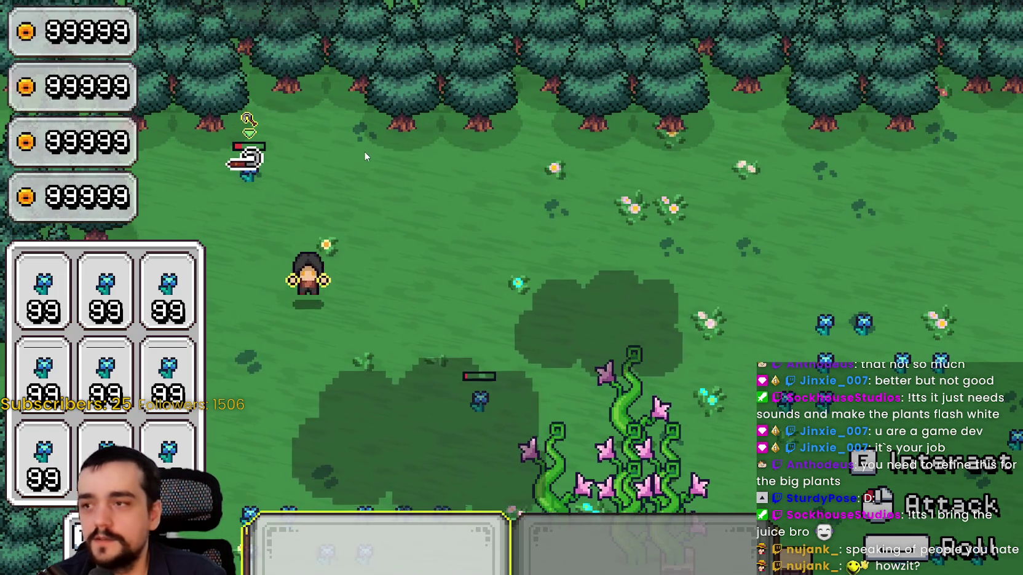
key("a")
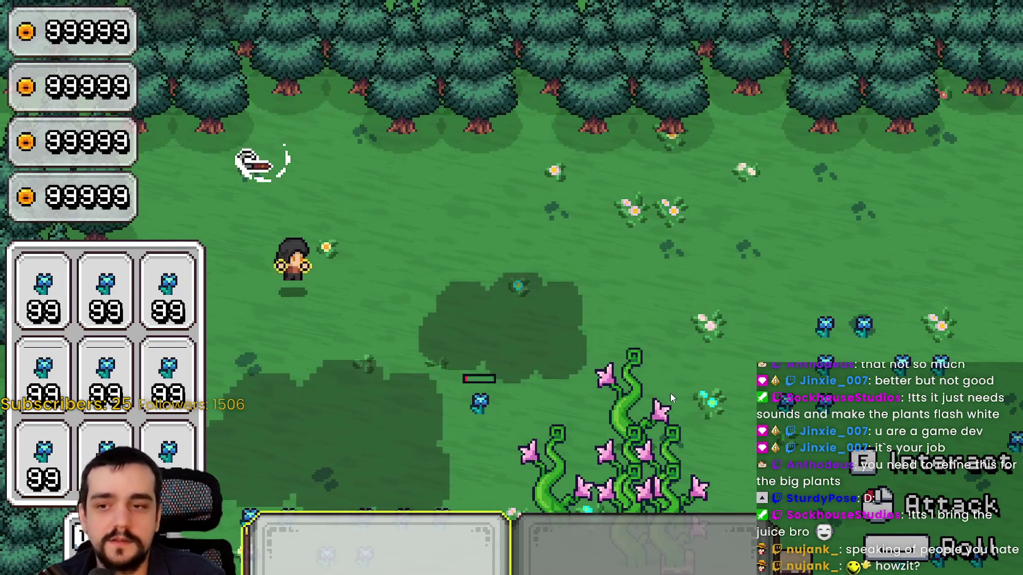
key("s")
key("d")
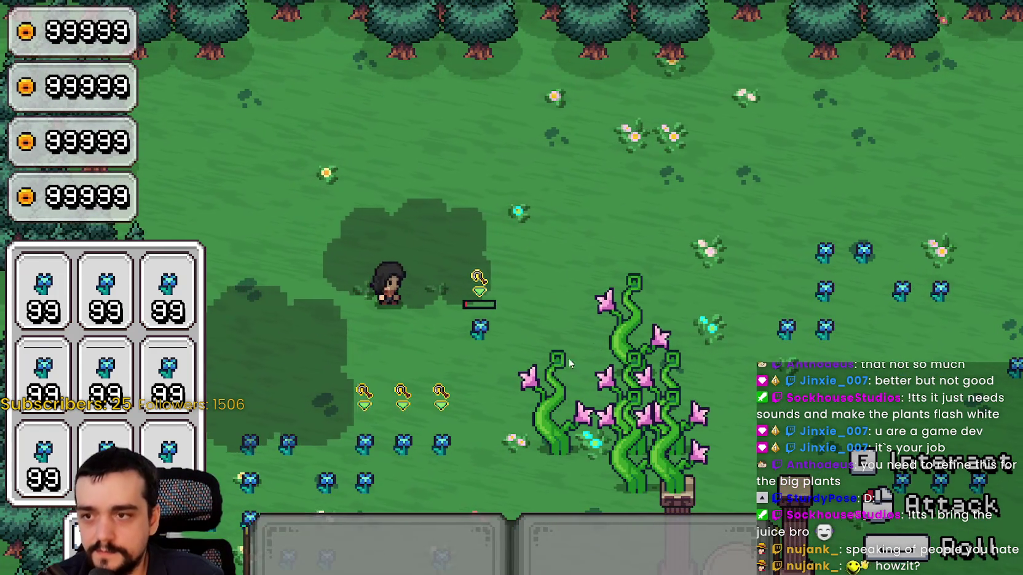
key("s")
key("d")
key("a")
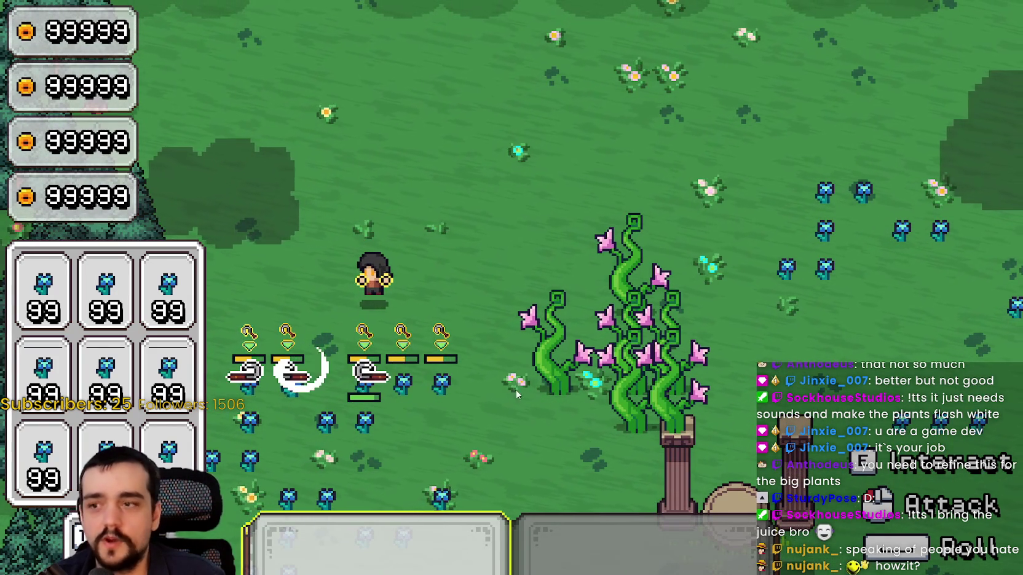
key("s")
key("s")
key("a")
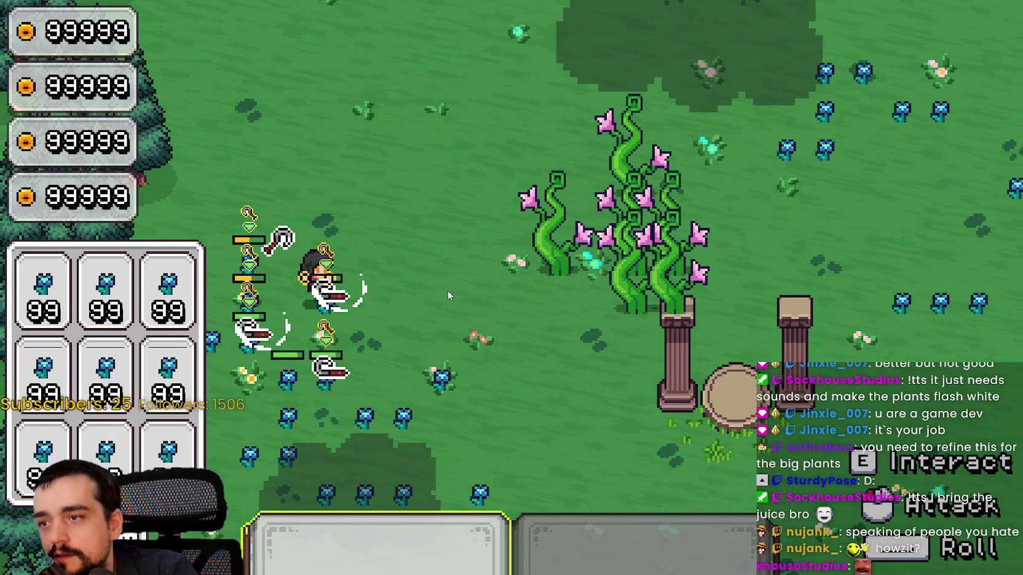
Walk right past the pillars toward the big pink plants with the first tool.
key("1")
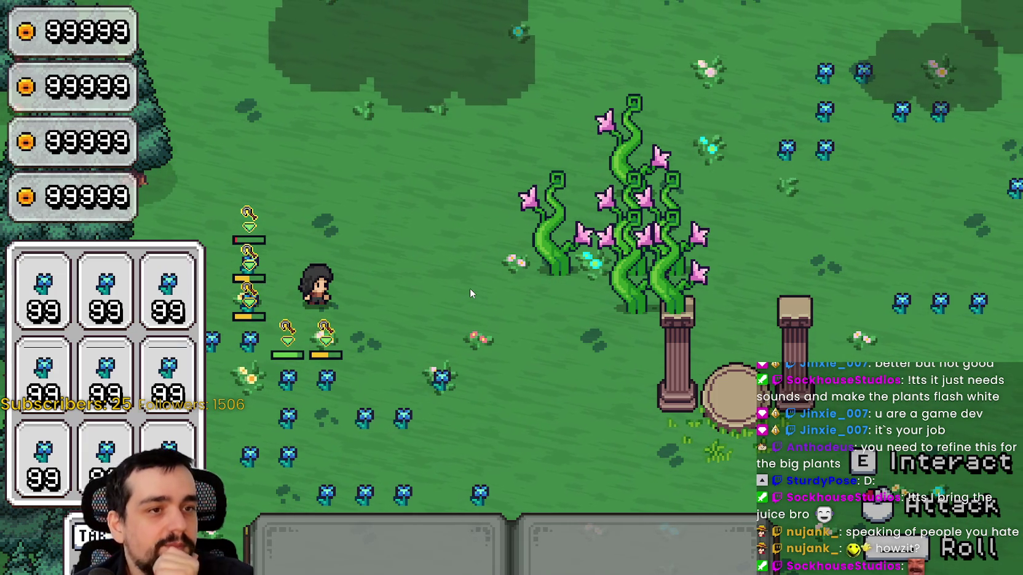
key("w+d")
key("w+d")
key("1")
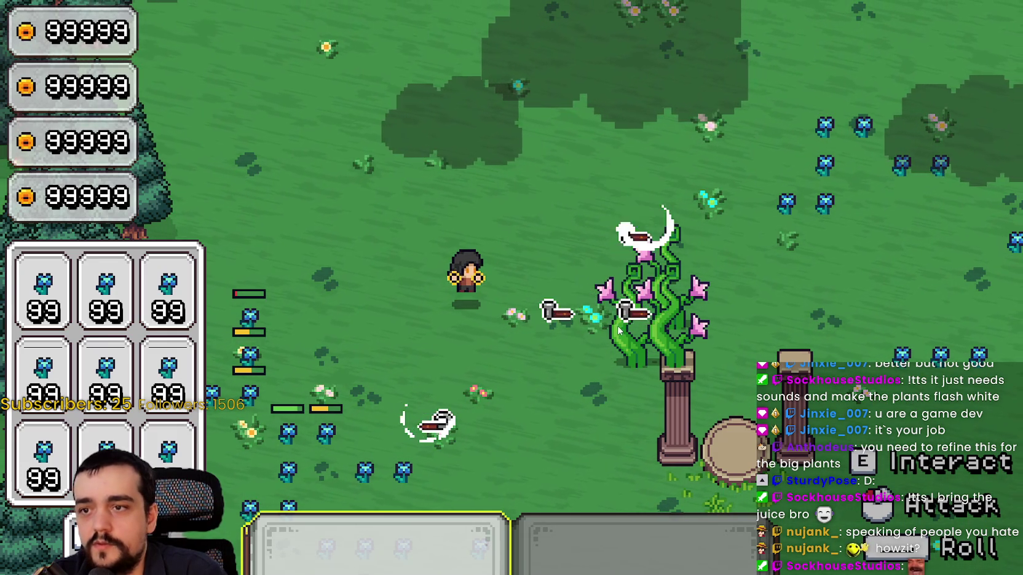
key("d")
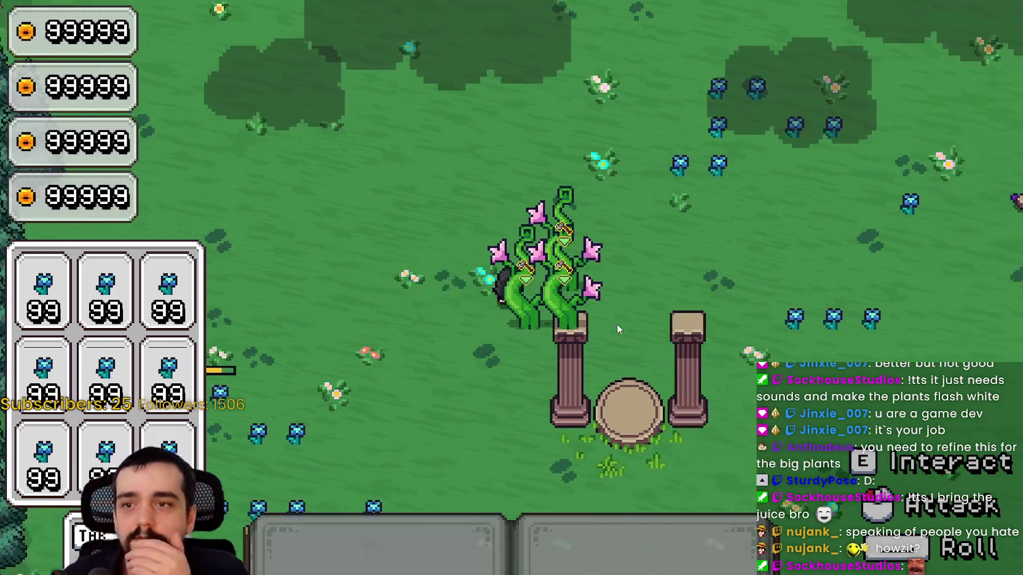
key("d")
key("w")
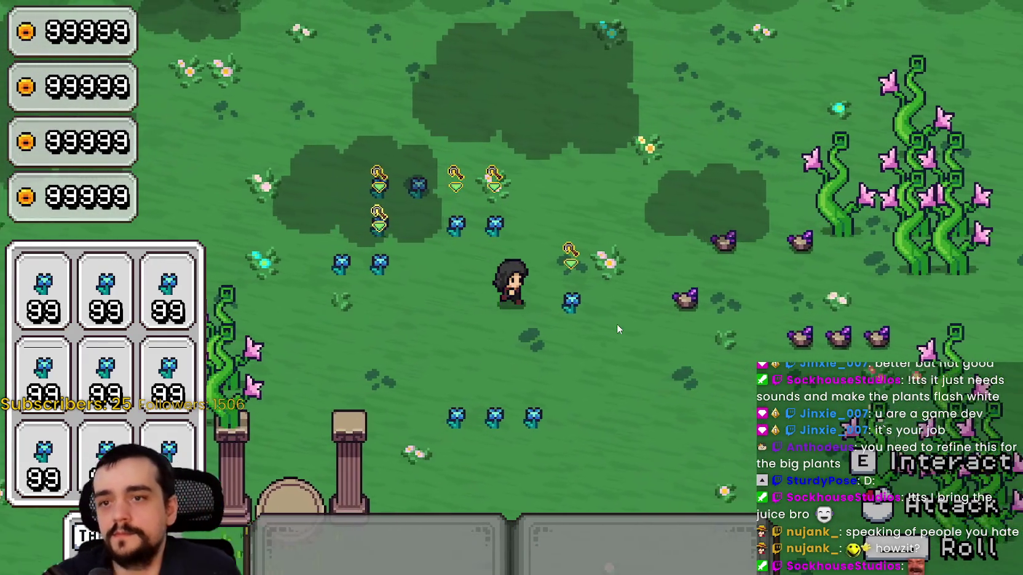
key("d")
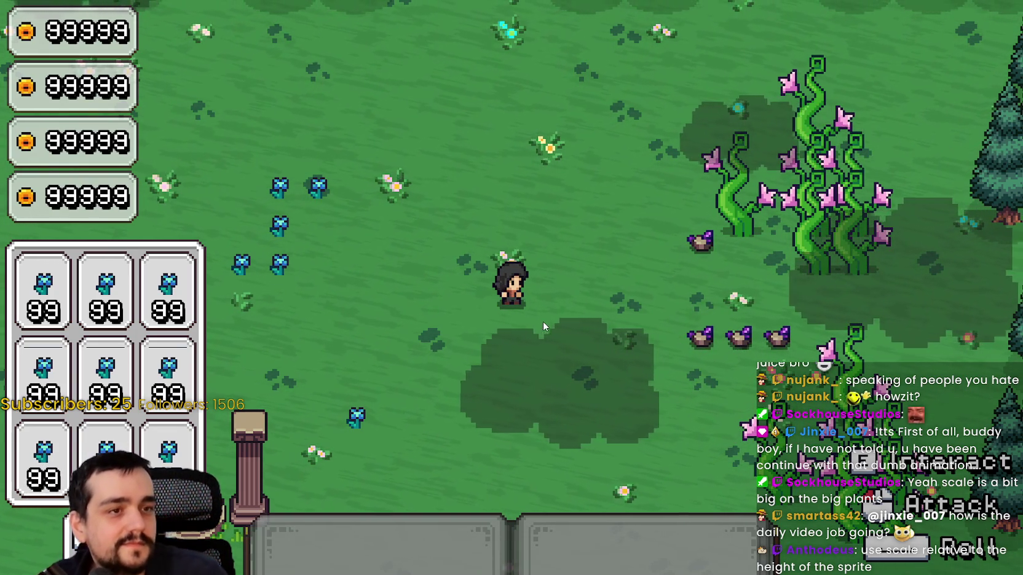
key("a")
key("w")
key("d")
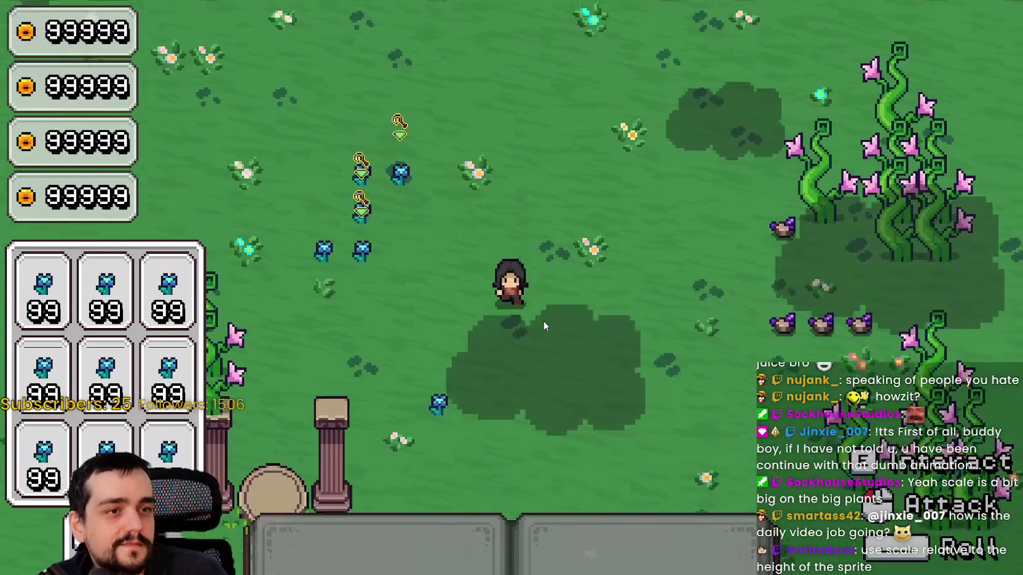
key("s")
key("d")
key("w")
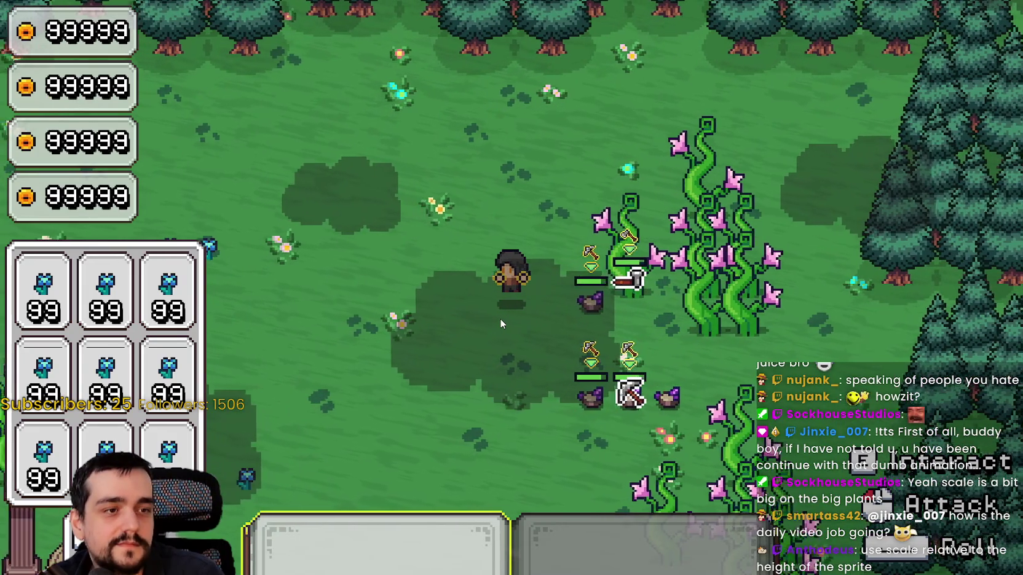
key("a")
key("s")
key("d")
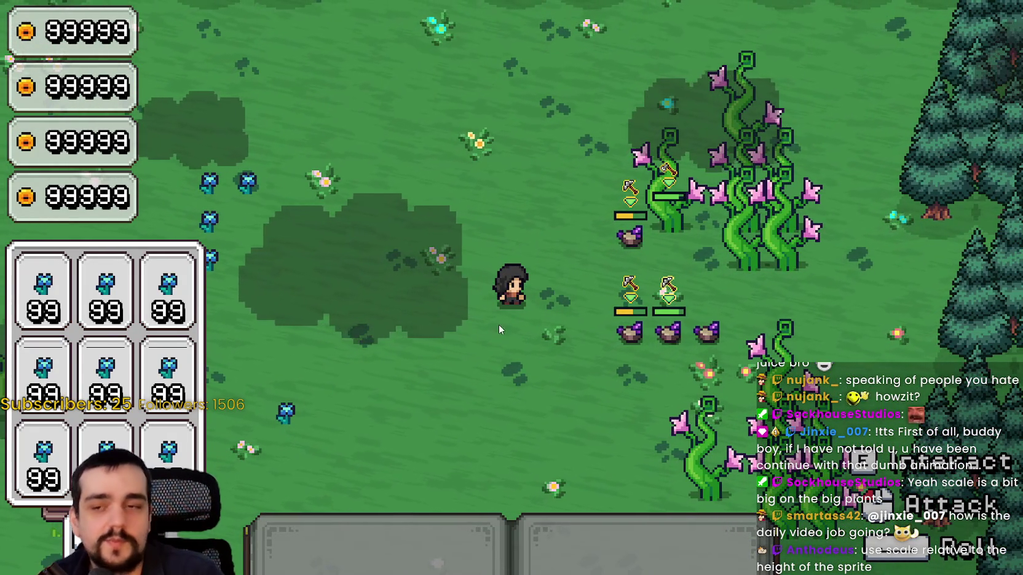
Re-equip the first tool and hit the purple ore, blue flowers and nearby enemies.
key("1")
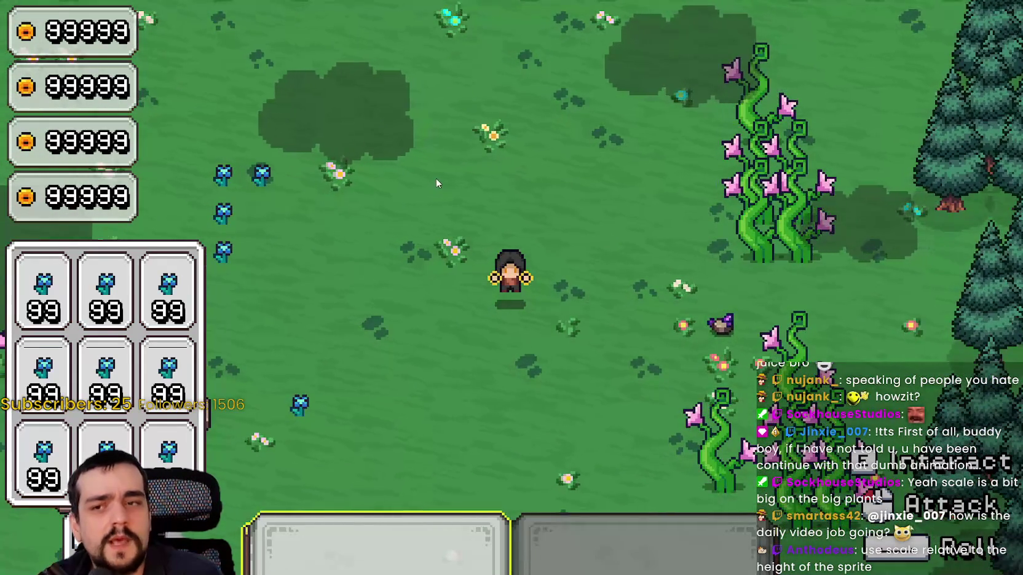
key("d")
key("s")
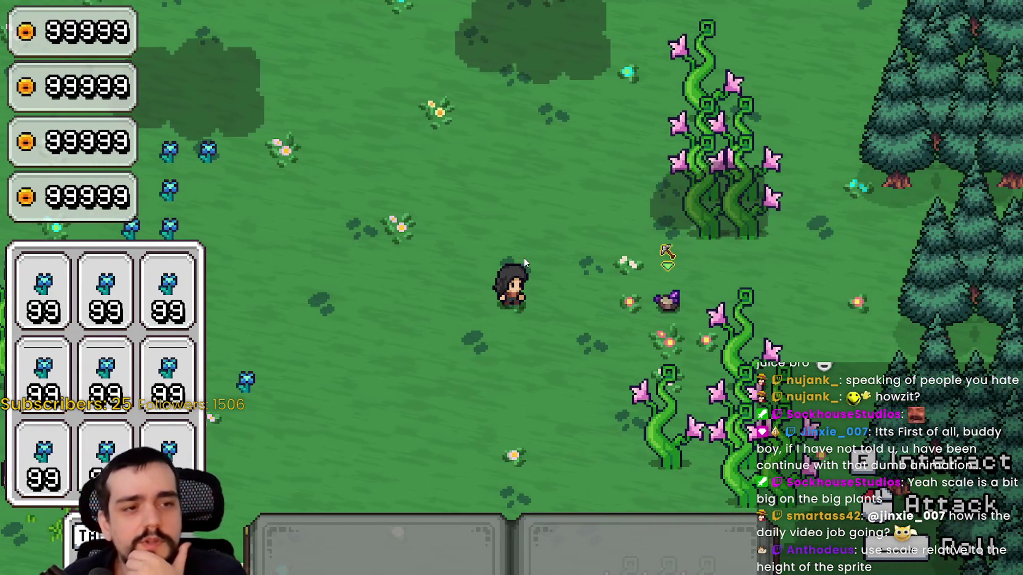
key("a")
key("a")
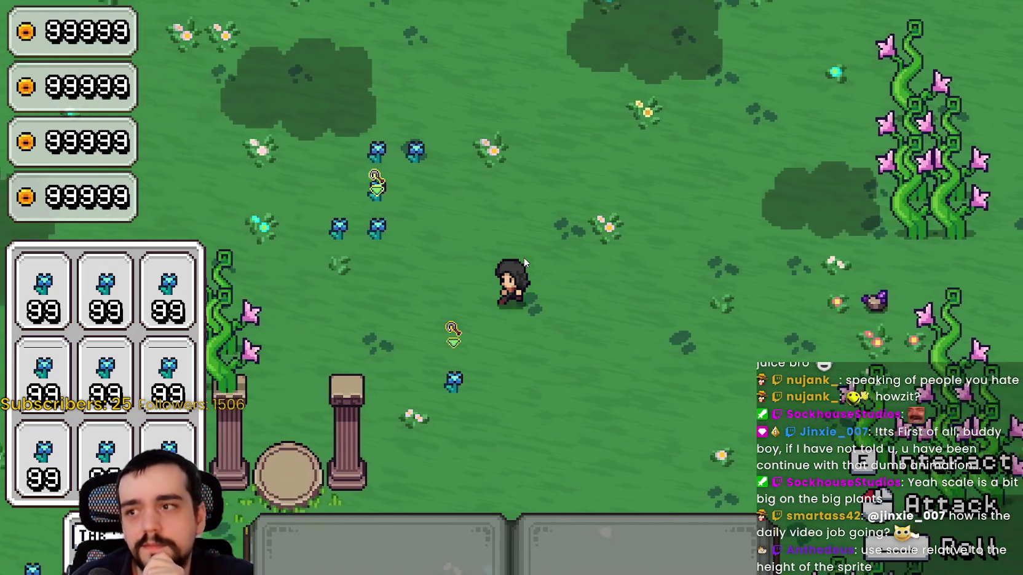
key("w")
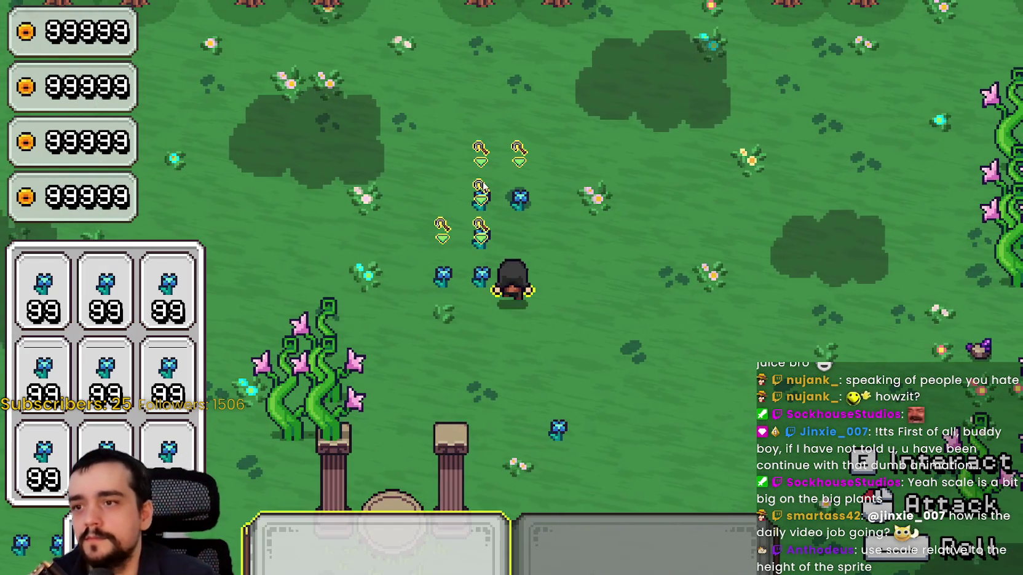
key("d")
key("w")
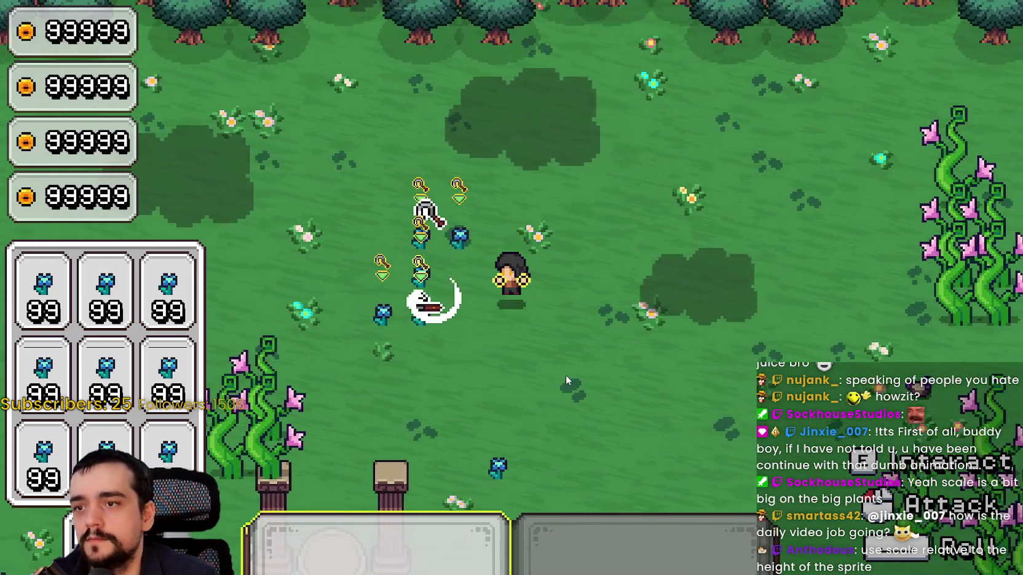
key("a")
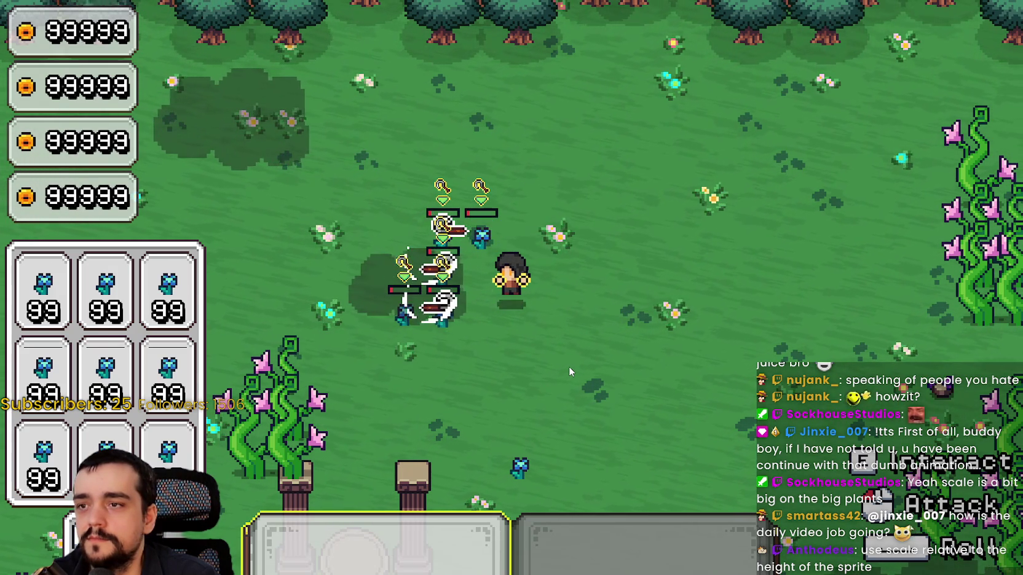
key("s")
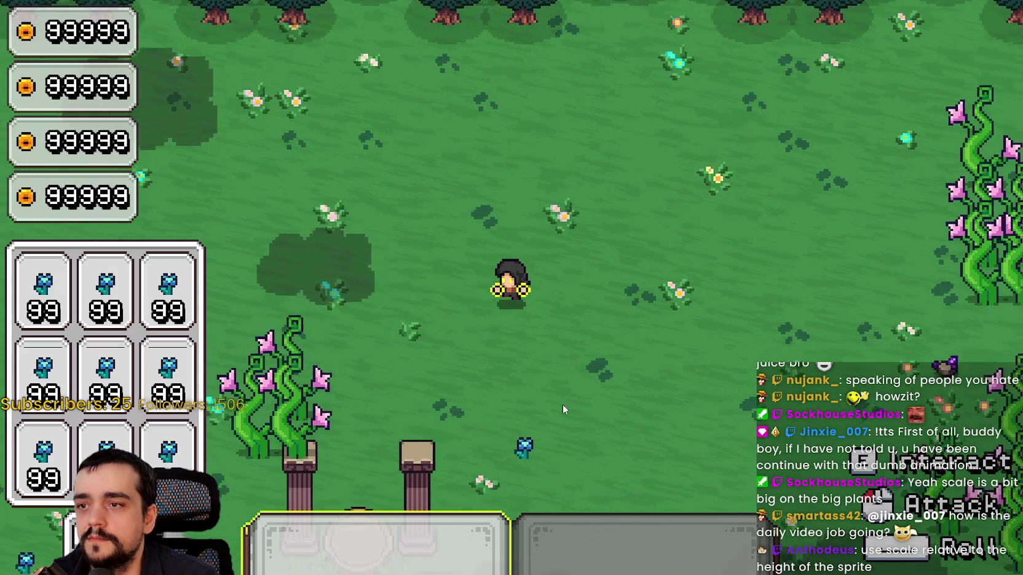
key("d")
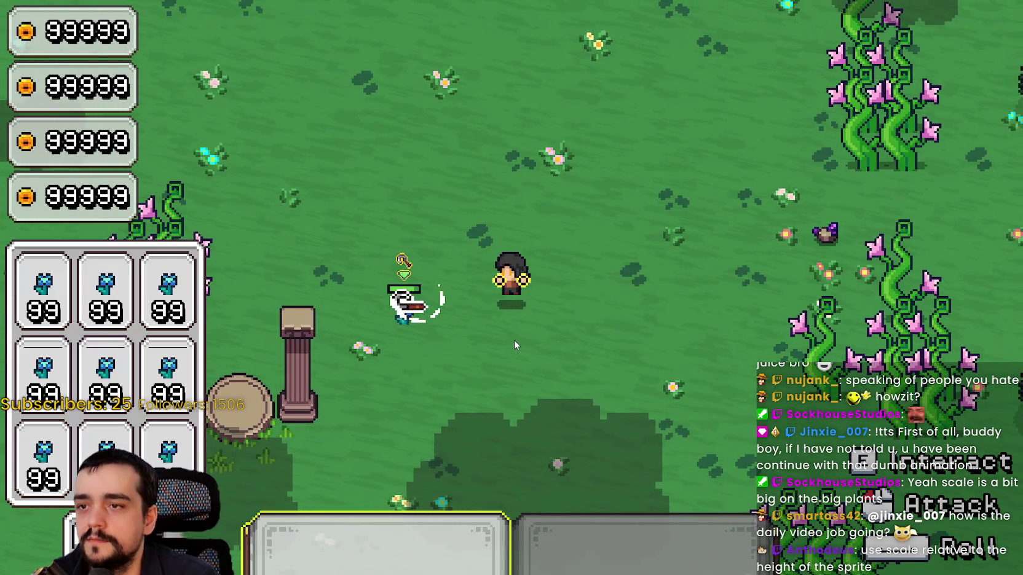
key("a")
key("s")
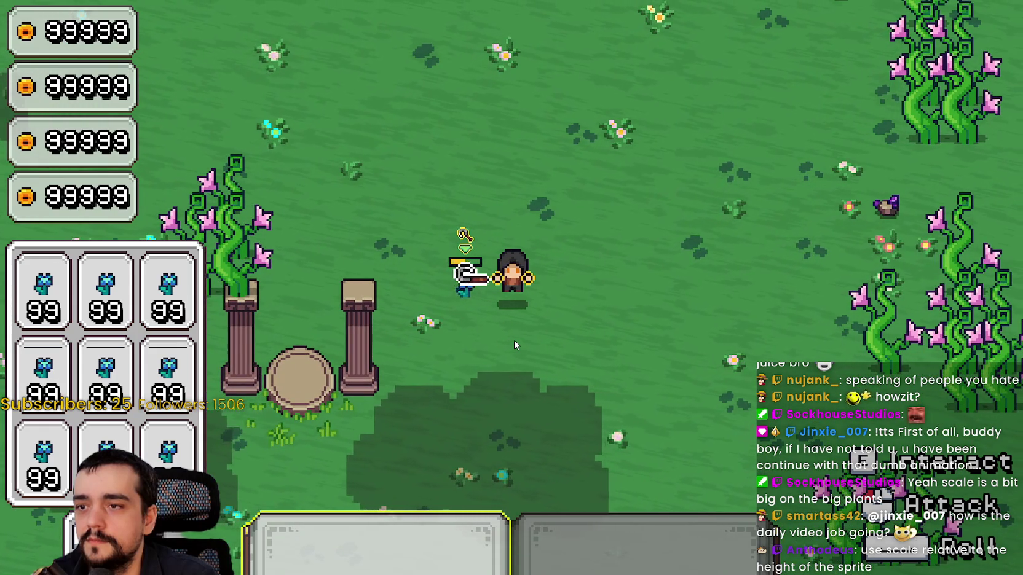
Strike the ghost enemy three times to finish it off, then walk southeast.
left_click(514, 340)
left_click(514, 340)
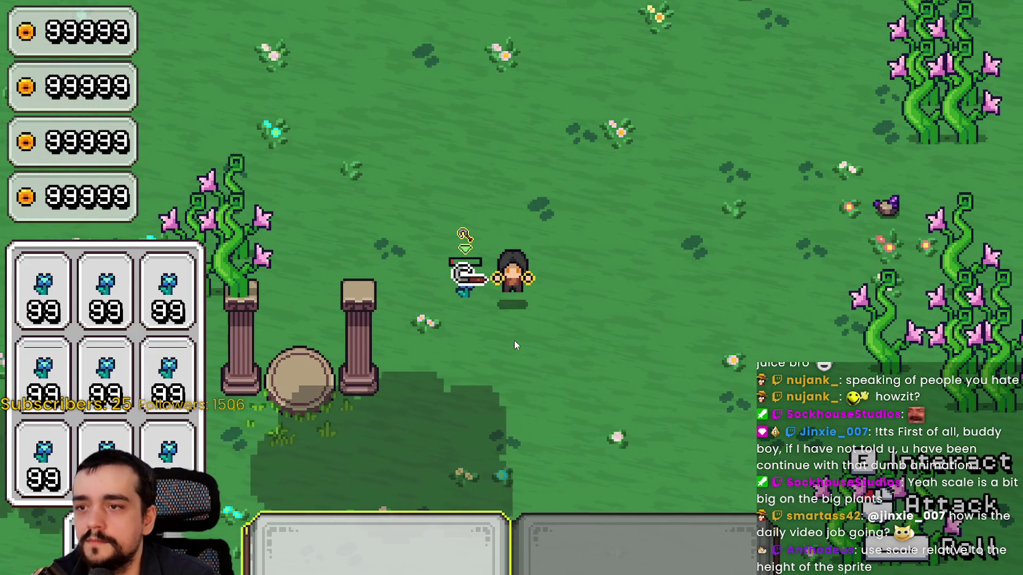
left_click(514, 339)
key("d")
key("s")
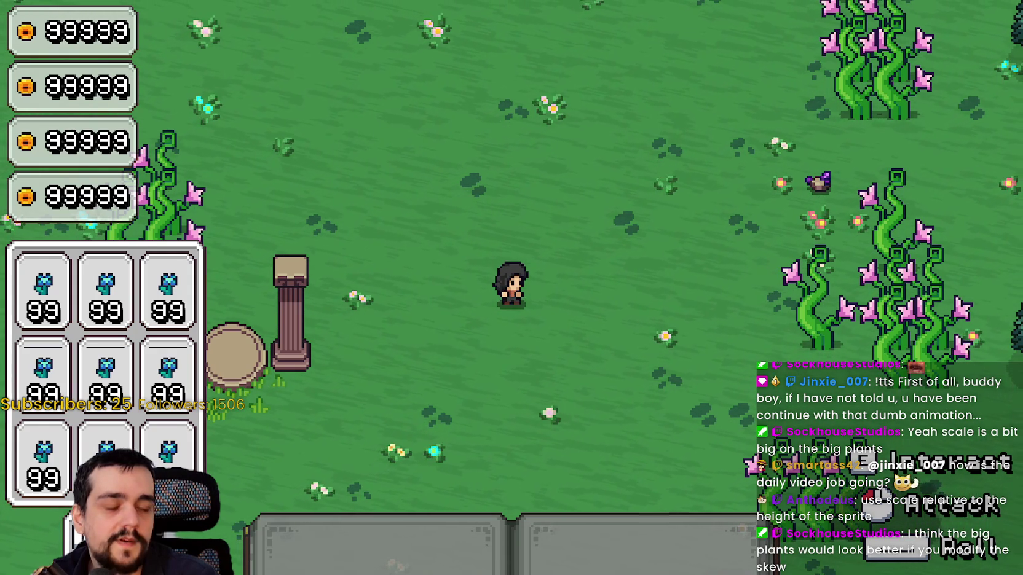
key("d")
Save and exit from the pause menu, then exit the game from the title screen.
key("Escape")
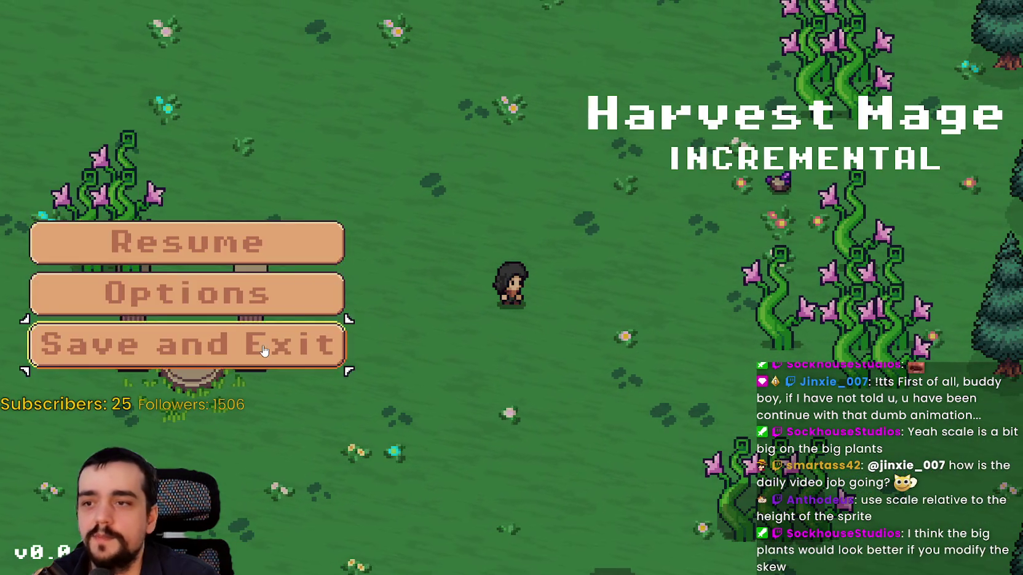
left_click(197, 344)
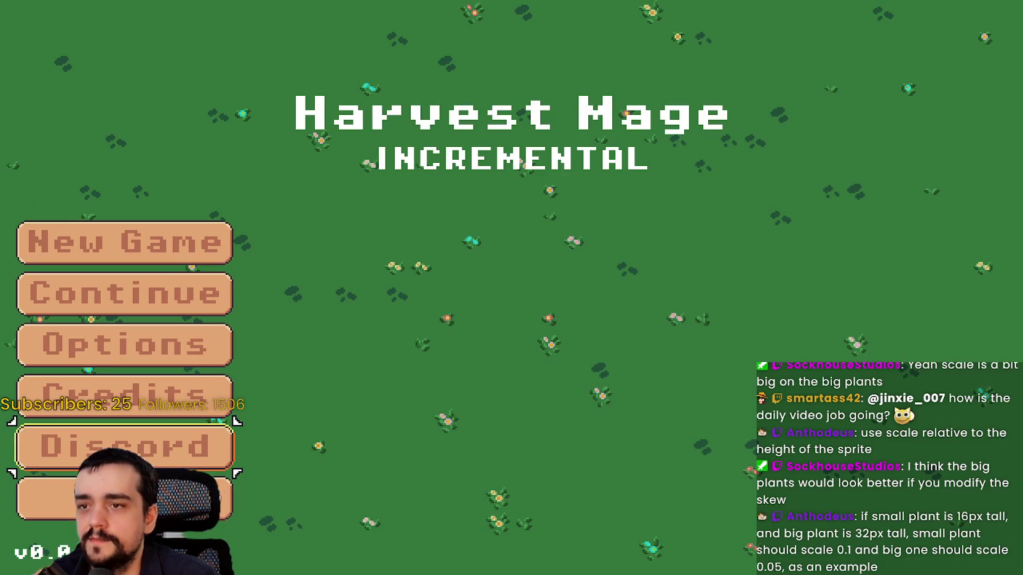
left_click(203, 495)
key("ctrl+s")
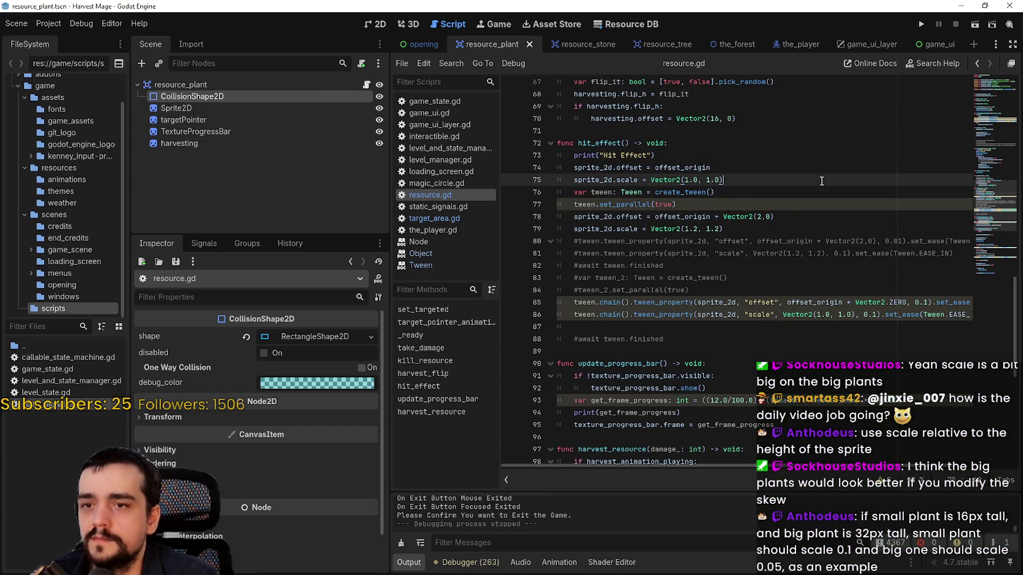
left_click(435, 220)
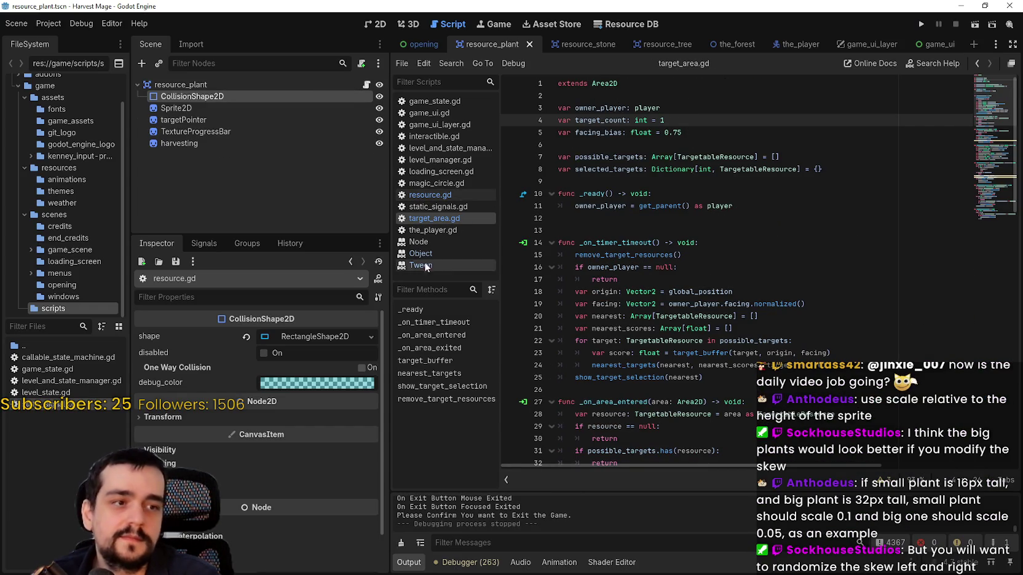
left_click(431, 195)
left_click(738, 214)
key("ctrl+s")
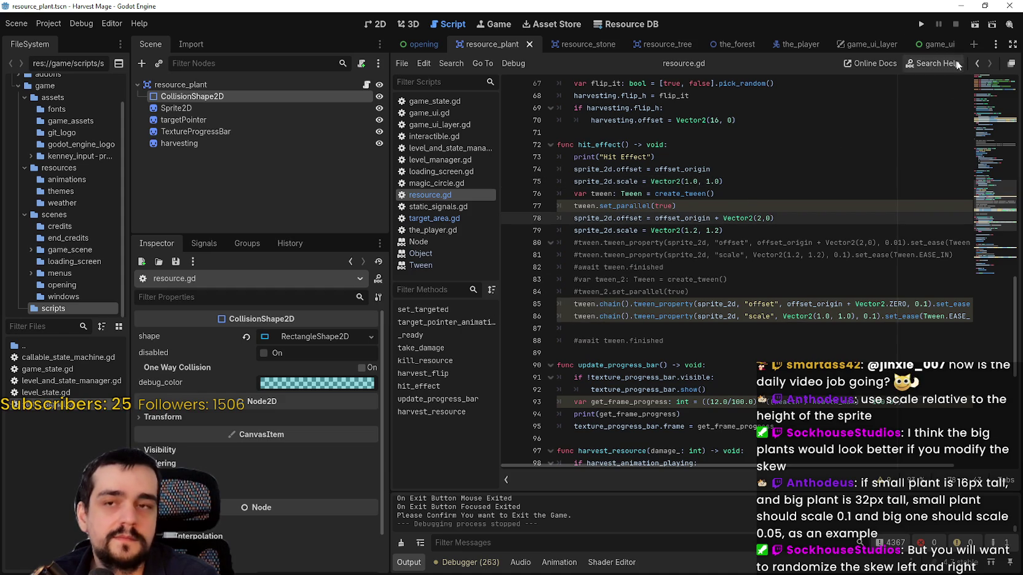
left_click(862, 300)
scroll(849, 319, "down", 2)
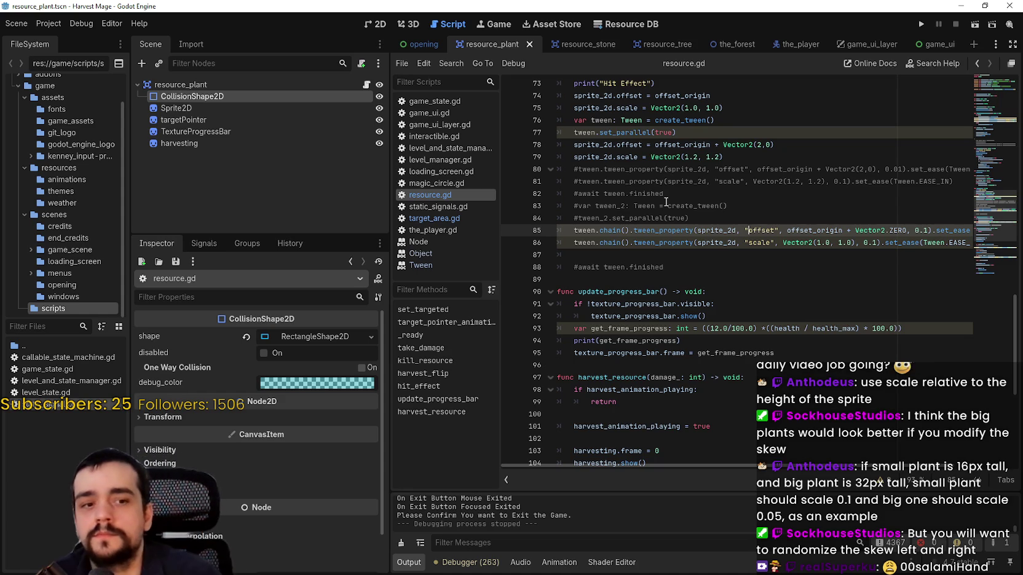
left_click(724, 218)
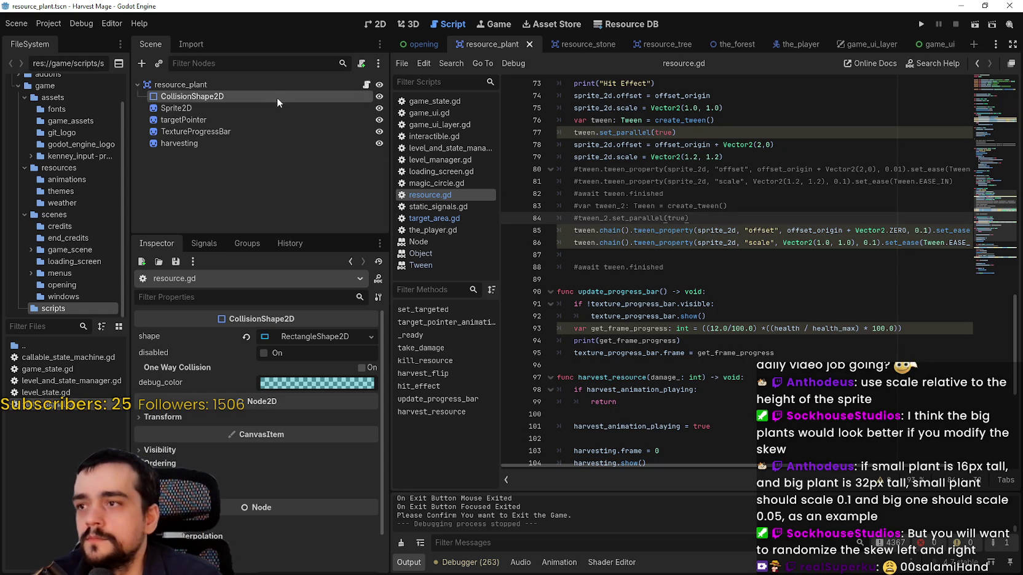
scroll(750, 241, "up", 3)
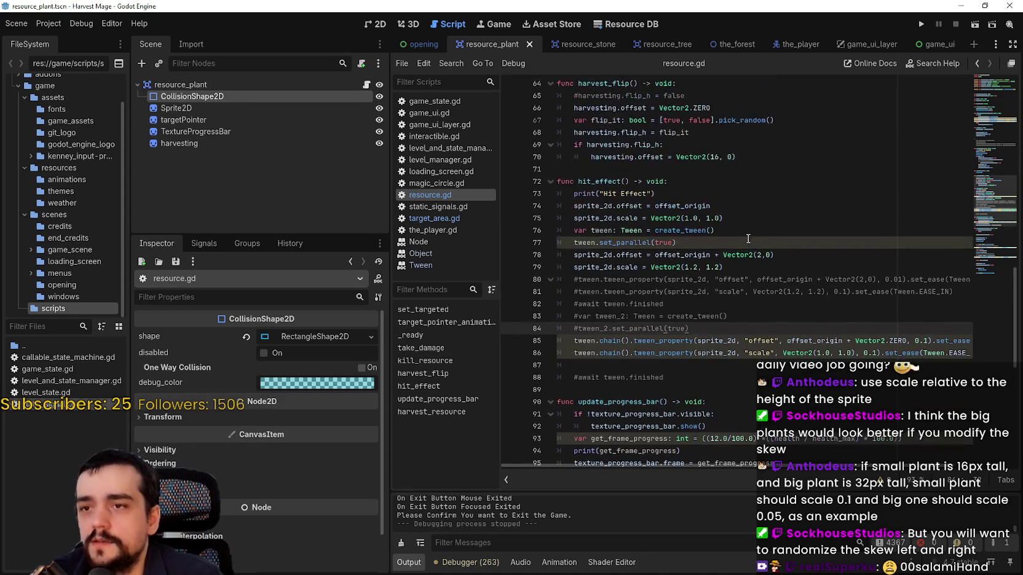
scroll(758, 348, "down", 2)
left_click(736, 197)
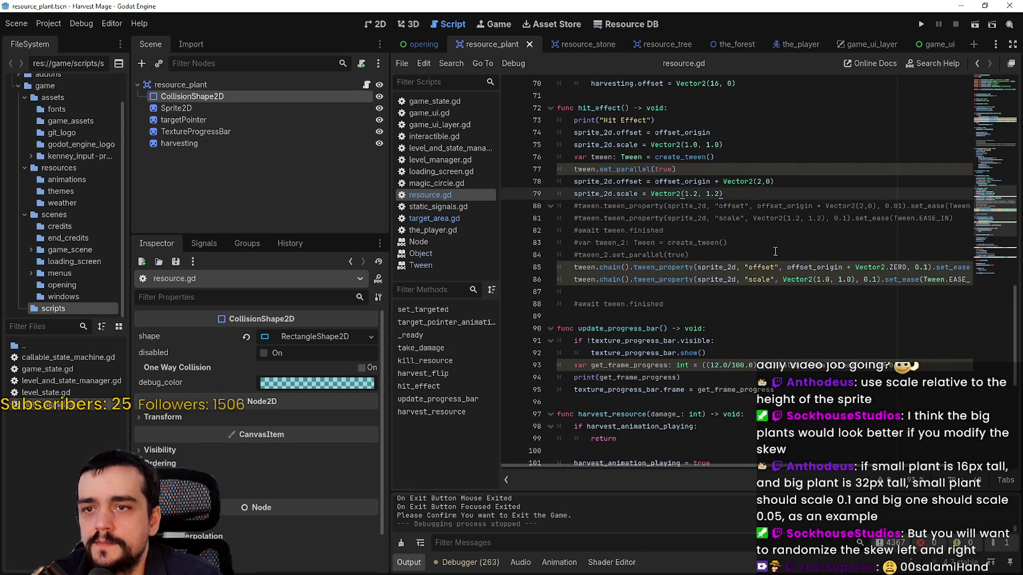
left_click(785, 180)
left_click(762, 252)
scroll(756, 258, "down", 1)
left_click(752, 267)
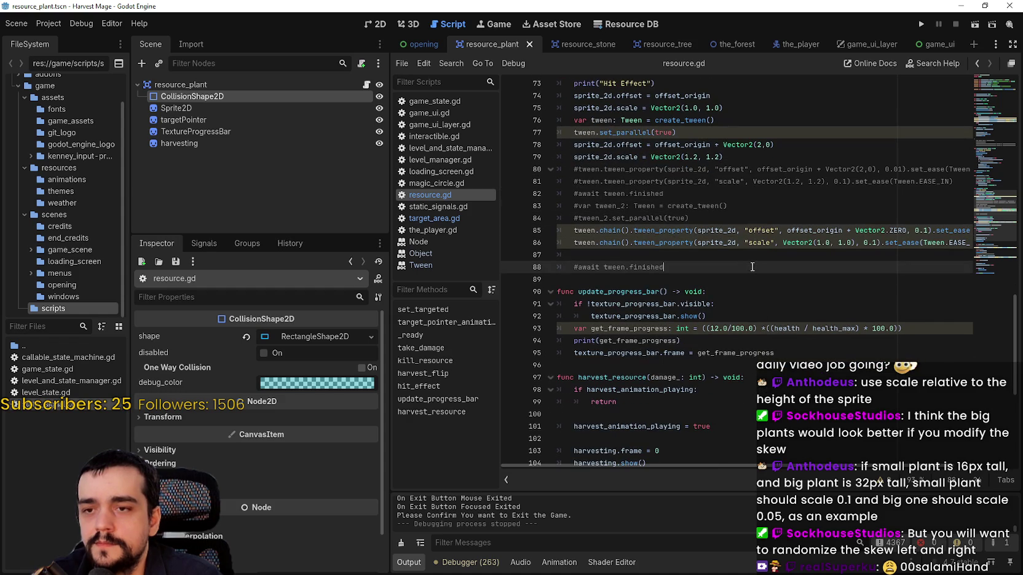
double_click(761, 230)
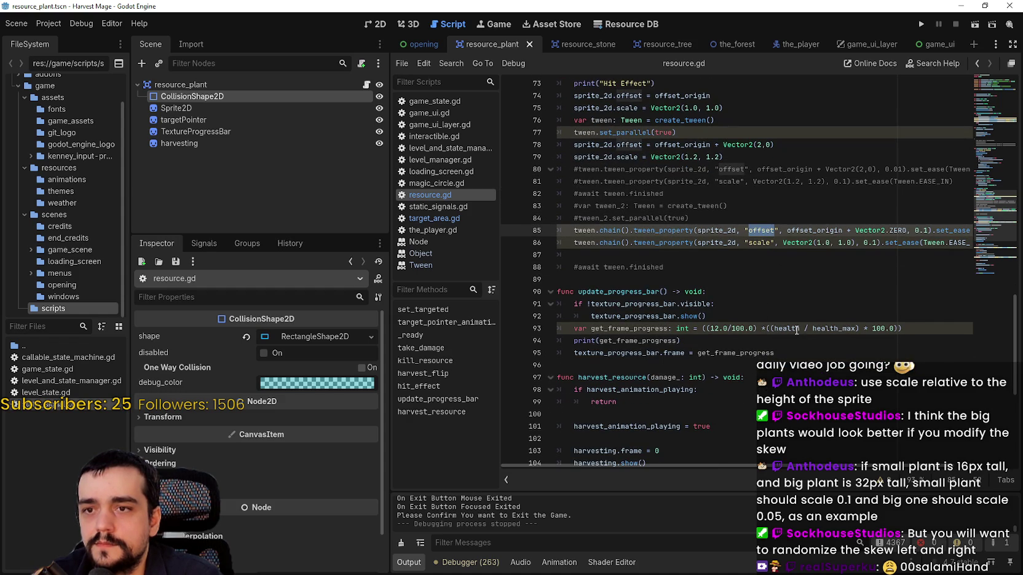
mouse_move(796, 330)
left_click(775, 279)
left_click(774, 270)
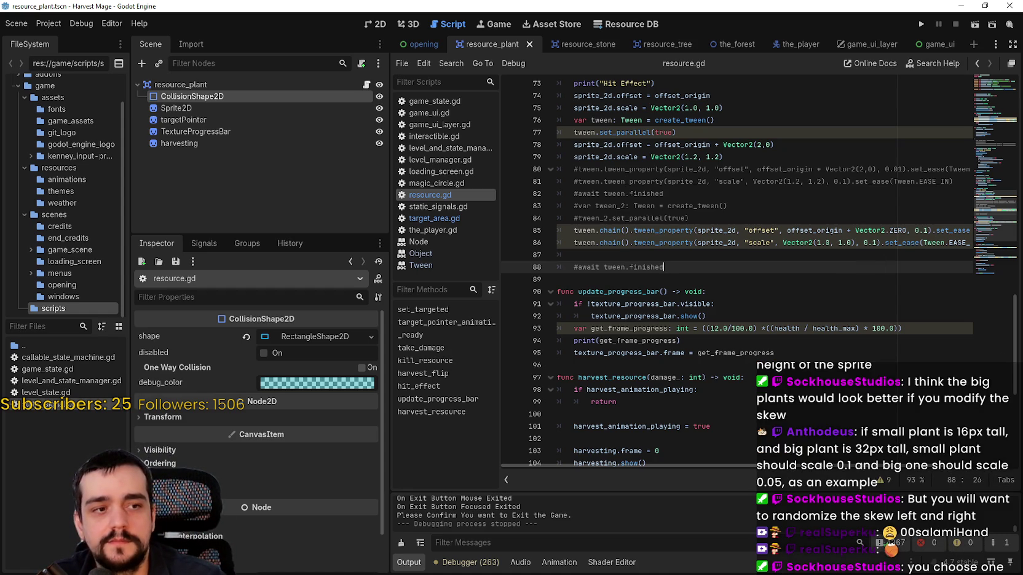
left_click(765, 242)
scroll(765, 242, "up", 2)
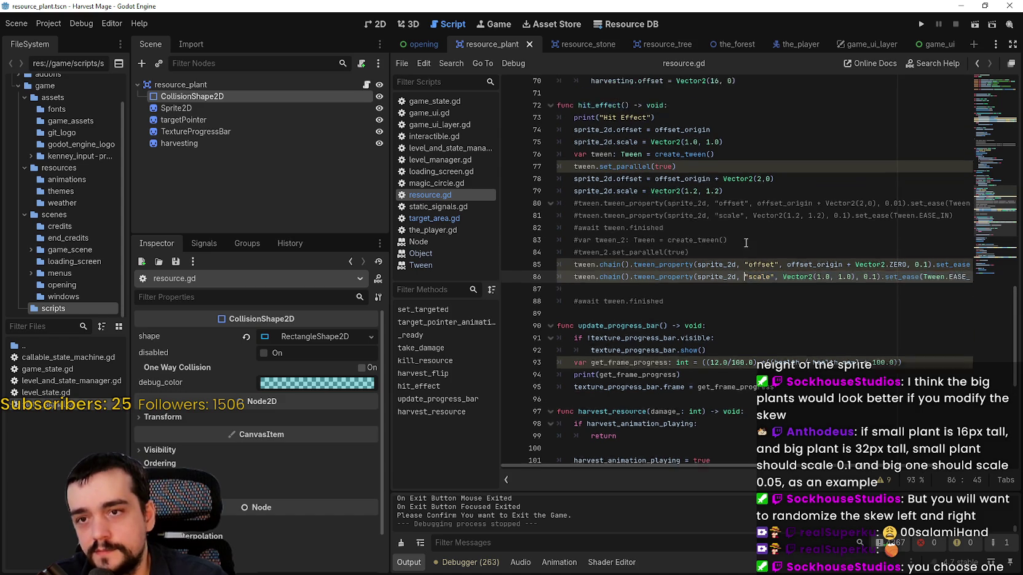
left_click(765, 242)
left_click(760, 219)
key("End")
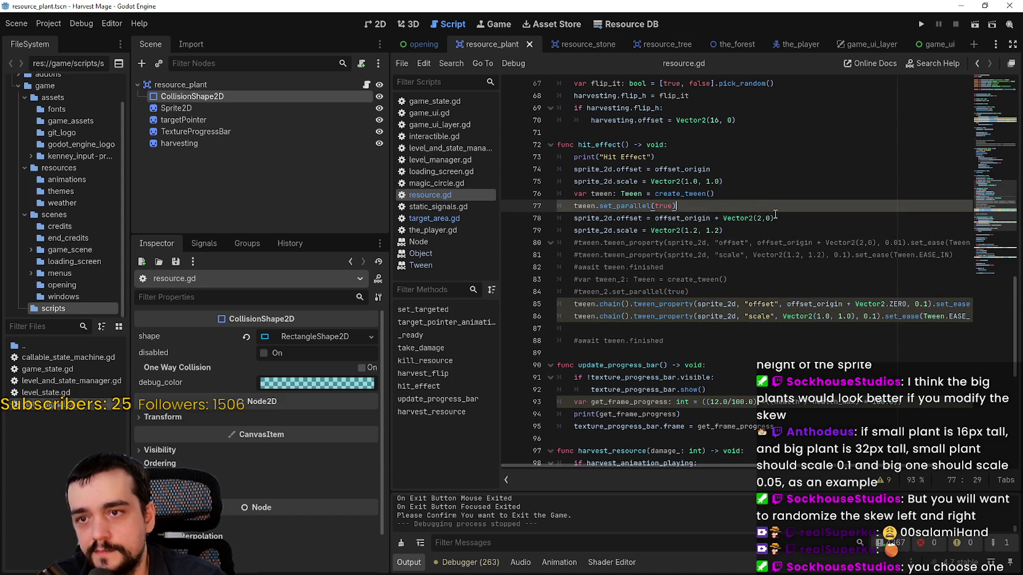
scroll(761, 314, "down", 1)
left_click(754, 301)
scroll(761, 282, "up", 1)
left_click(800, 210)
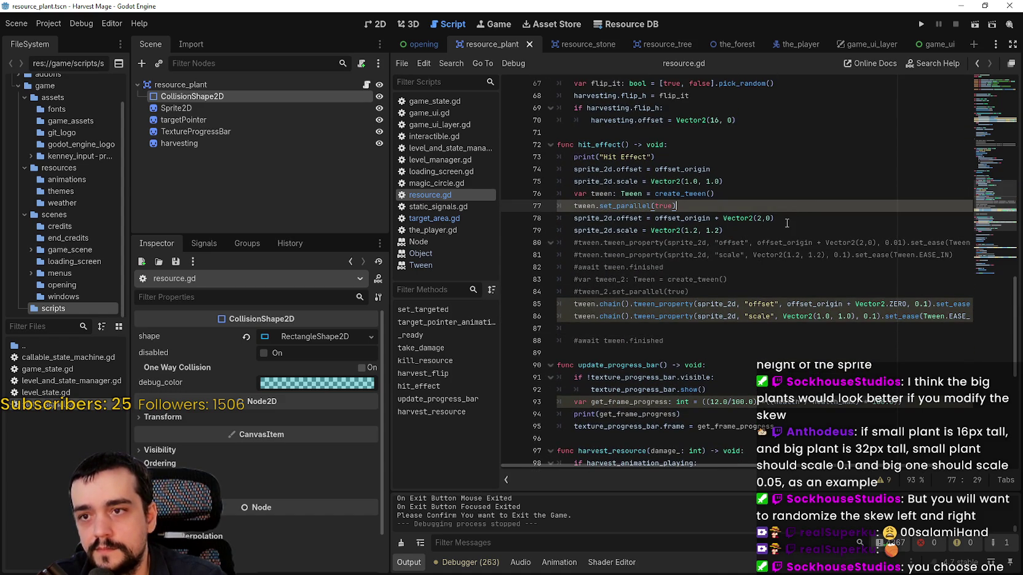
left_click(780, 218)
left_click_drag(723, 218, 774, 219)
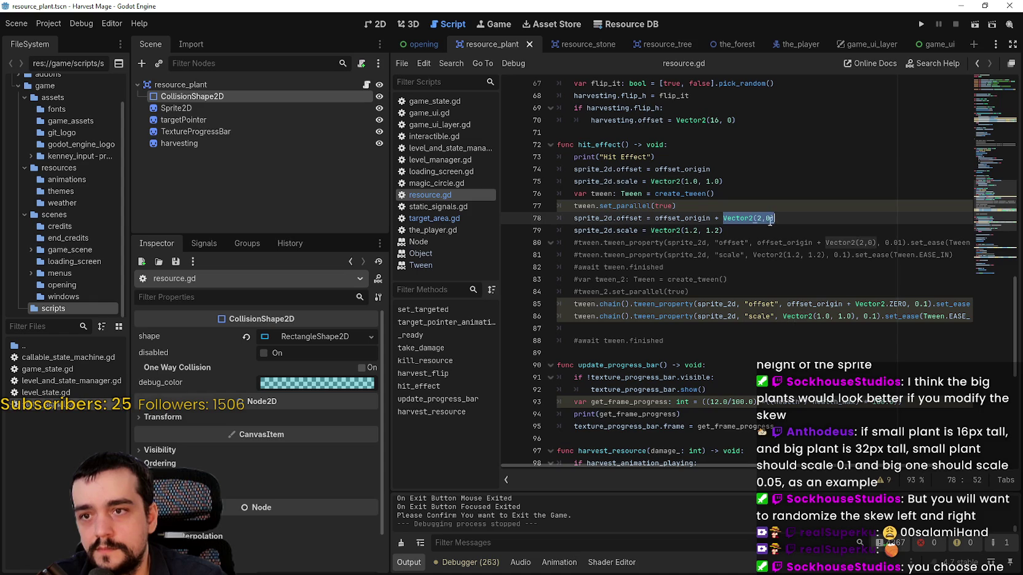
left_click(724, 217)
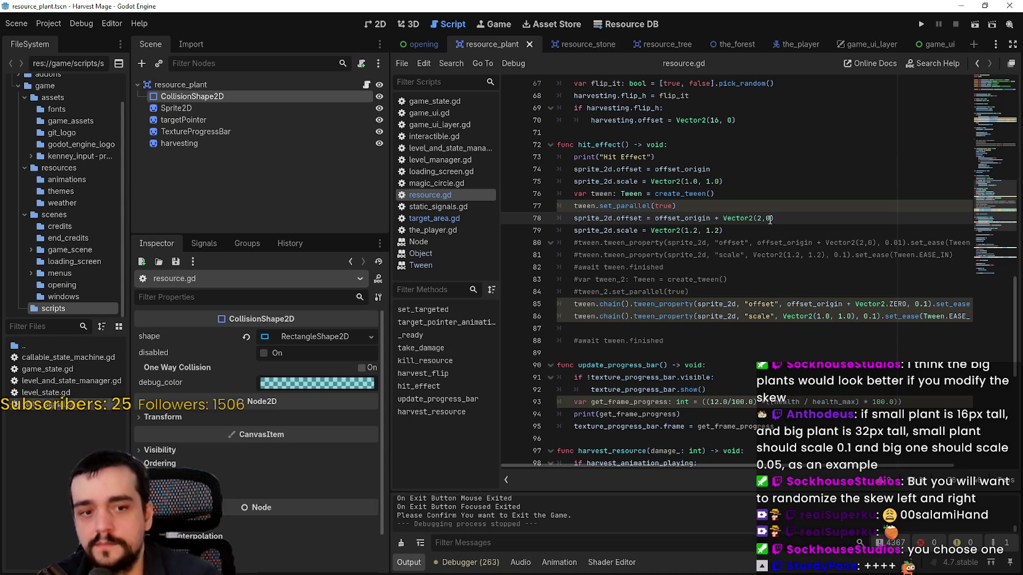
double_click(759, 219)
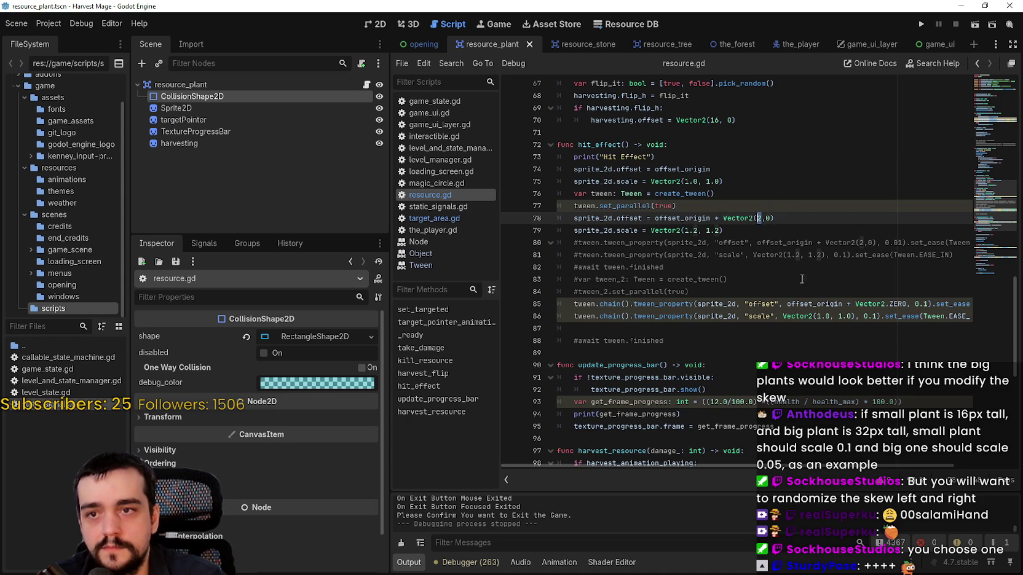
Change the line 78 offset to Vector2([-2, 2].pick_random(), 0) and save the script.
type("pick_")
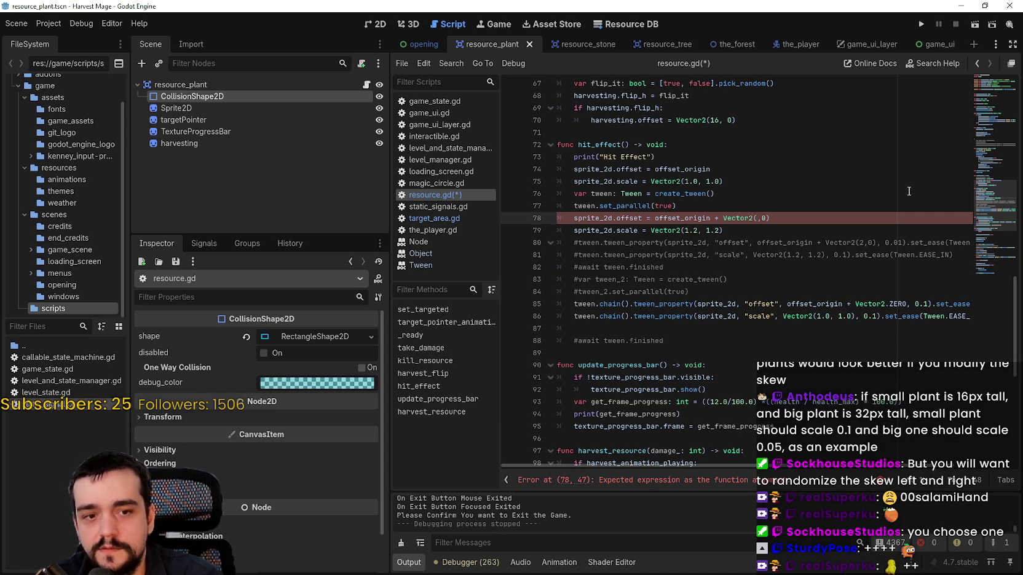
type("[")
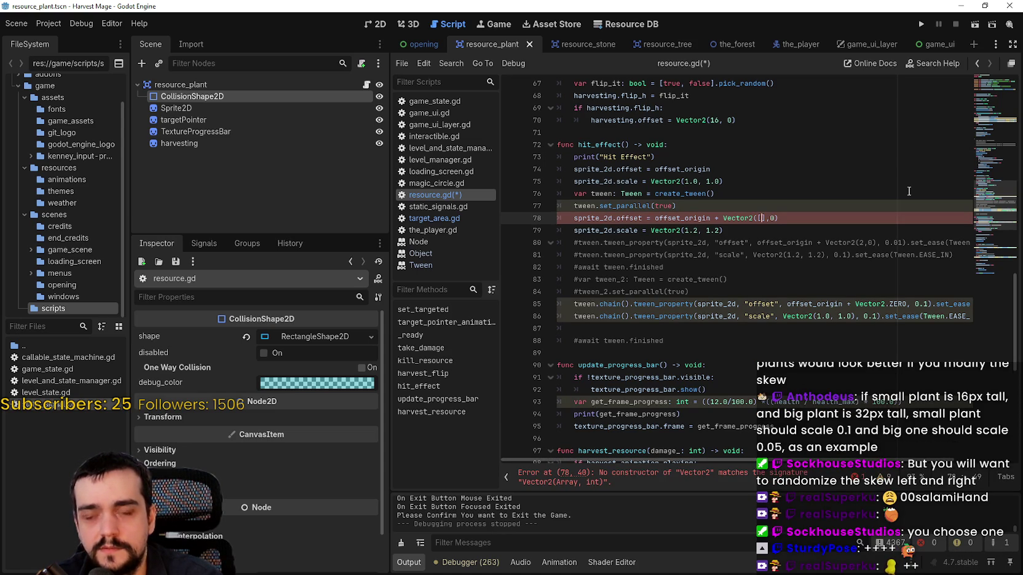
type("-2, 2")
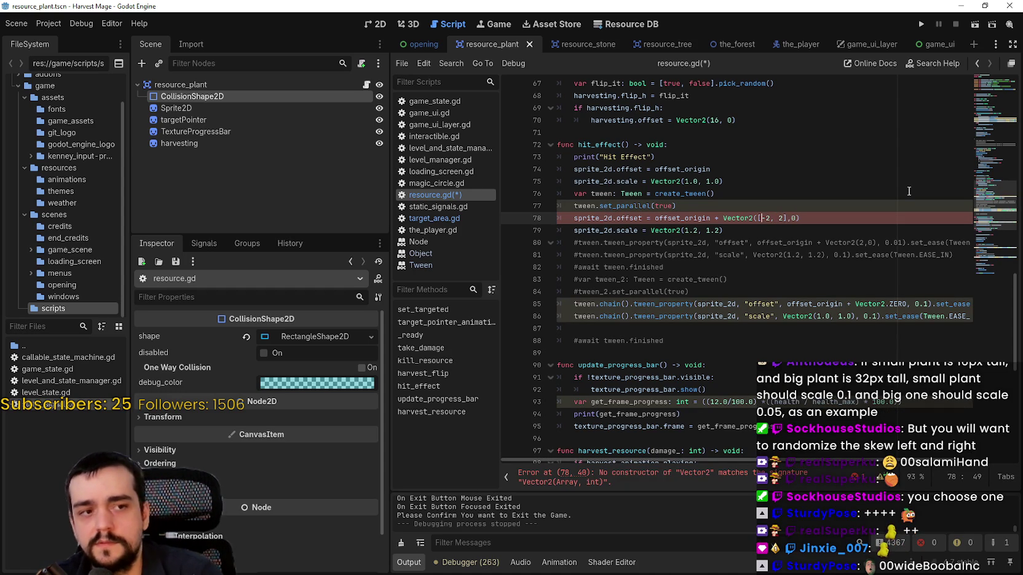
type(".pick_random()")
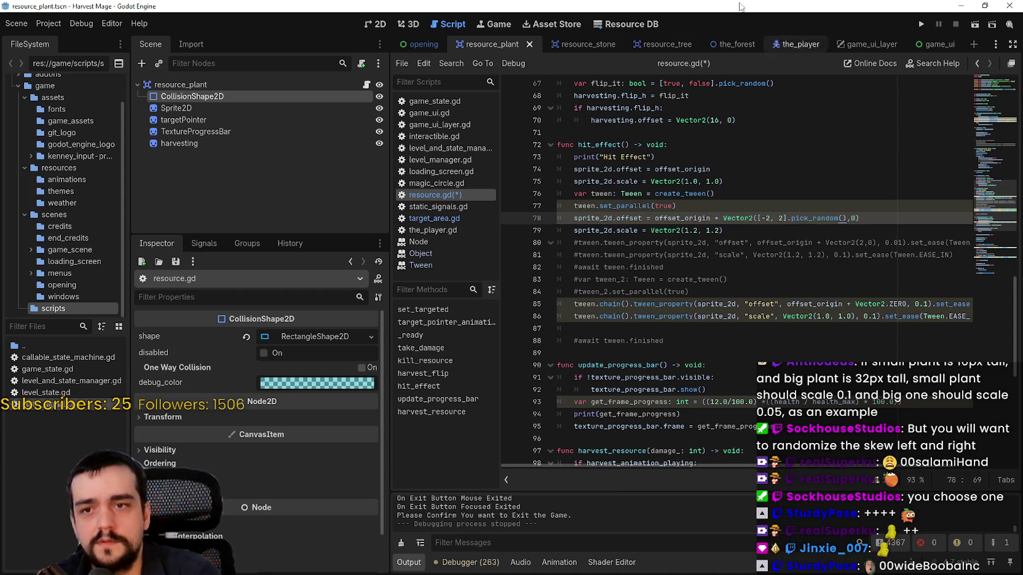
left_click(720, 231)
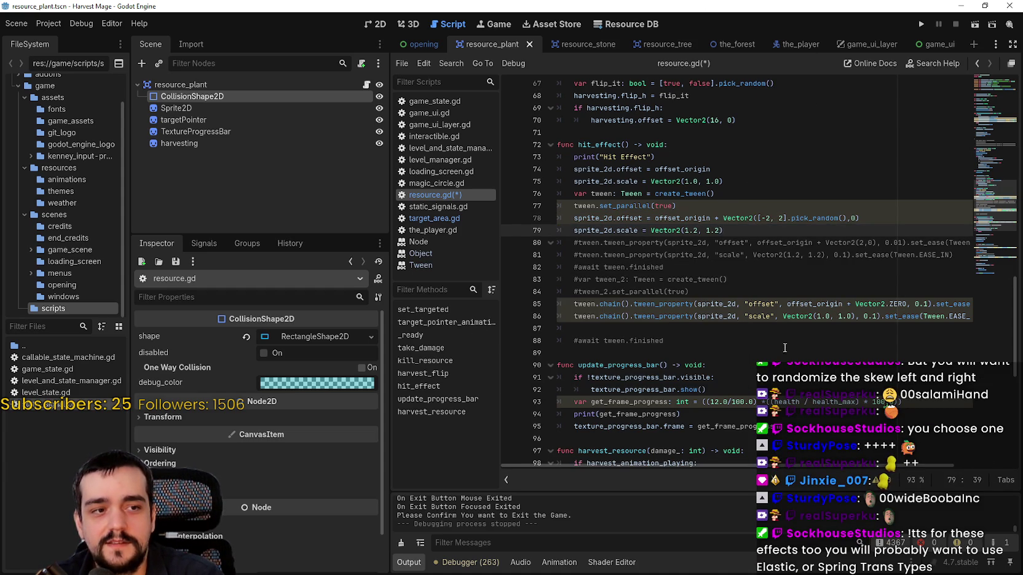
key("ctrl+s")
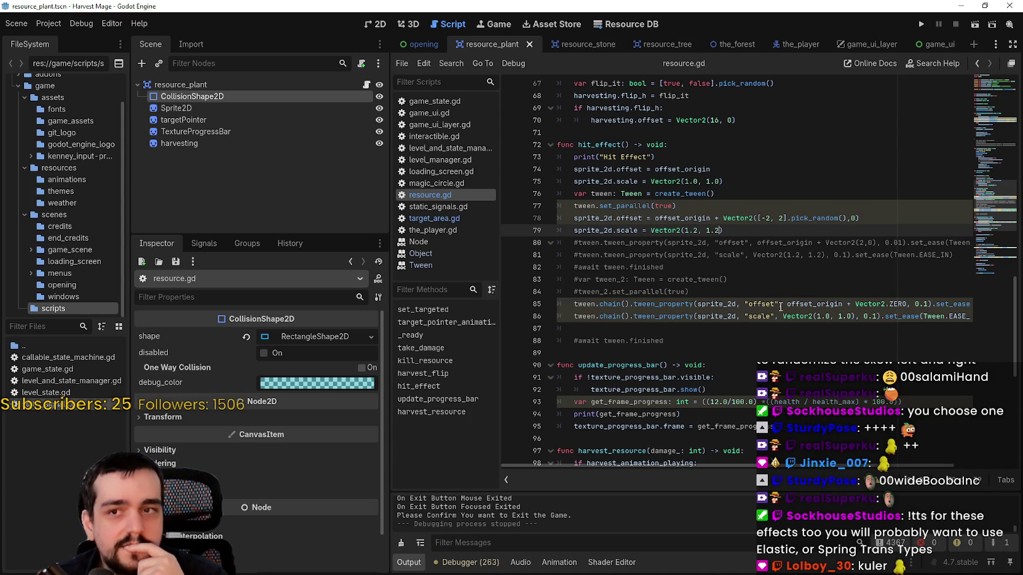
Review the new pick_random offset expression, save again, and switch to the resource_tree scene.
left_click_drag(859, 219, 643, 219)
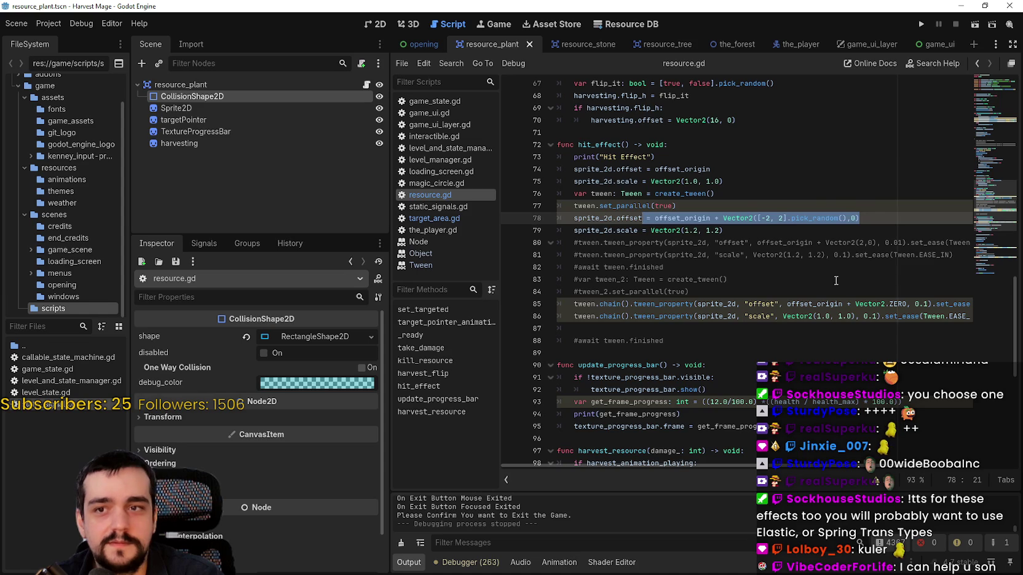
left_click(822, 254)
left_click_drag(758, 218, 841, 218)
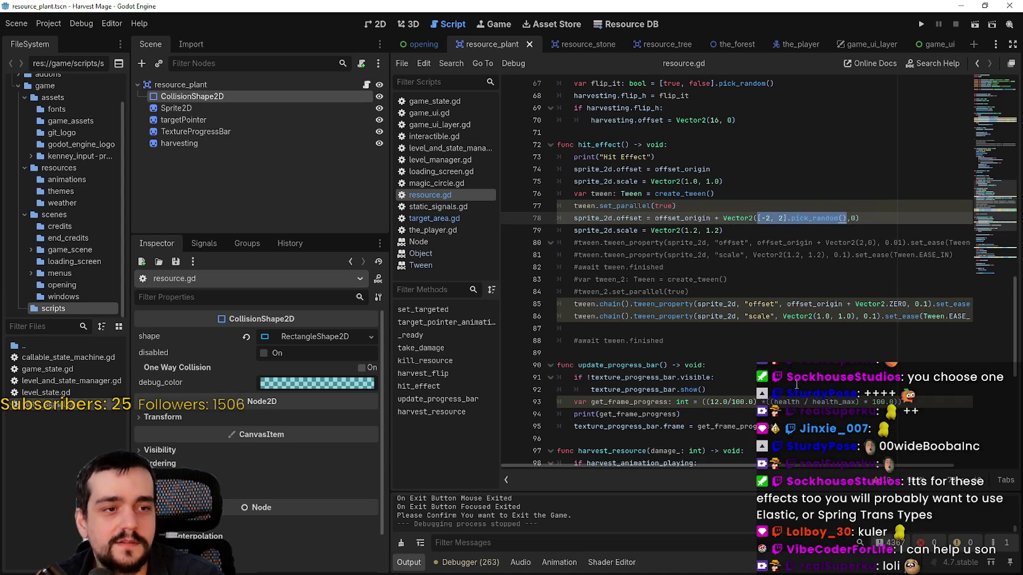
mouse_move(824, 217)
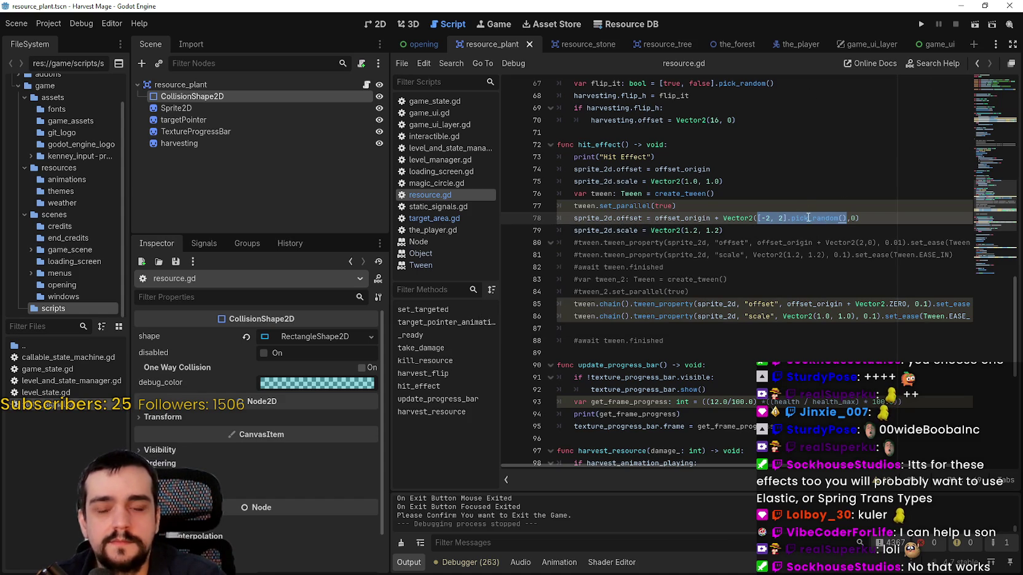
left_click(808, 218)
left_click(788, 242)
key("ctrl+s")
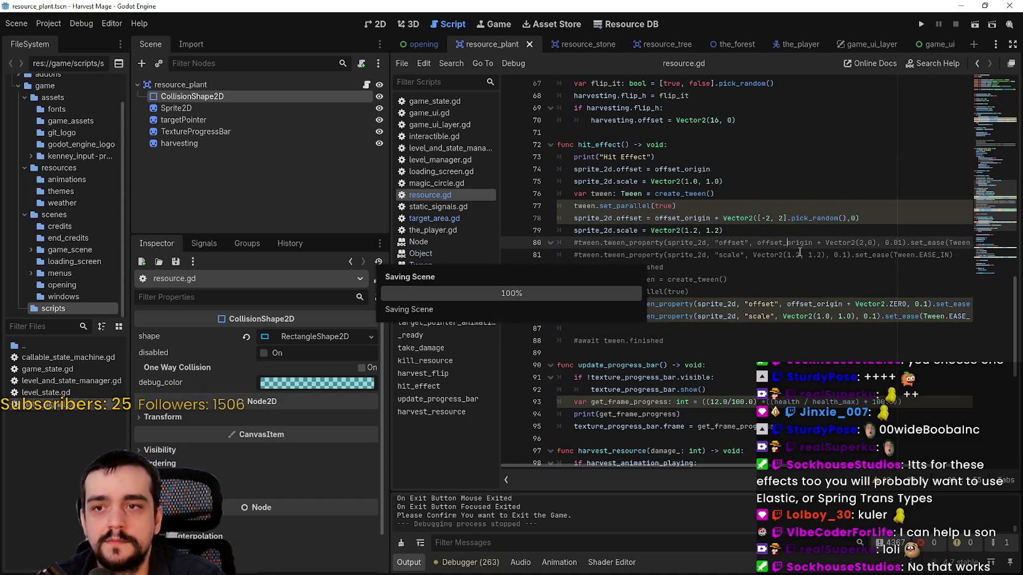
left_click(797, 231)
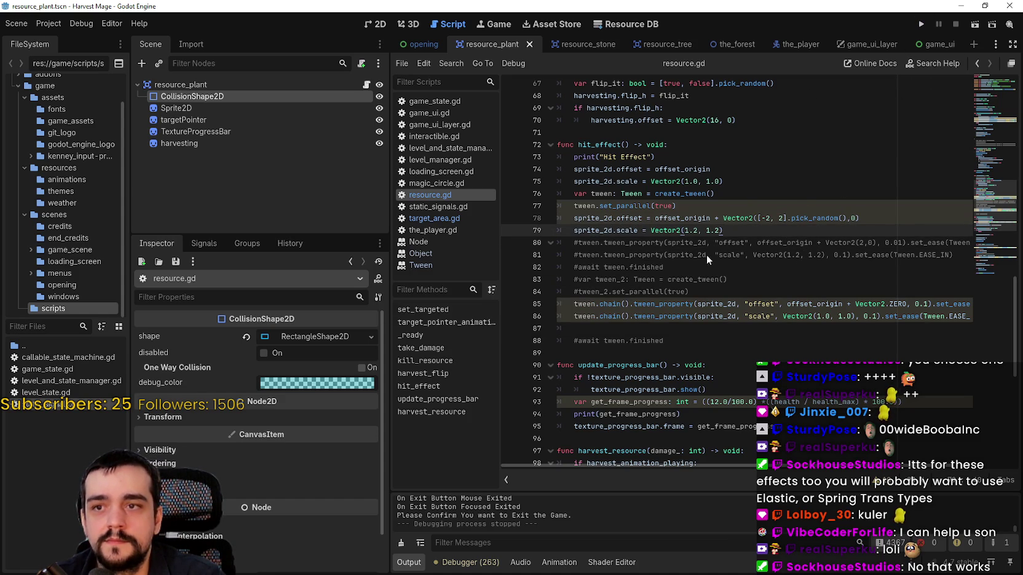
left_click(882, 221)
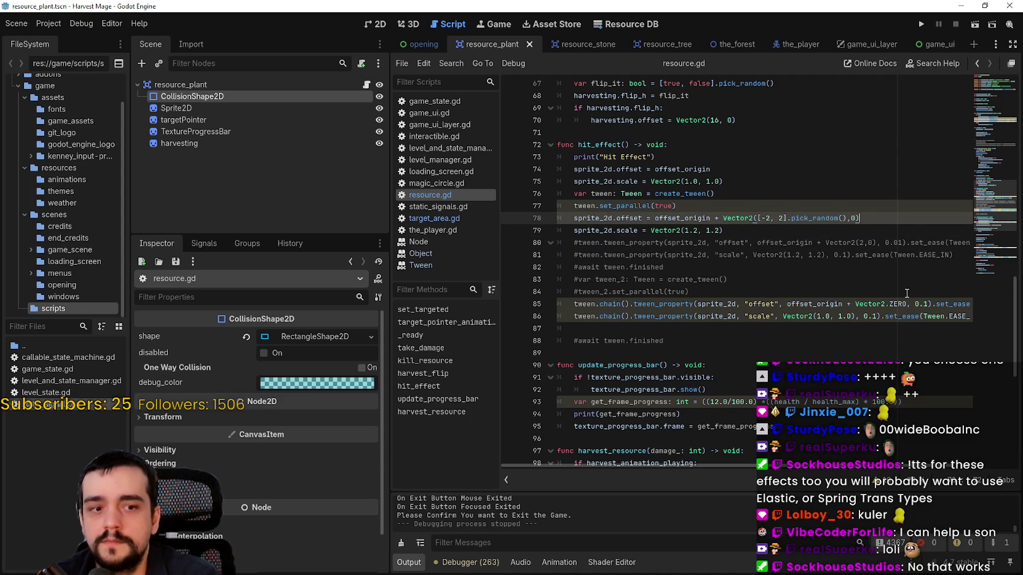
left_click(642, 44)
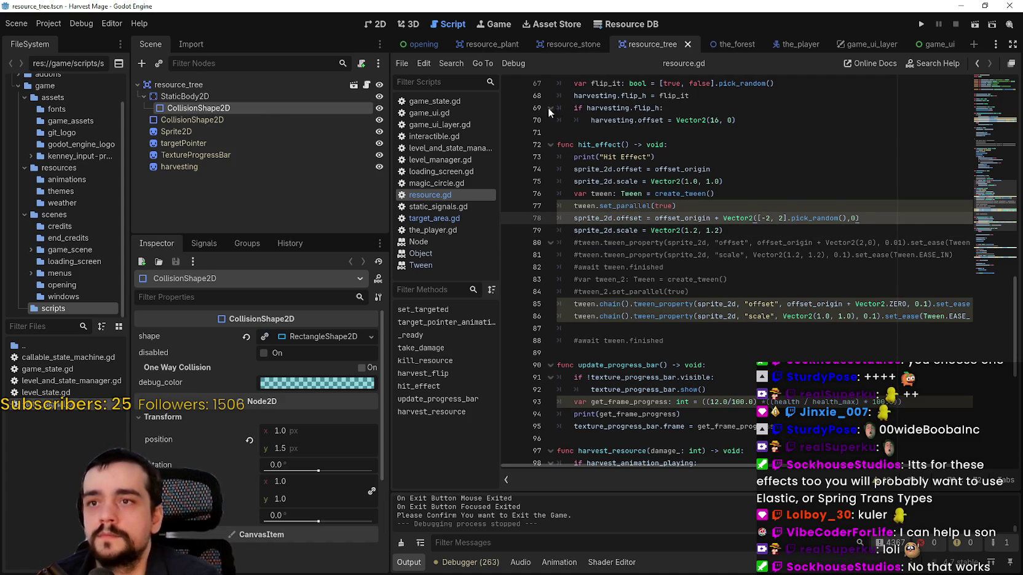
left_click(209, 97)
left_click(178, 131)
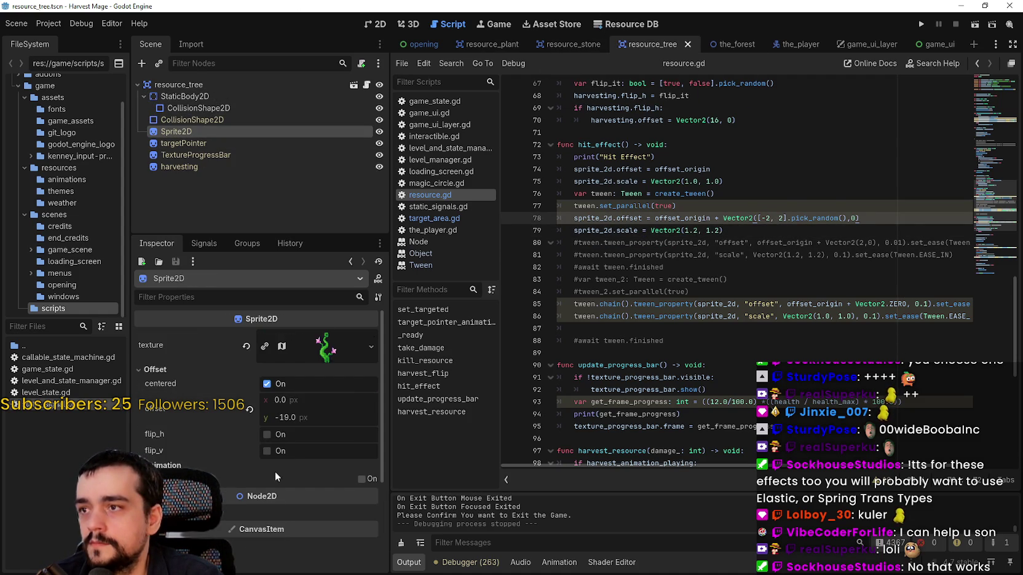
left_click(310, 358)
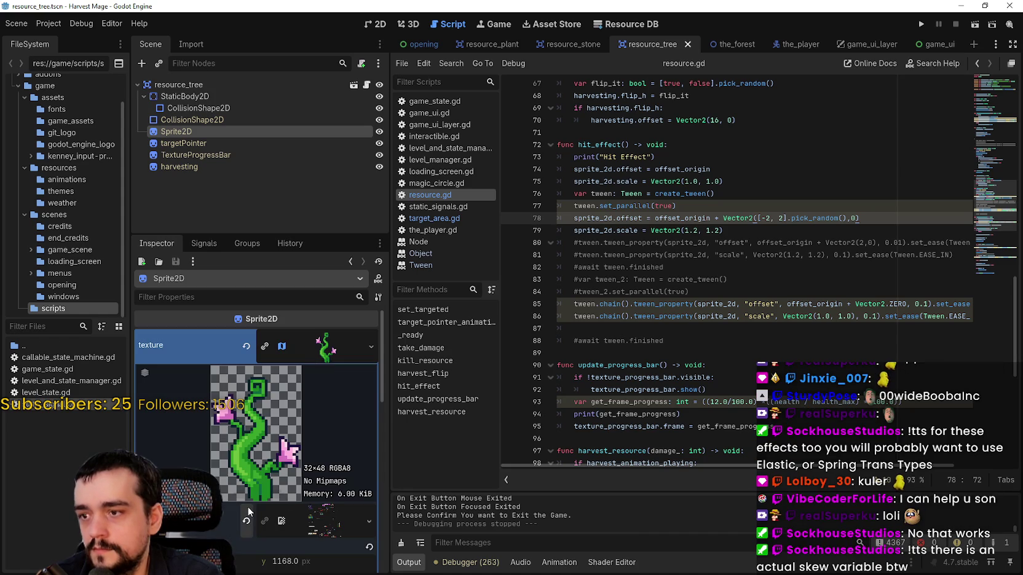
scroll(288, 506, "down", 1)
scroll(288, 506, "down", 1)
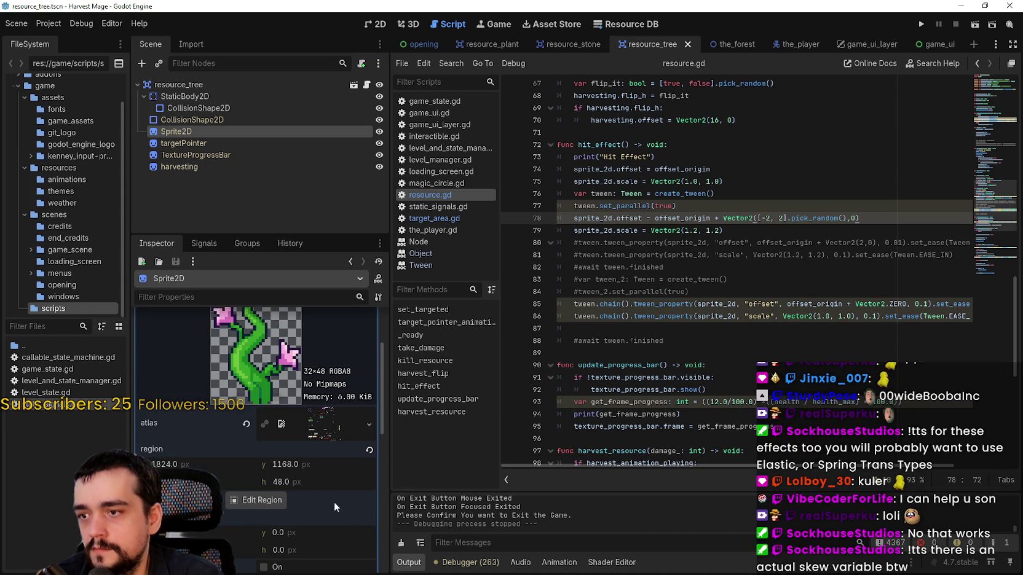
scroll(302, 321, "down", 1)
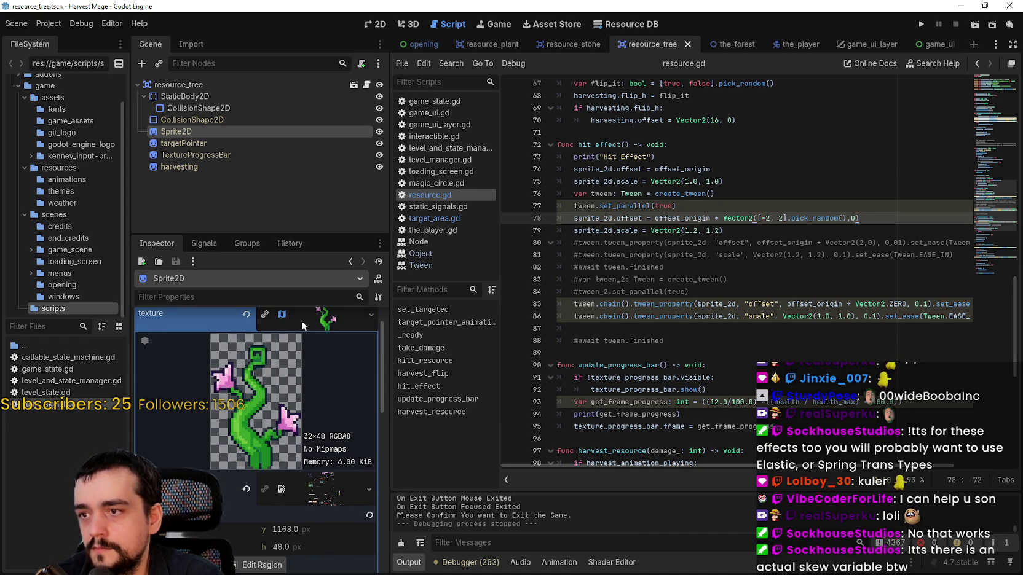
left_click(302, 320)
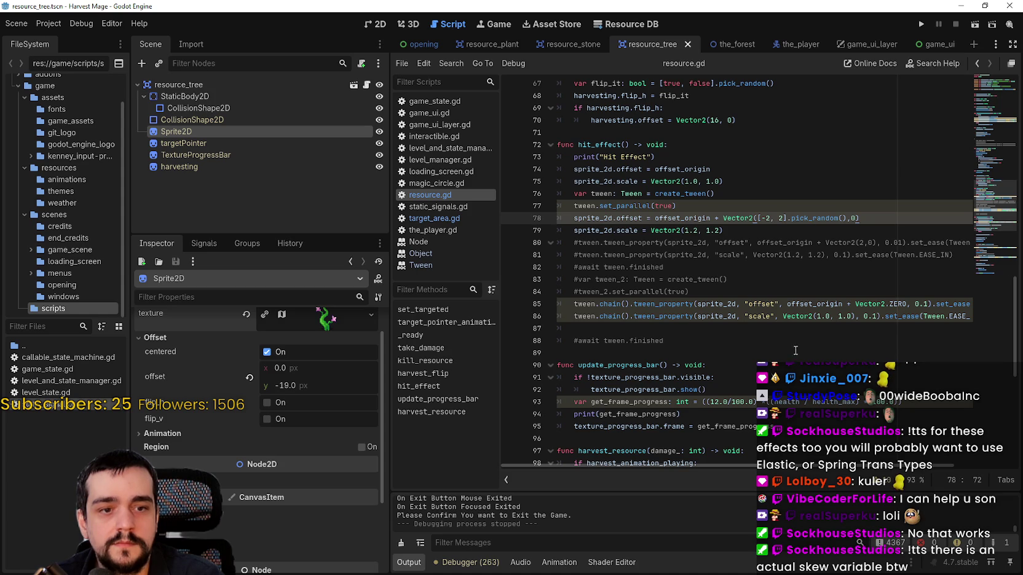
left_click(783, 208)
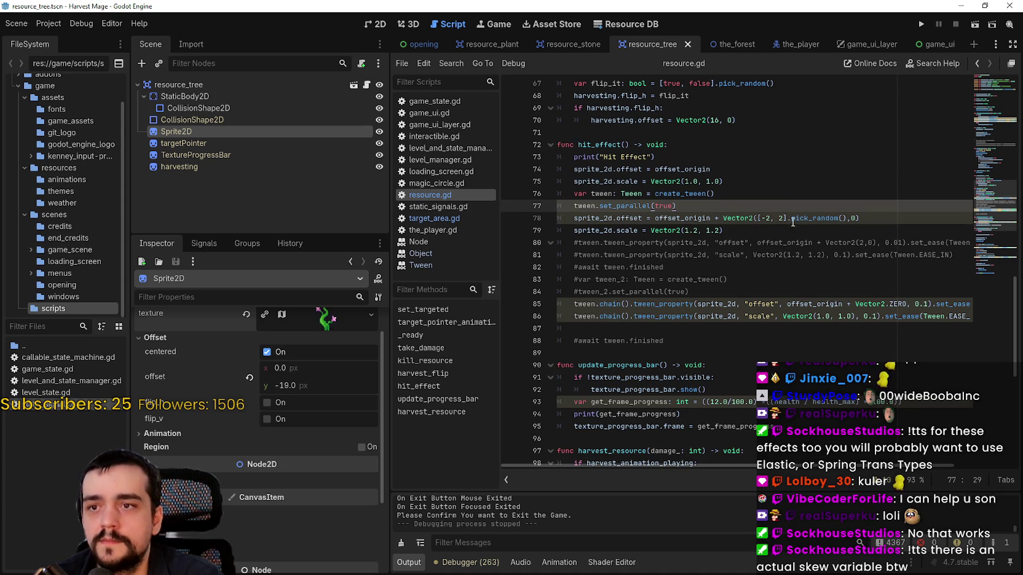
key("Return")
type("skew(")
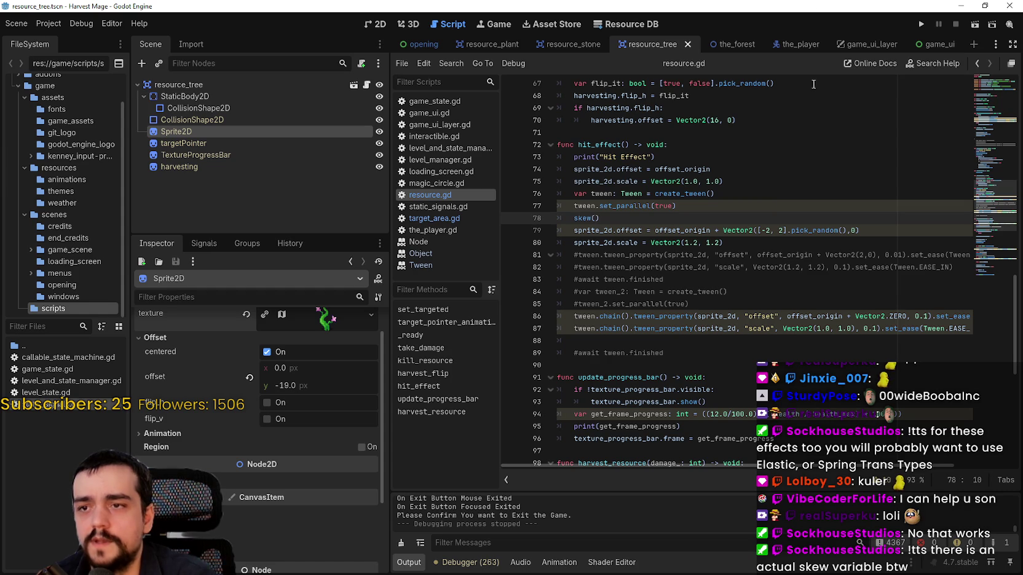
mouse_move(586, 219)
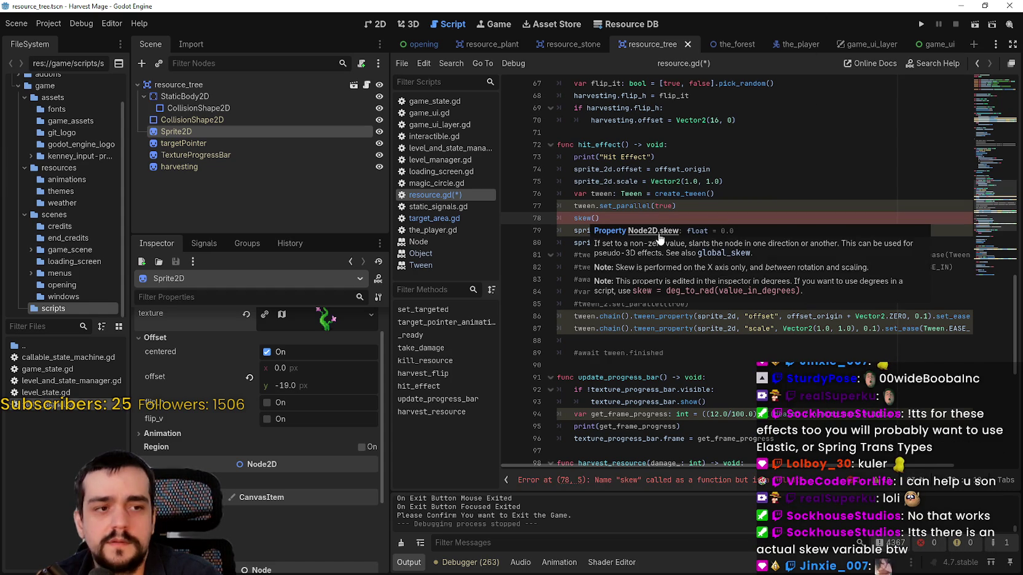
left_click(139, 23)
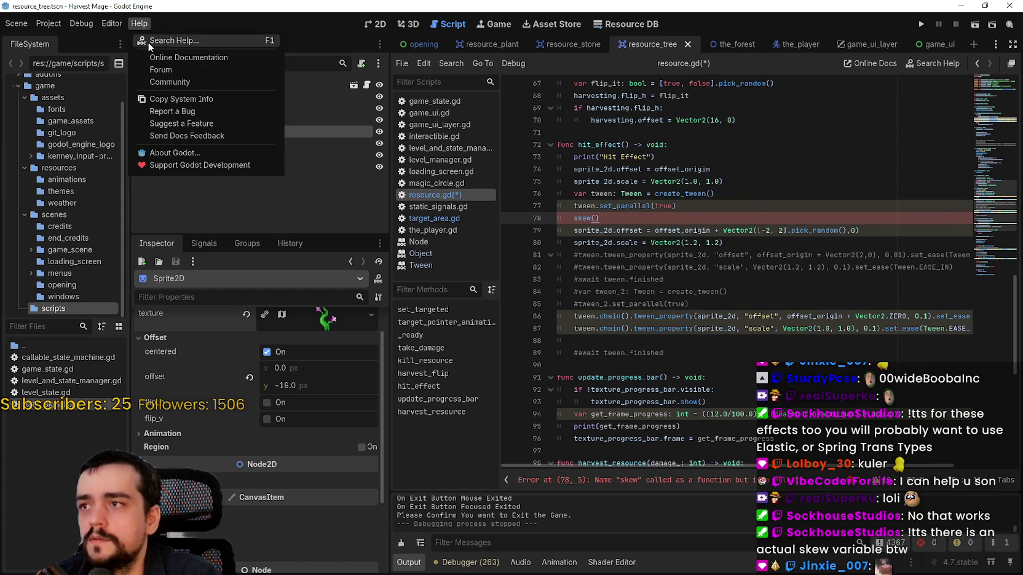
left_click(147, 37)
type("skew")
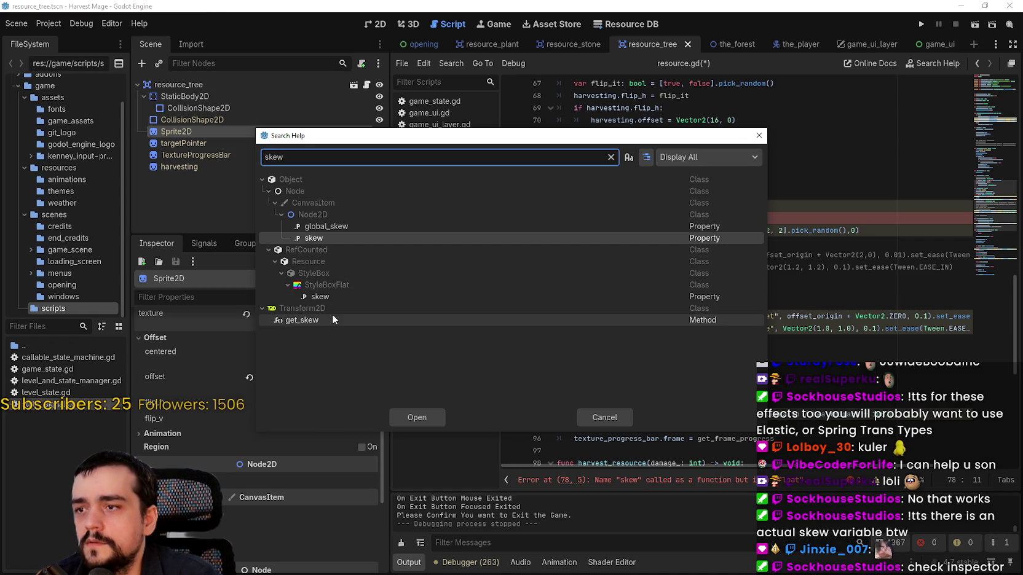
left_click(591, 421)
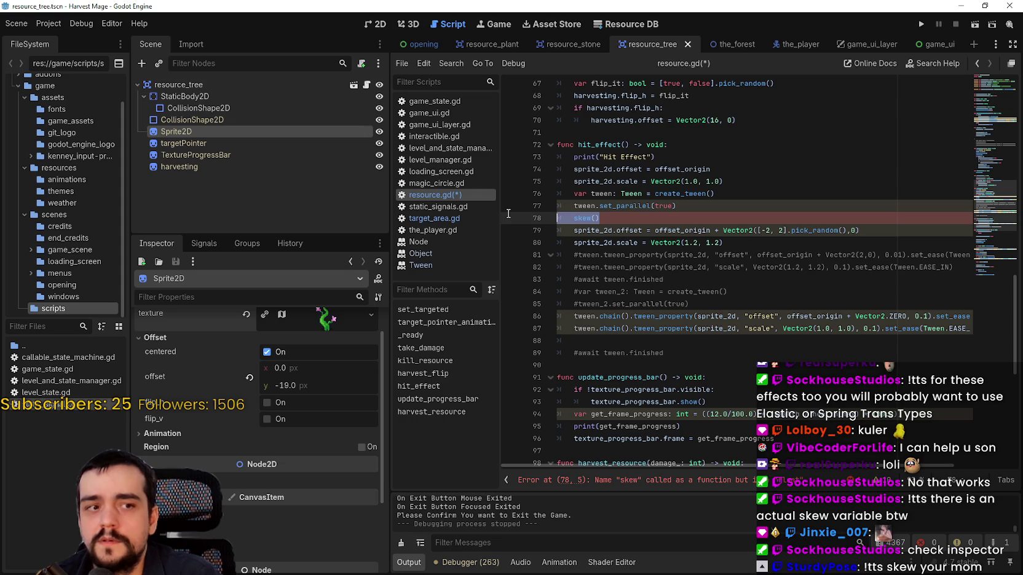
key("BackSpace")
key("BackSpace")
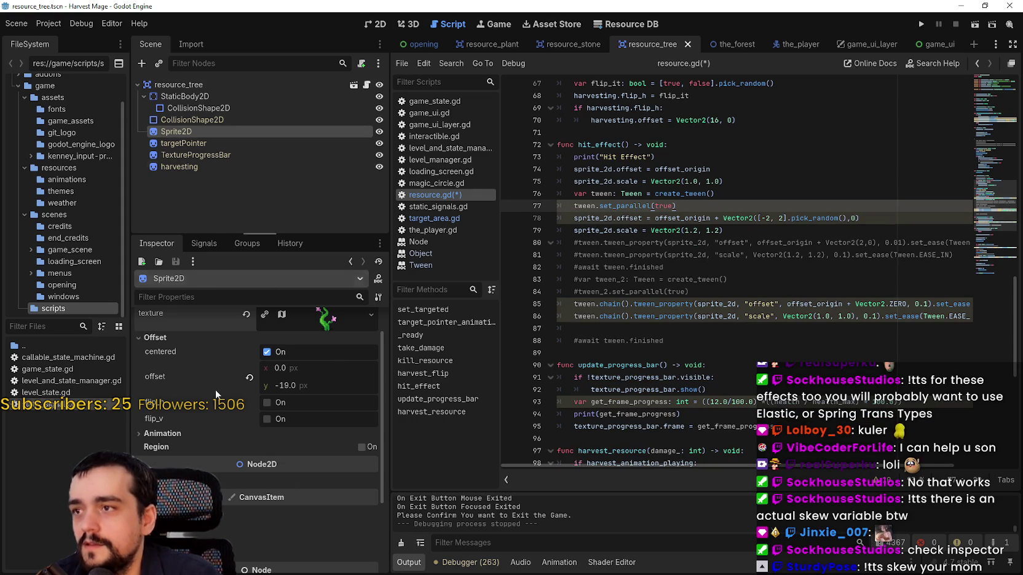
Expand the tree Sprite2D's Animation section in the Inspector.
scroll(228, 471, "up", 1)
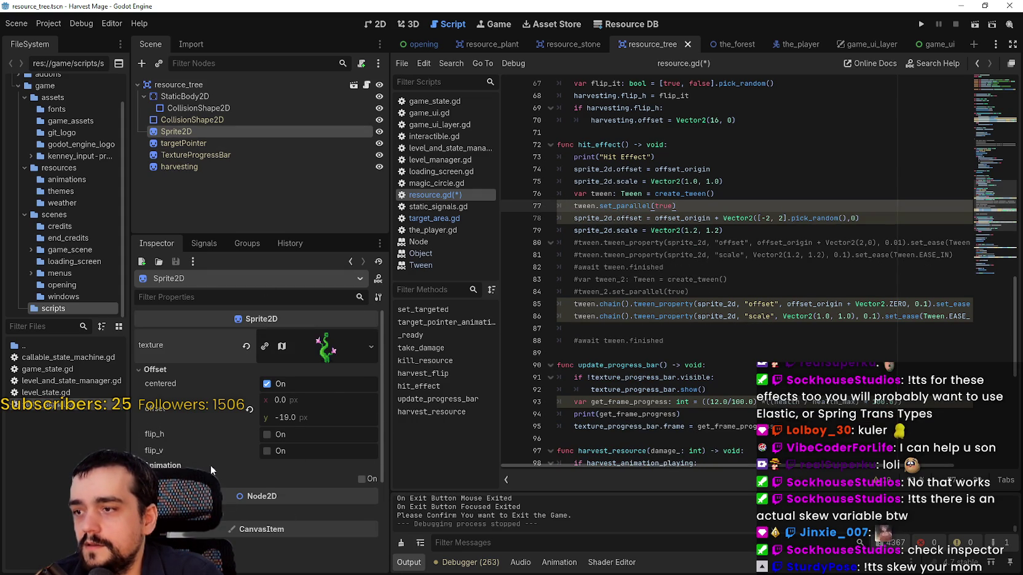
left_click(164, 466)
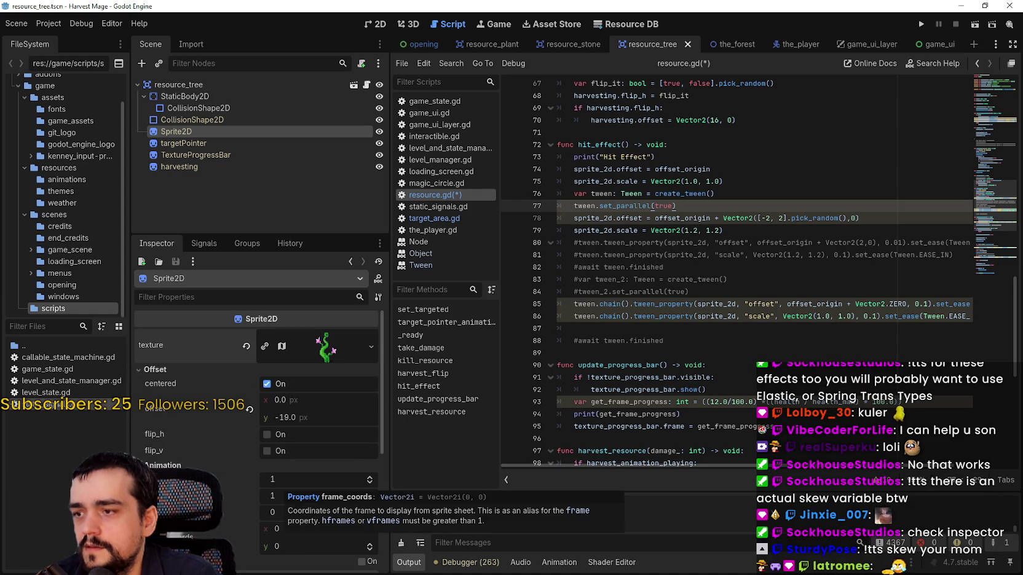
scroll(199, 414, "down", 2)
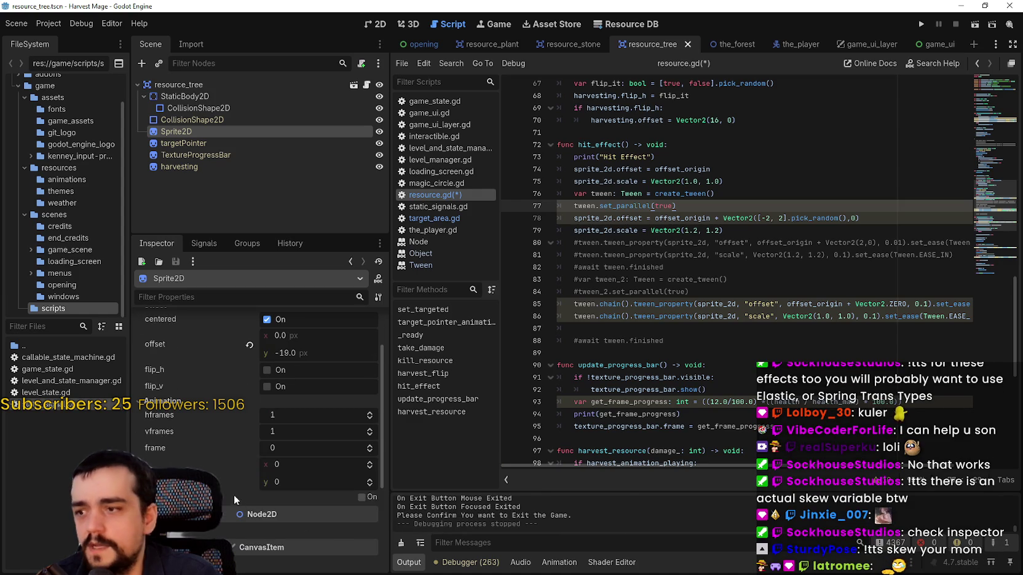
scroll(164, 434, "down", 2)
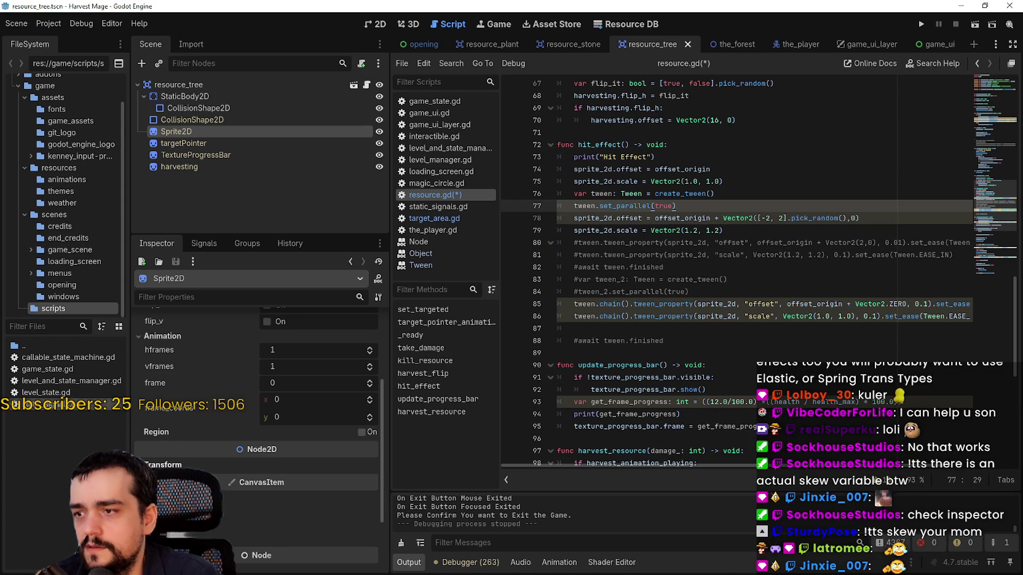
Expand the Transform section, check the Skew property's tooltip, and show the tree in the 2D view.
left_click(184, 466)
scroll(230, 537, "down", 2)
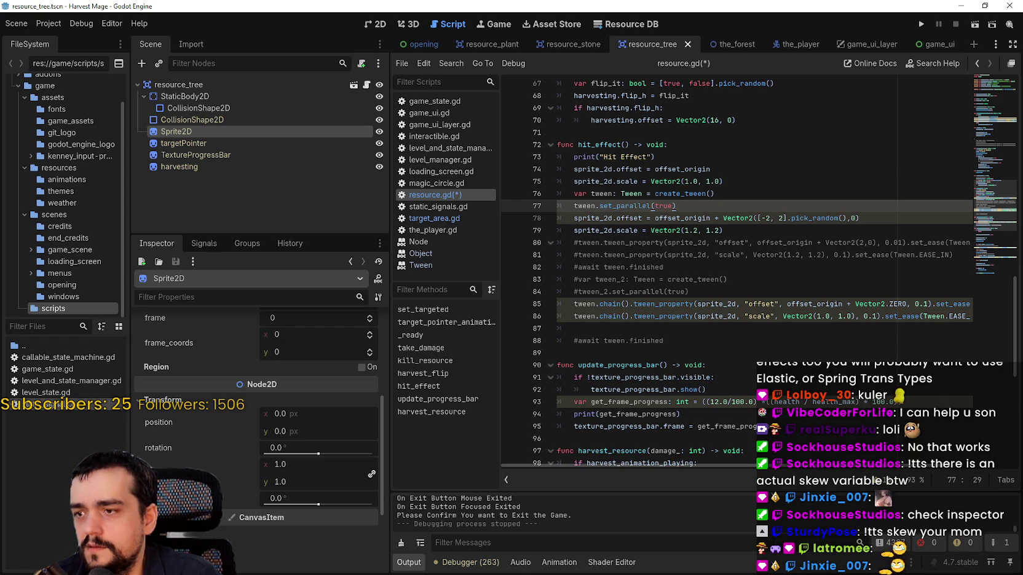
mouse_move(176, 498)
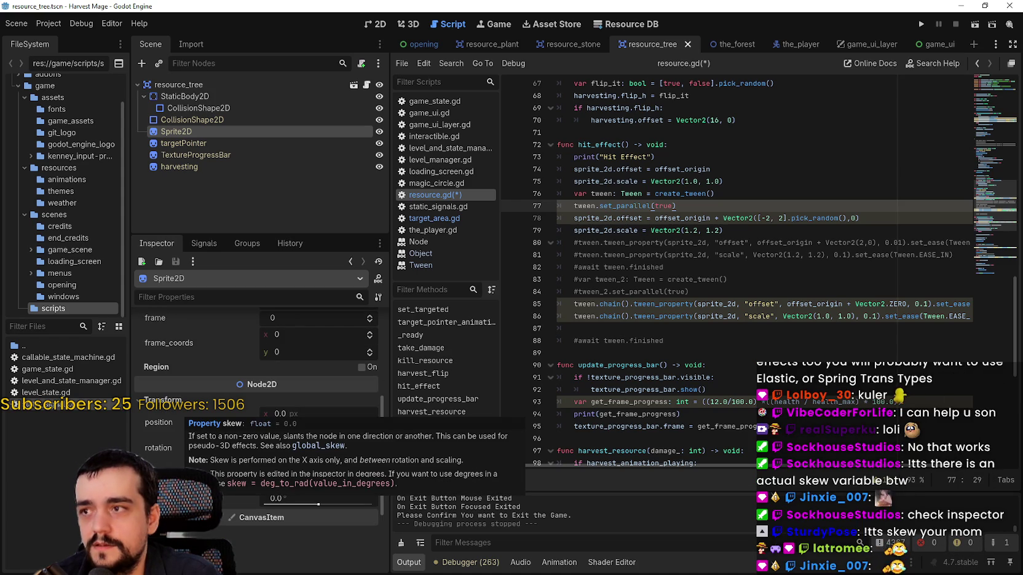
scroll(258, 431, "up", 2)
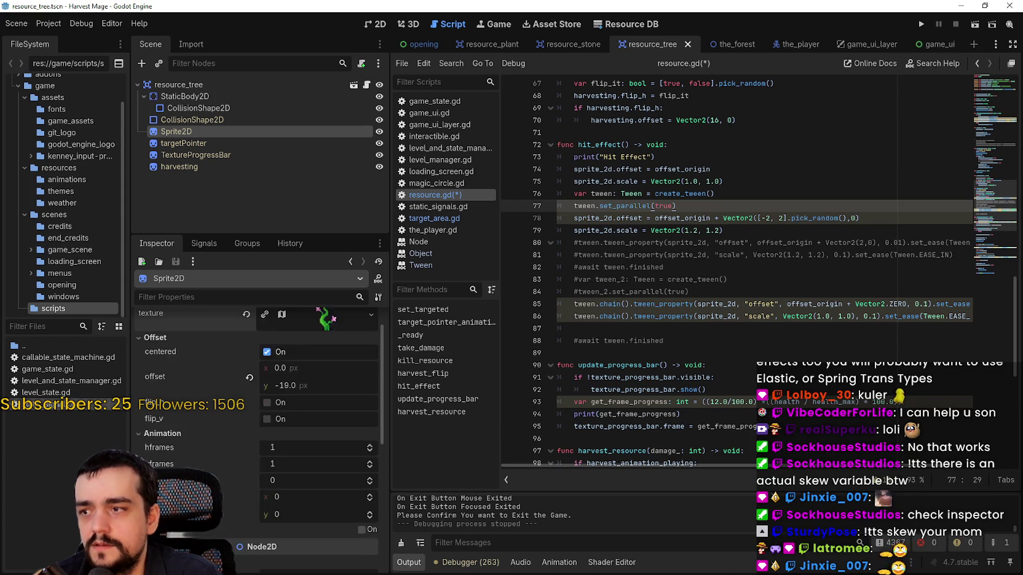
scroll(258, 430, "down", 3)
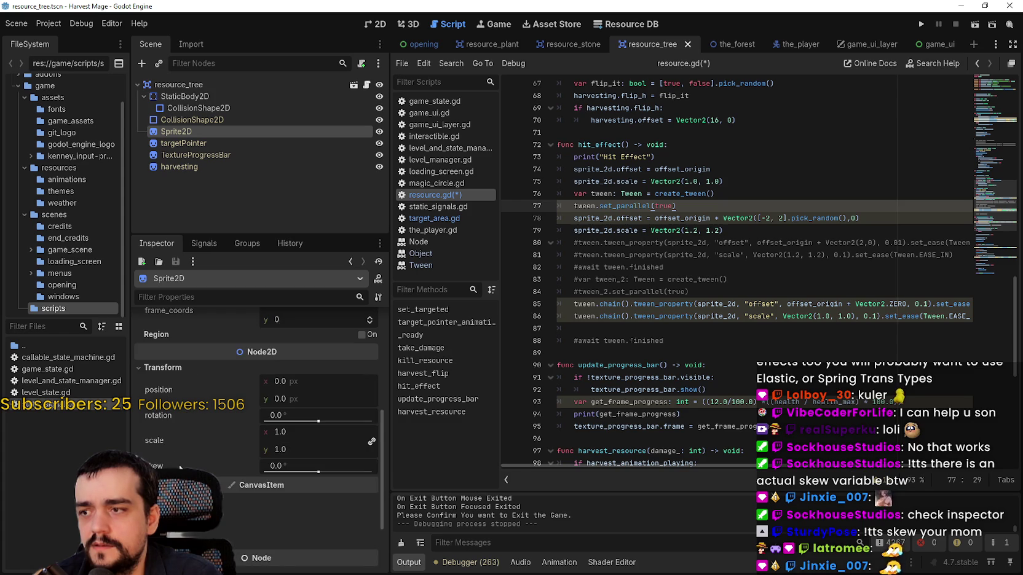
mouse_move(180, 468)
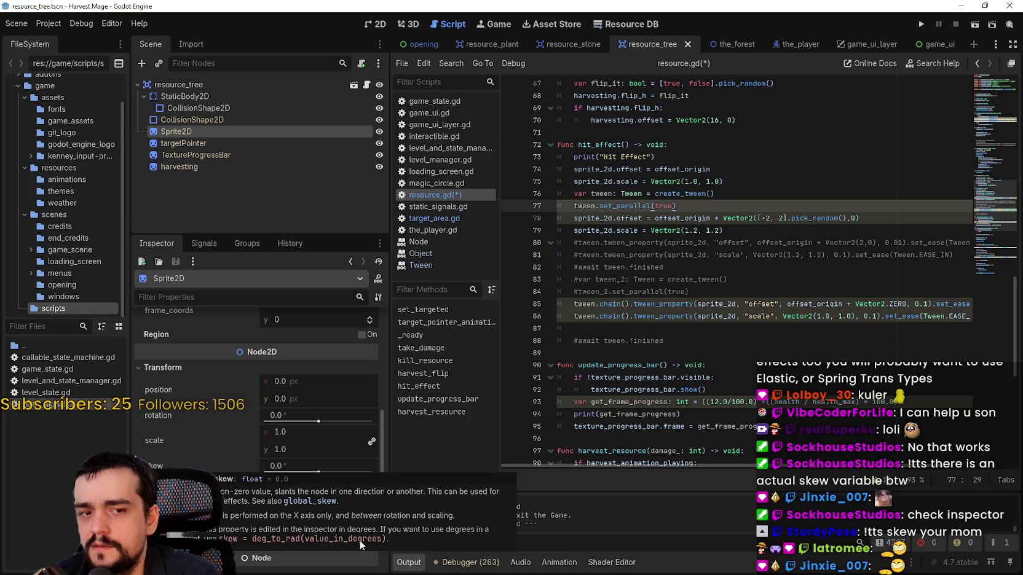
left_click(693, 230)
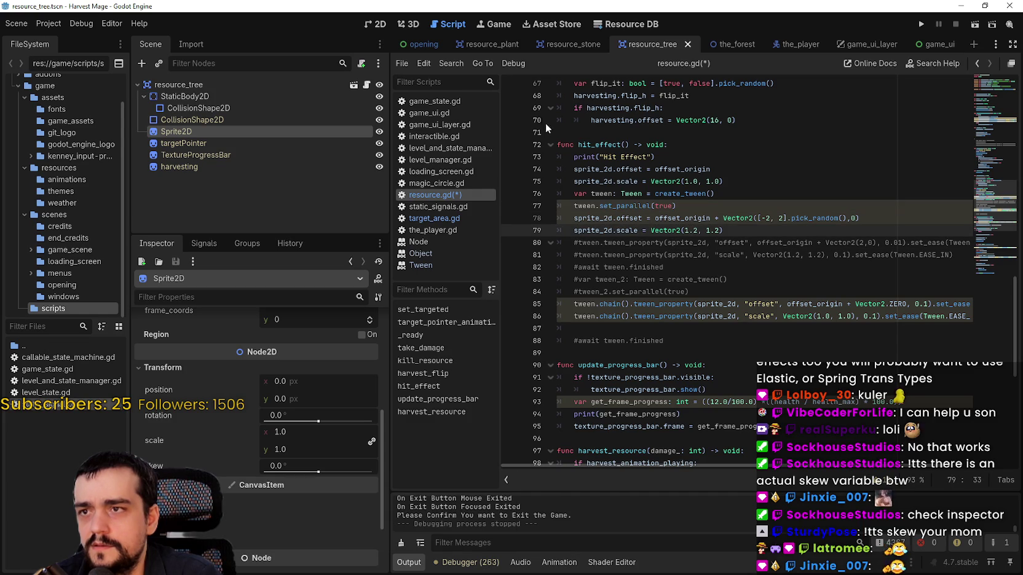
left_click(375, 25)
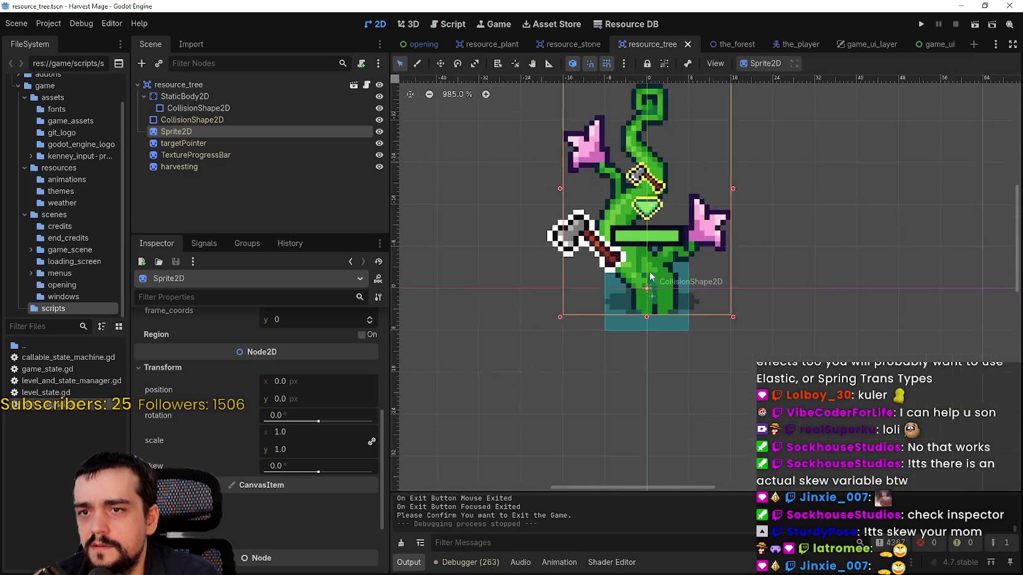
Skew the tree sprite to about 11.5°, reset it to 0, and try Position x 2 then 0.
mouse_move(317, 471)
left_mouse_down()
mouse_move(303, 478)
mouse_move(346, 480)
mouse_move(288, 483)
mouse_move(336, 481)
mouse_move(297, 473)
mouse_move(344, 474)
mouse_move(291, 474)
mouse_move(356, 476)
mouse_move(278, 475)
mouse_move(359, 476)
mouse_move(270, 460)
mouse_move(369, 467)
mouse_move(340, 455)
mouse_move(325, 464)
mouse_move(356, 467)
mouse_move(283, 465)
mouse_move(343, 468)
mouse_move(307, 467)
mouse_move(333, 457)
mouse_move(308, 467)
mouse_move(317, 469)
left_mouse_up()
left_click(250, 467)
left_click(283, 381)
type("2")
key("Return")
key("Return")
type("0")
Alternate the sprite's Position x between 2 and 0 repeatedly, finishing at 0, then return to resource.gd.
key("Return")
type("2")
key("Return")
type("0")
key("Return")
type("2")
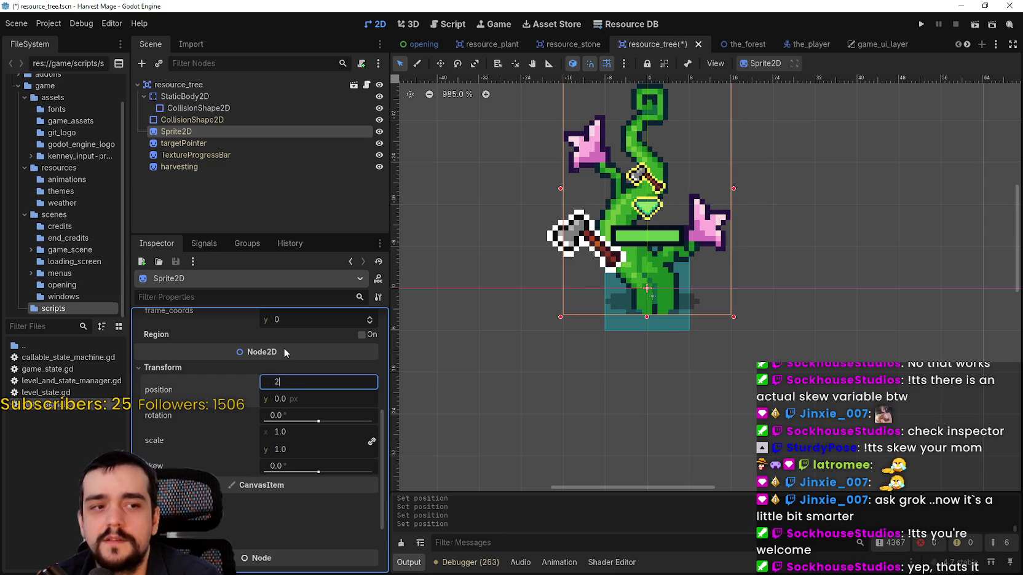
key("Return")
type("0")
key("Return")
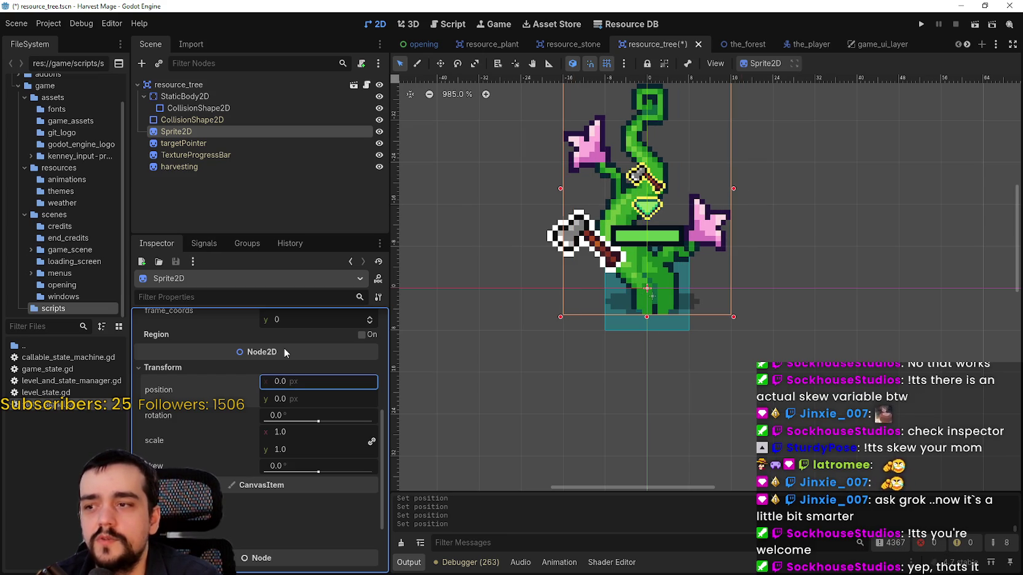
type("2")
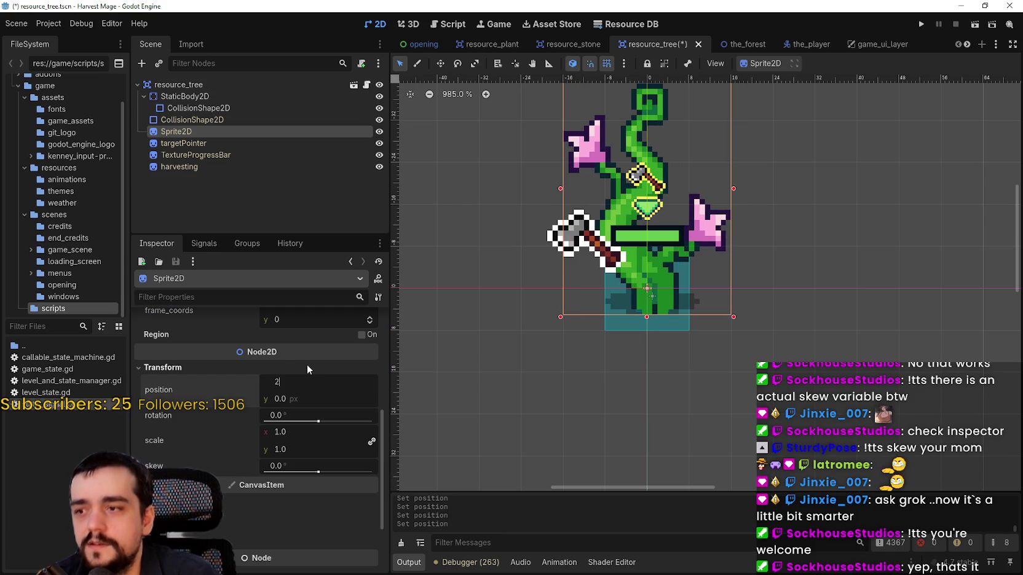
key("Return")
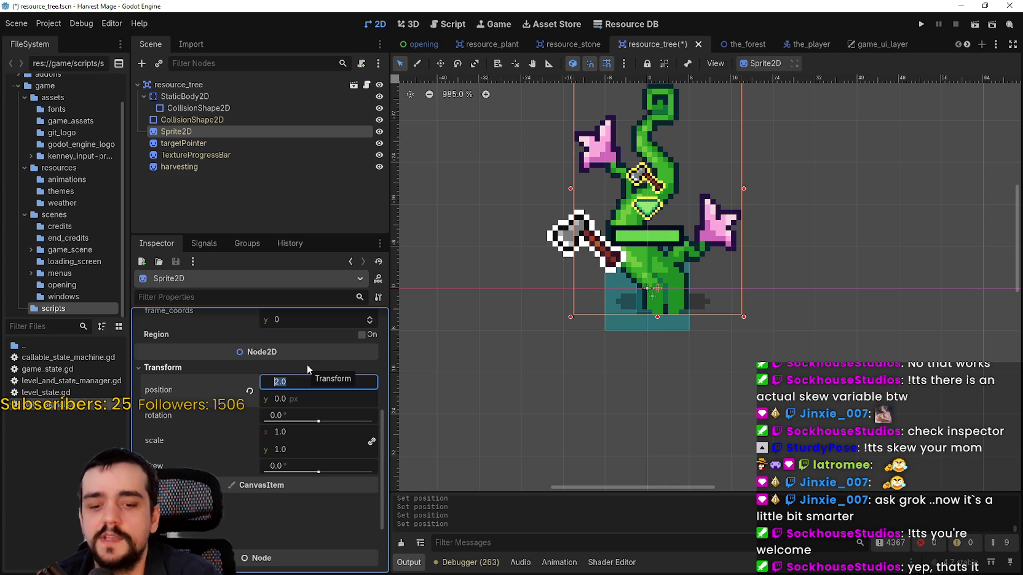
type("0")
key("Return")
type("2")
key("Return")
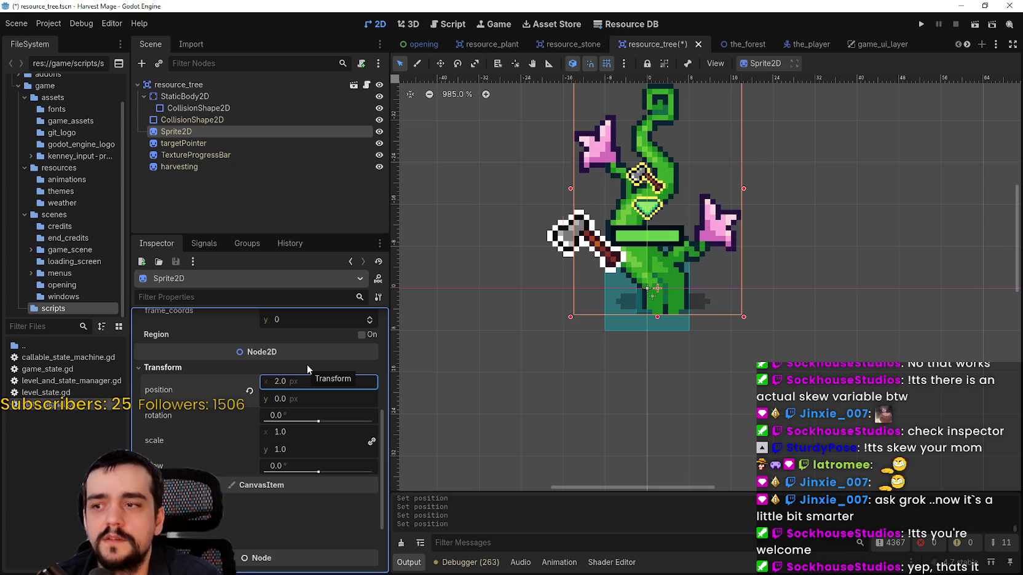
type("0")
key("Return")
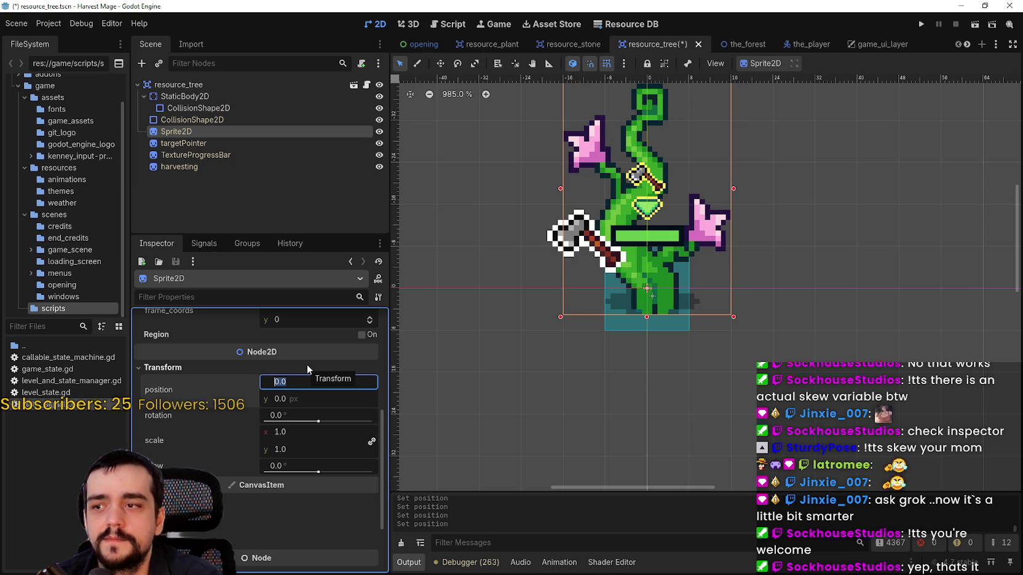
type("2")
key("Return")
type("0")
key("Return")
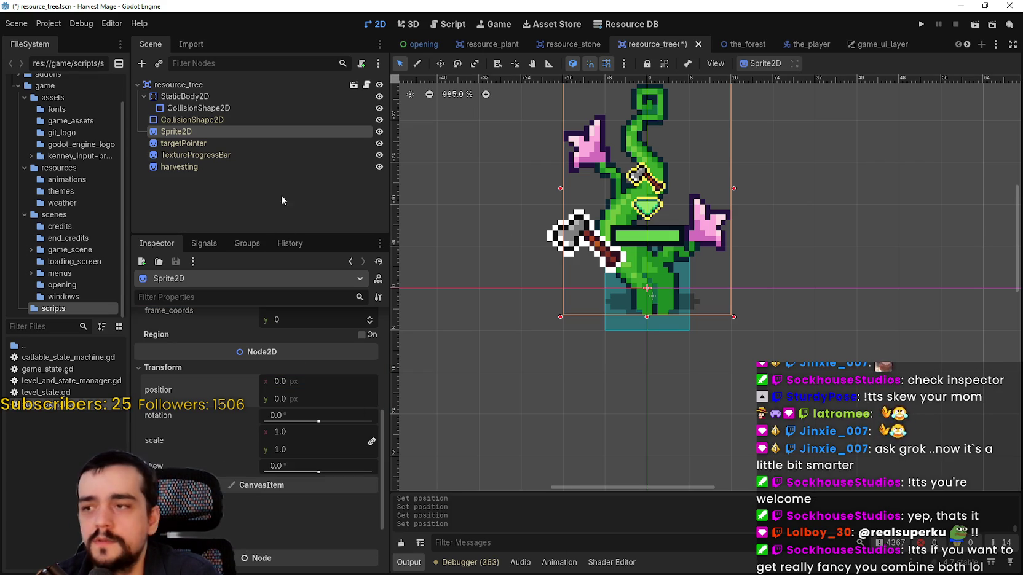
left_click(366, 85)
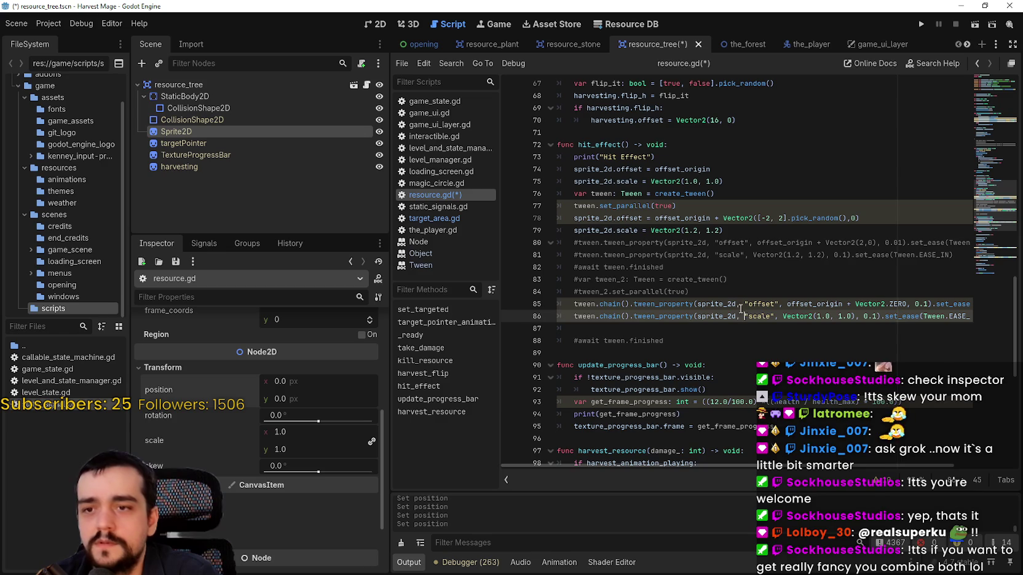
Save, then review the offset reset, scale reset and parallel tween lines in hit_effect.
left_click(733, 292)
key("ctrl+s")
left_click(721, 193)
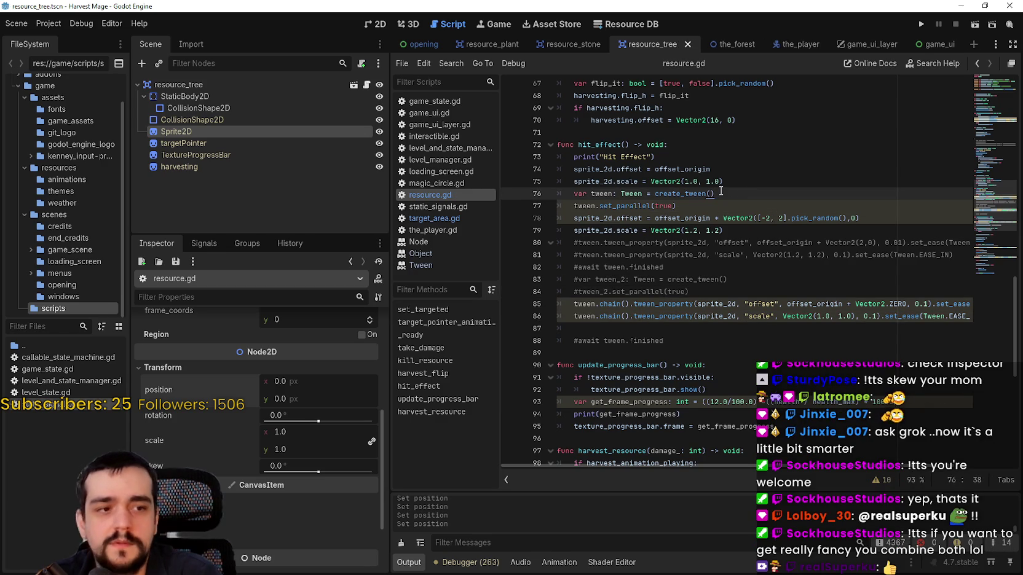
left_click(746, 172)
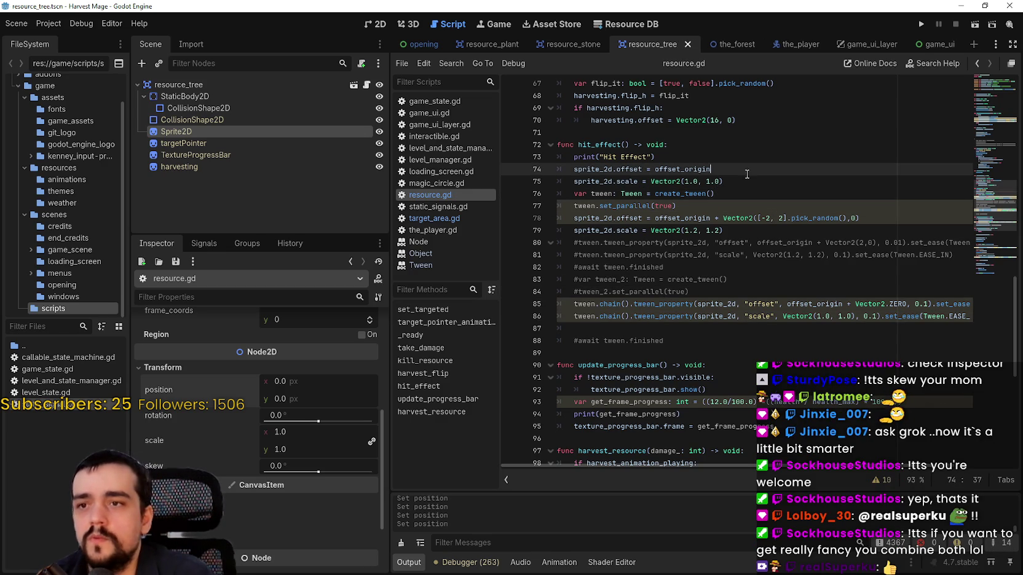
left_click(745, 185)
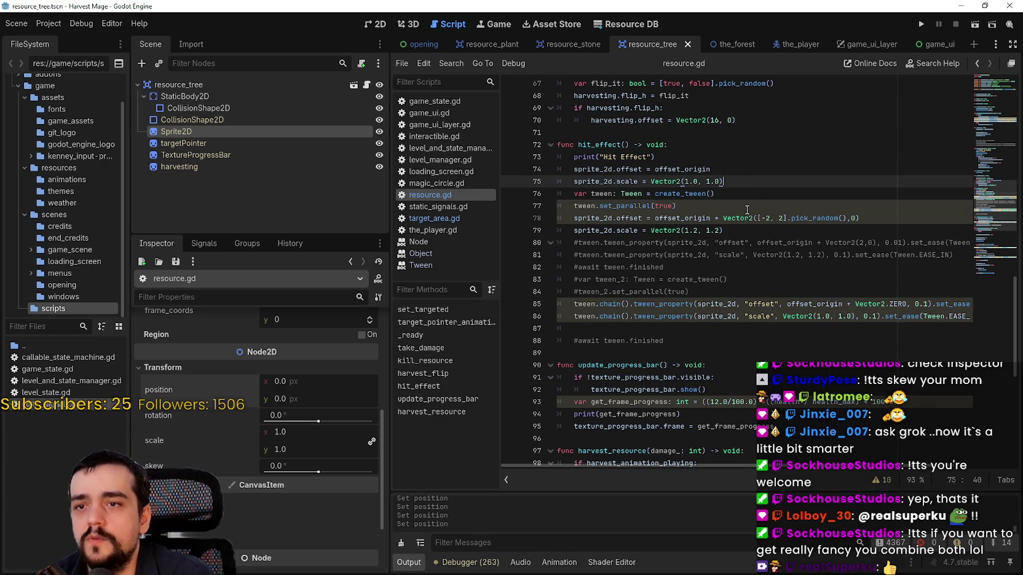
left_click(745, 210)
Change the line 79 scale punch from 1.2 to Vector2(1.1, 1.1) and save.
double_click(691, 230)
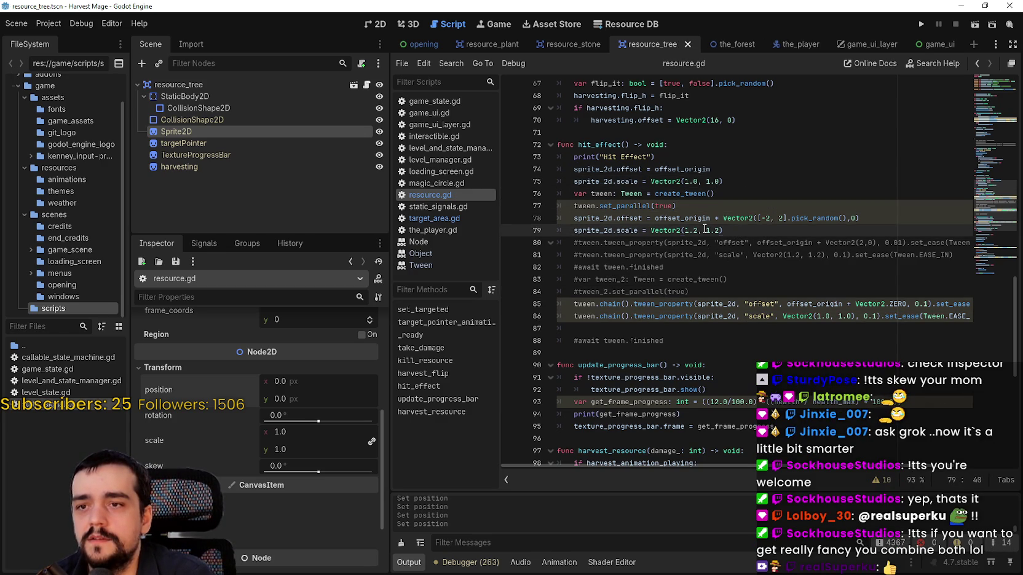
type("1")
double_click(718, 230)
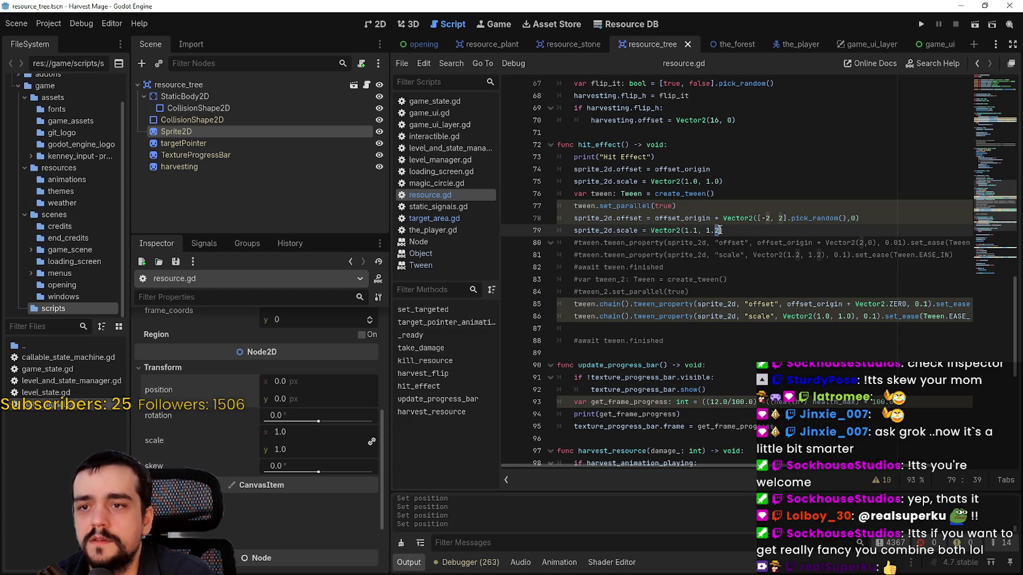
key("ctrl+s")
Narrow the line 78 offset to [-1, 1].pick_random(), save, and add a blank line after it.
left_click(767, 218)
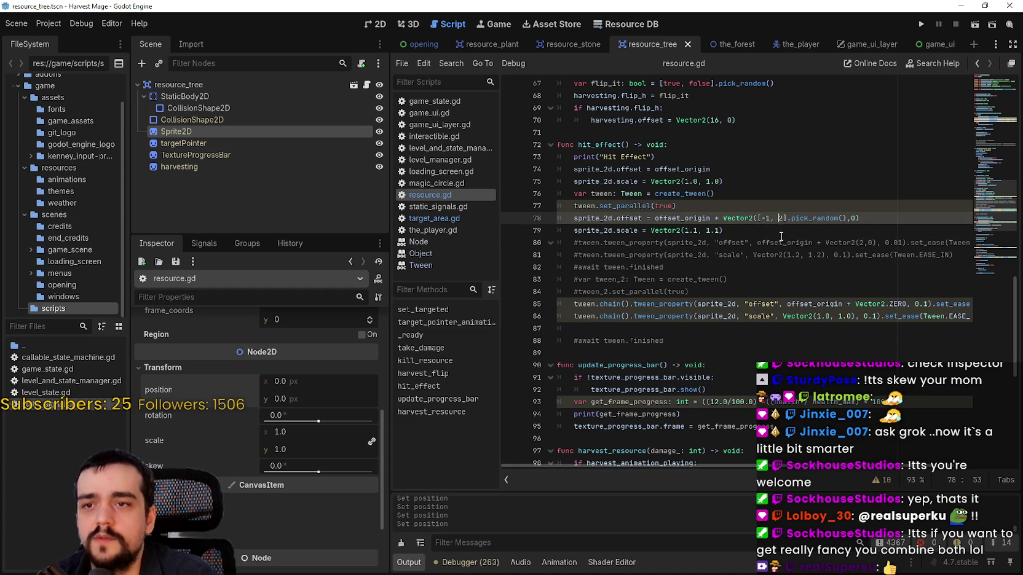
key("Delete")
type("1")
key("Down")
left_click(780, 218)
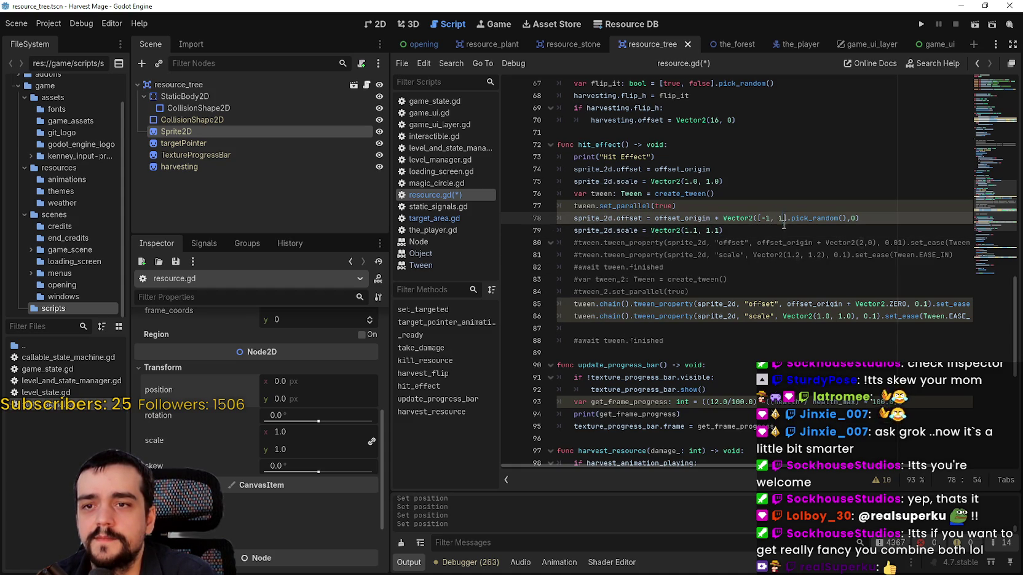
type("1")
key("ctrl+s")
left_click(881, 219)
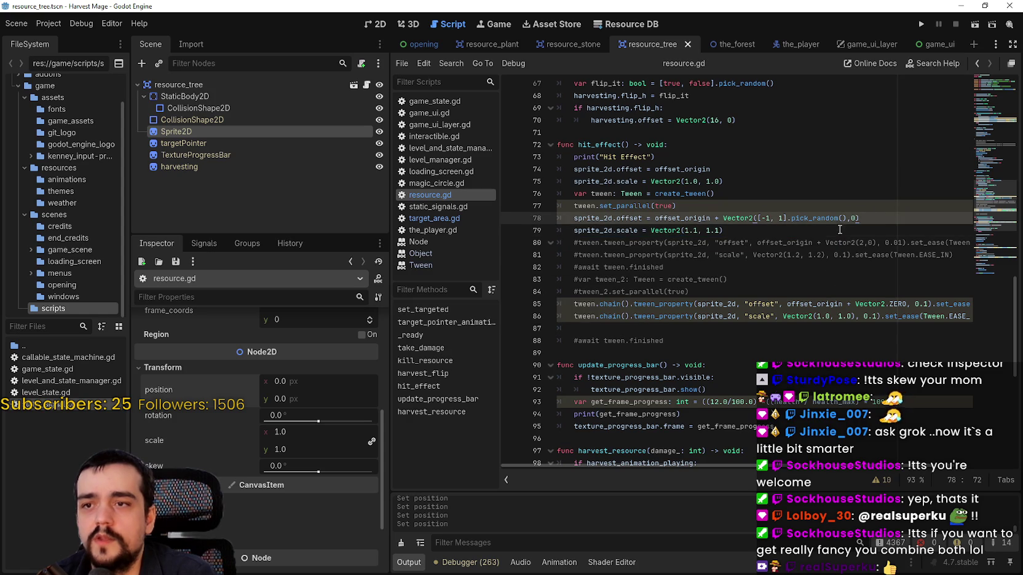
key("Return")
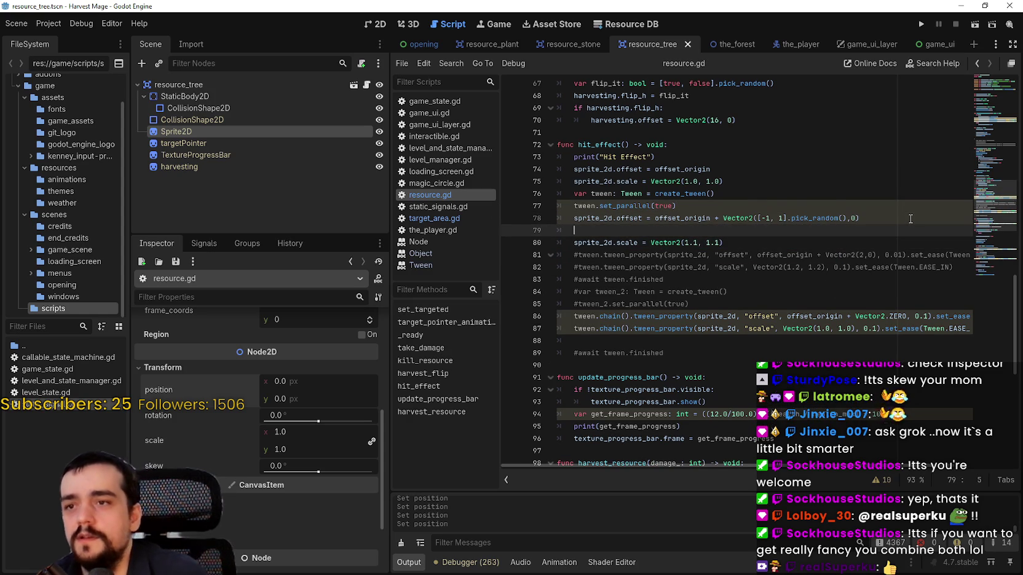
Type 'sprite_2d.skew =' on the new line and drag the Inspector skew to 5.3°.
type("spr")
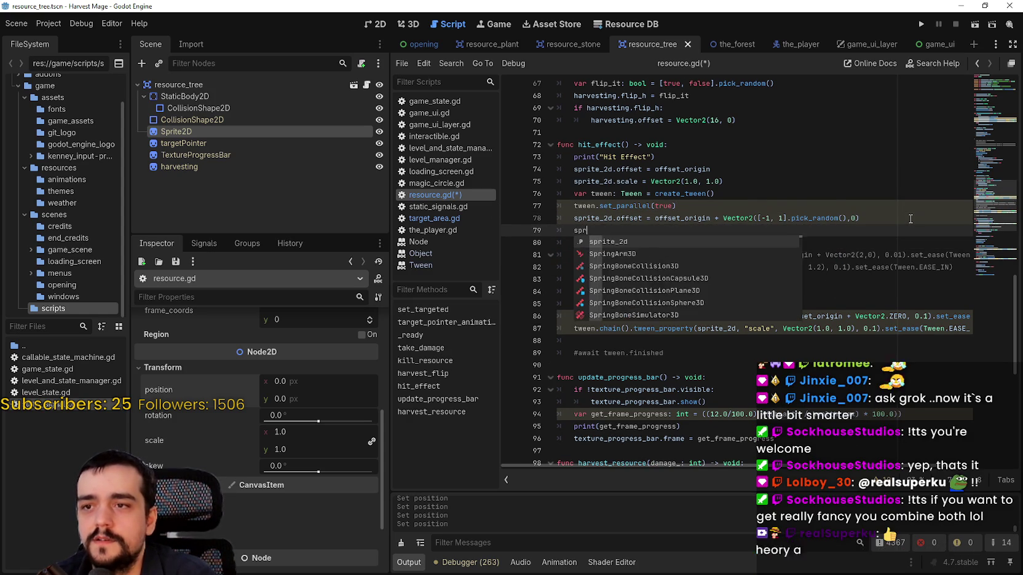
type("ite_2d.skew =")
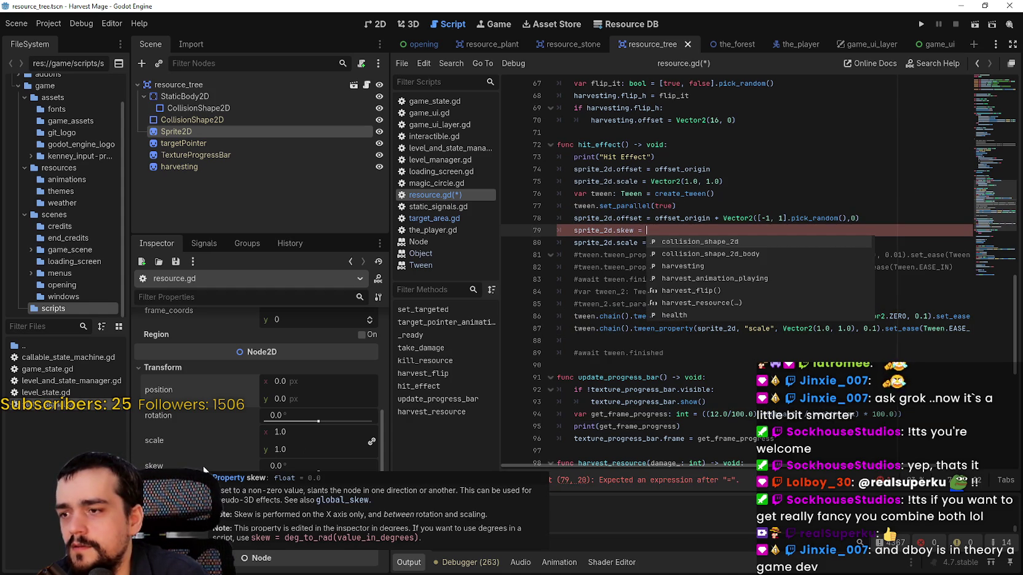
type(" f")
key("BackSpace")
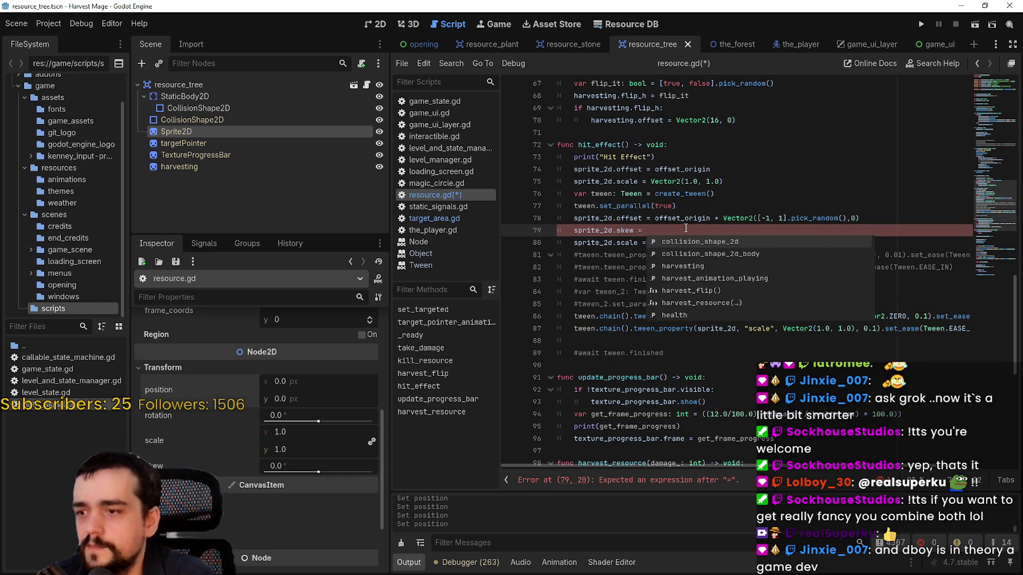
left_click_drag(317, 472, 322, 472)
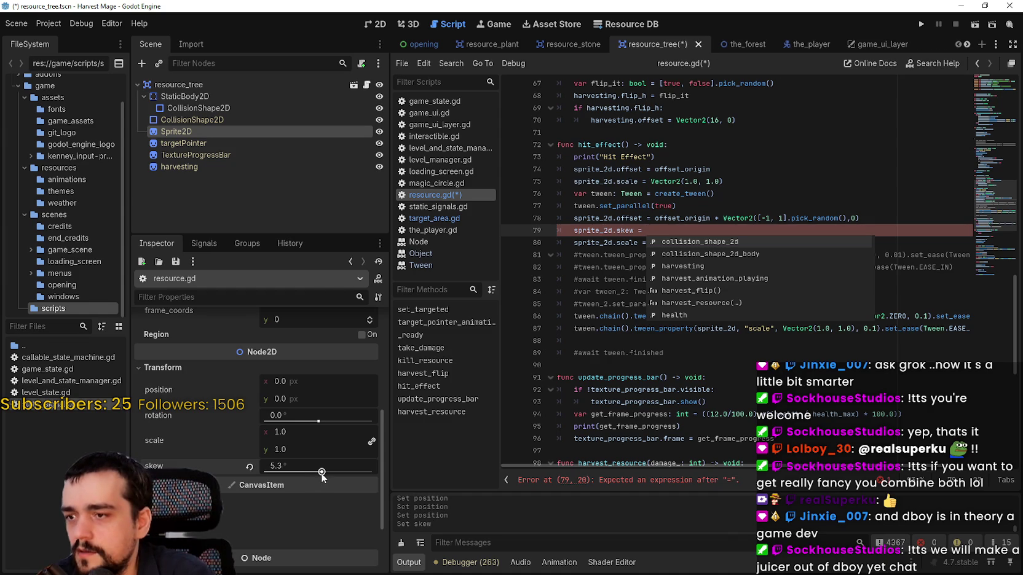
Try sprite skews of 11.5° and 10.6° in the 2D view, then reset skew to 0.
left_click(378, 25)
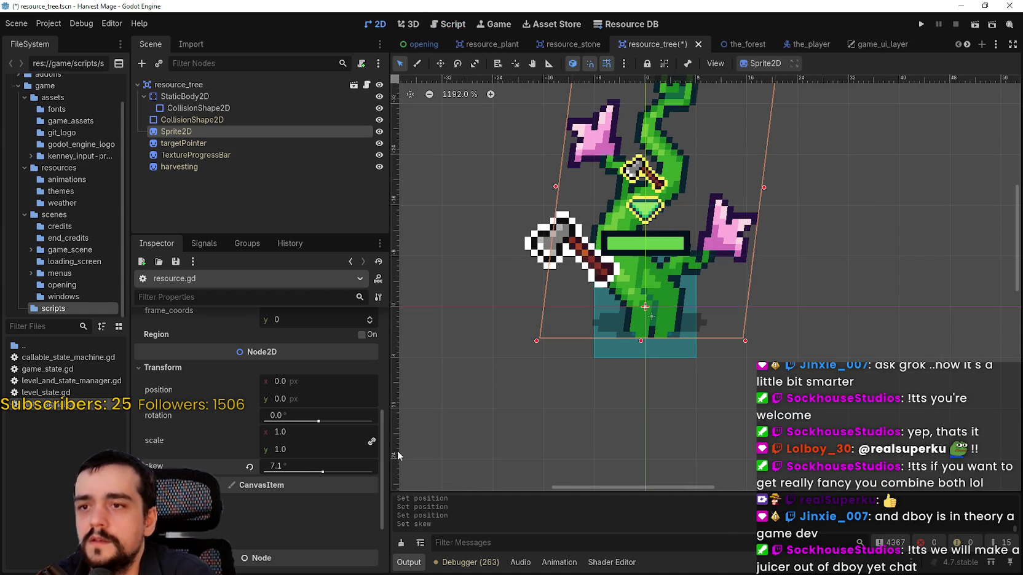
left_click_drag(320, 473, 327, 471)
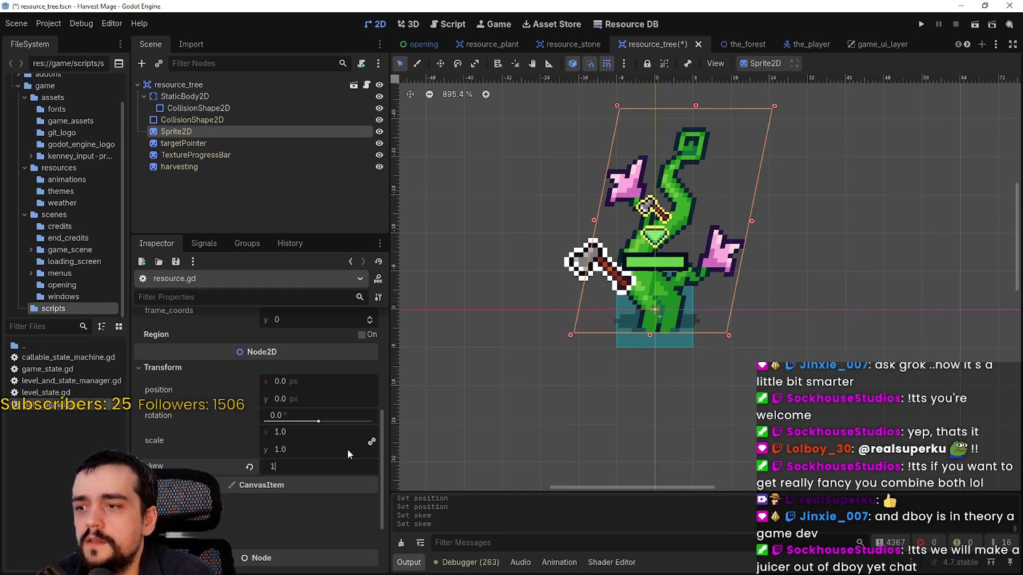
type("10.6")
key("Return")
left_click(285, 467)
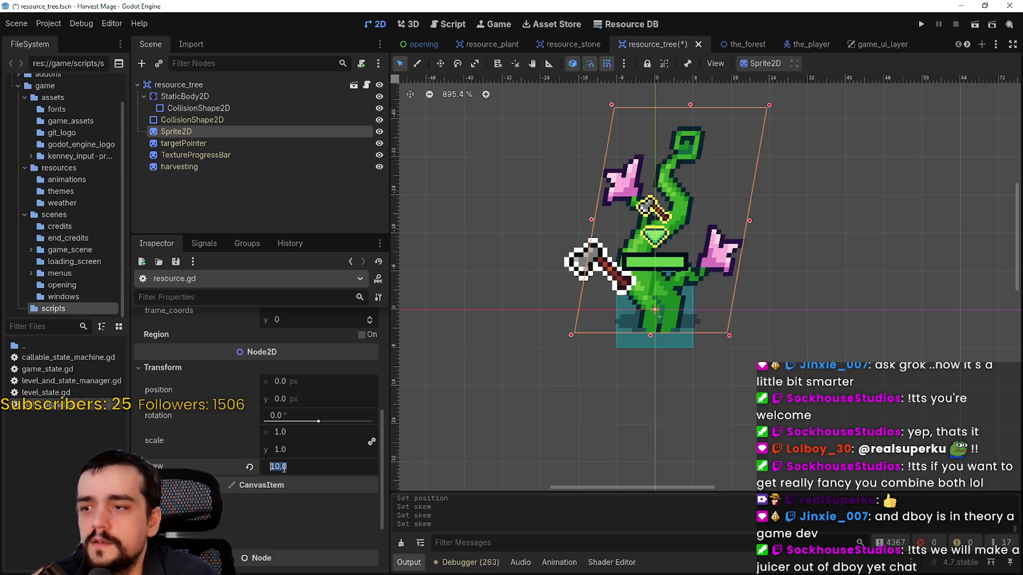
left_click(249, 467)
Complete the script line as sprite_2d.skew = 10.0 and save.
left_click(367, 85)
type("10.0")
key("ctrl+s")
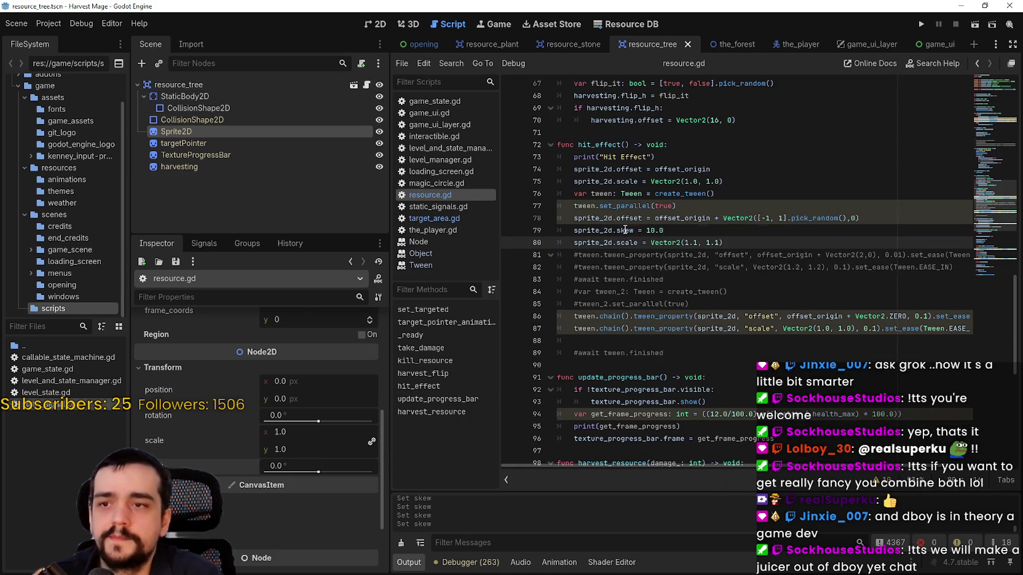
Duplicate the scale tween statement on line 87 onto a new line 88.
left_click(769, 332)
double_click(897, 329)
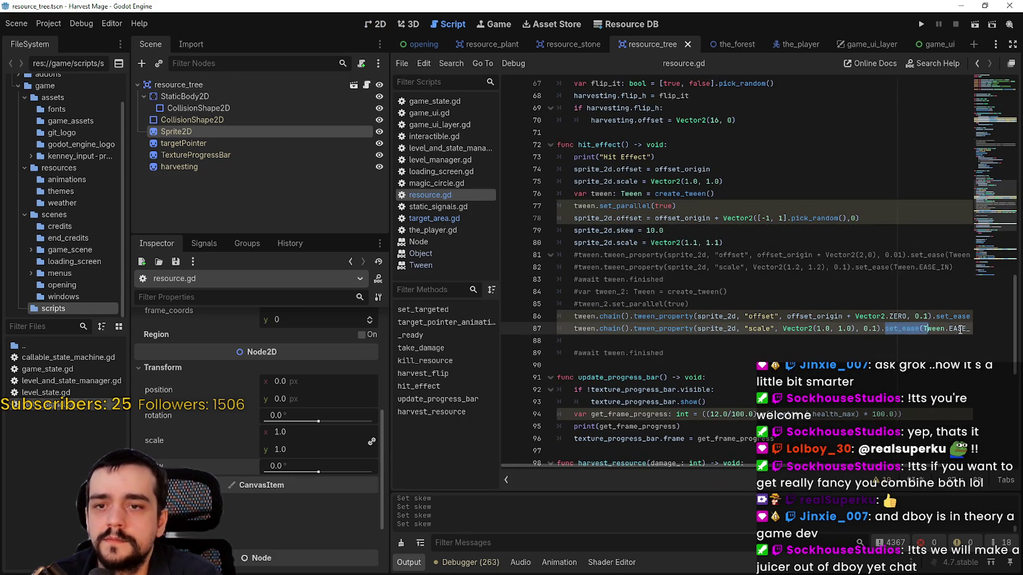
left_click_drag(977, 331, 571, 330)
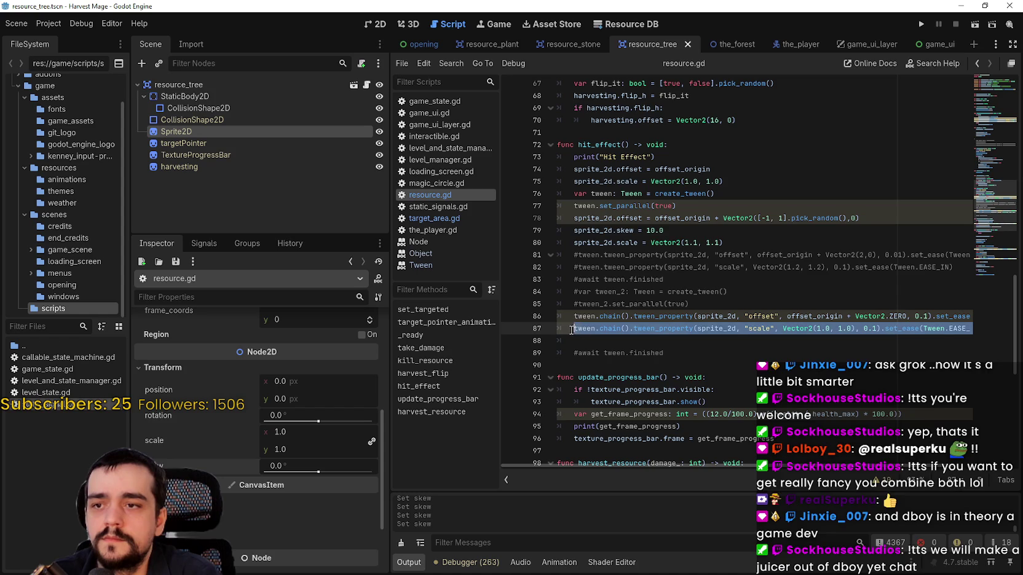
left_click(961, 332)
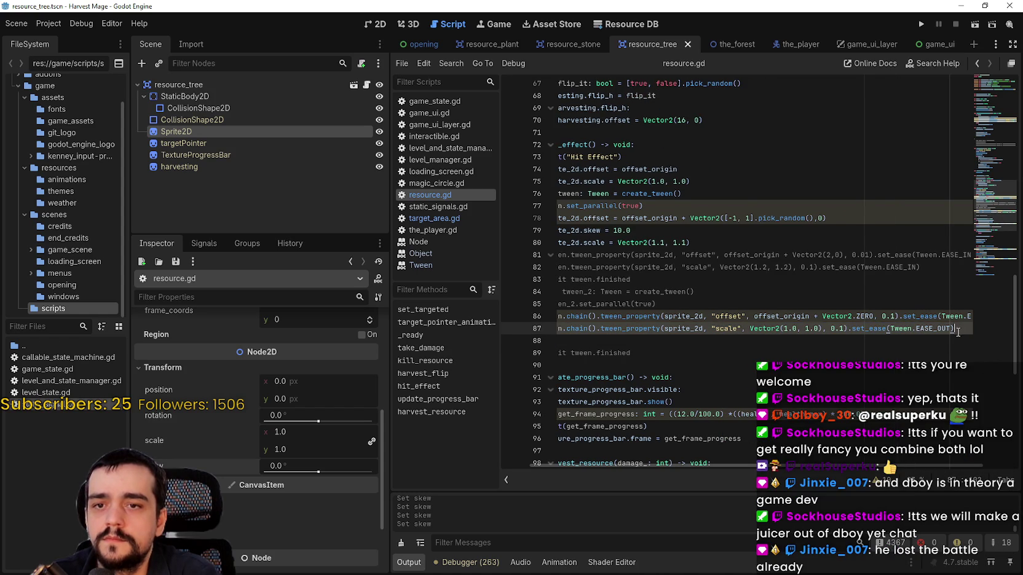
key("ctrl+shift+d")
Change the copy to tween skew to 0.0 with EASE_IN, save, and launch the game.
double_click(727, 340)
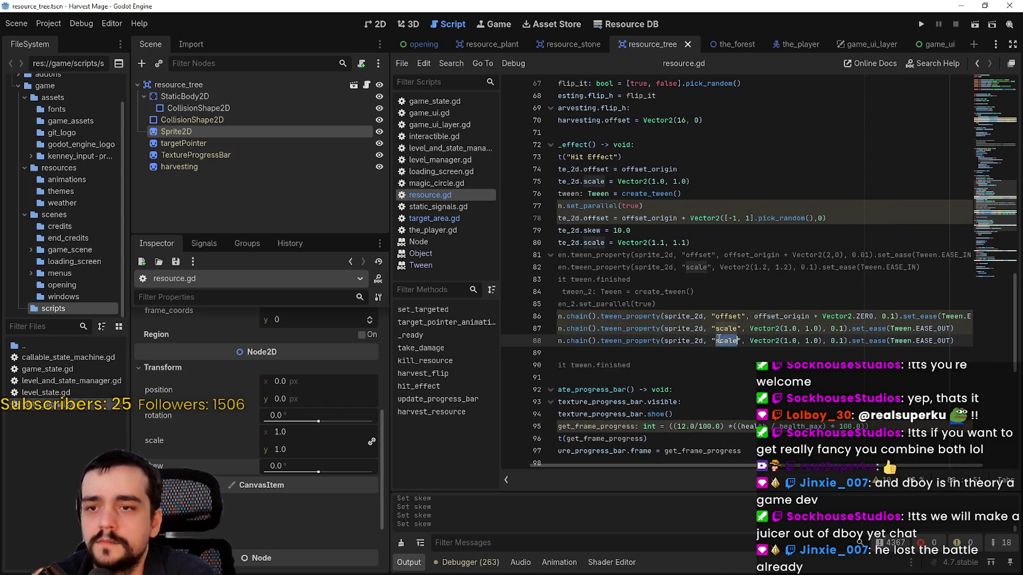
type("skew")
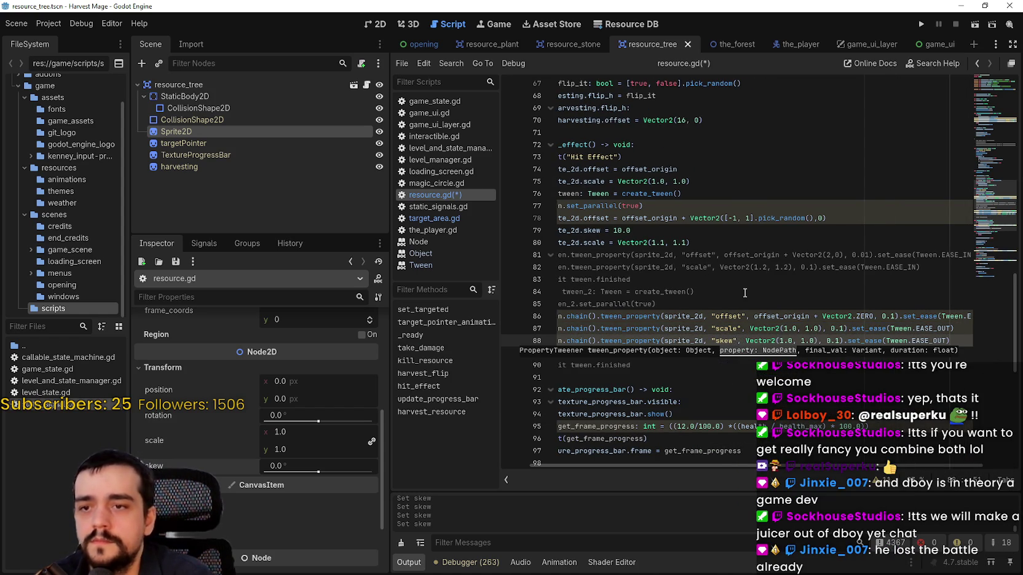
left_click_drag(746, 341, 821, 342)
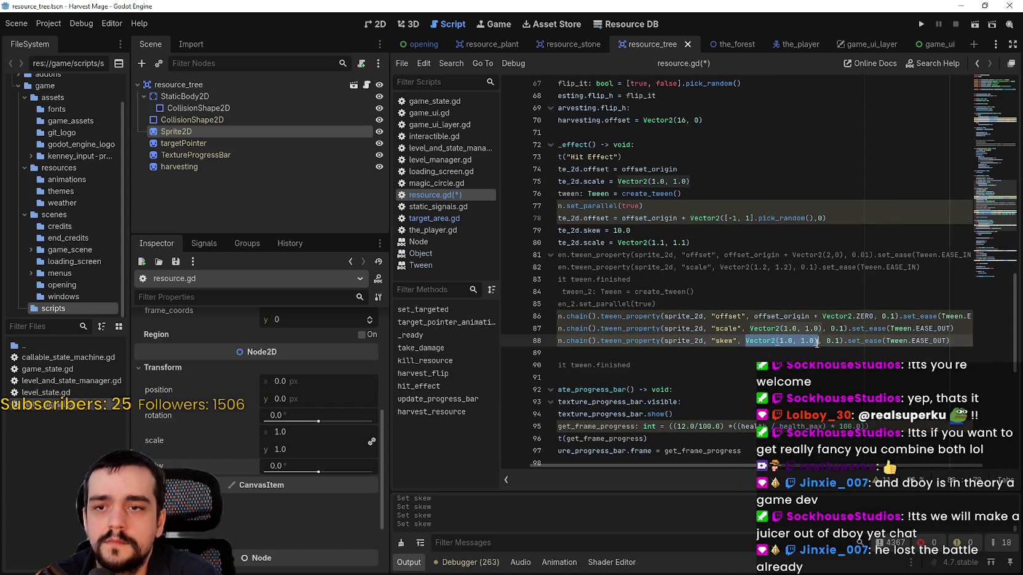
type("0.0")
key("ctrl+s")
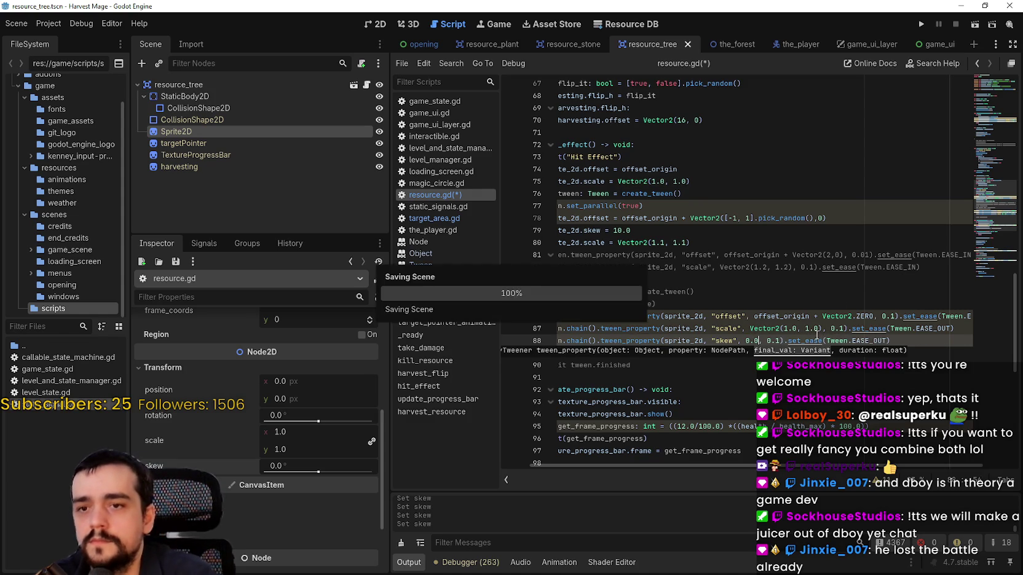
double_click(880, 342)
type("EASE_IN")
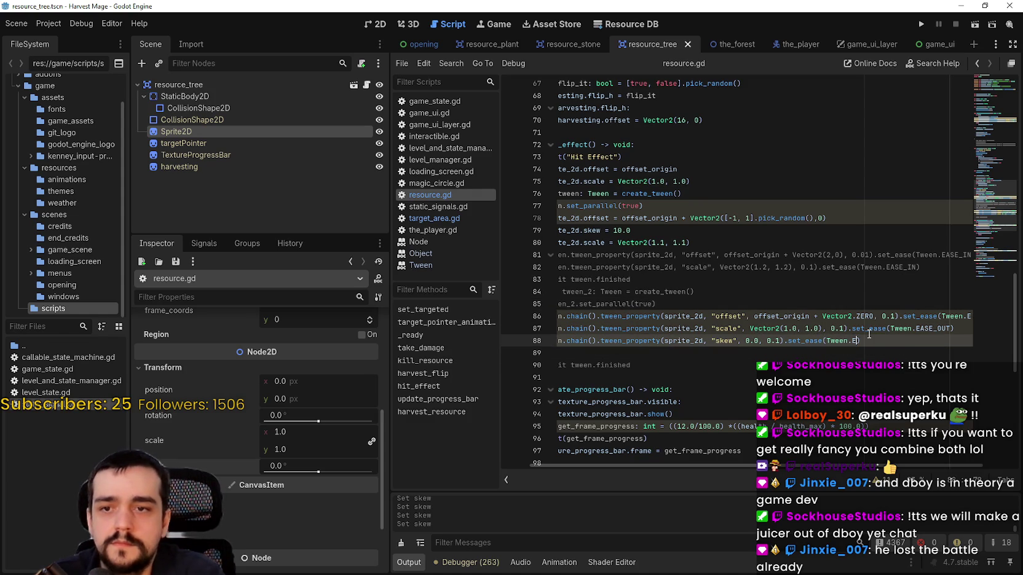
key("Return")
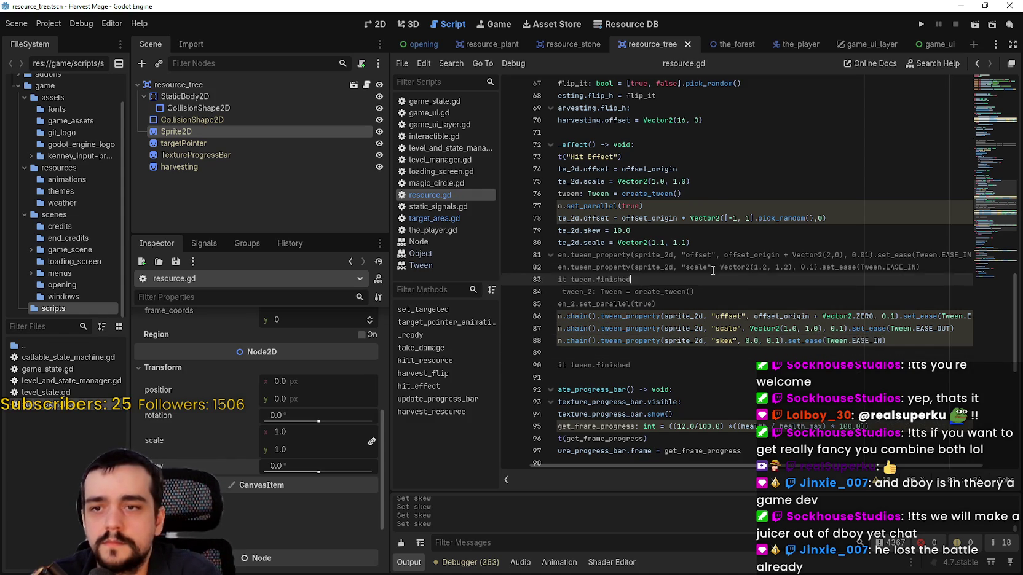
left_click(642, 218)
left_click(922, 25)
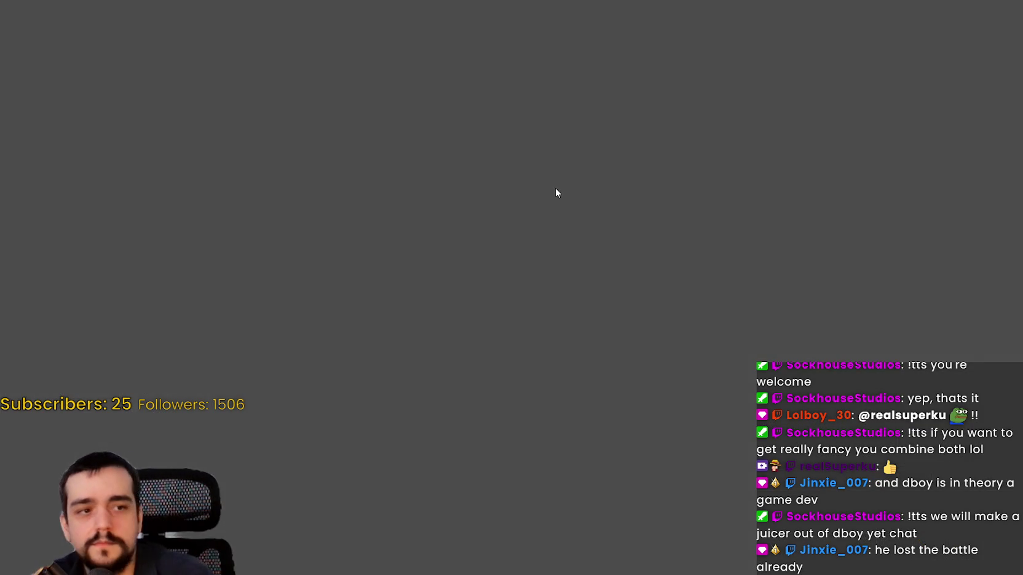
Continue the saved game, walk to the vines and strike one to test the skew effect.
key("Down")
key("Return")
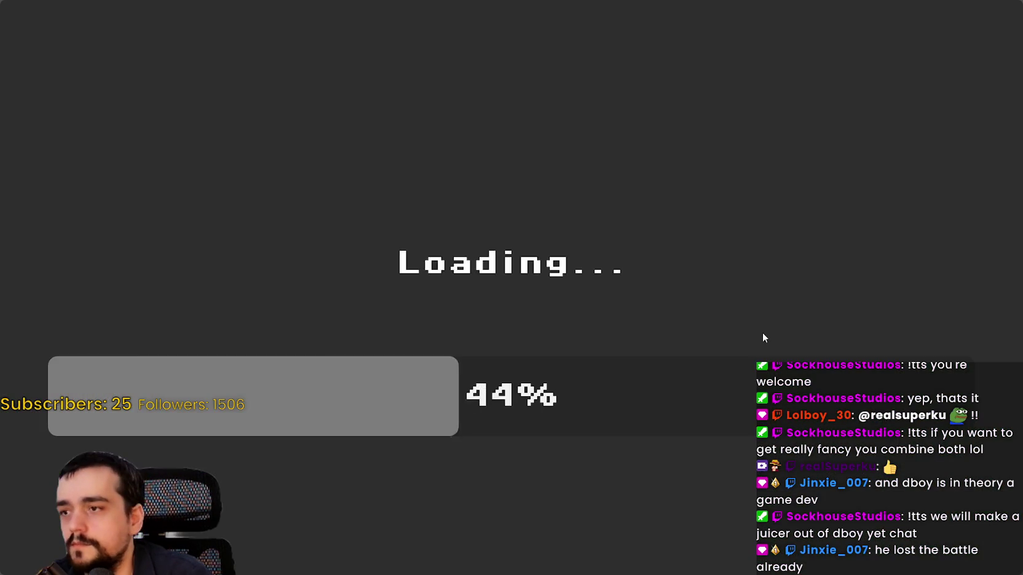
key("w")
key("d")
key("s")
key("d")
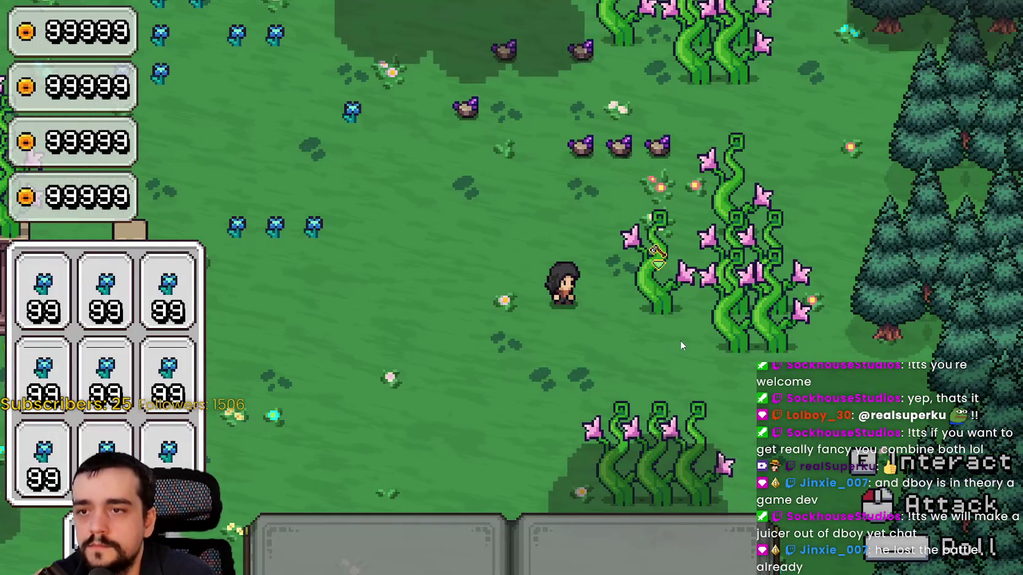
key("1")
left_click(738, 362)
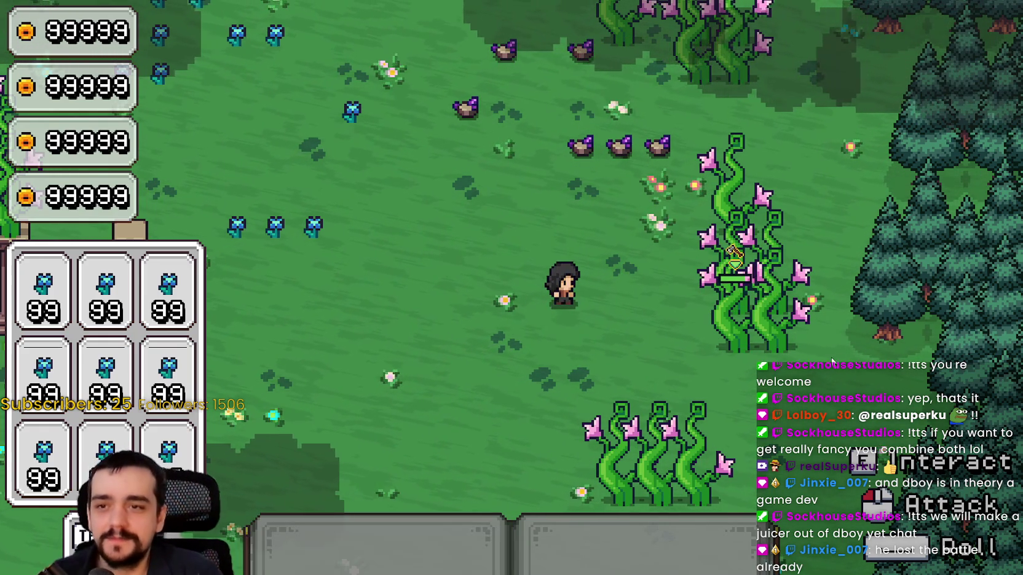
Walk across the meadow toward another plant, then return to the Godot editor.
key("s")
key("a")
key("d")
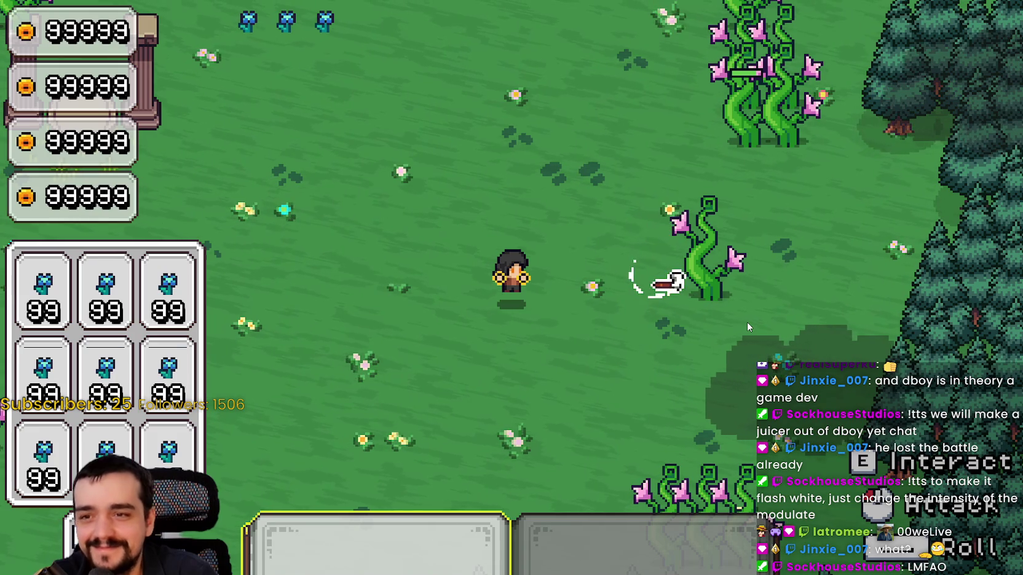
key("F8")
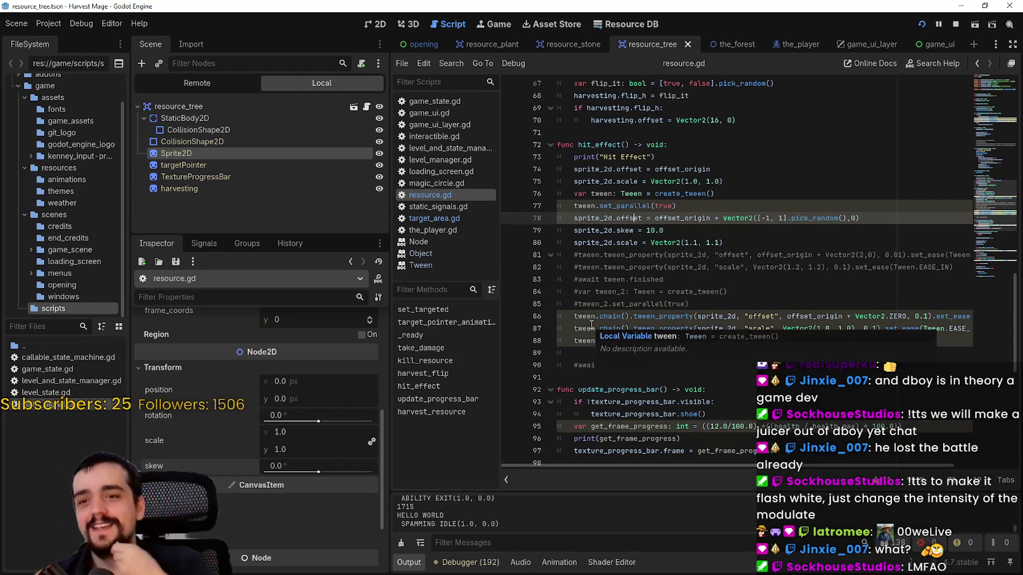
Adjust the skew value on line 79 so it reads 0.1, then relaunch the game.
left_click(689, 349)
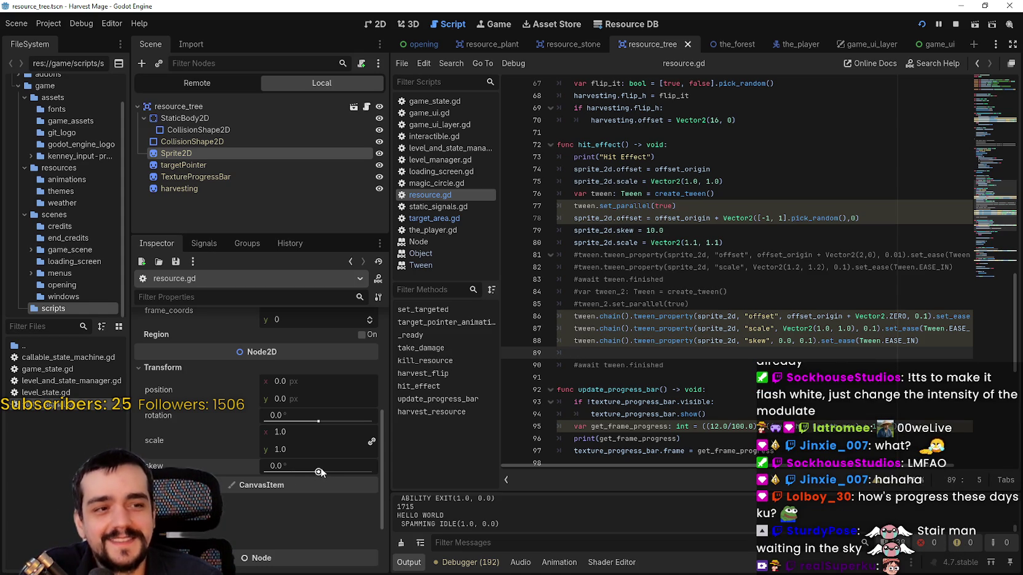
left_click(666, 229)
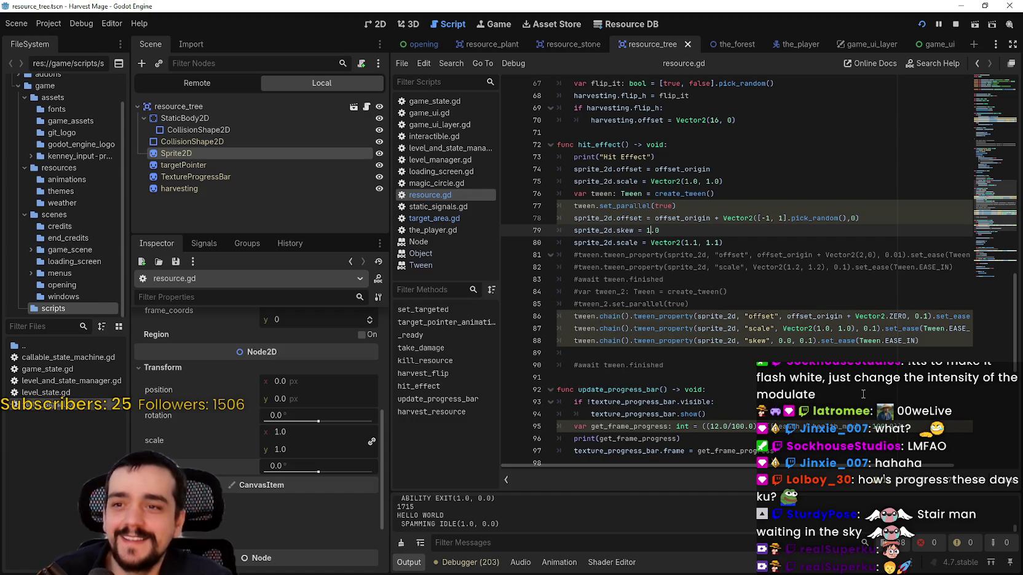
key("alt+Tab")
key("d")
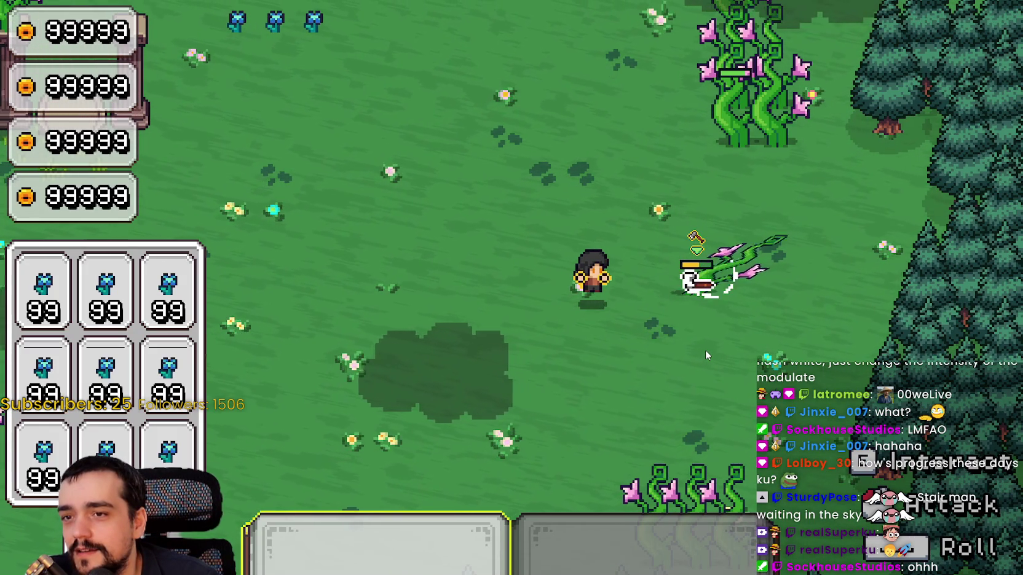
key("alt+Tab")
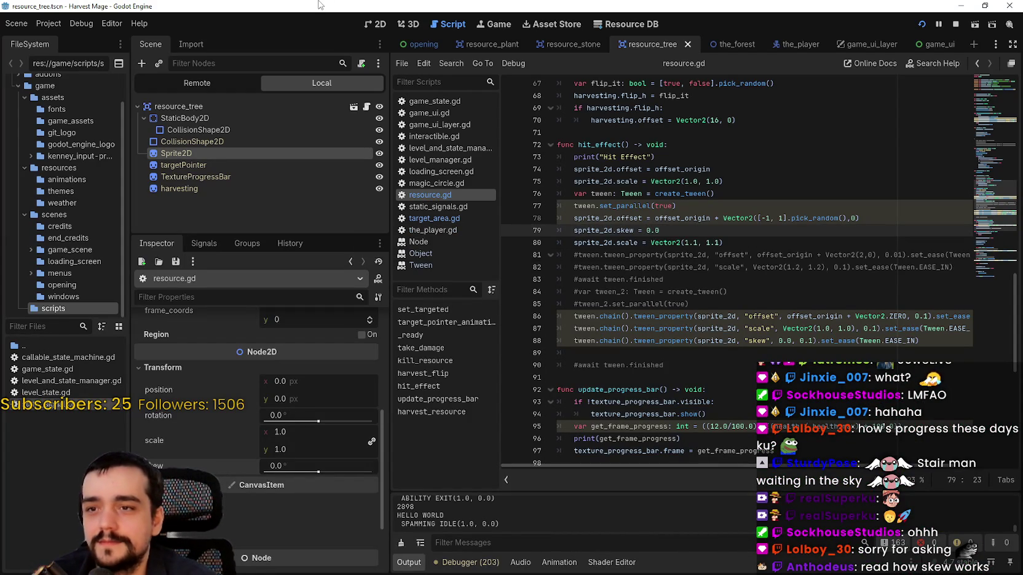
key("F5")
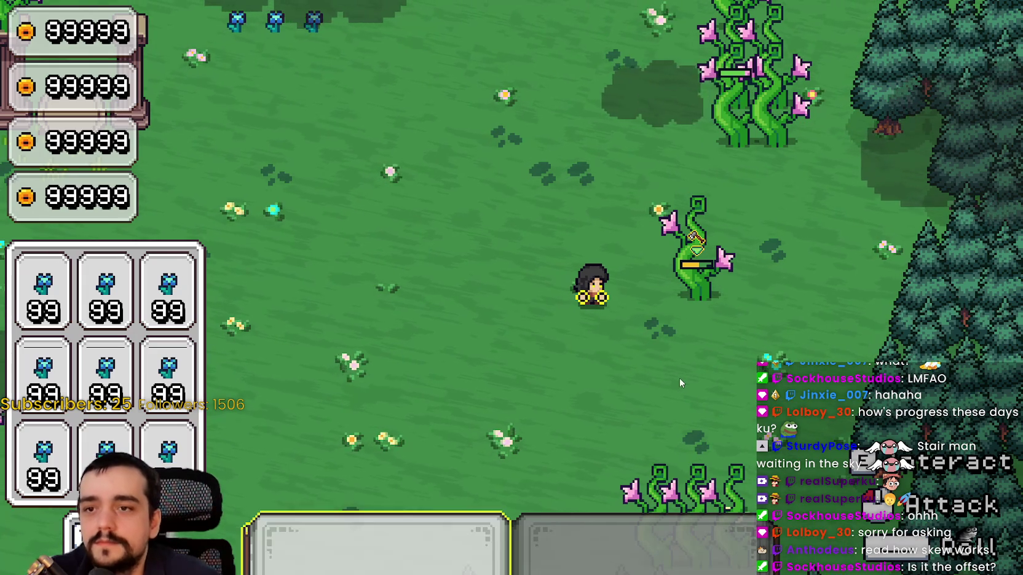
Attack the nearby plant twice to check the hit effect, then close the game.
key("w")
left_click(682, 366)
left_click(684, 365)
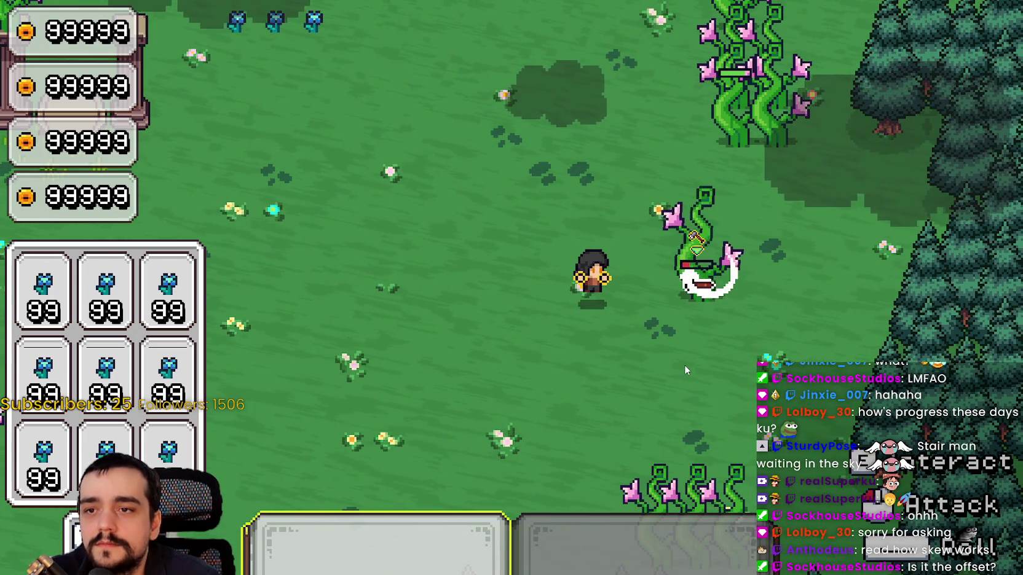
key("F8")
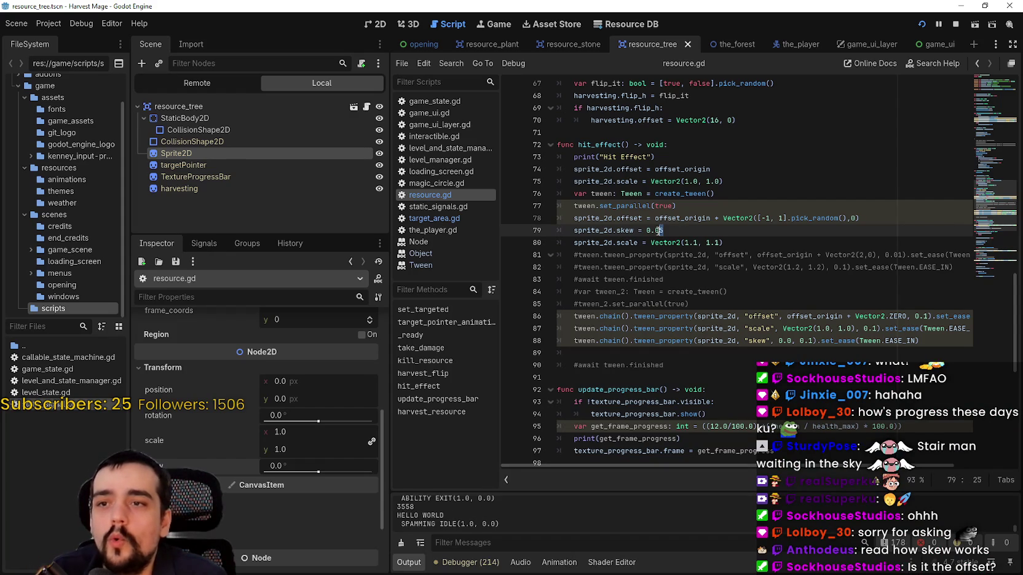
Rerun the game, repeatedly hit the vine plant to watch the flash, and return to the editor.
key("F5")
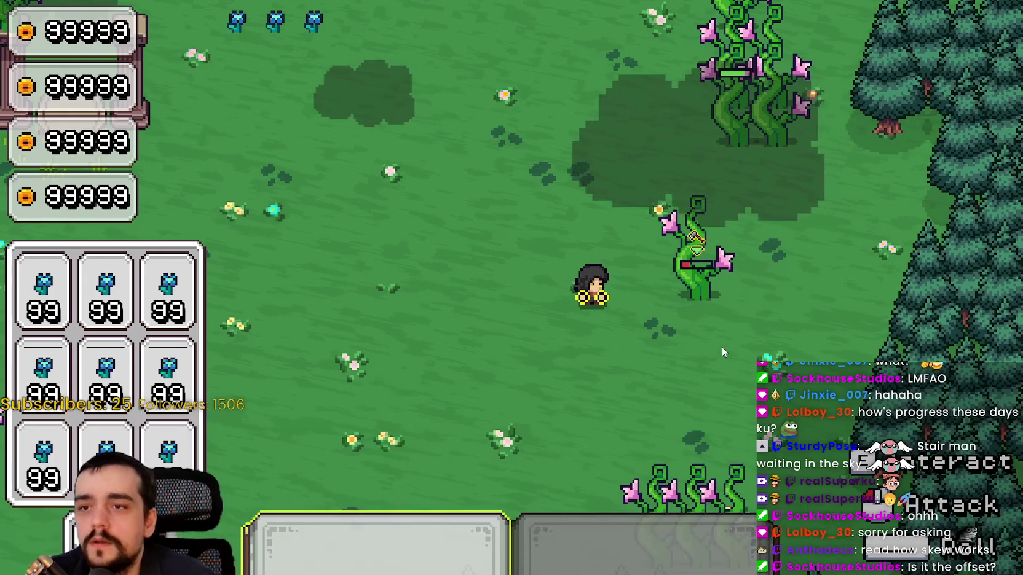
left_click(727, 347)
left_click(726, 346)
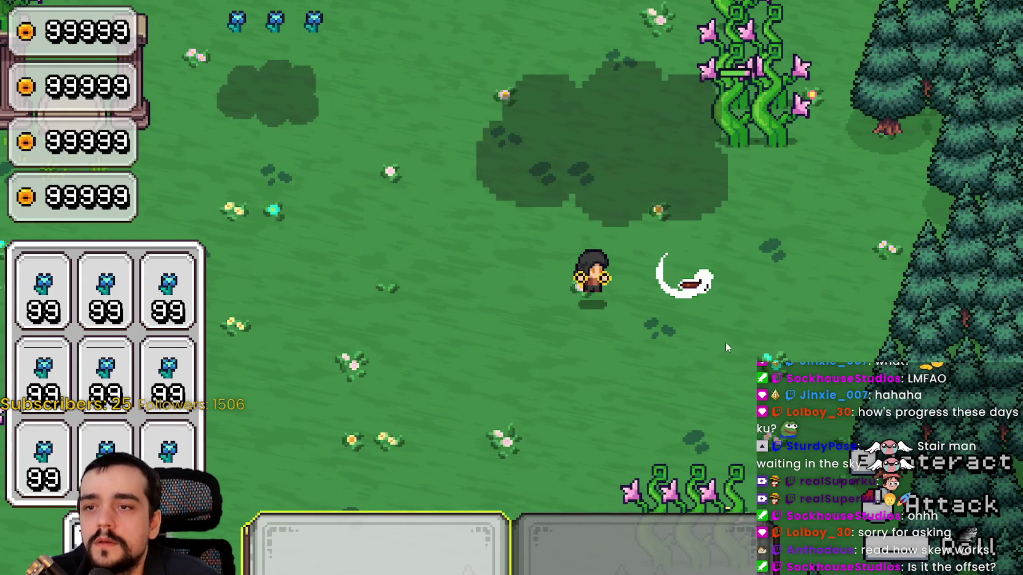
key("s")
key("w")
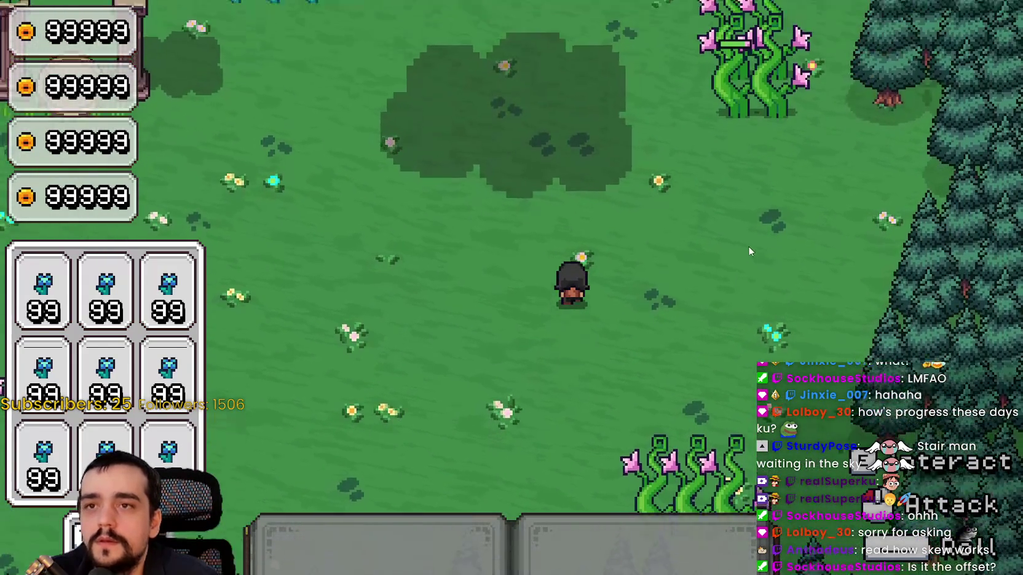
key("d")
key("1")
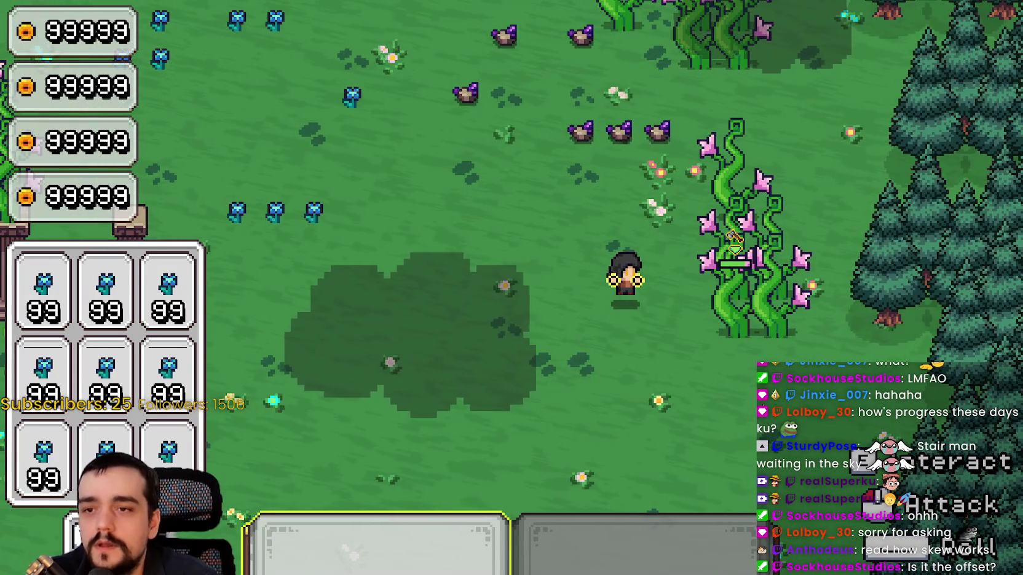
left_click(734, 243)
left_click(734, 239)
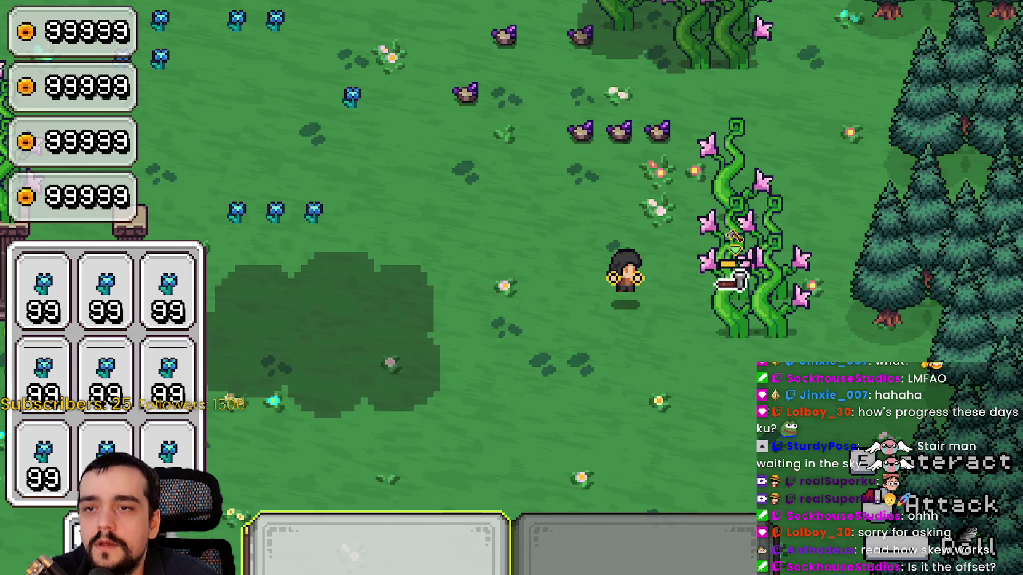
left_click(734, 239)
left_click(734, 240)
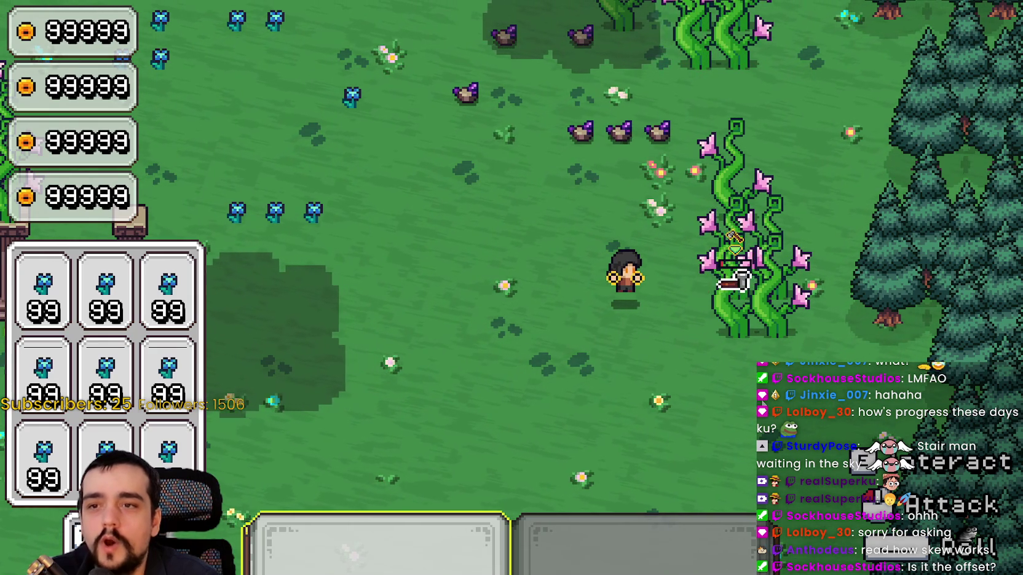
left_click(735, 240)
key("alt+Tab")
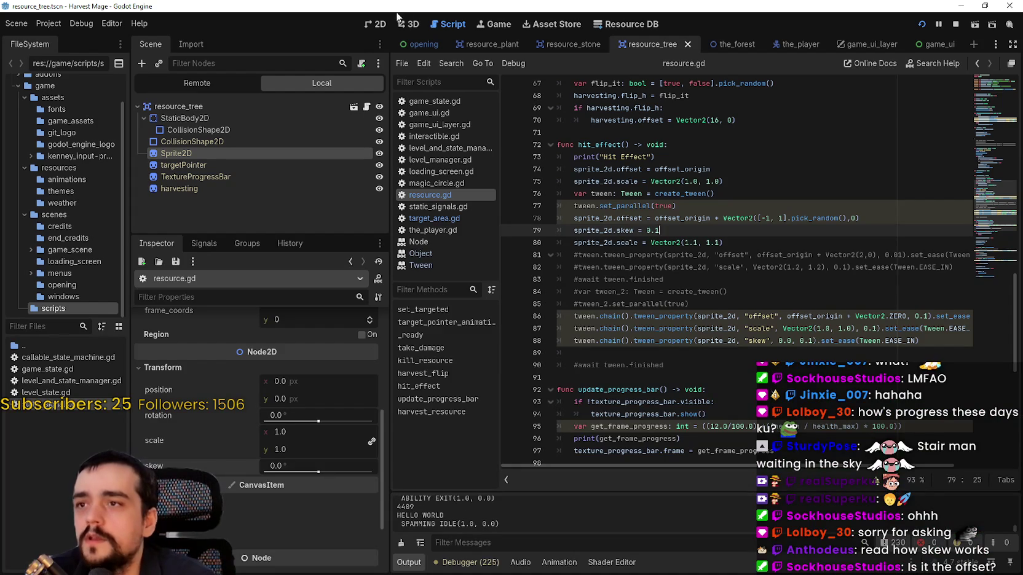
left_click(379, 24)
scroll(301, 565, "down", 3)
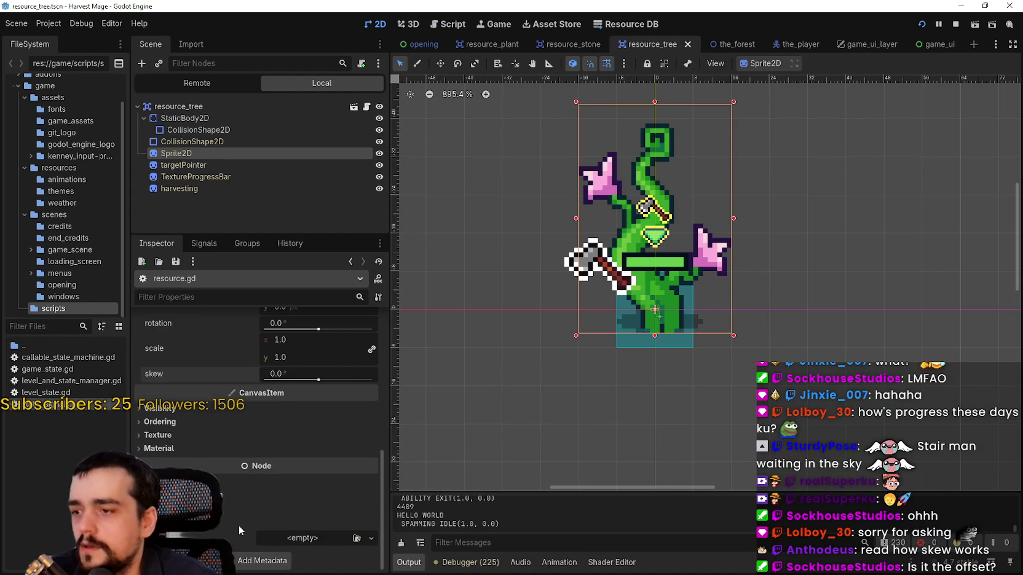
left_click(175, 424)
left_click(159, 408)
left_click(300, 440)
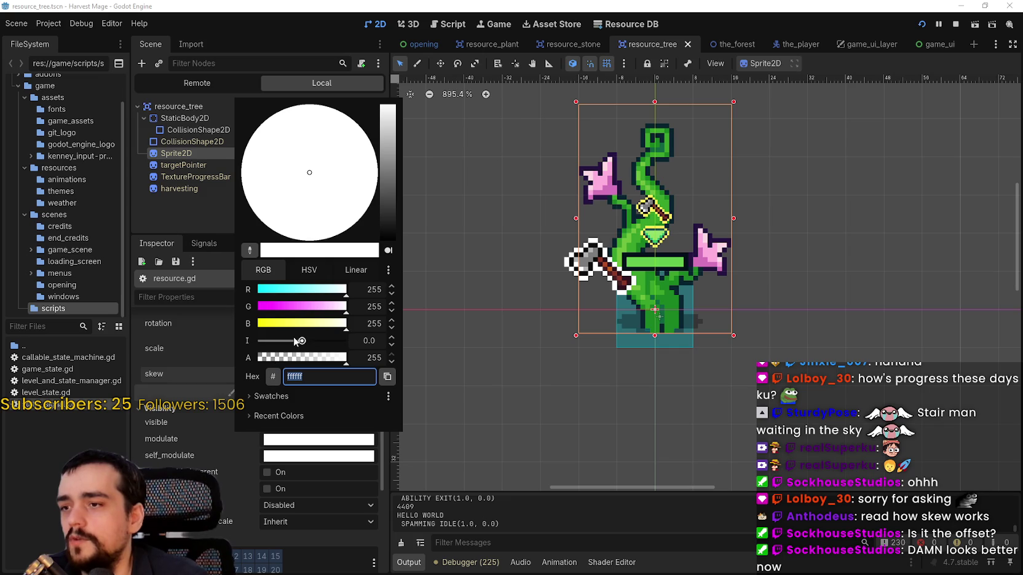
mouse_move(301, 343)
left_mouse_down()
mouse_move(344, 336)
mouse_move(264, 342)
mouse_move(478, 340)
mouse_move(175, 347)
mouse_move(458, 323)
left_mouse_up()
mouse_move(380, 337)
left_mouse_down()
mouse_move(357, 337)
mouse_move(371, 319)
mouse_move(2, 234)
mouse_move(2, 287)
left_mouse_up()
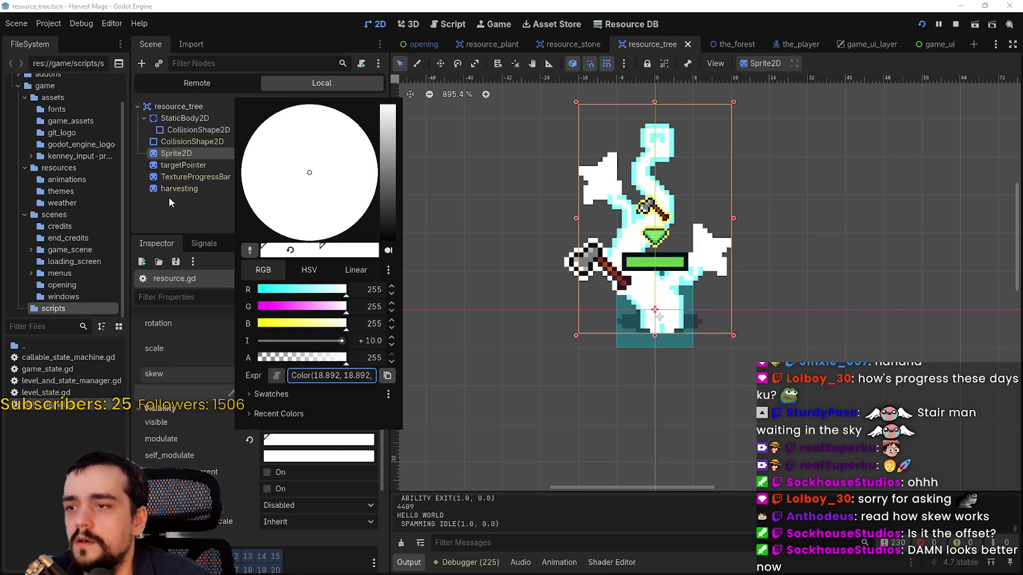
mouse_move(371, 341)
left_mouse_down()
mouse_move(2, 317)
mouse_move(817, 307)
mouse_move(4, 356)
mouse_move(108, 334)
mouse_move(3, 272)
mouse_move(275, 328)
mouse_move(168, 269)
mouse_move(92, 295)
mouse_move(3, 277)
mouse_move(585, 275)
mouse_move(232, 306)
left_mouse_up()
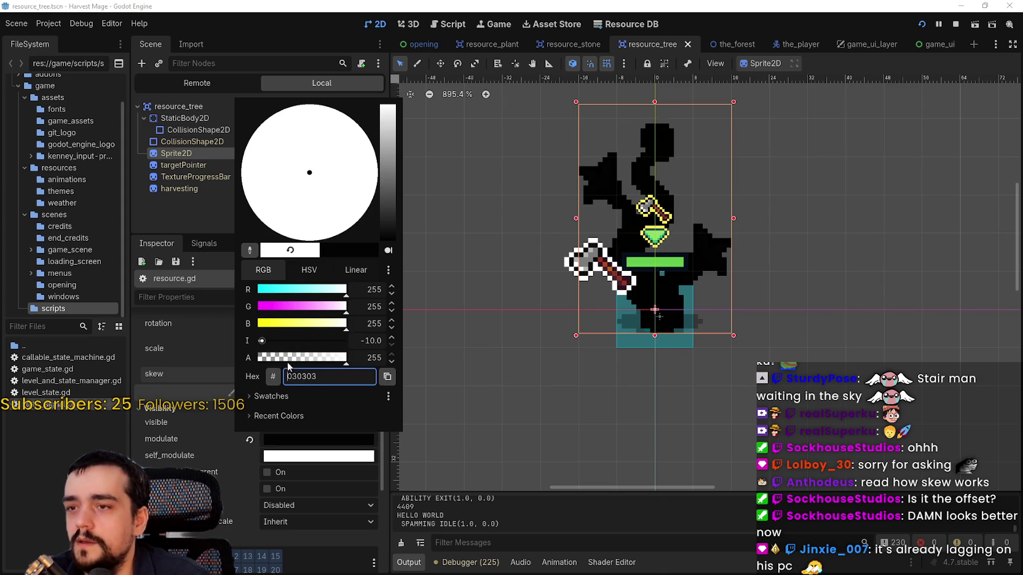
left_click(309, 444)
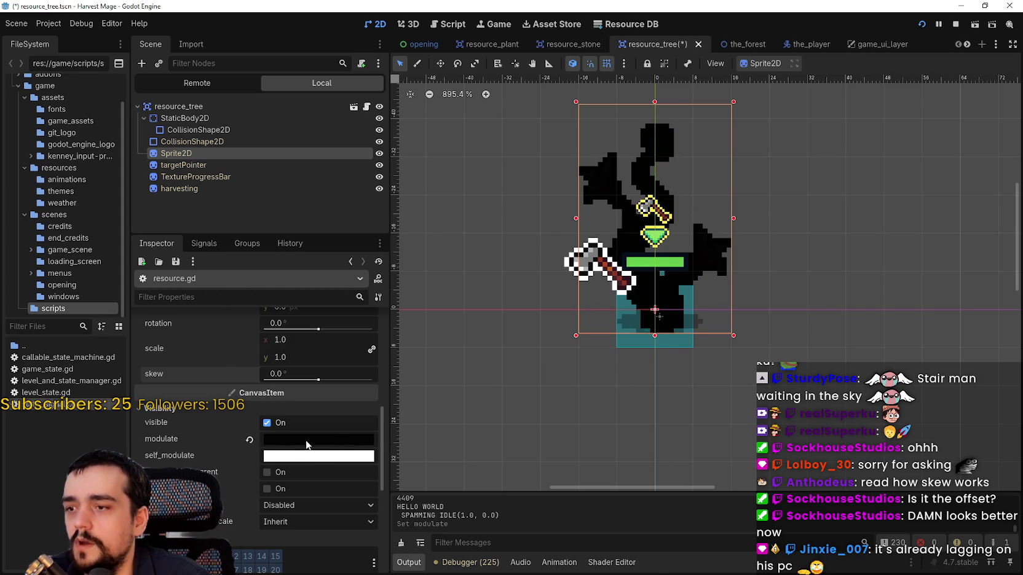
left_click(249, 440)
left_click(299, 440)
mouse_move(302, 357)
left_mouse_down()
mouse_move(364, 360)
mouse_move(166, 374)
mouse_move(437, 377)
mouse_move(363, 363)
mouse_move(445, 362)
left_mouse_up()
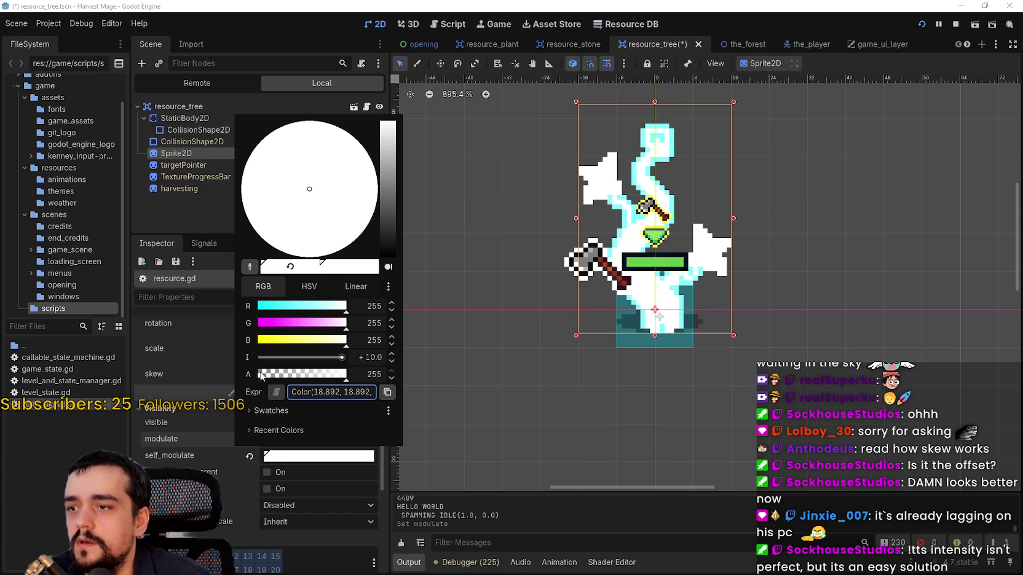
left_click_drag(343, 362, 314, 361)
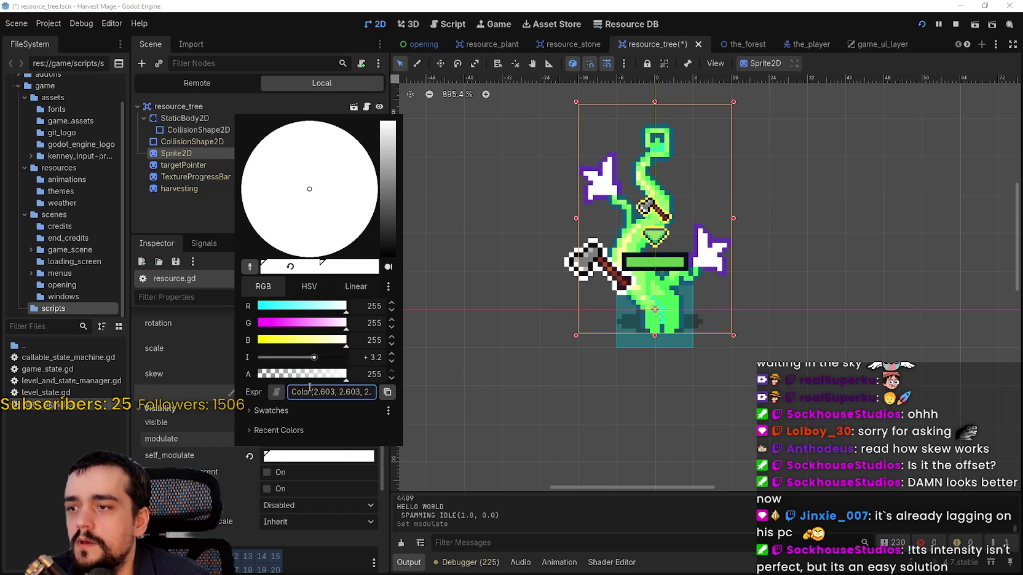
left_click(247, 453)
left_click(249, 455)
key("ctrl+s")
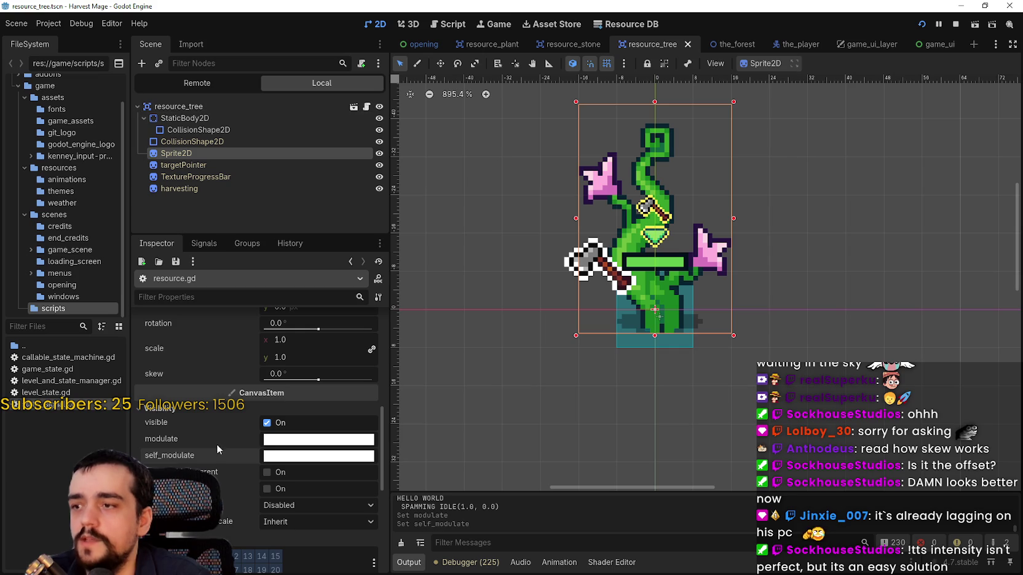
left_click(366, 106)
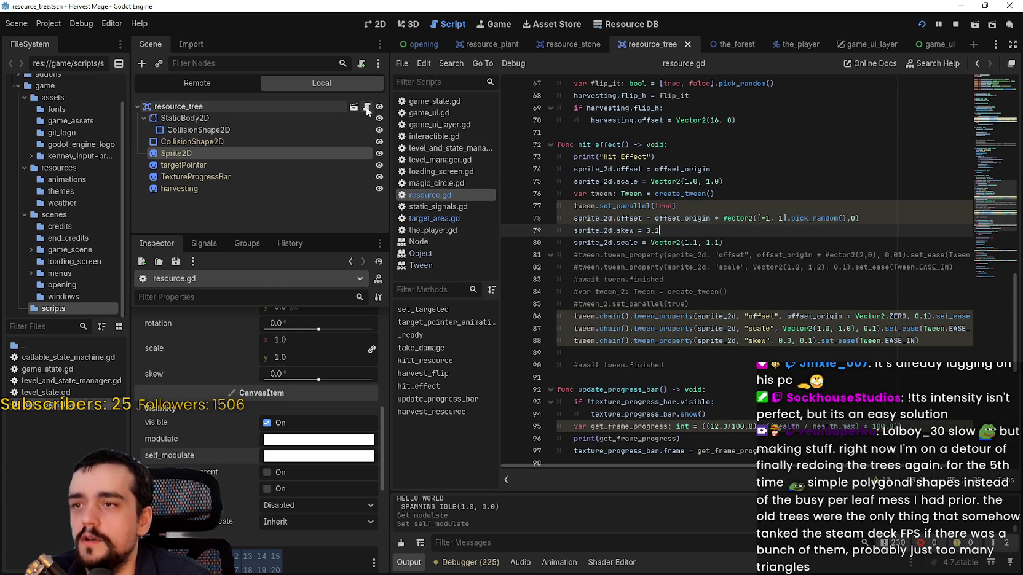
Add a new line after line 80 reading 'sprite_2d.modulate.' using autocomplete.
left_click(788, 278)
left_click(904, 219)
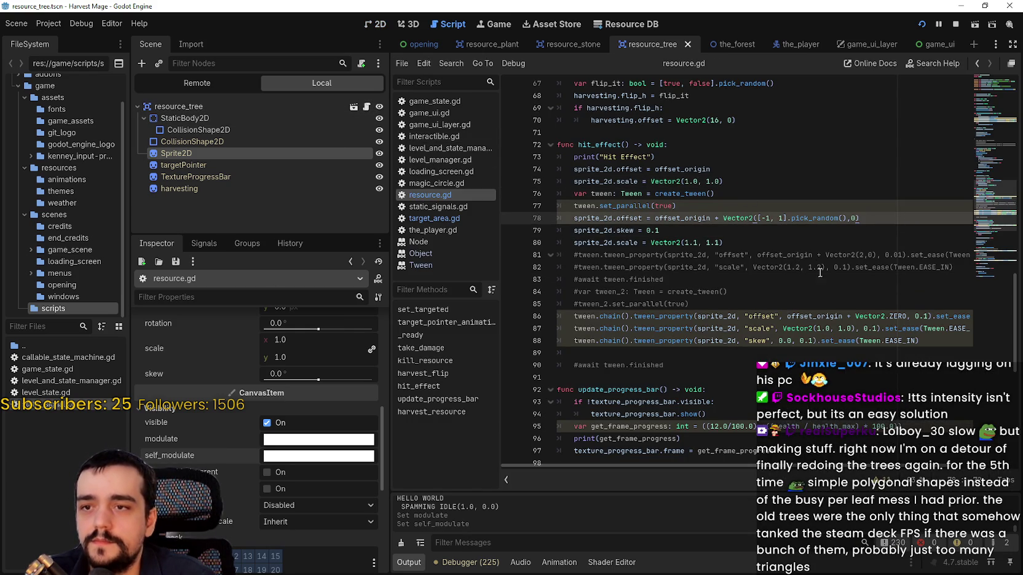
left_click(806, 242)
key("Return")
type("sprite_2d.mod")
key("Return")
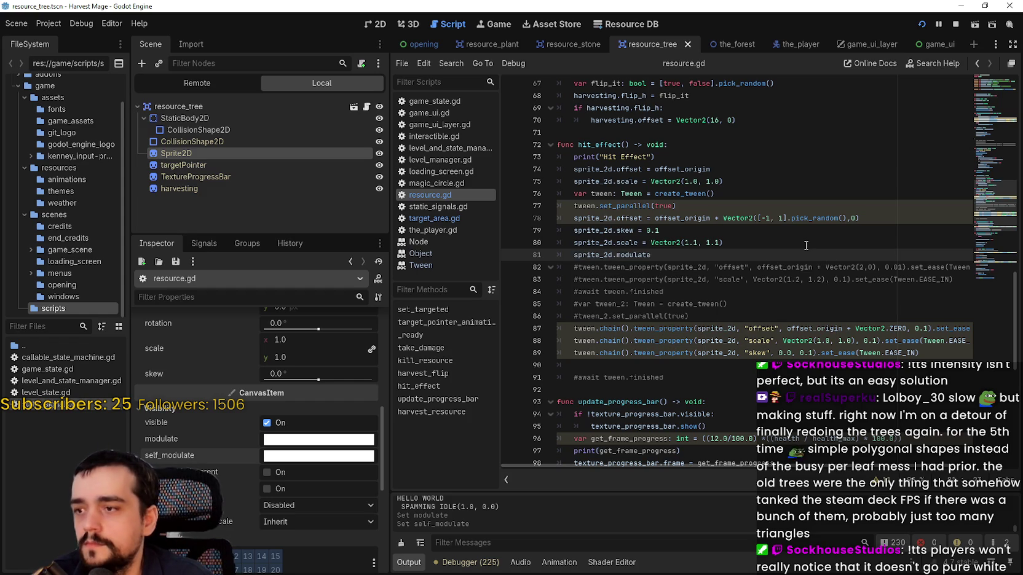
type(".")
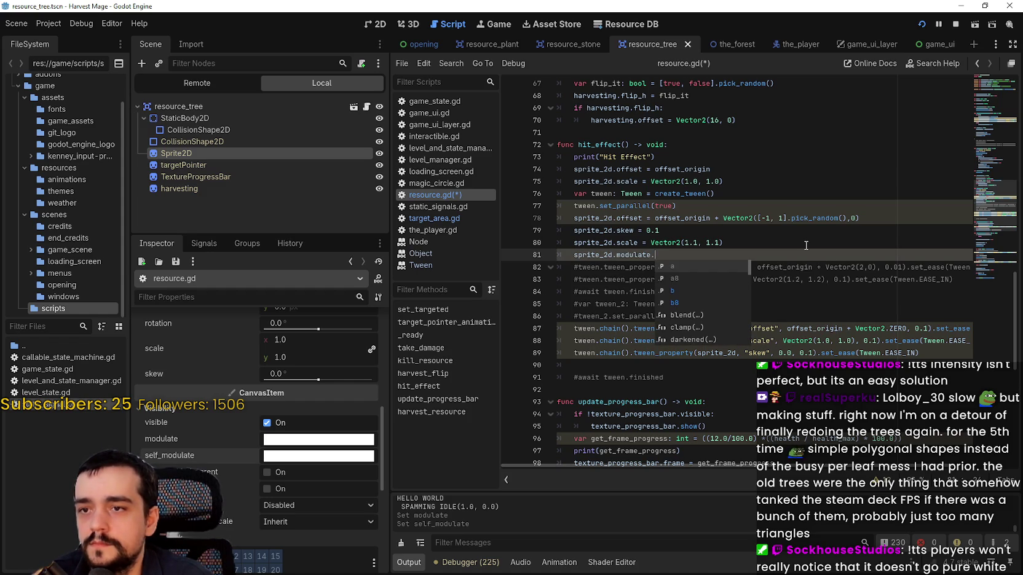
type("in")
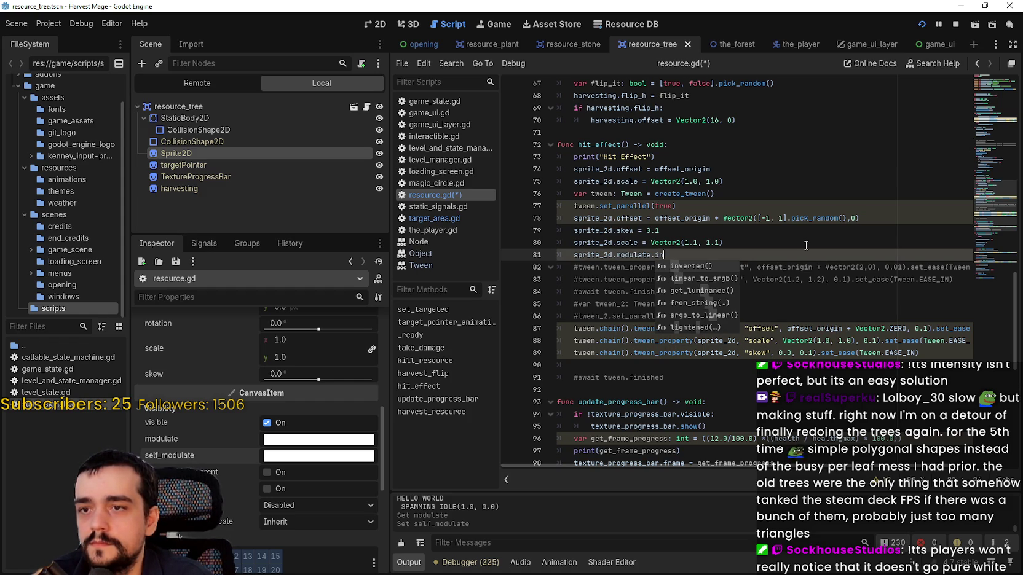
key("BackSpace")
key("BackSpace")
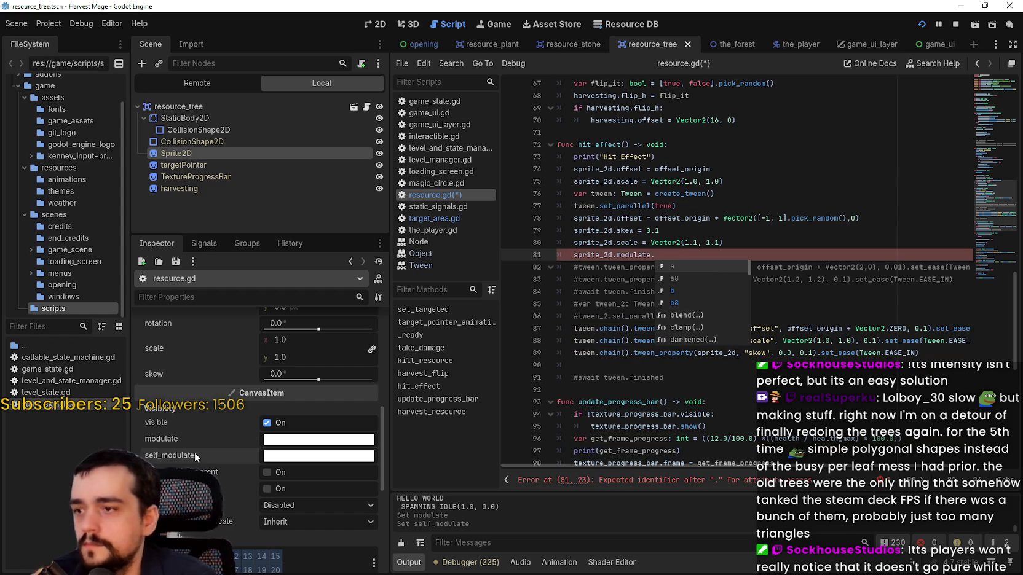
Compare the sprite's modulate and self_modulate colours in the Inspector colour pickers.
mouse_move(197, 436)
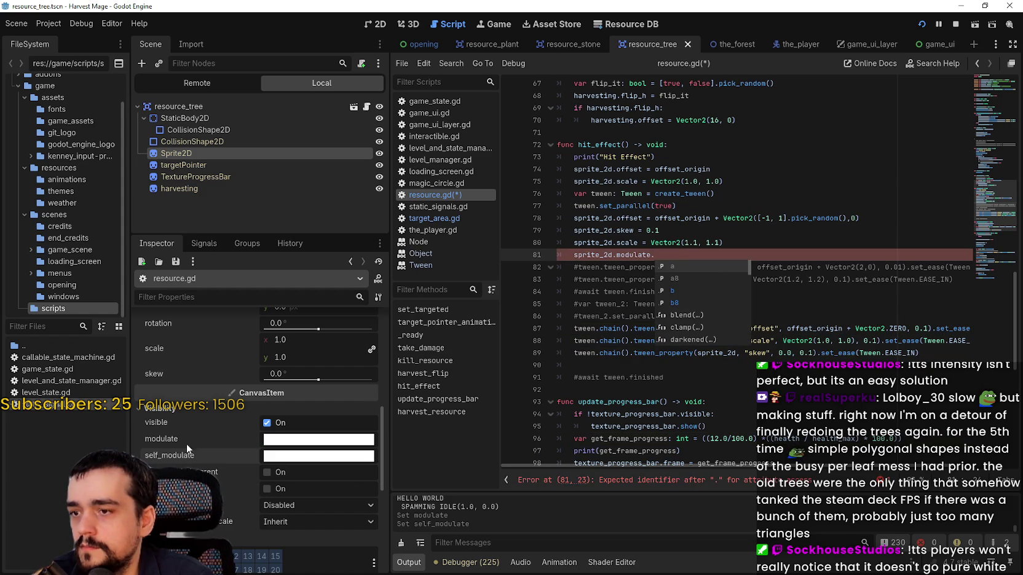
left_click(290, 441)
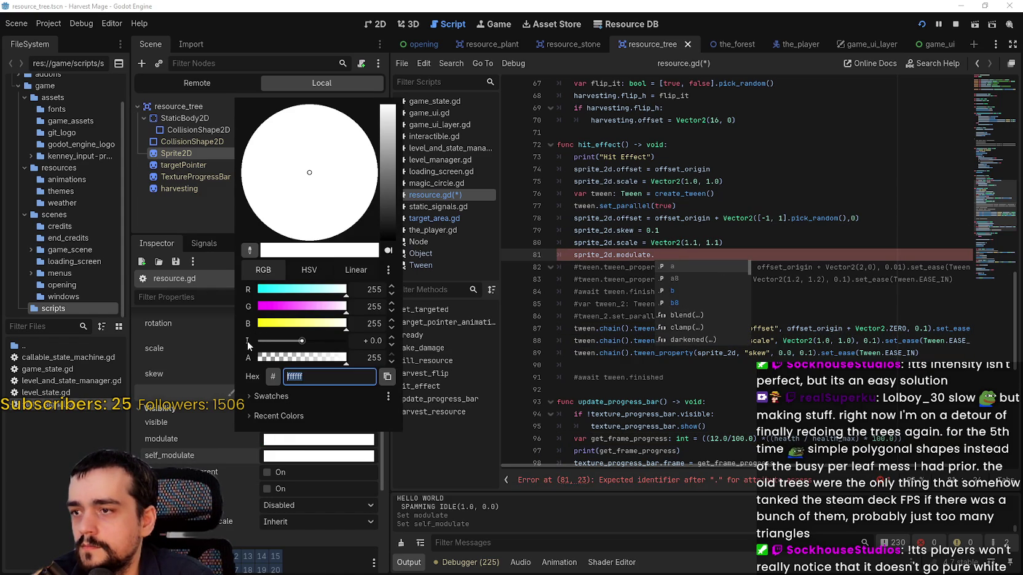
left_click(219, 482)
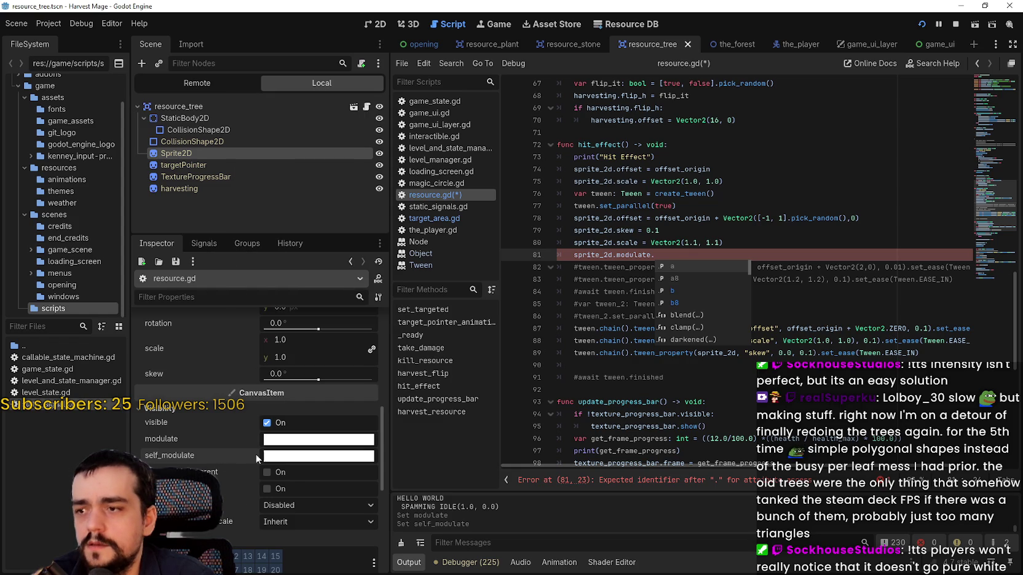
mouse_move(238, 457)
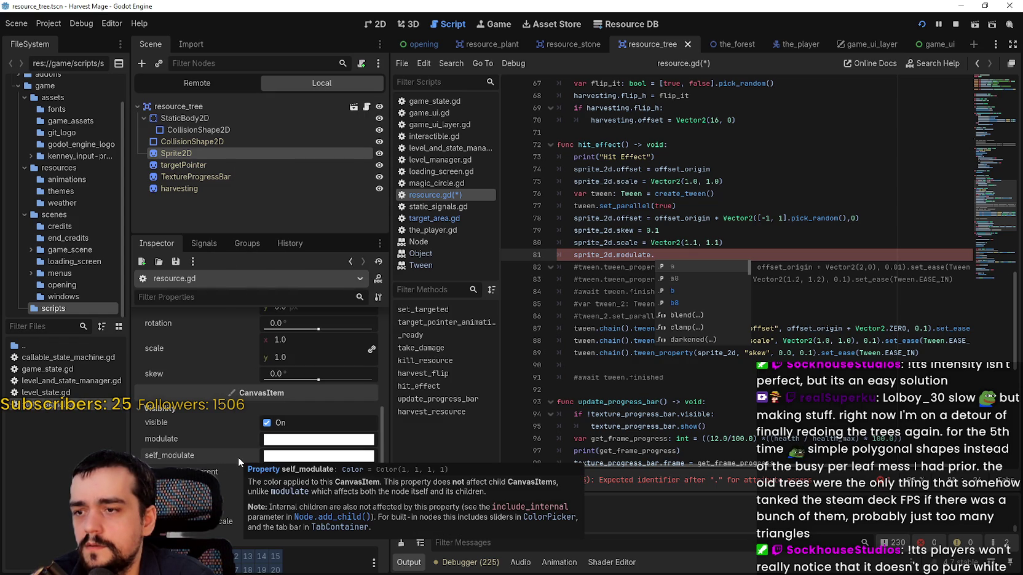
left_click(277, 455)
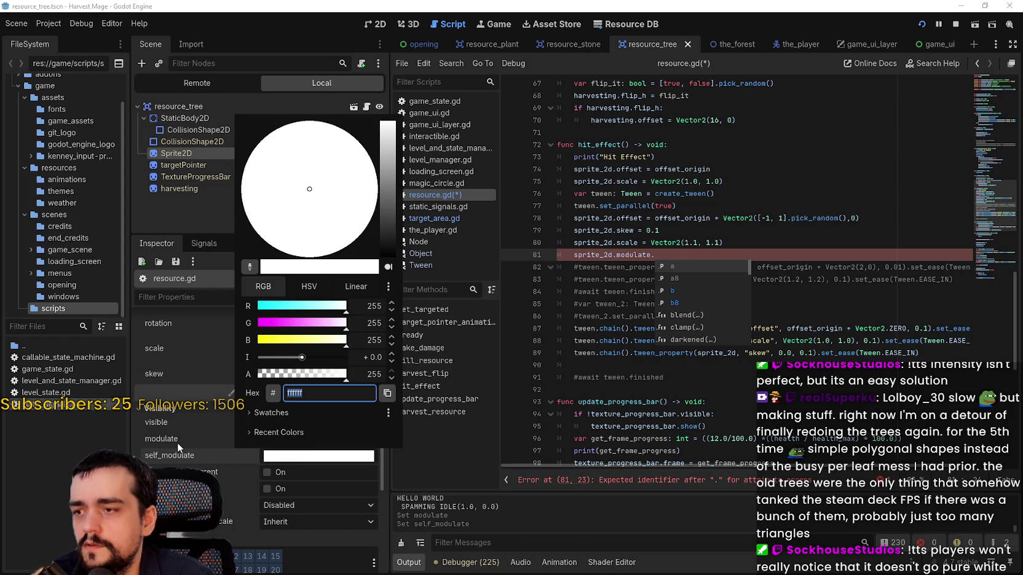
left_click(177, 443)
left_click(296, 440)
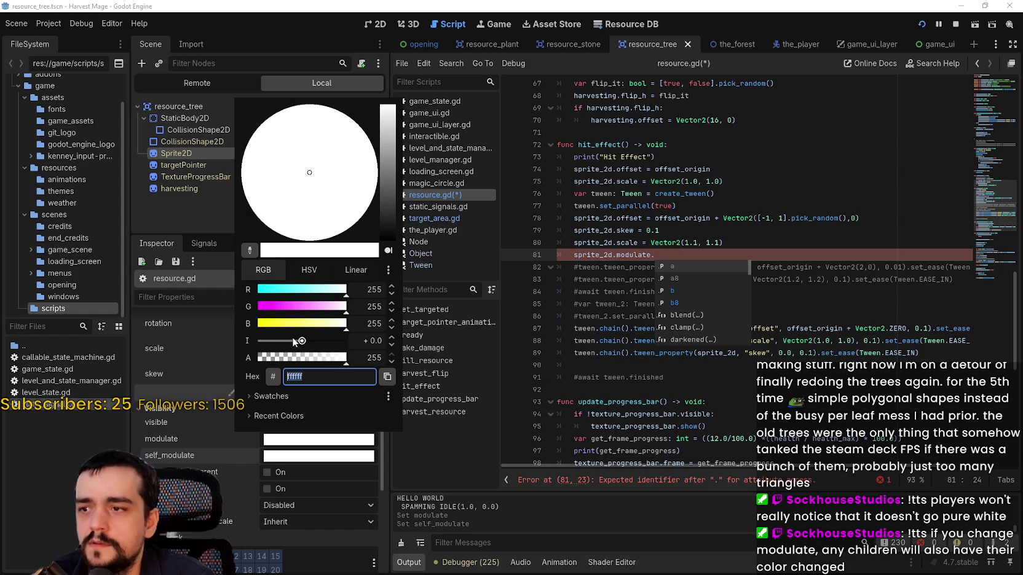
left_click(653, 254)
Return to the end of line 81, then show the tree sprite in the 2D view.
left_click(677, 243)
left_click(655, 255)
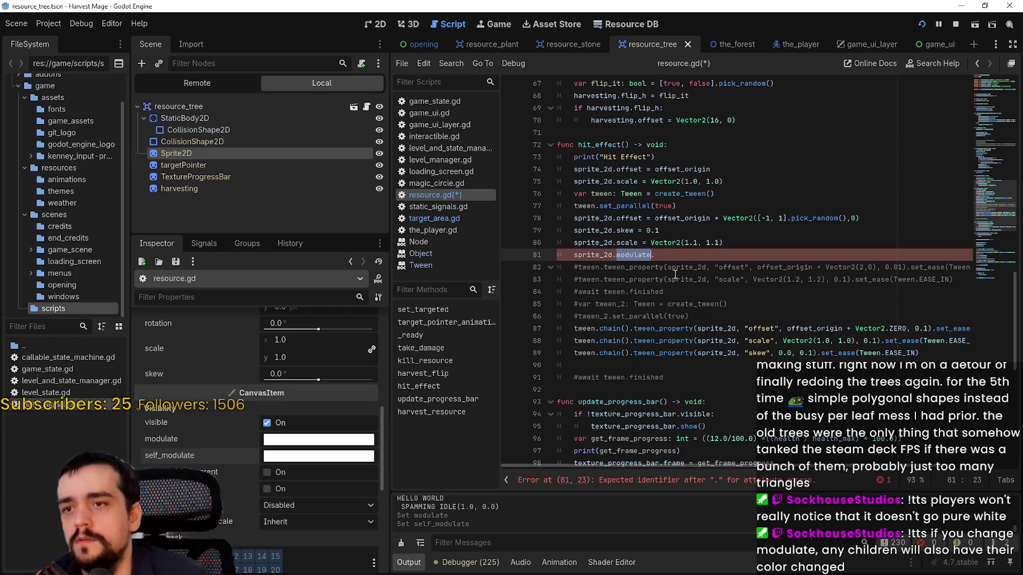
left_click(679, 254)
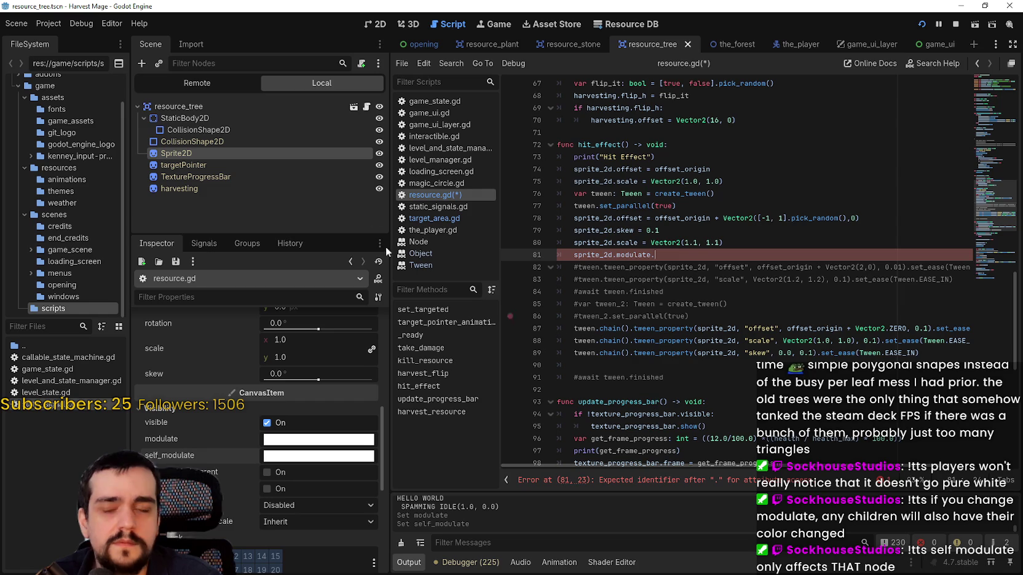
left_click(376, 24)
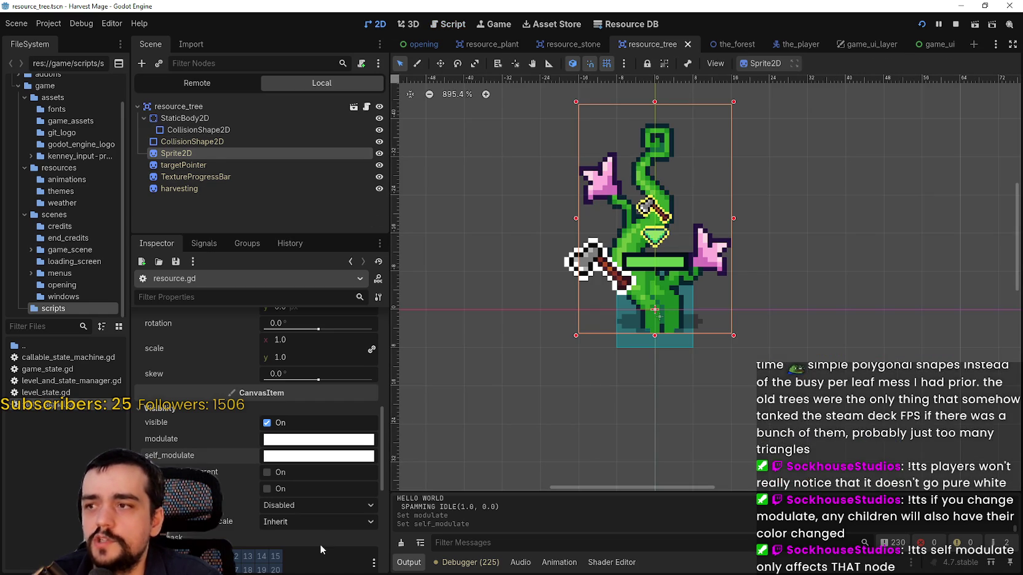
Back in resource.gd, browse the colour members suggested after 'modulate.'.
mouse_move(289, 463)
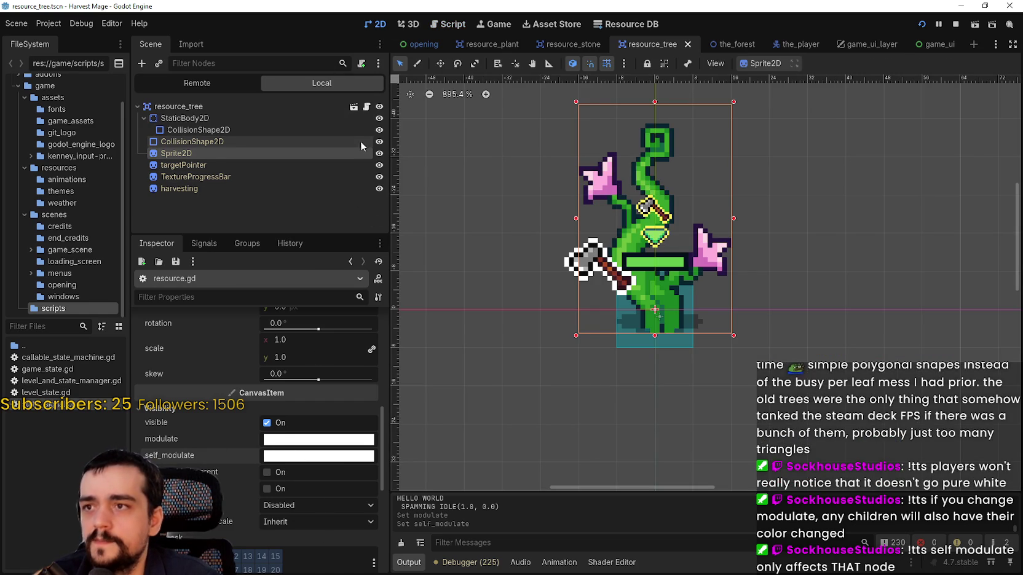
left_click(366, 107)
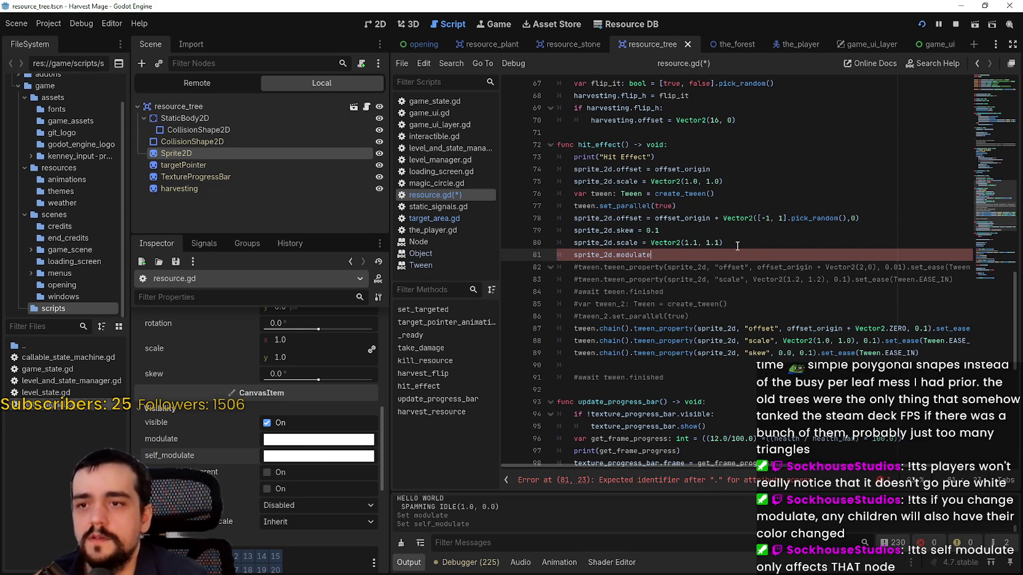
type(".")
key("Down")
key("Down")
key("Down")
key("Down")
key("Down")
key("Down")
key("Down")
key("Down")
key("Down")
key("Down")
key("Down")
key("Down")
key("Down")
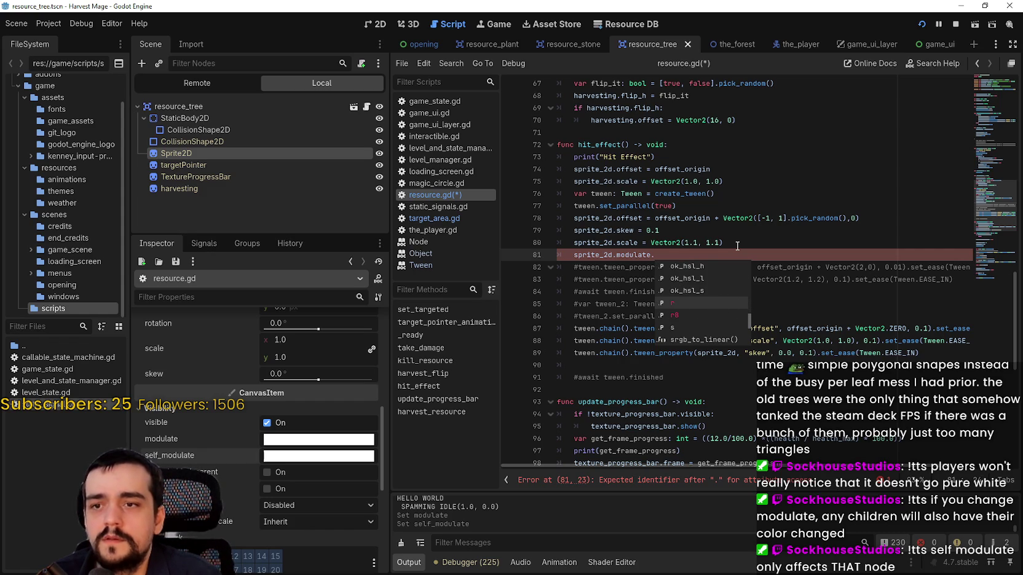
key("Down")
key("Down")
key("Down")
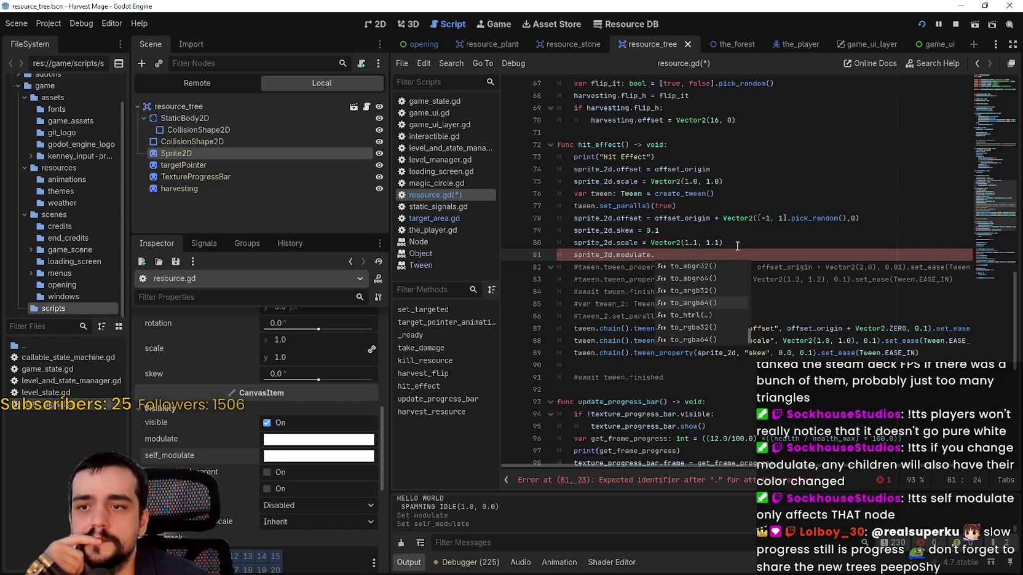
key("Down")
key("Down")
key("Down")
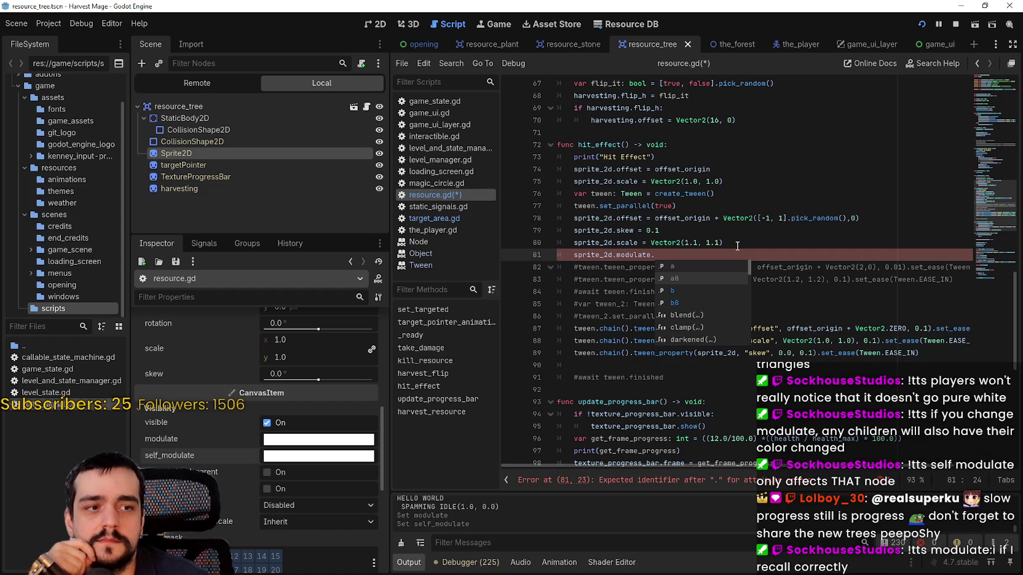
key("Up")
key("Up")
key("Up")
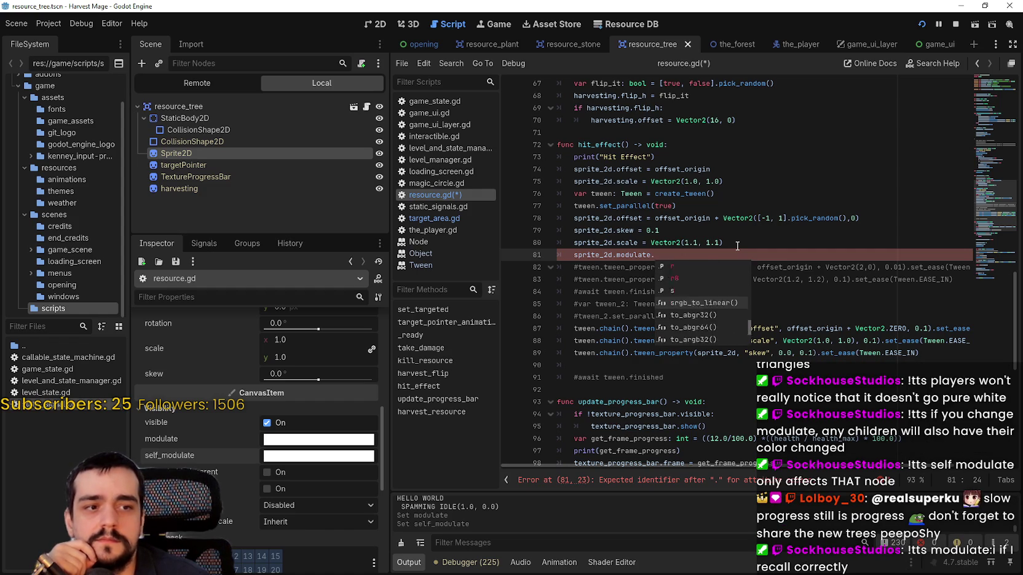
Make line 81 read 'sprite_2d.modulate. = 10' and save the script.
type("i")
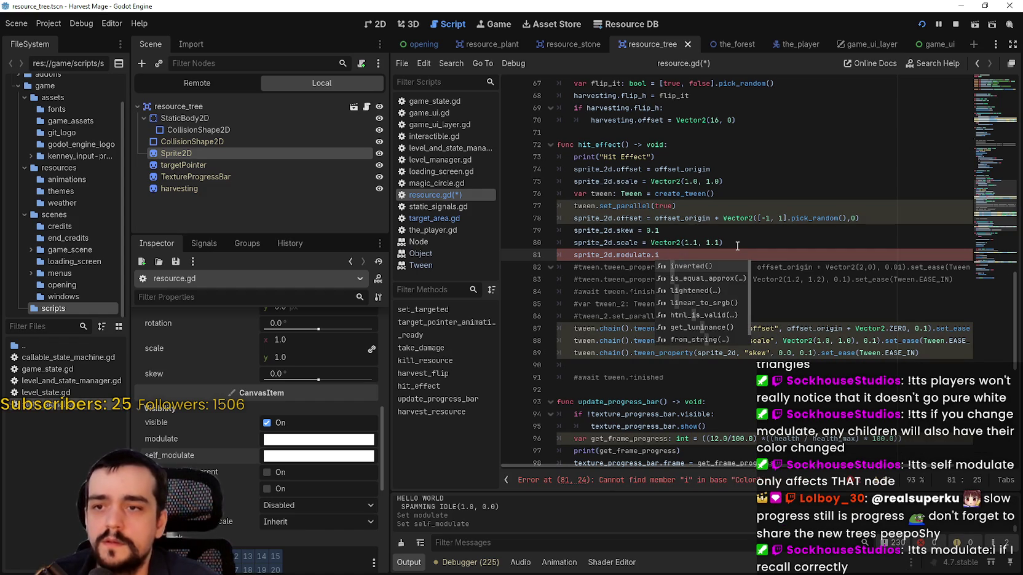
type(" = ")
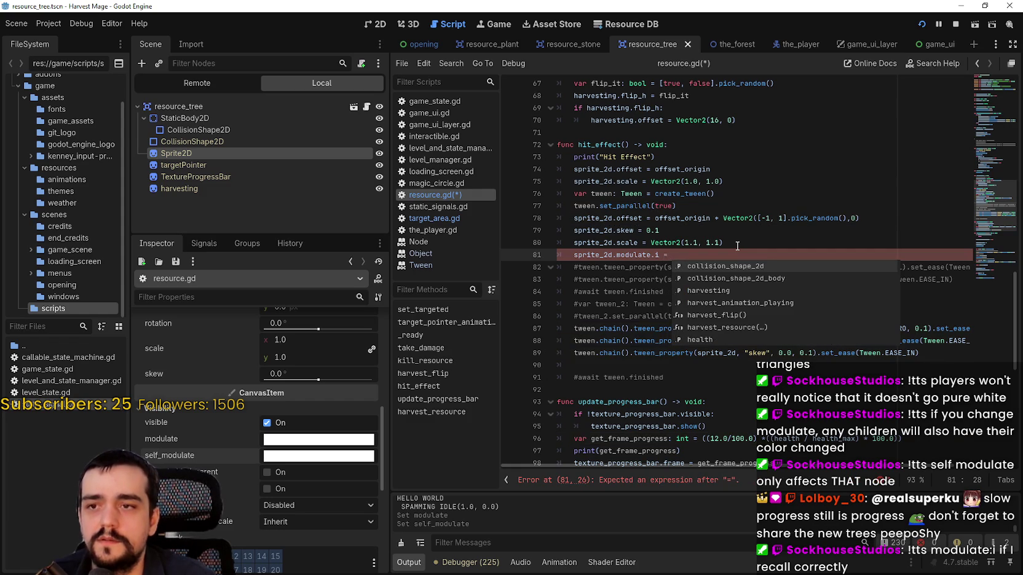
type("10")
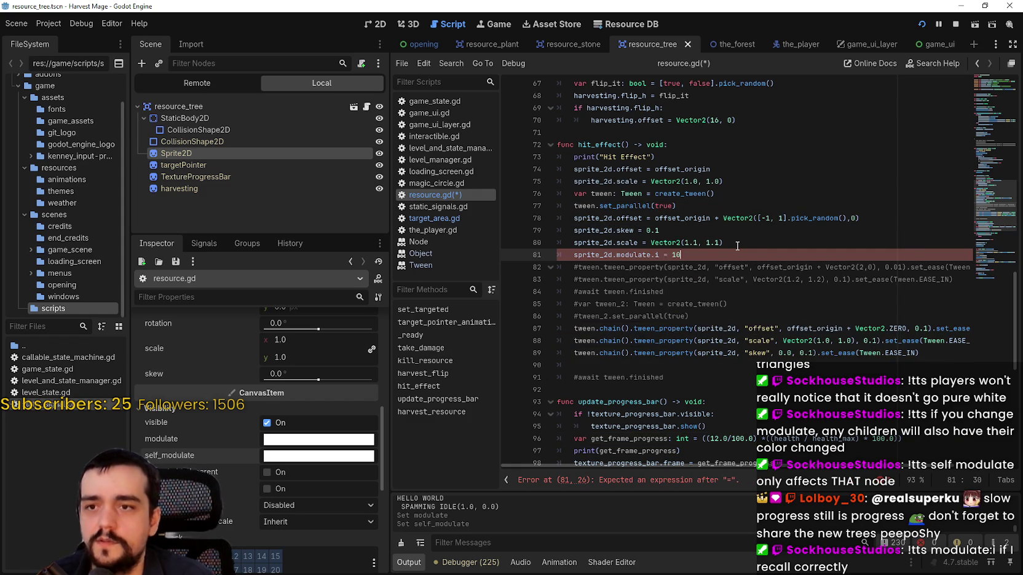
key("ctrl+s")
left_click(709, 267)
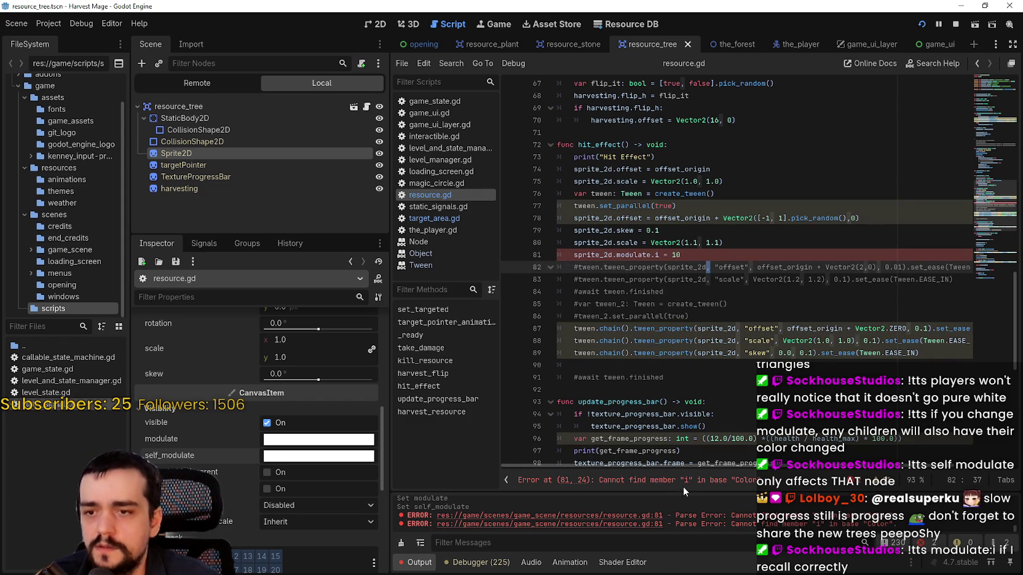
left_click(681, 254)
key("Left")
key("Left")
key("Left")
key("BackSpace")
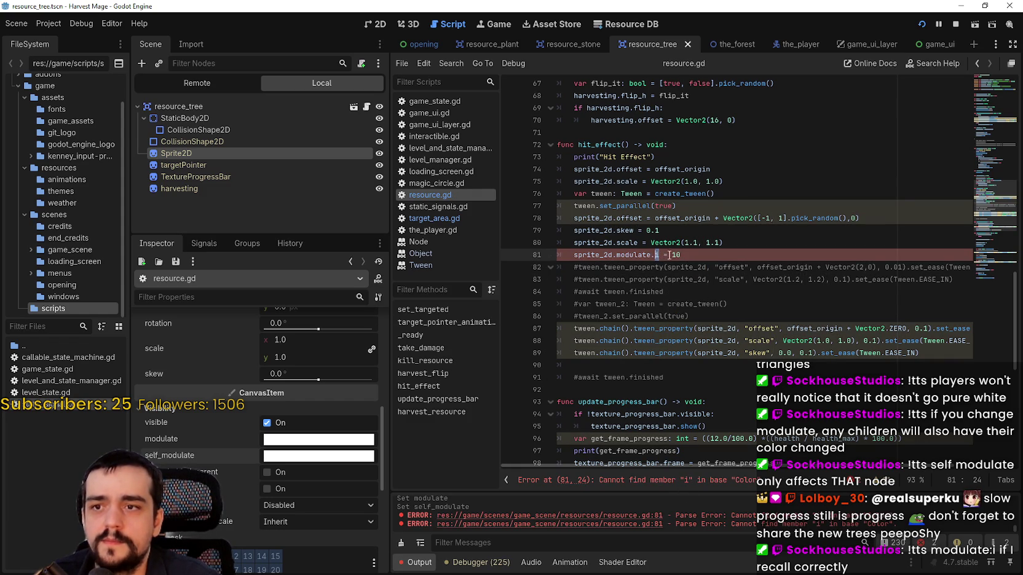
key("BackSpace")
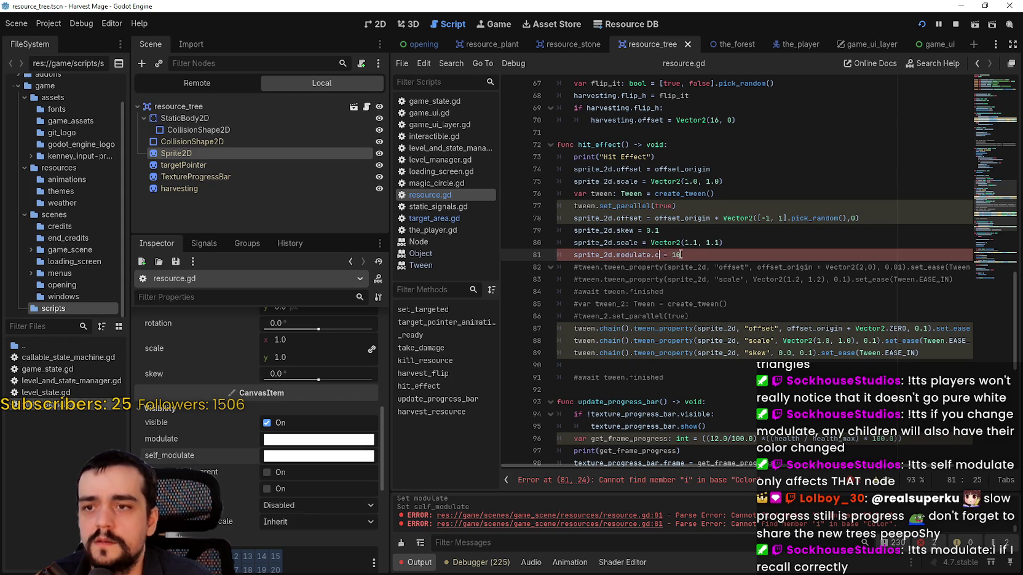
type(".")
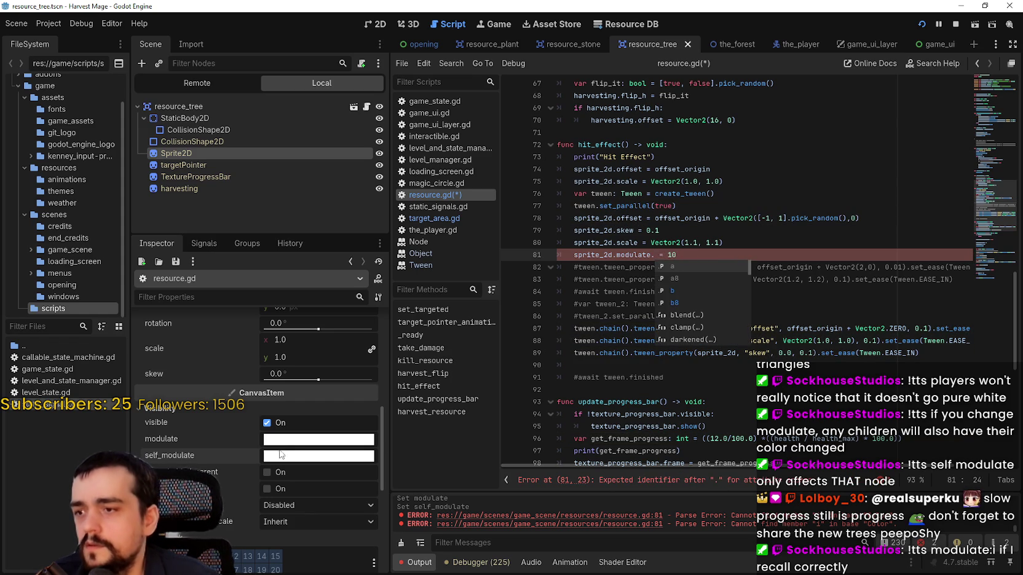
Inspect the sprite's self_modulate colour values in the Inspector.
mouse_move(239, 458)
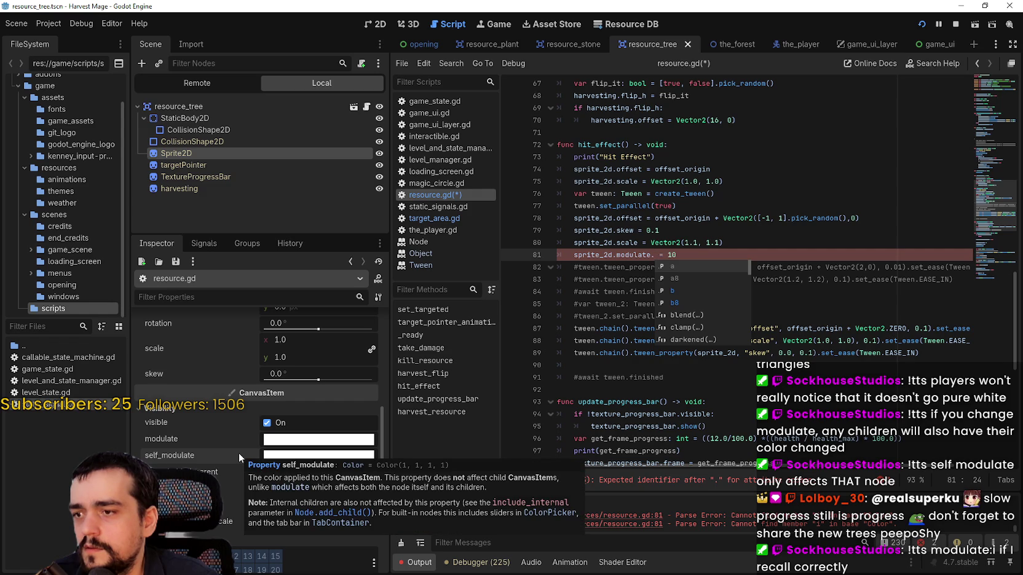
left_click(283, 456)
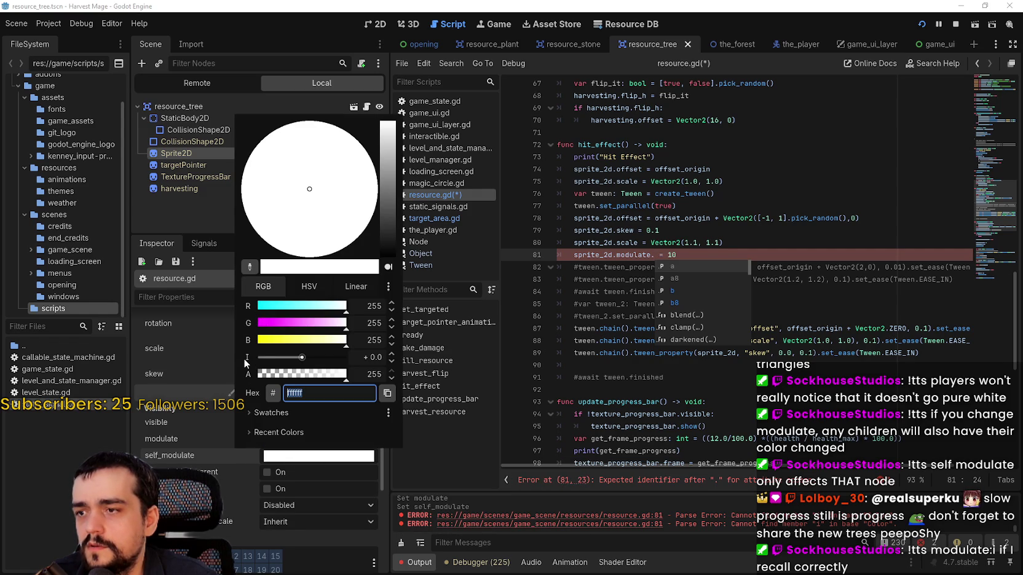
left_click(714, 249)
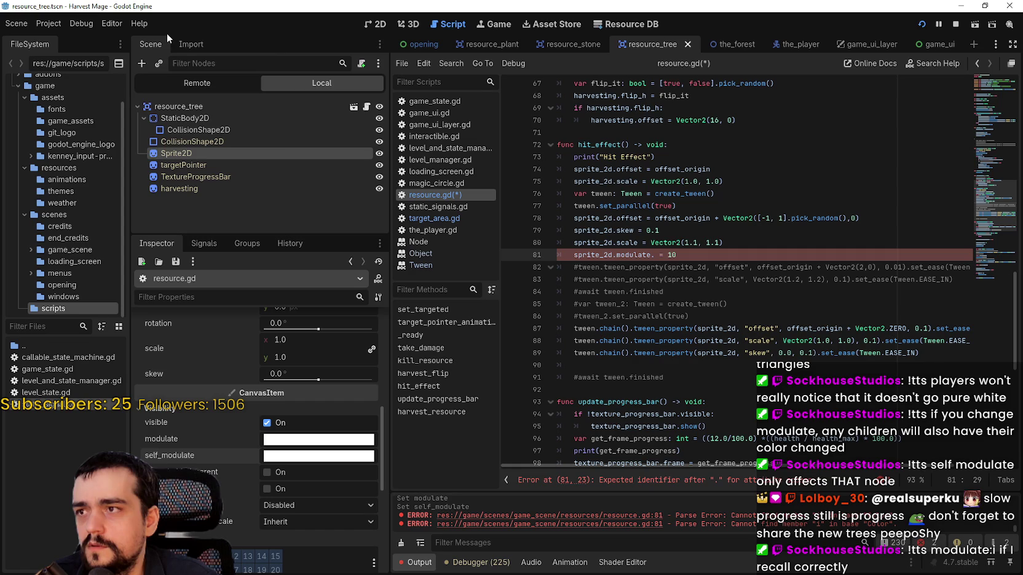
left_click(139, 24)
left_click(163, 38)
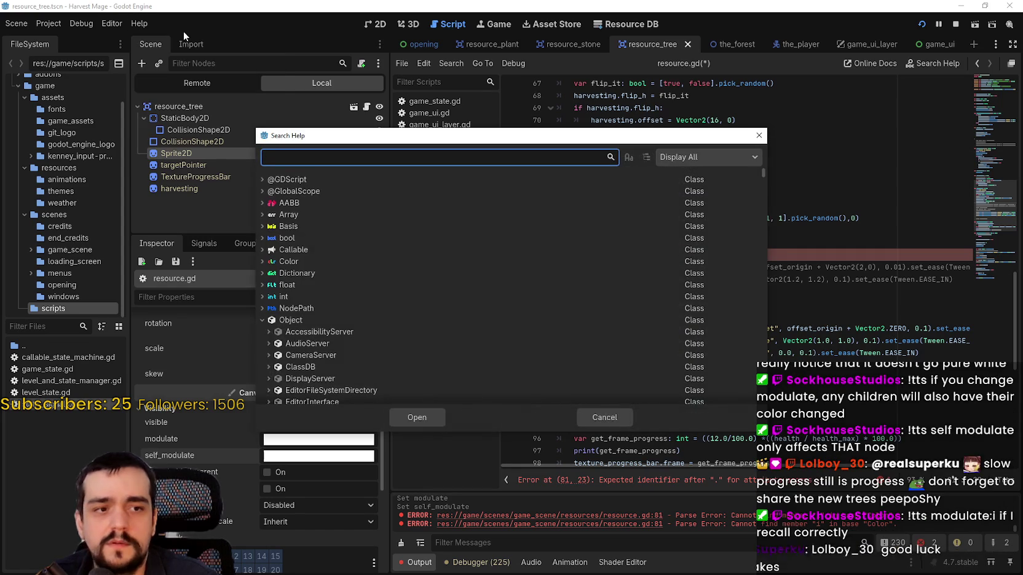
type("i")
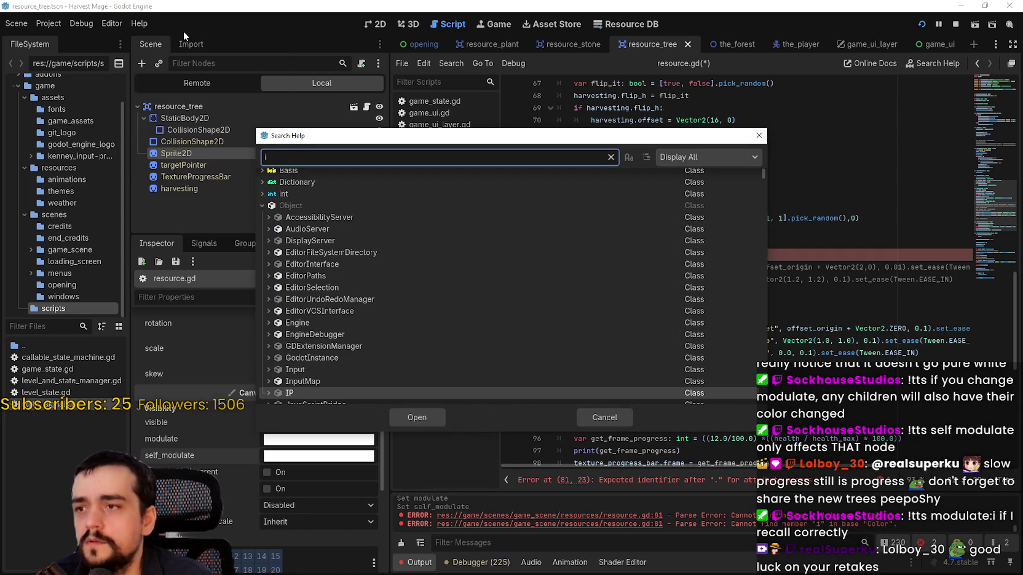
key("BackSpace")
type("color")
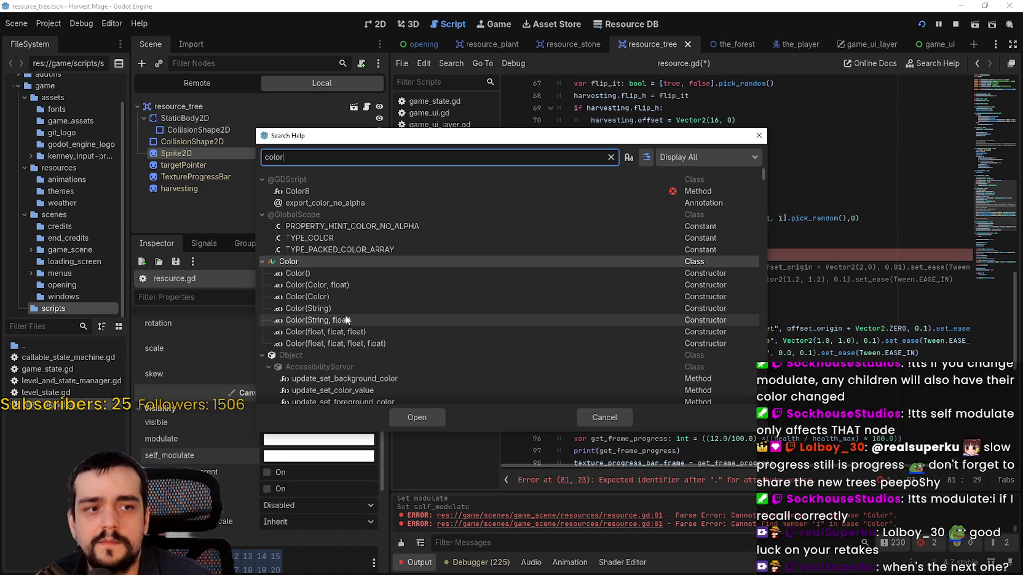
scroll(335, 309, "down", 1)
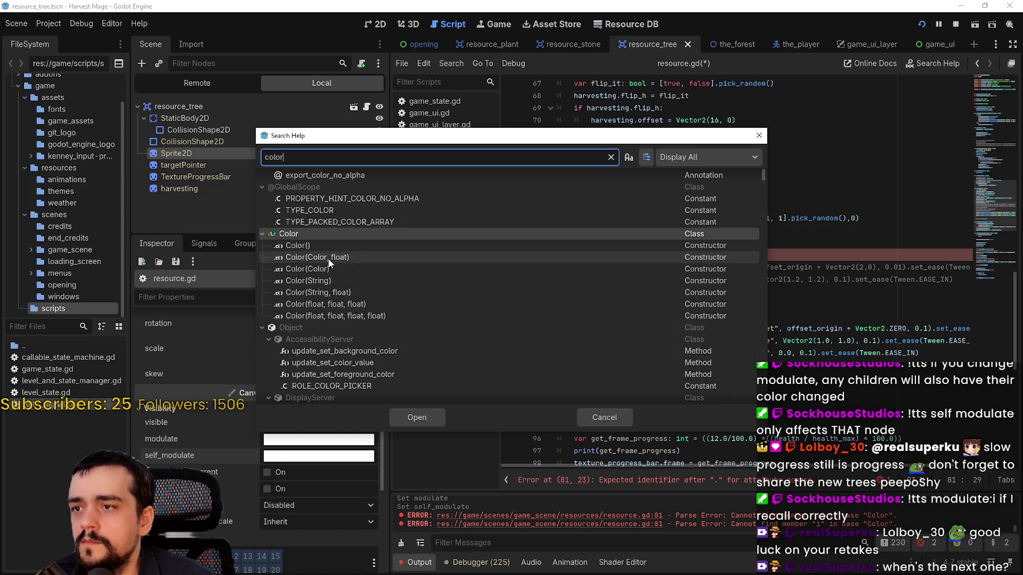
left_click(604, 419)
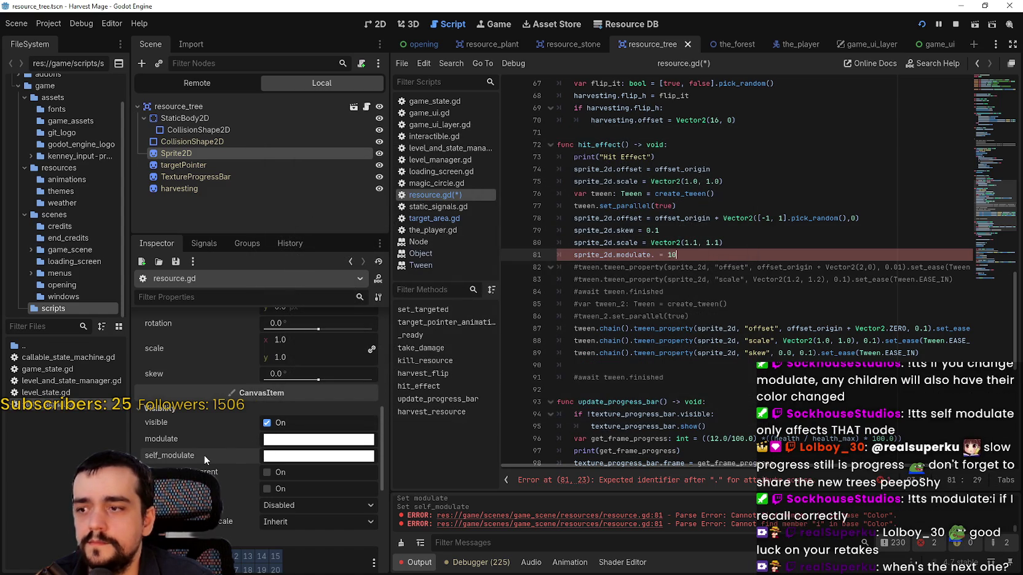
left_click(278, 455)
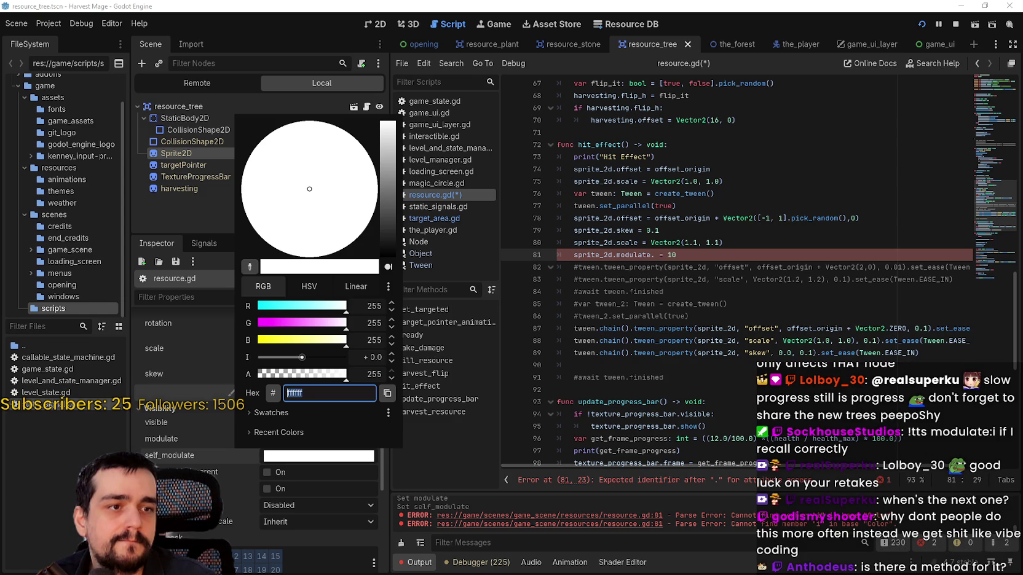
left_click(652, 255)
left_click(657, 255)
key("ctrl+space")
type("get")
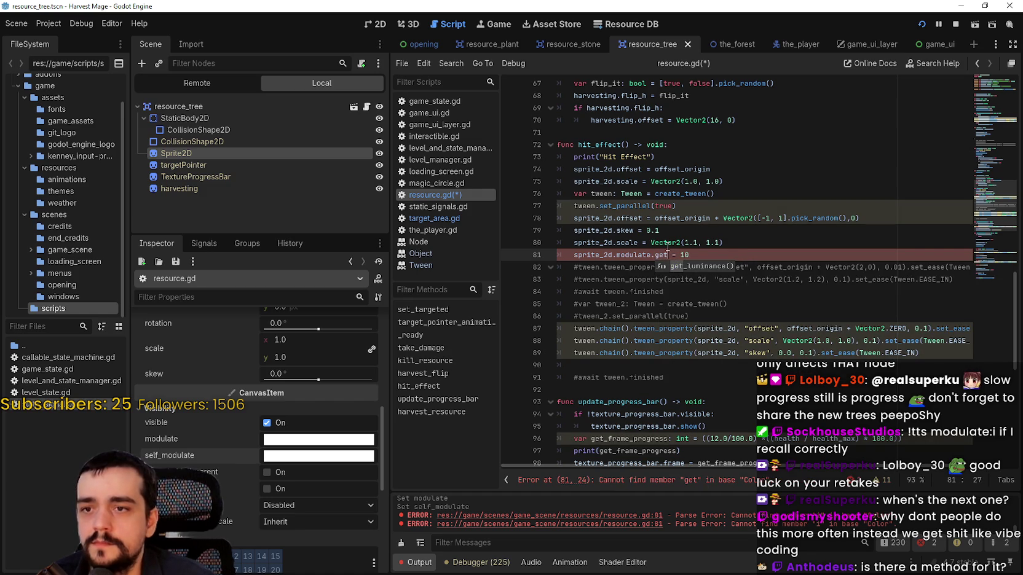
key("Return")
mouse_move(681, 248)
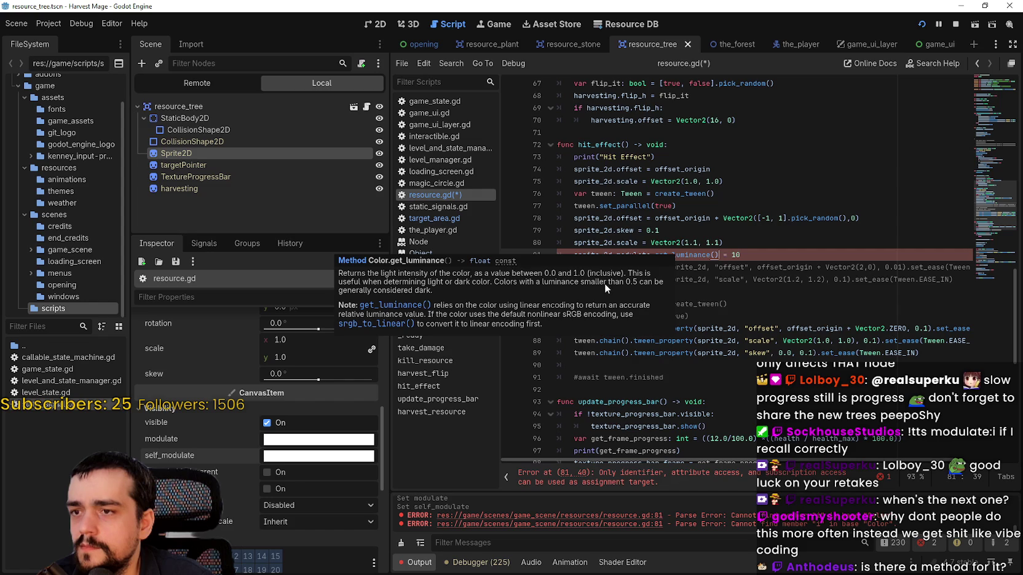
double_click(716, 255)
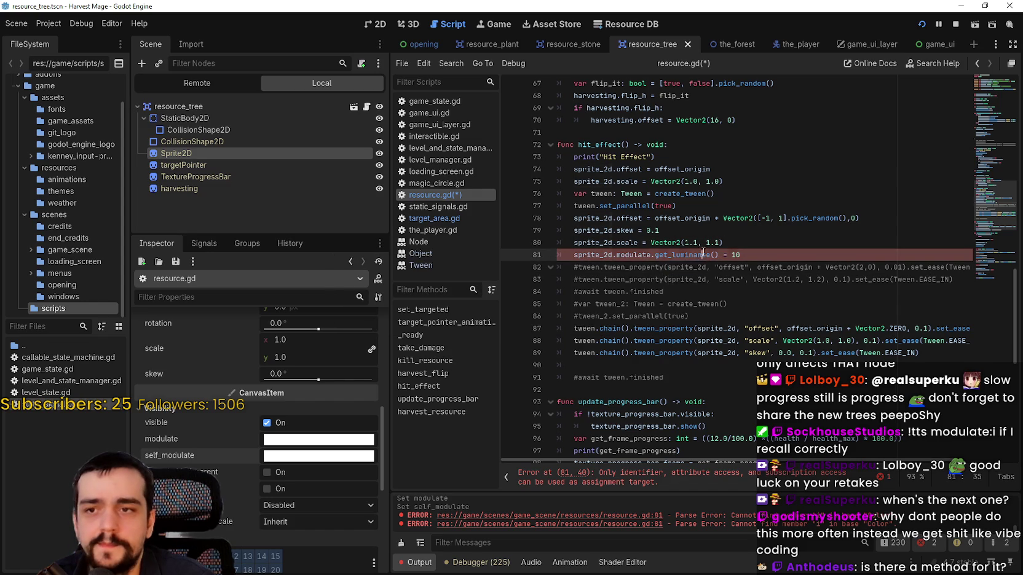
key("BackSpace")
key("Down")
key("Down")
key("Down")
key("Down")
key("Down")
key("Down")
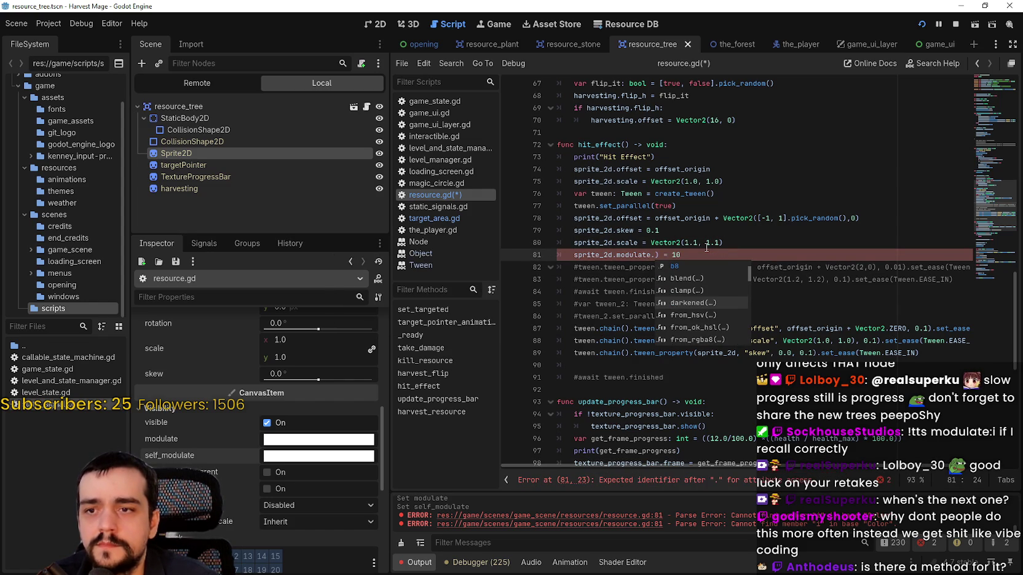
key("Down")
key("Down")
key("Down")
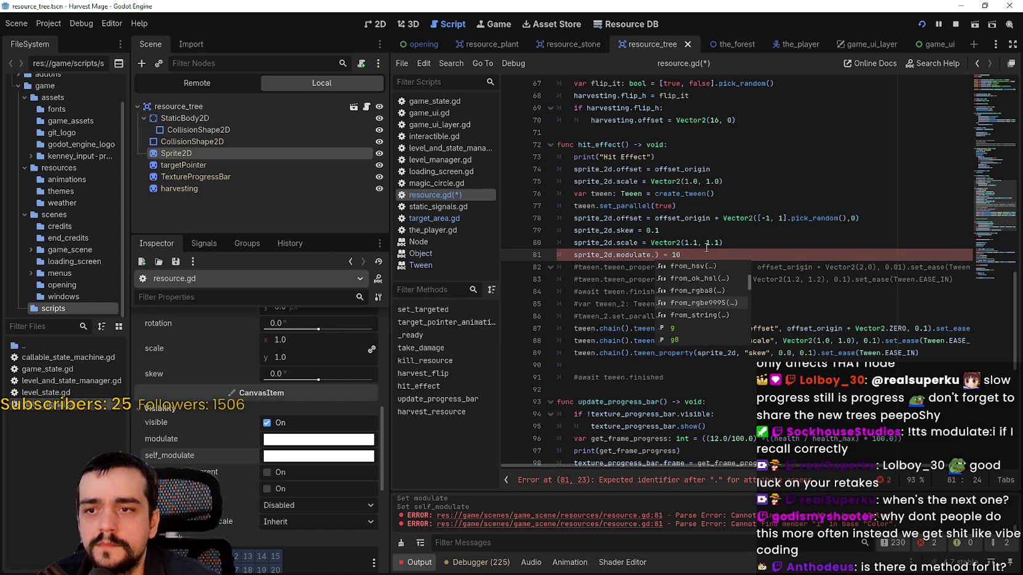
key("Down")
key("Down")
key("Down")
key("Down")
key("Down")
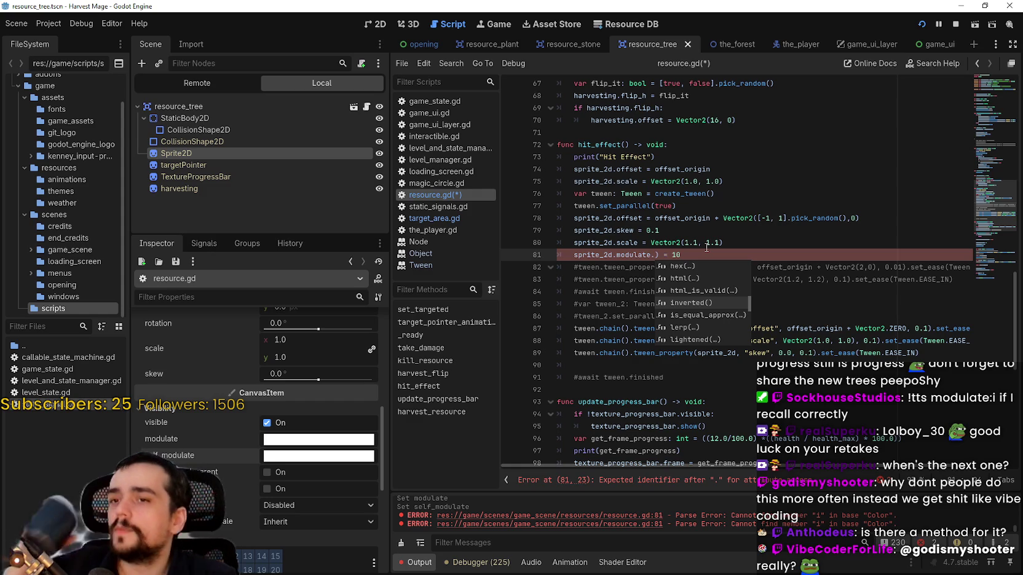
key("Escape")
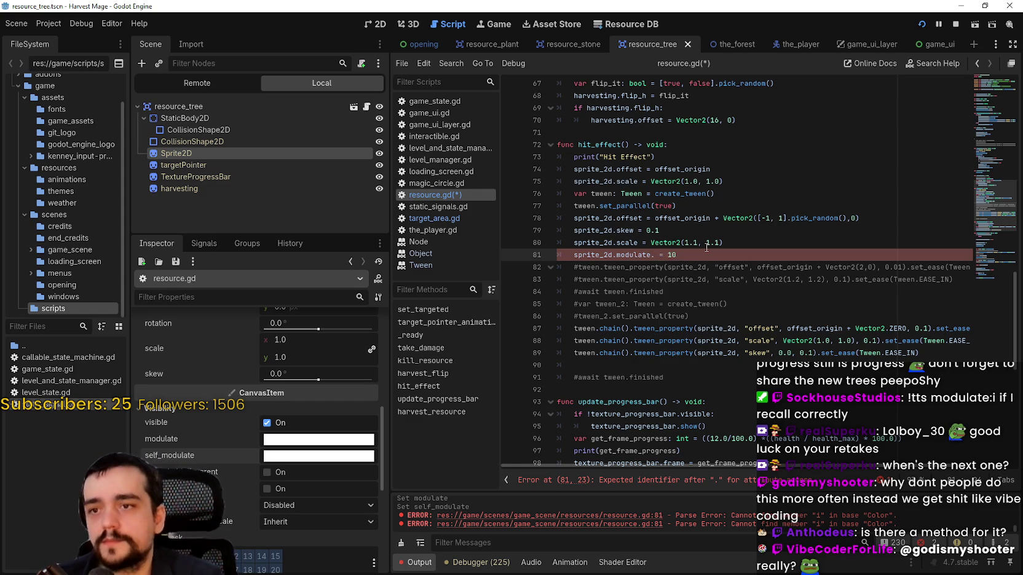
key("BackSpace")
type(".")
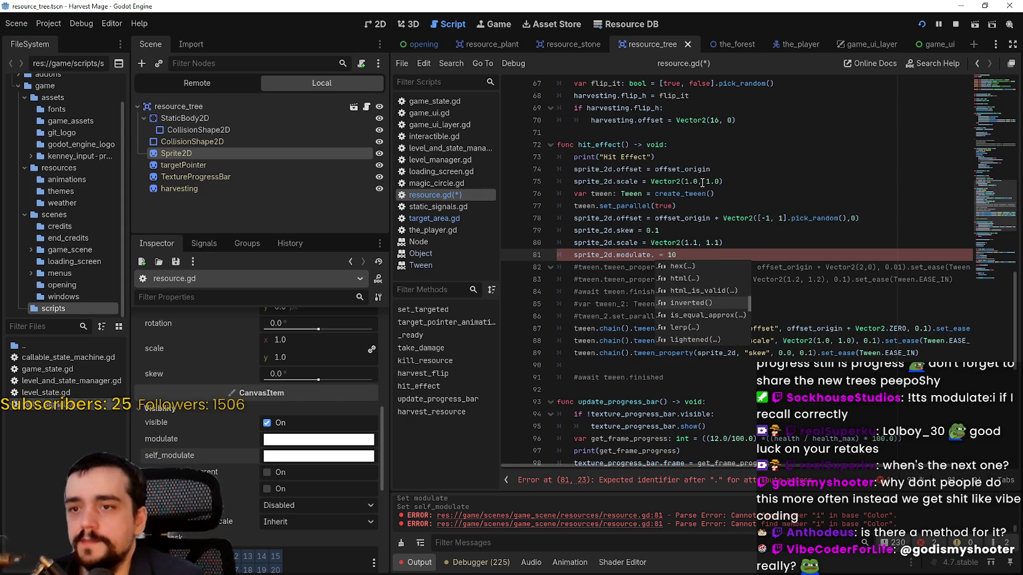
key("Down")
key("Down")
key("Down")
key("Up")
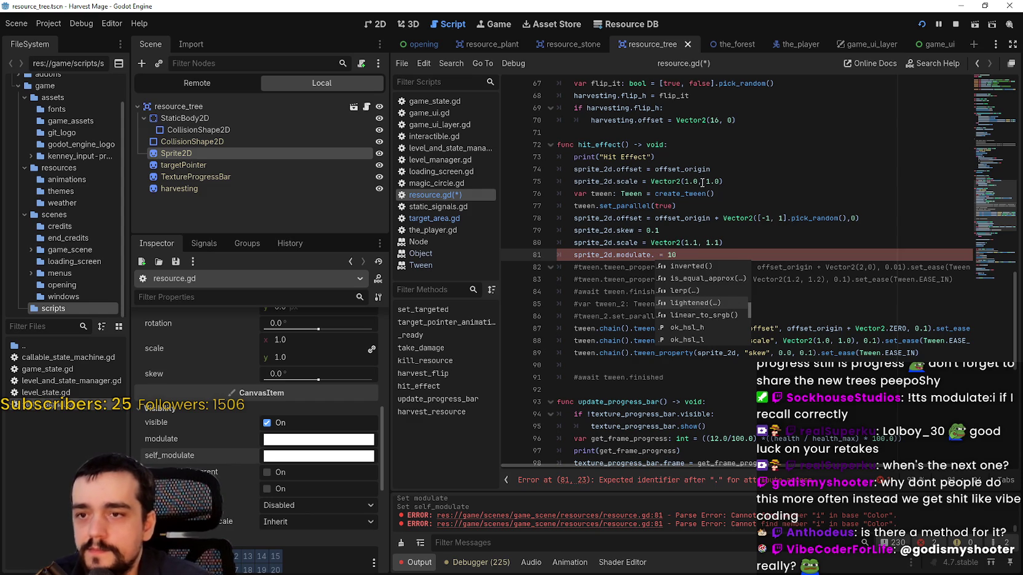
key("Down")
key("Down")
key("Down")
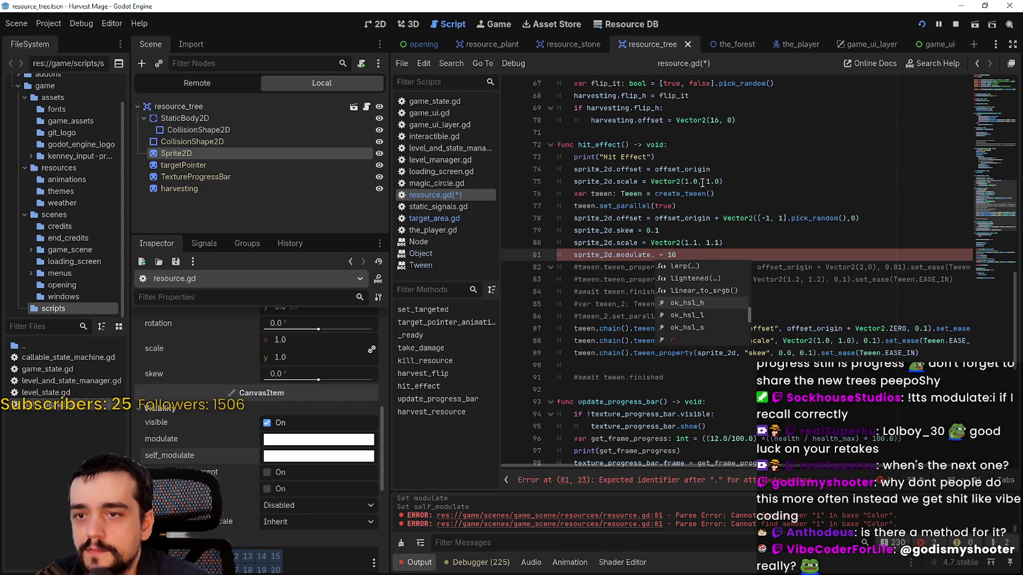
key("Down")
key("Down")
key("Down")
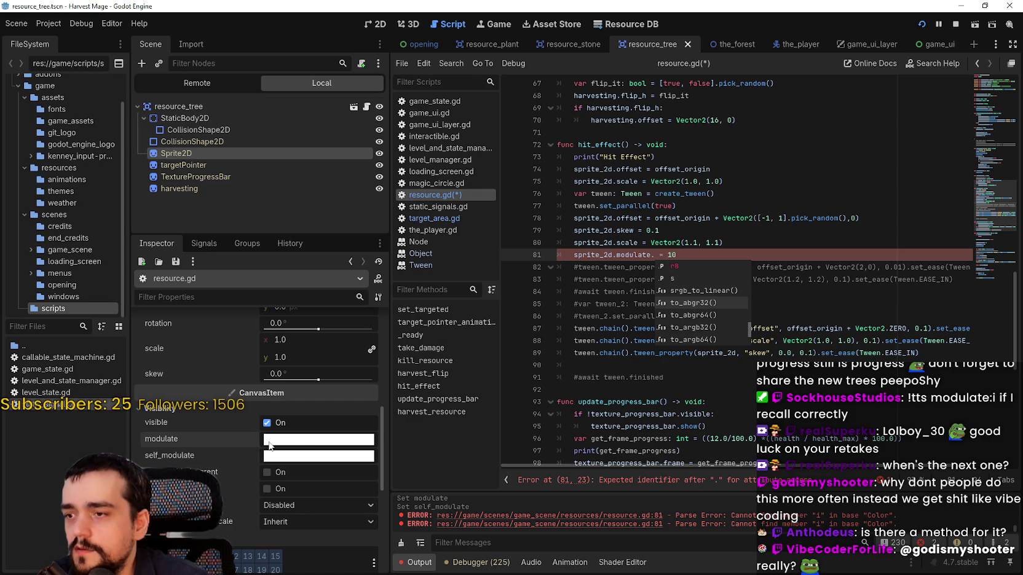
left_click(268, 441)
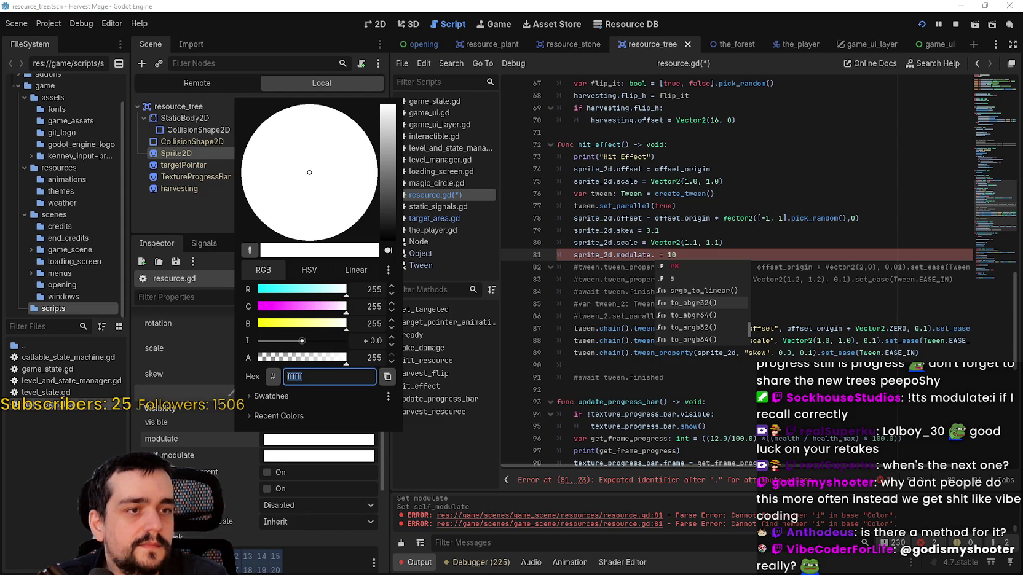
key("Escape")
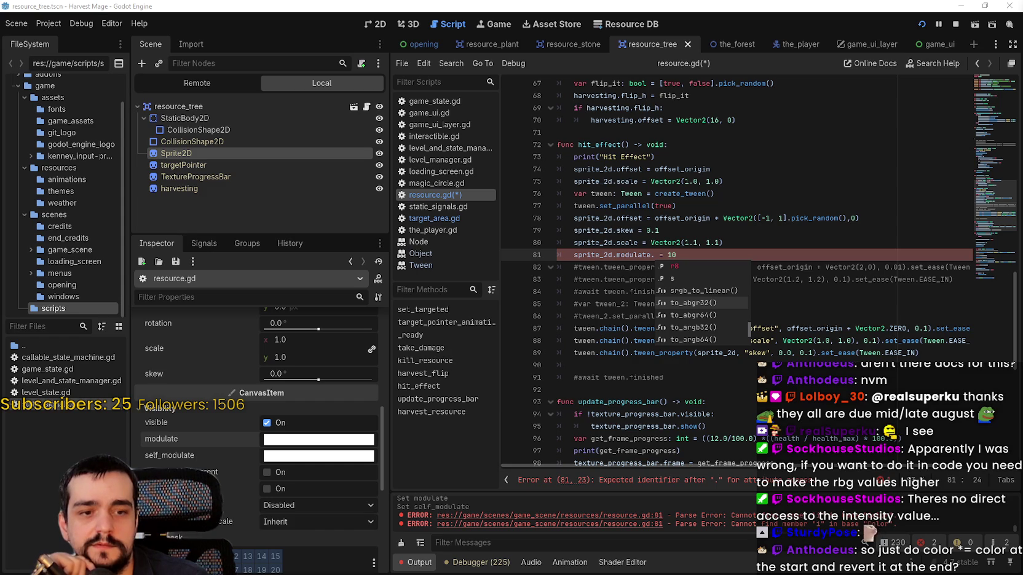
left_click(692, 235)
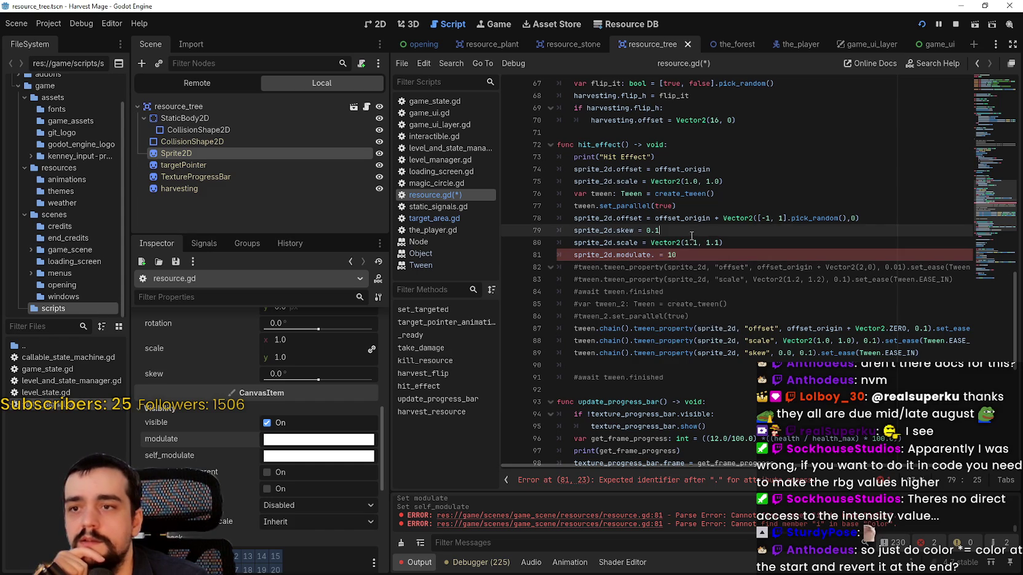
Rewrite line 81 as 'sprite_2d.modulate *= 10', clearing the parse error, and save resource.gd.
scroll(732, 252, "down", 1)
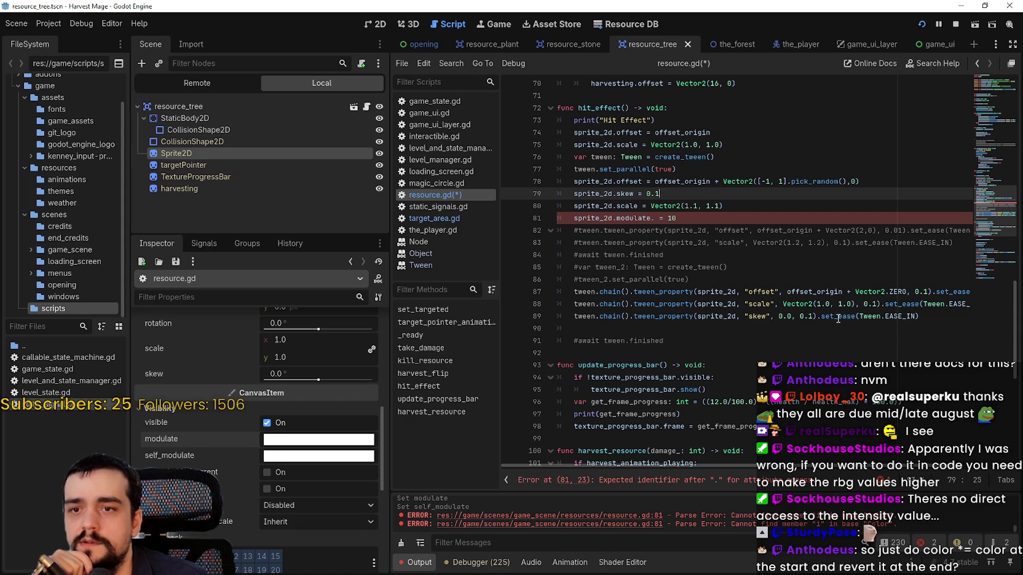
double_click(836, 292)
left_click(727, 203)
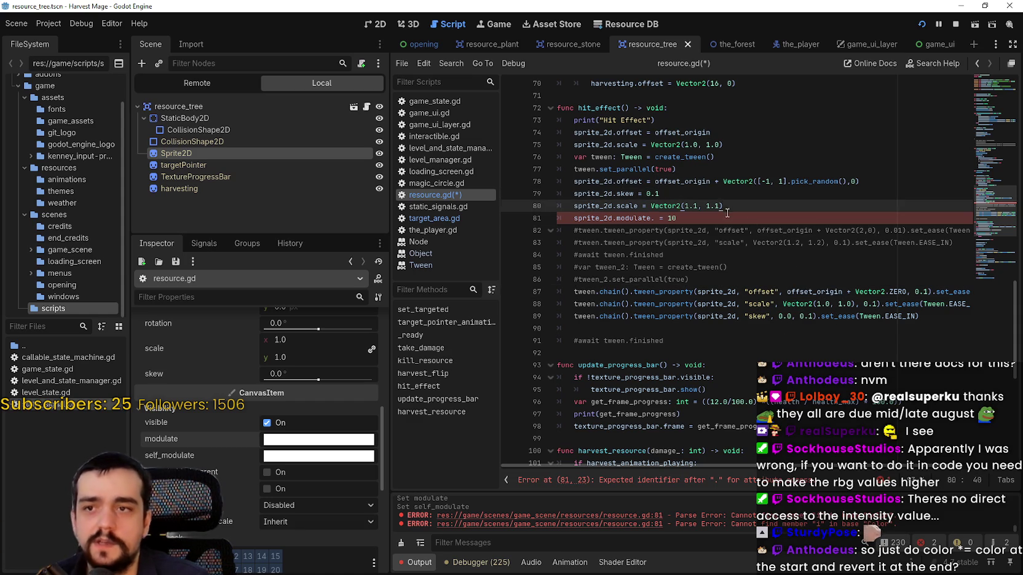
key("Up")
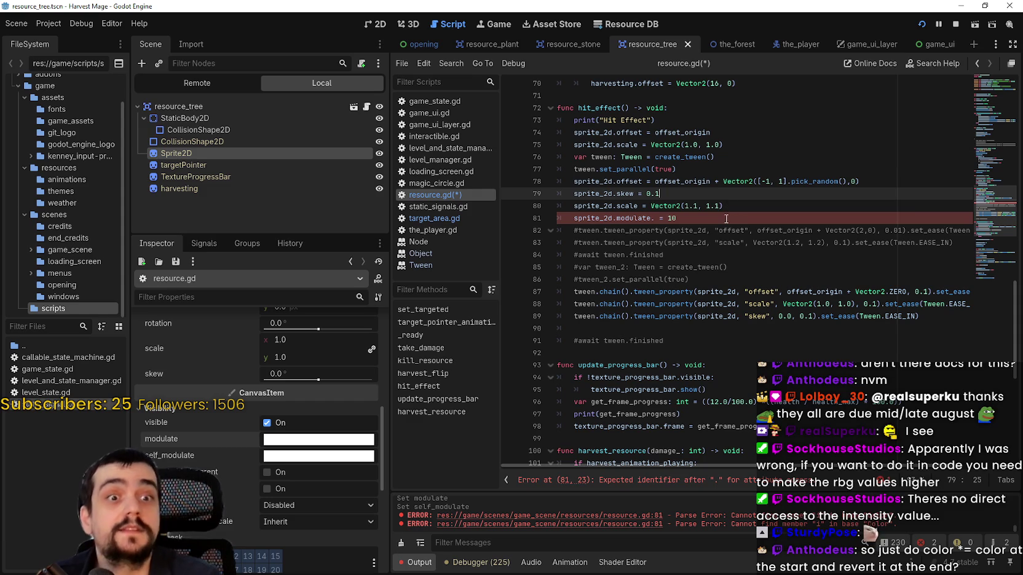
left_click(703, 218)
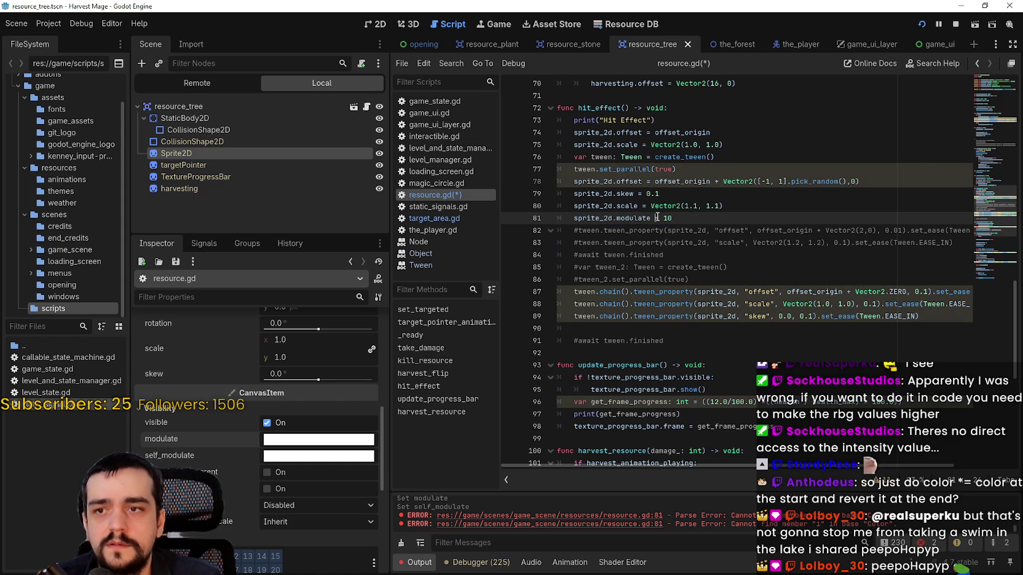
key("ctrl+s")
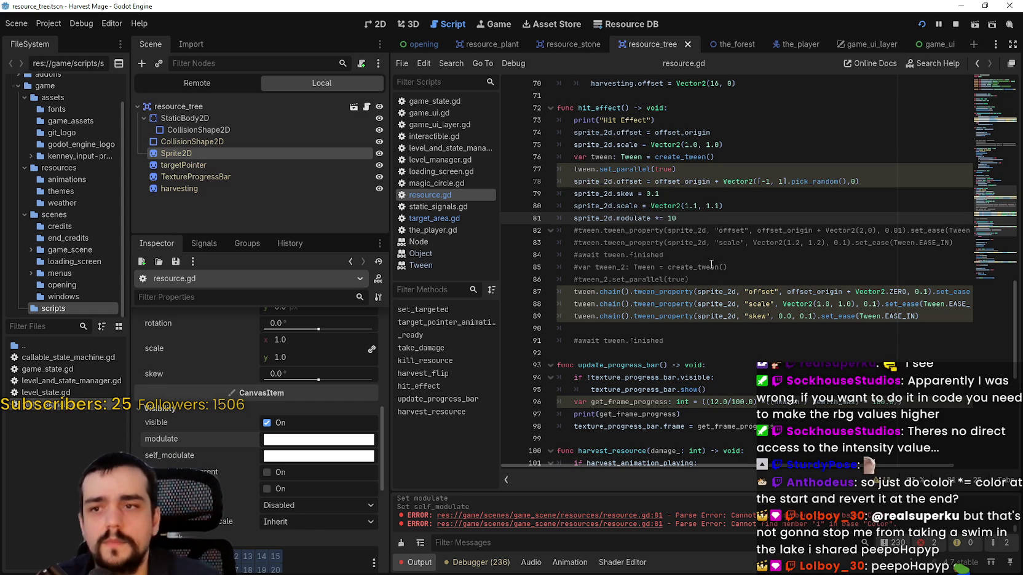
left_click(941, 317)
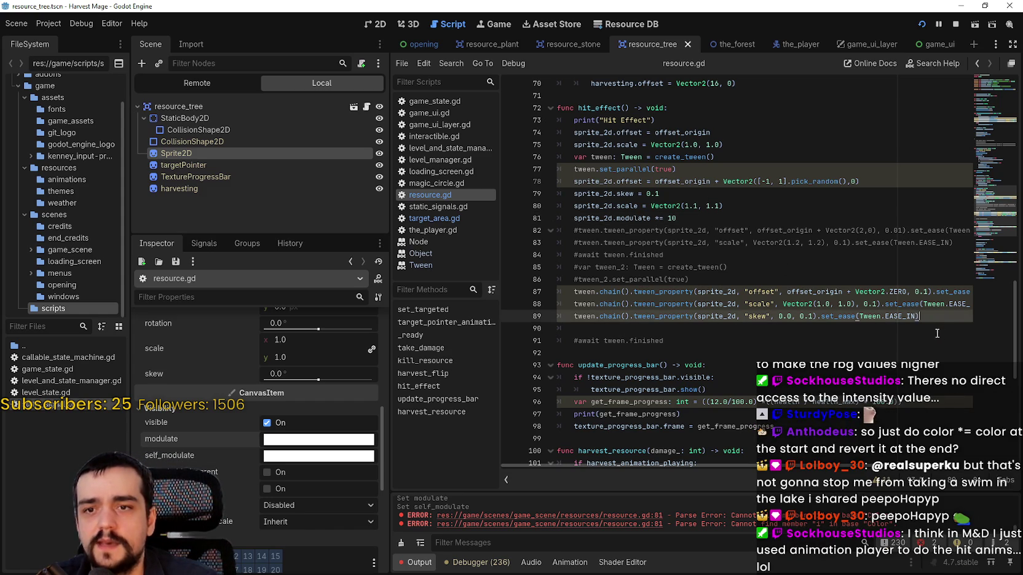
Duplicate the skew tween line 89 as a new line 90.
left_click_drag(940, 318, 572, 312)
key("ctrl+c")
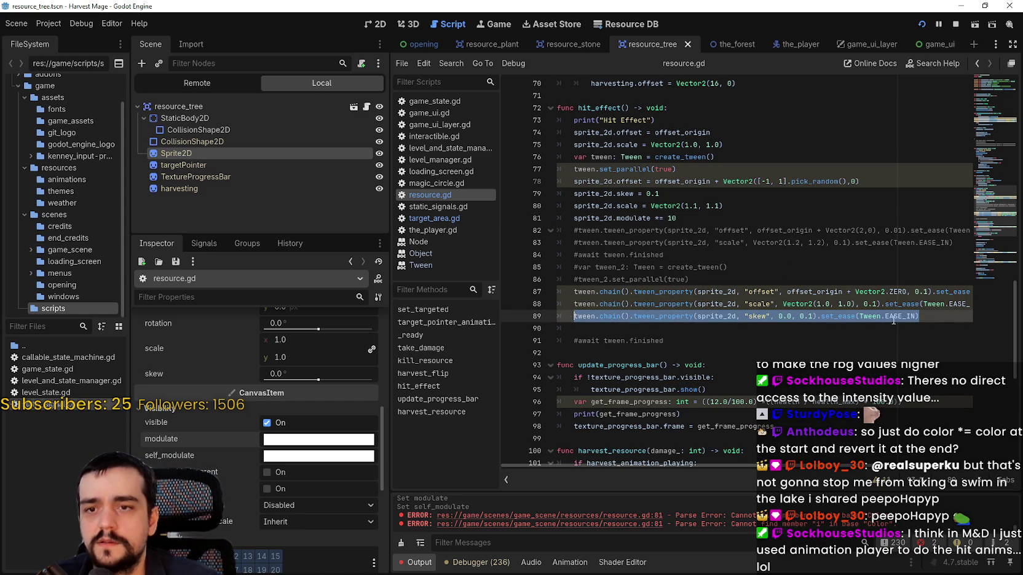
left_click(941, 320)
key("Return")
key("ctrl+v")
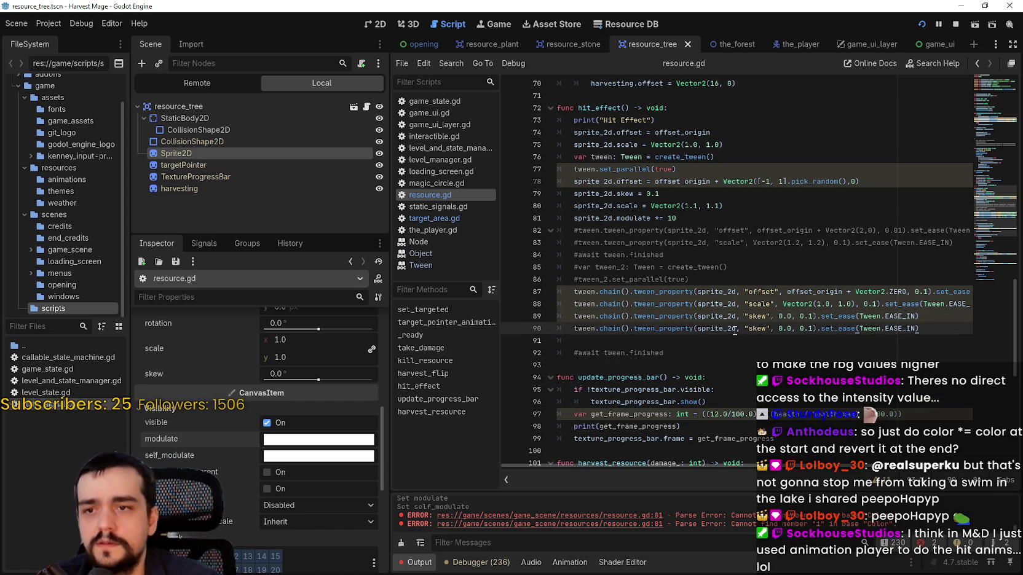
Make the new tween animate sprite_2d's "modulate" property instead of skew.
double_click(735, 331)
type("s")
key("Escape")
type("prite_2d.mod")
key("Return")
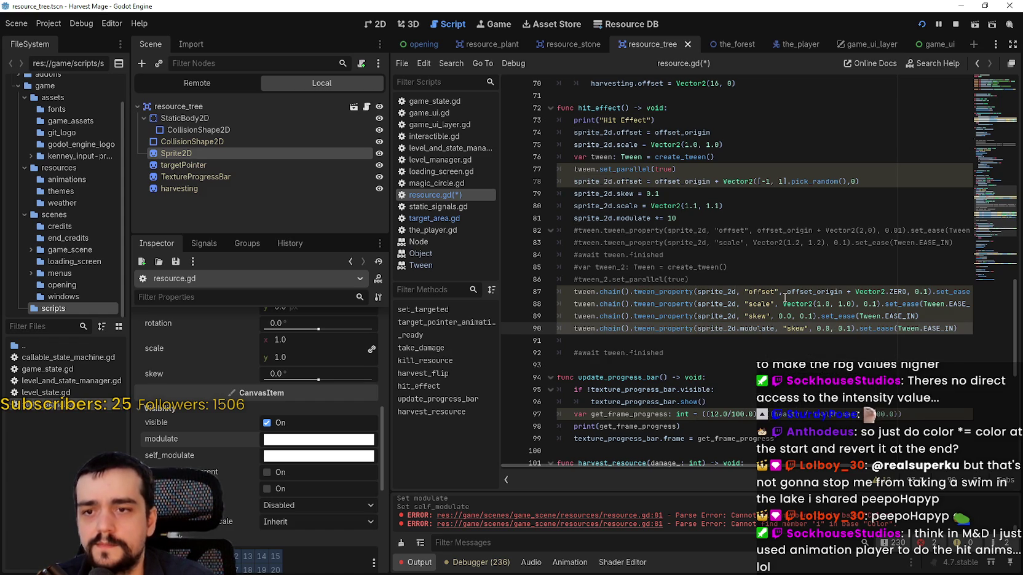
double_click(795, 328)
type("m")
key("BackSpace")
key("BackSpace")
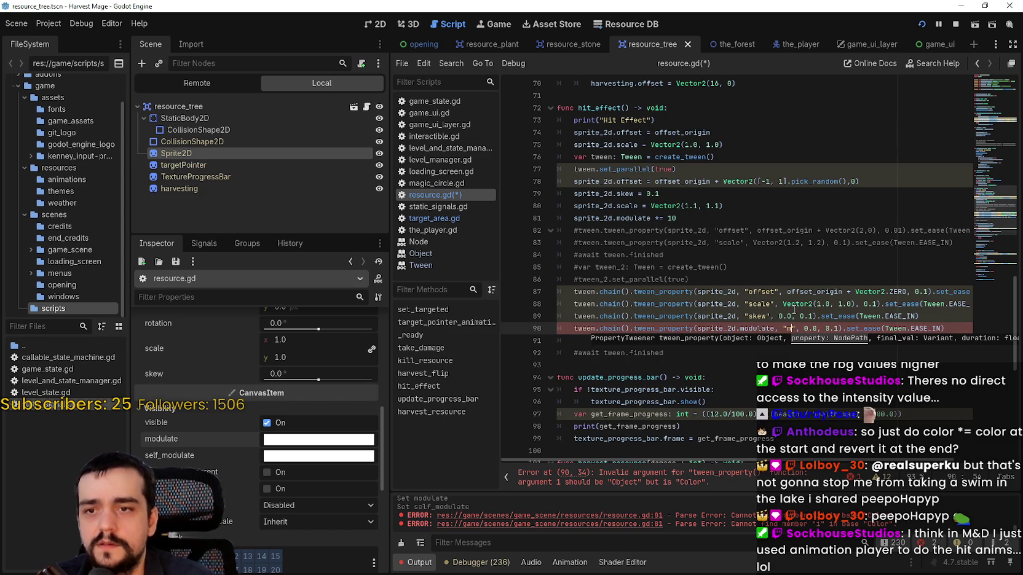
type("ule")
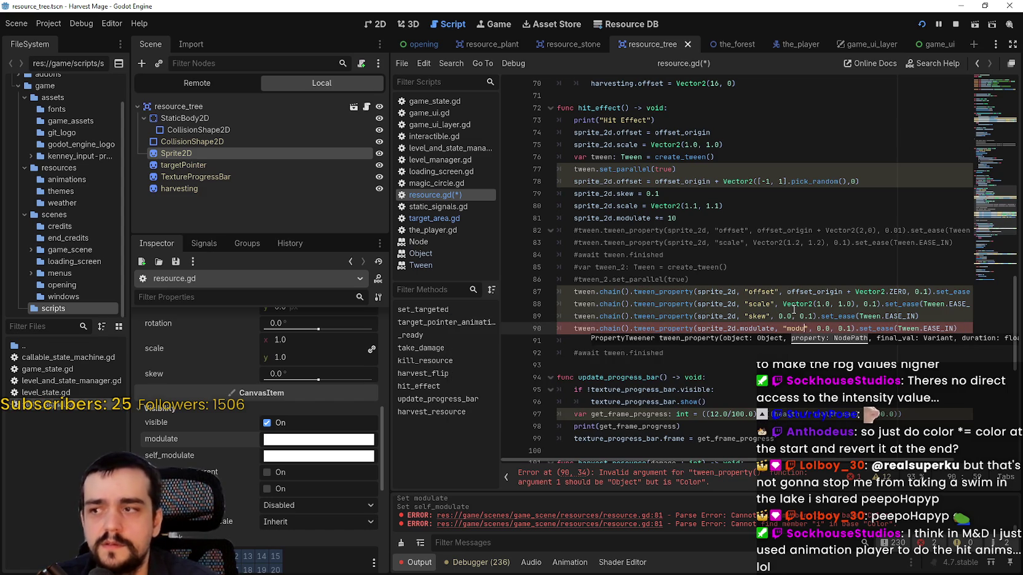
scroll(309, 422, "up", 3)
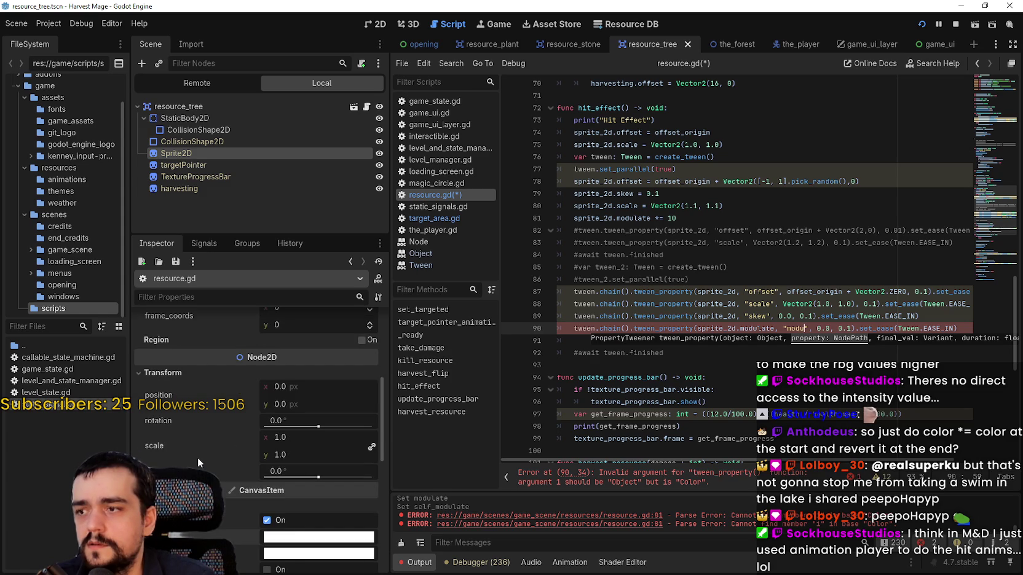
scroll(189, 442, "down", 1)
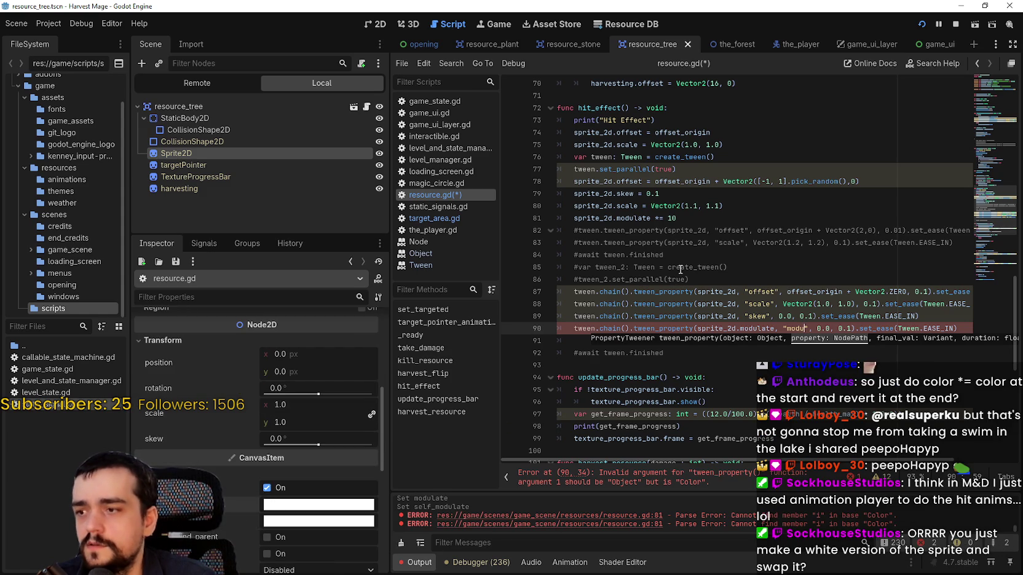
type("late")
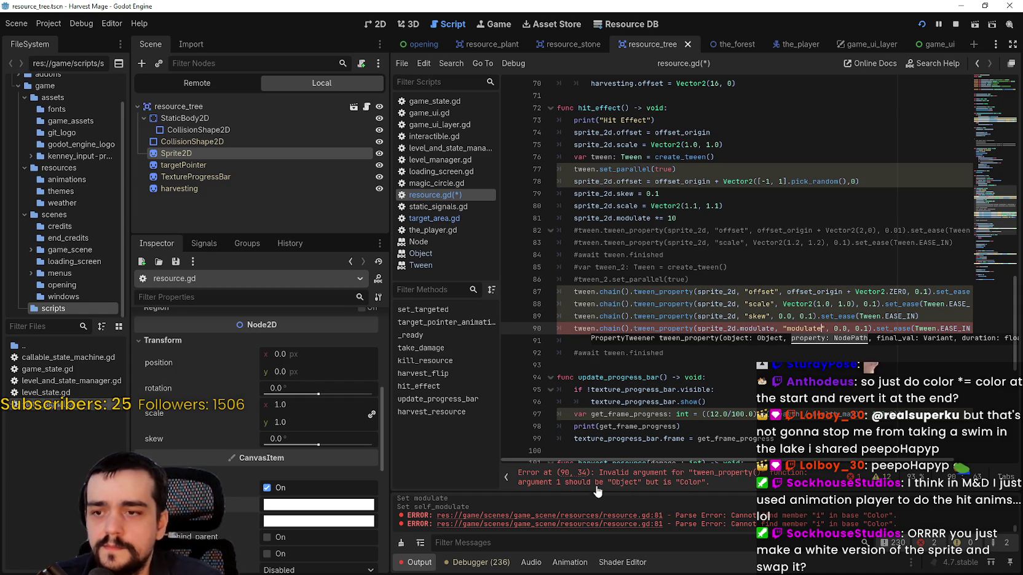
left_click(774, 328)
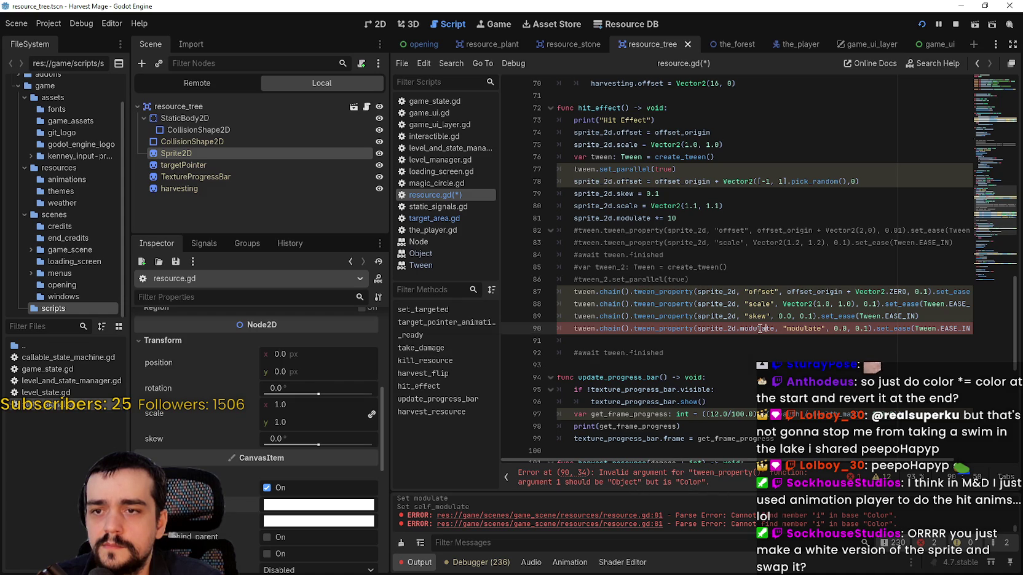
key("BackSpace")
key("BackSpace")
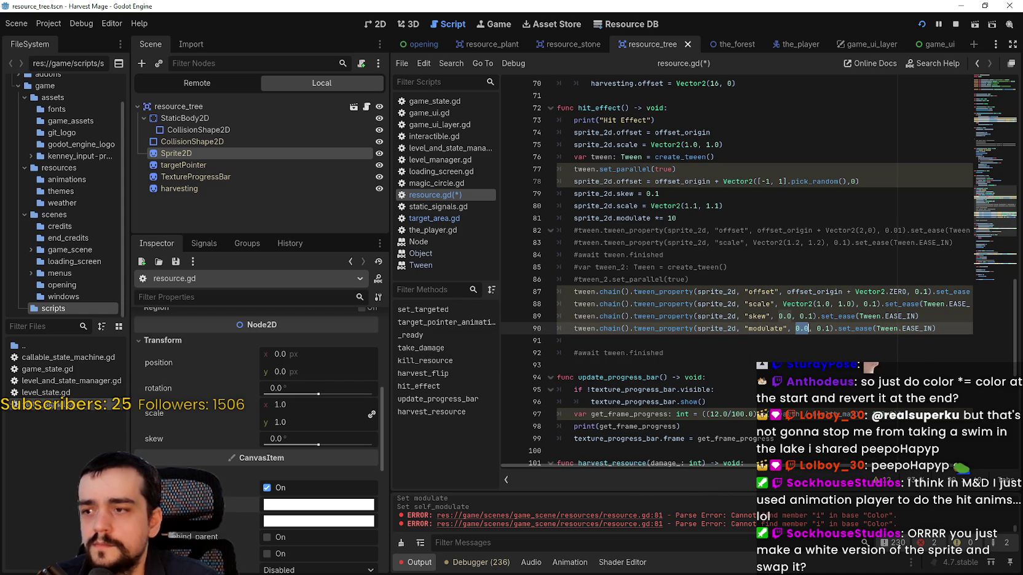
Set the tween target to Color(1, 1, 1, 1) over 0.1 seconds, save, and run the game.
mouse_move(185, 504)
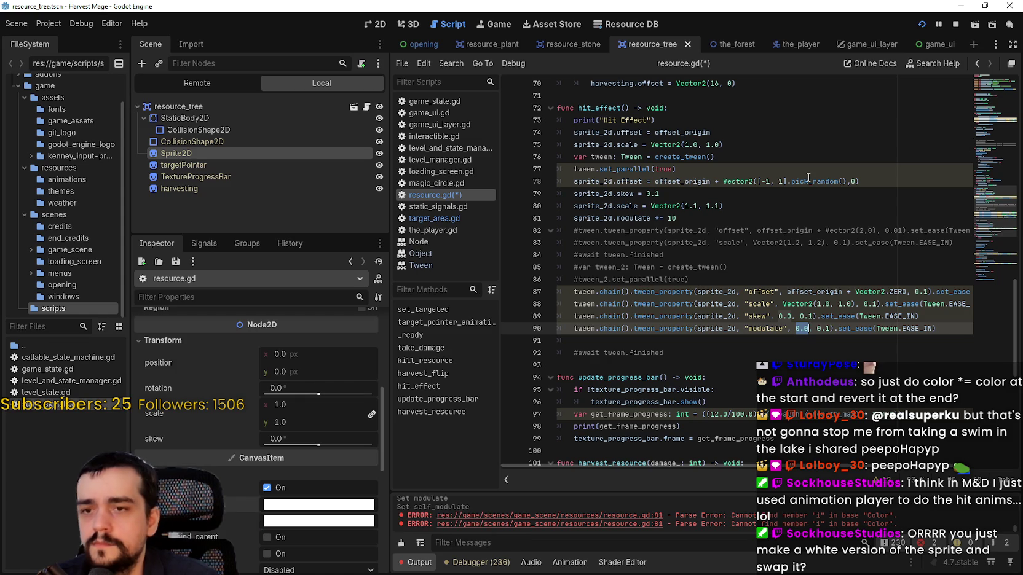
type("Color.")
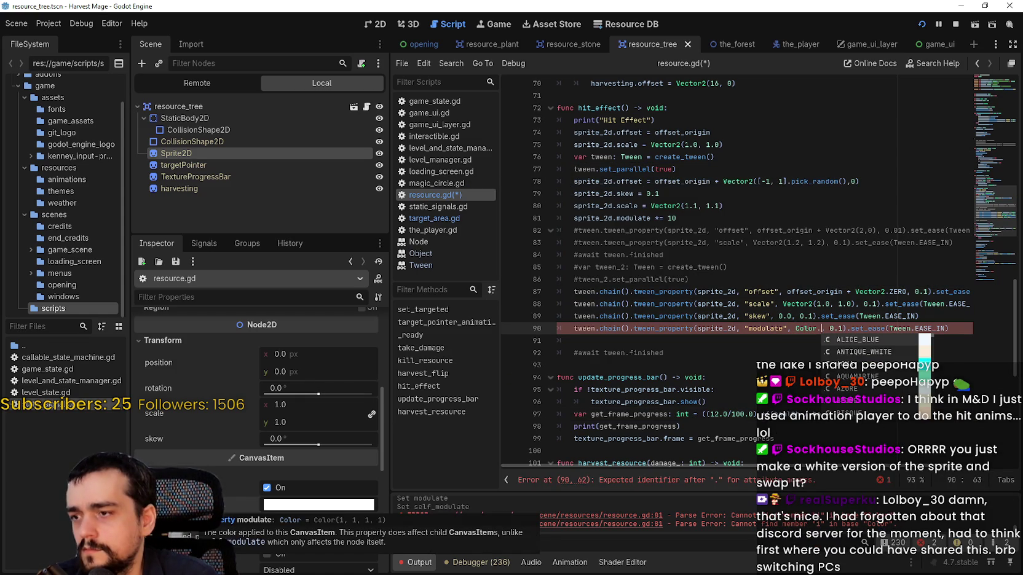
key("BackSpace")
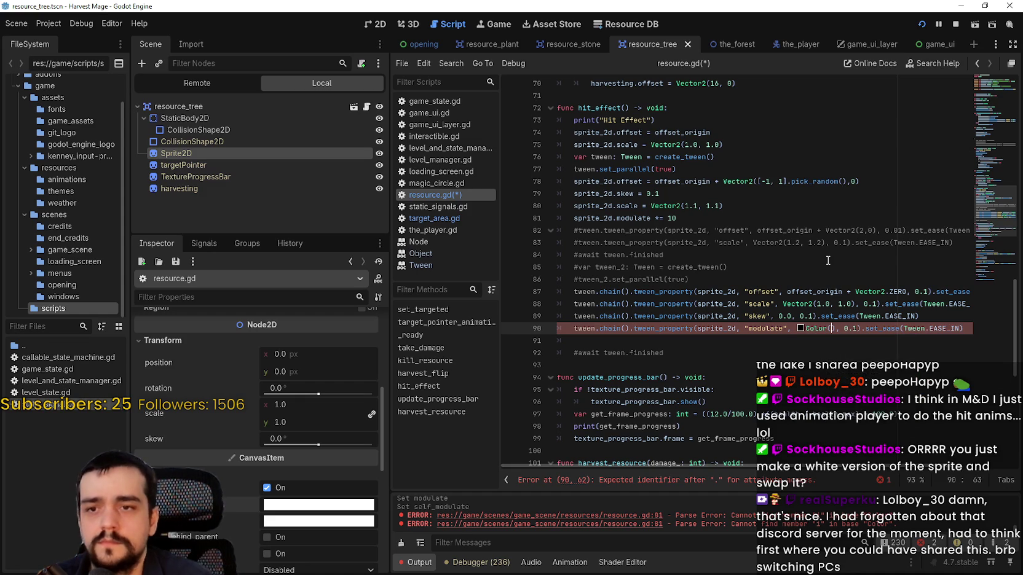
type("(1,")
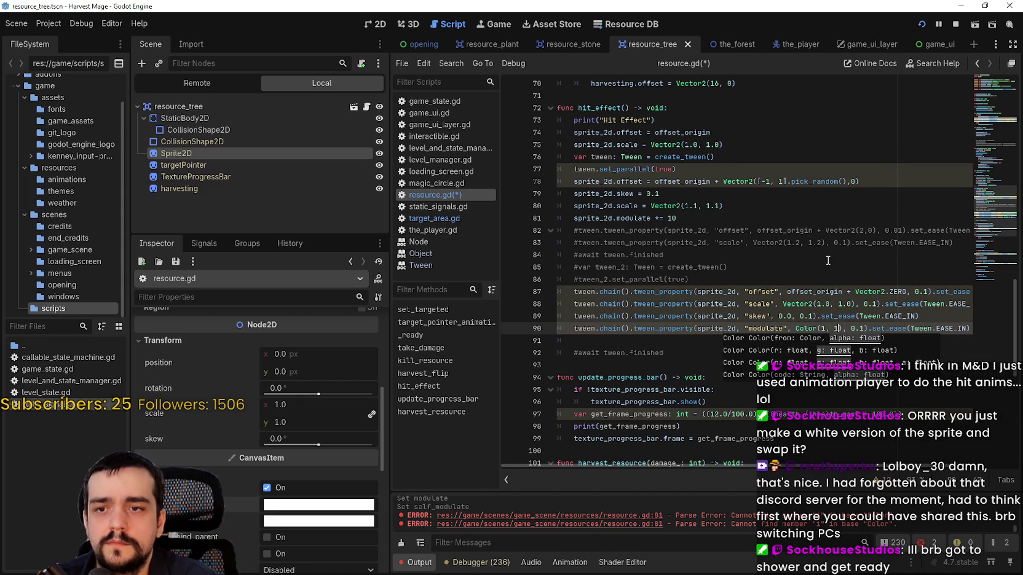
type(" 1, 1, 1")
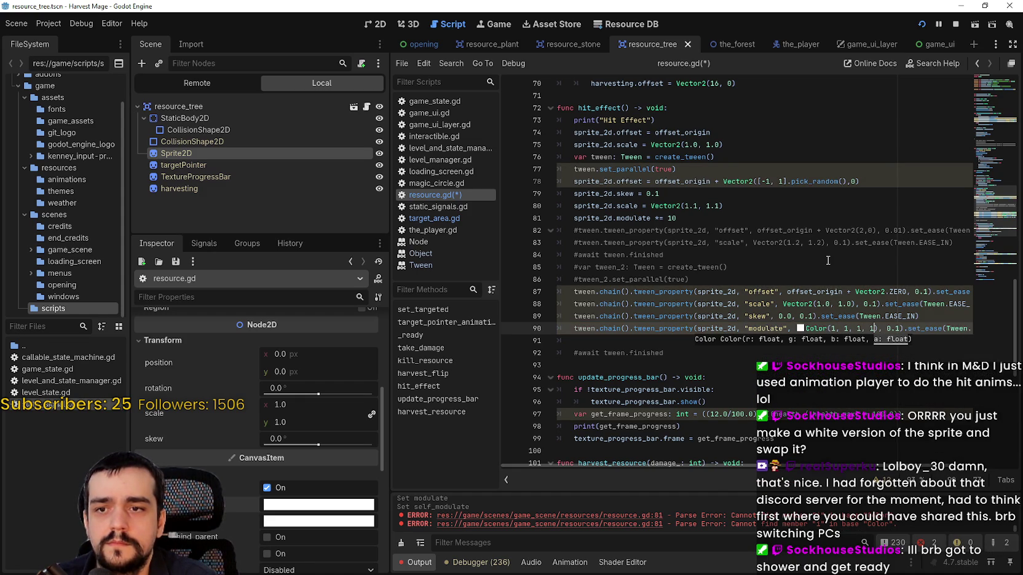
key("Down")
key("ctrl+s")
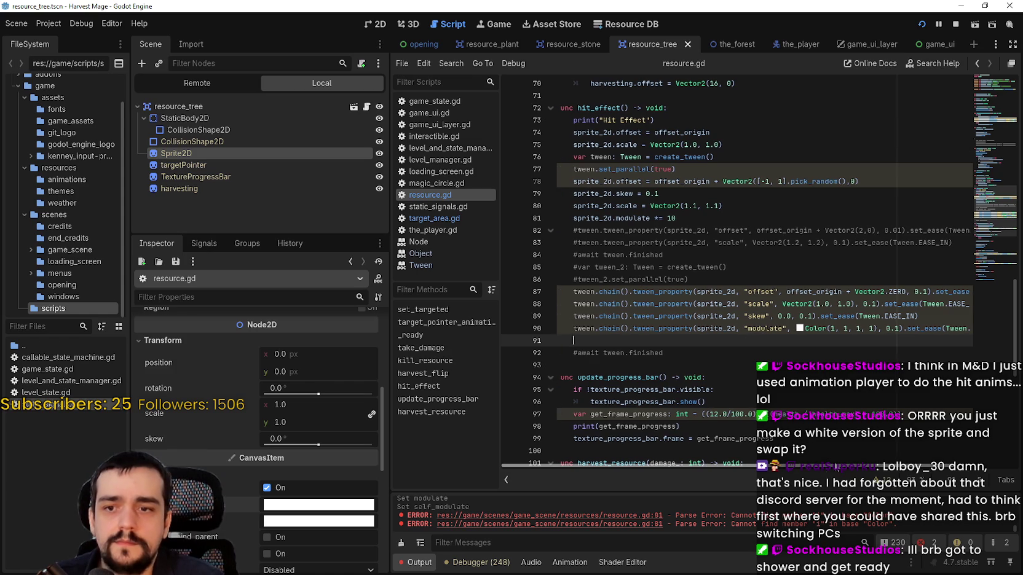
left_click(807, 351)
key("ctrl+s")
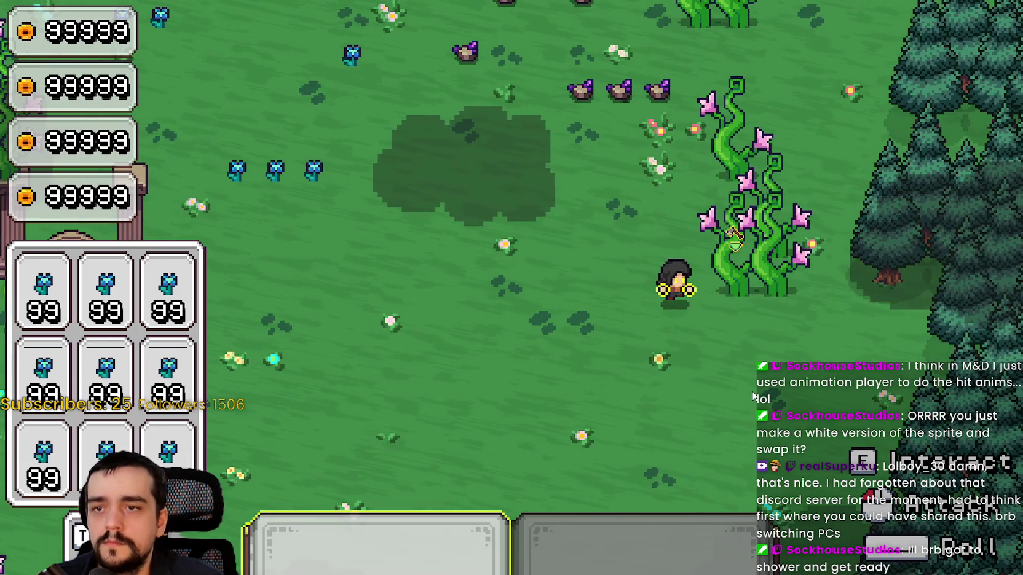
Strike the beanstalk repeatedly to check its white flash, then chop the small beanstalk.
left_click(751, 393)
left_click(752, 394)
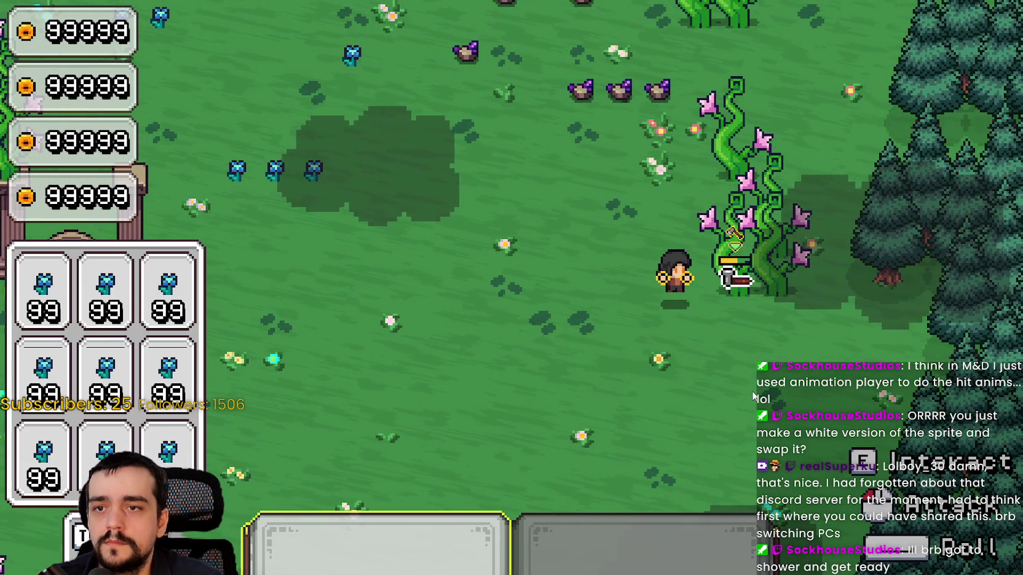
left_click(753, 396)
left_click(753, 397)
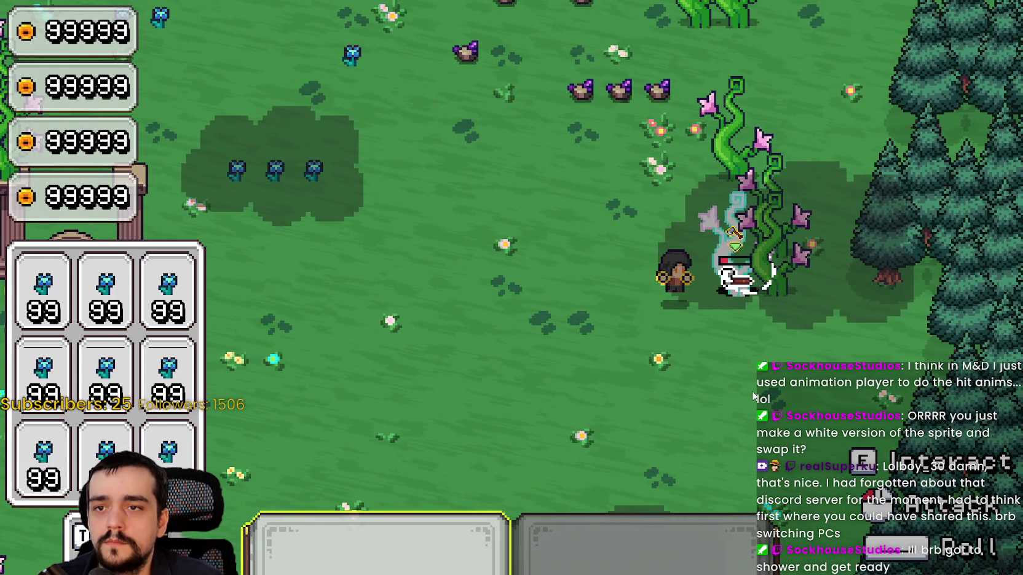
left_click(754, 397)
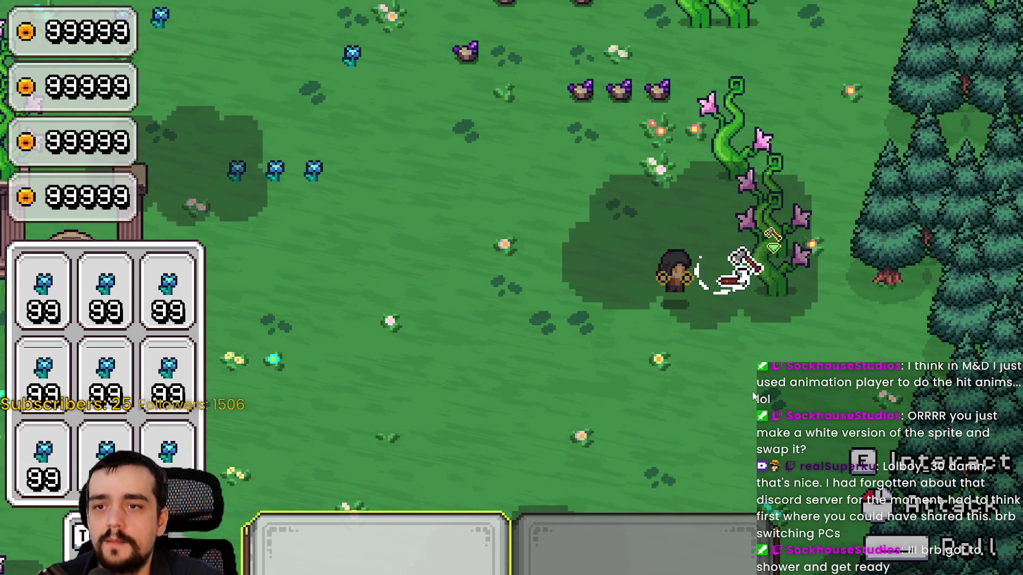
left_click(776, 278)
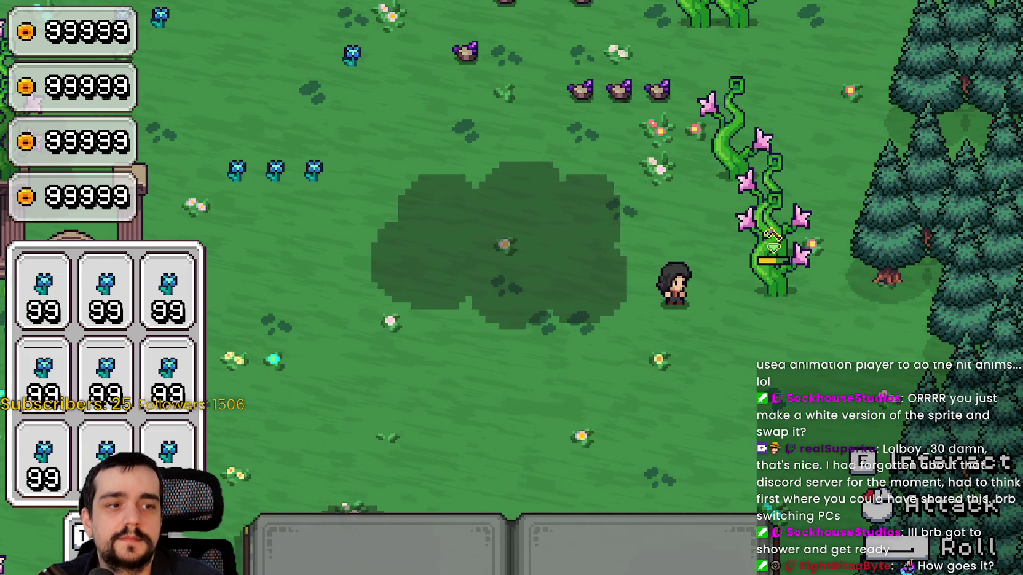
key("1")
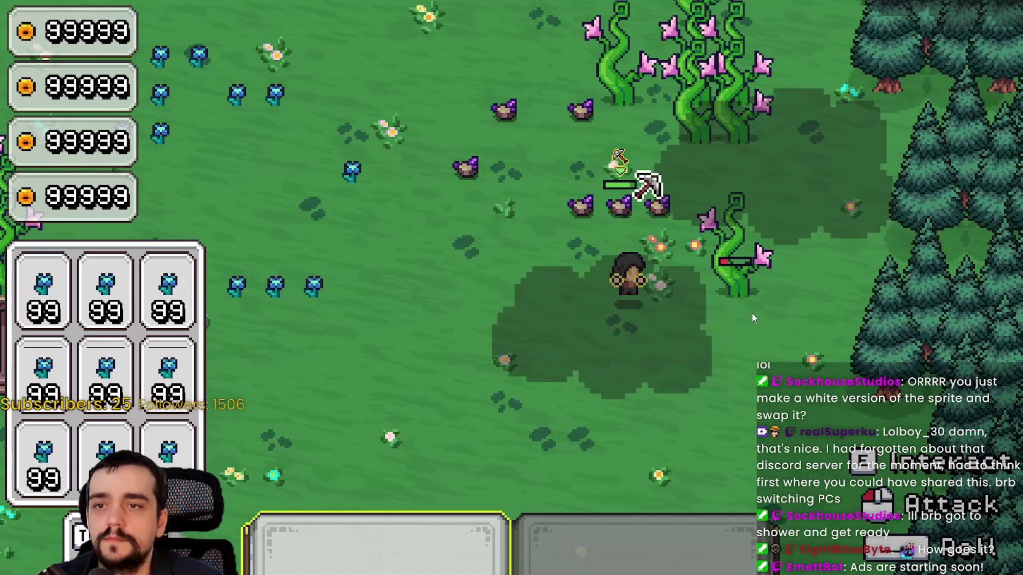
left_click(746, 323)
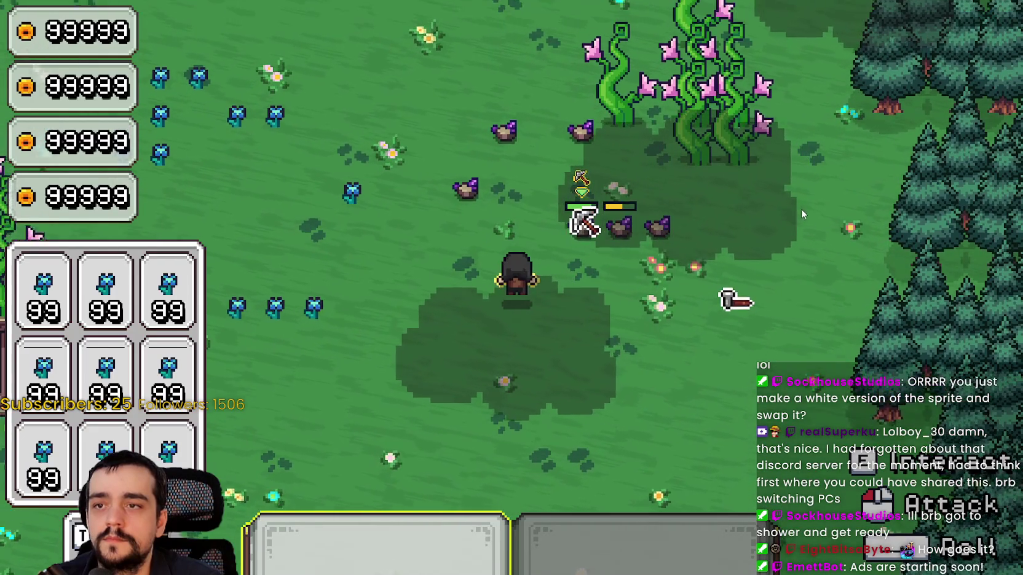
Move around the field and attack the nearby plants to watch them flash.
key("w")
left_click(783, 233)
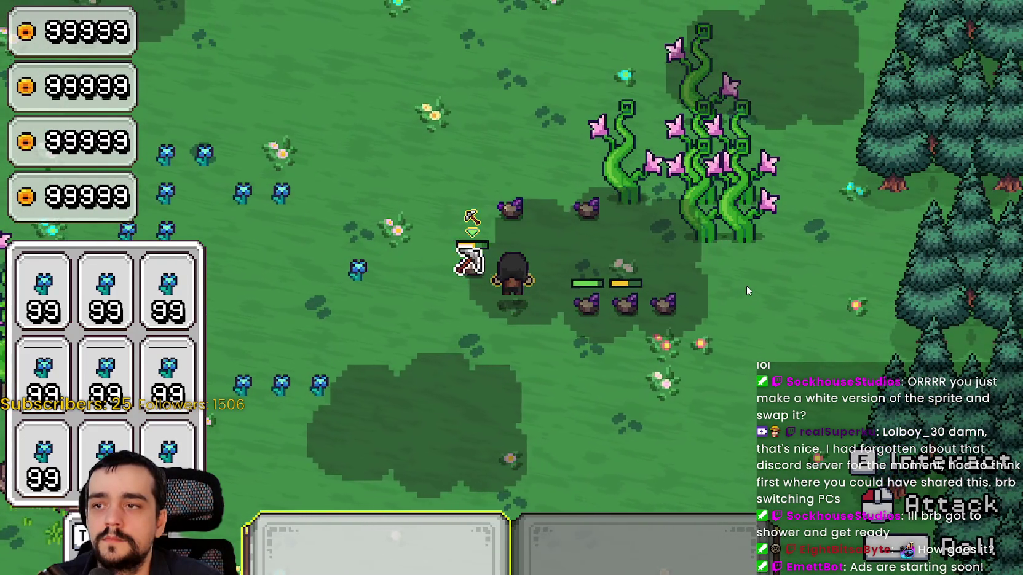
key("d")
left_click(746, 286)
left_click(757, 344)
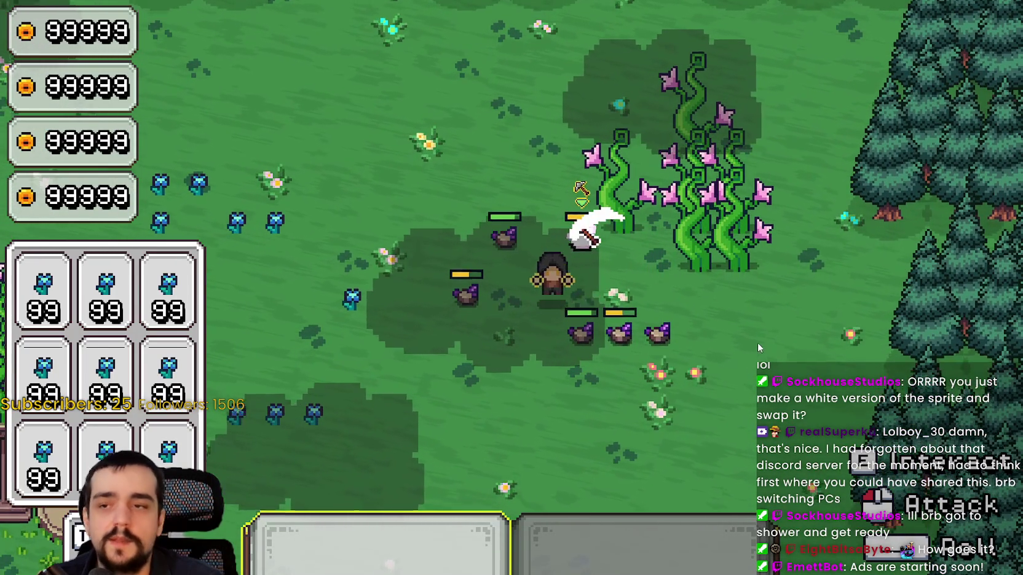
key("s")
left_click(747, 316)
left_click(732, 360)
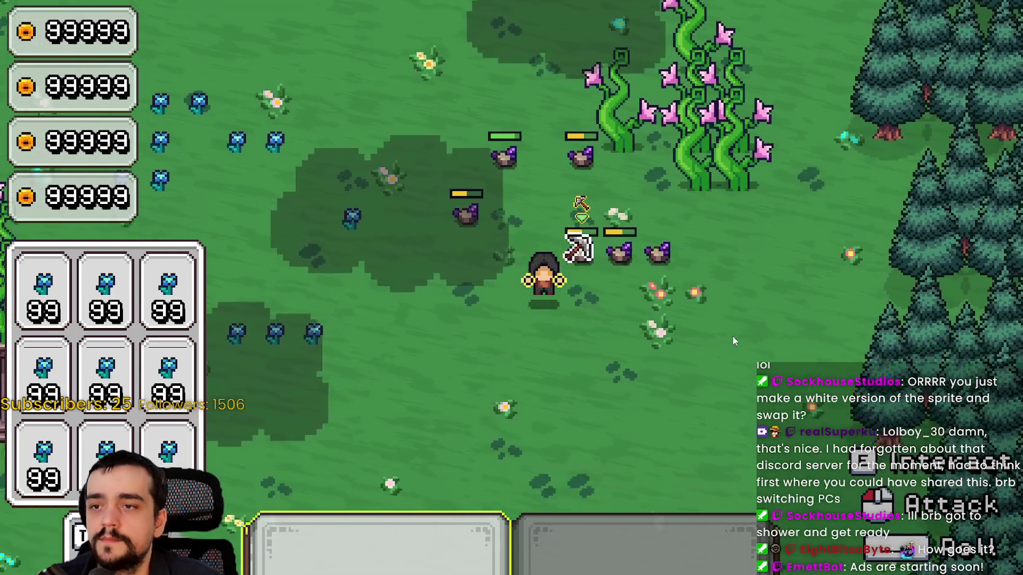
left_click(733, 337)
Walk north to the rocks and strike them repeatedly.
left_click(733, 337)
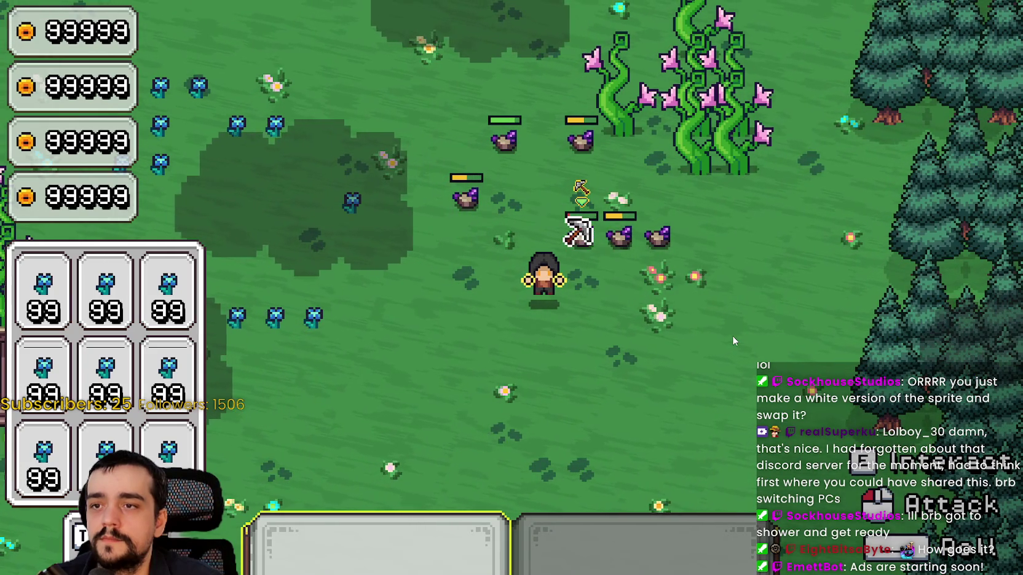
left_click(727, 321)
key("w")
left_click(734, 319)
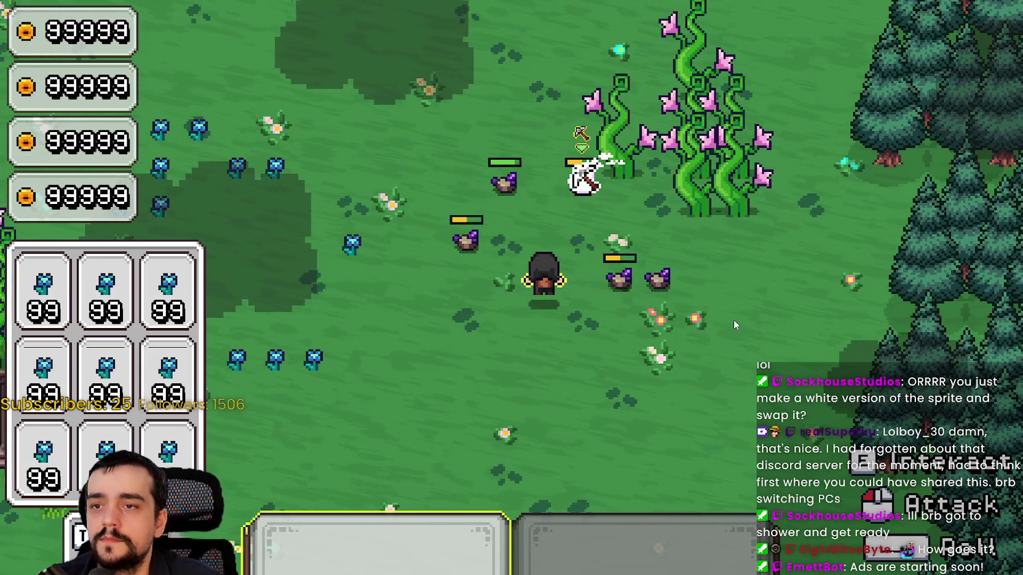
key("w")
left_click(734, 320)
left_click(734, 318)
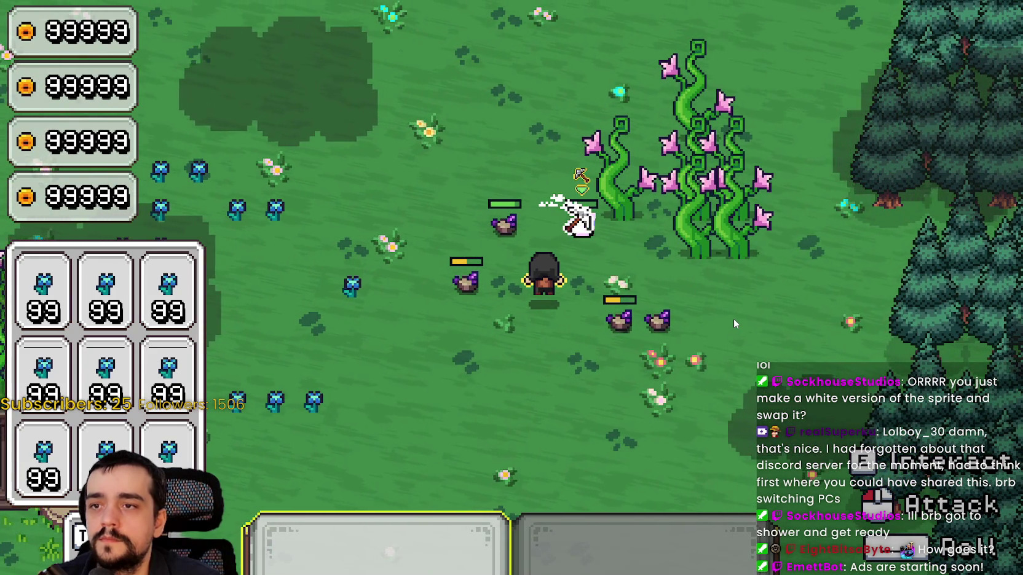
key("d")
left_click(733, 318)
left_click(734, 318)
Keep hitting the rock to the right, then attack the enemy above it.
left_click(716, 402)
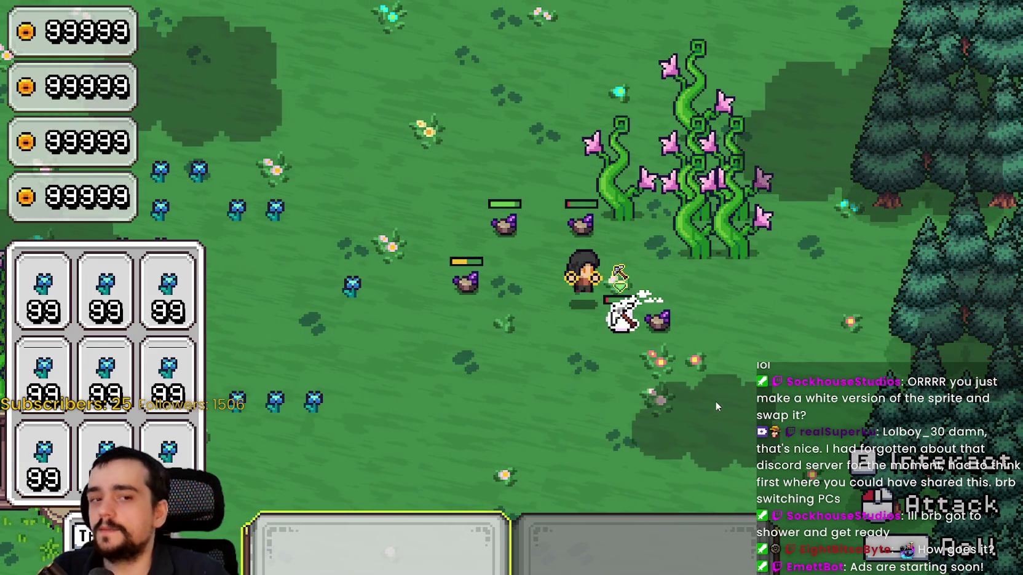
left_click(716, 401)
left_click(647, 373)
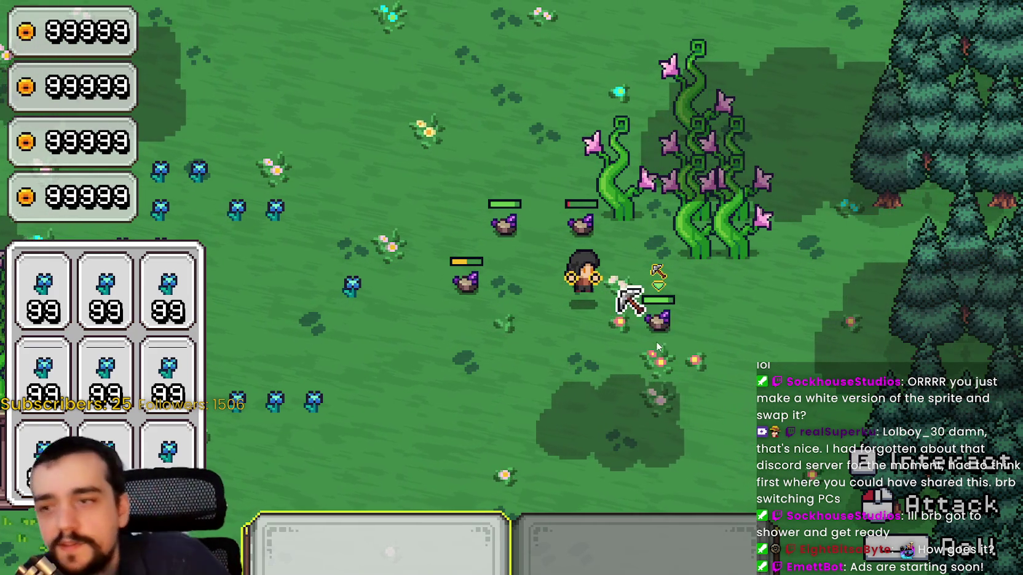
left_click(647, 373)
left_click(680, 372)
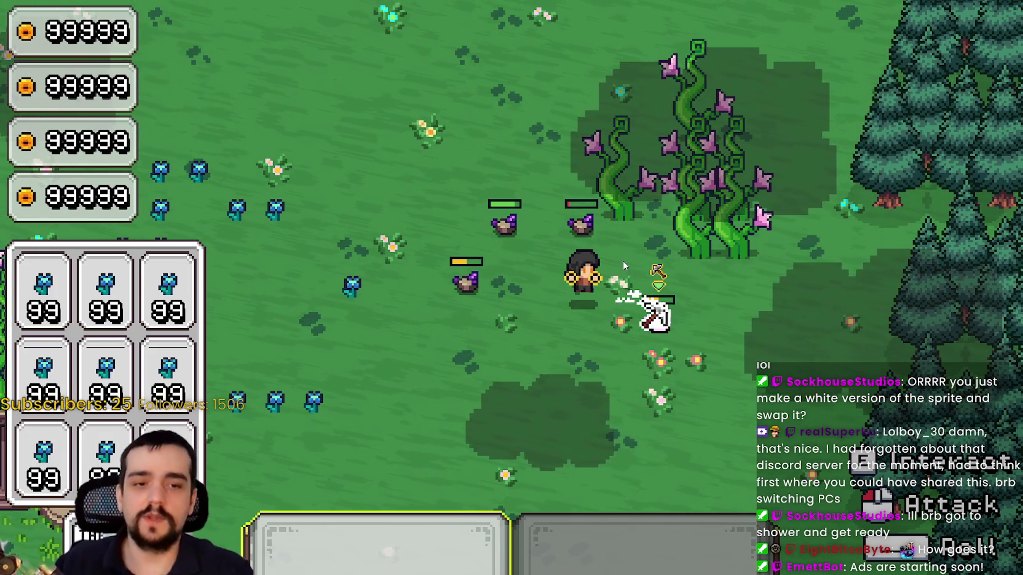
left_click(654, 311)
left_click(654, 309)
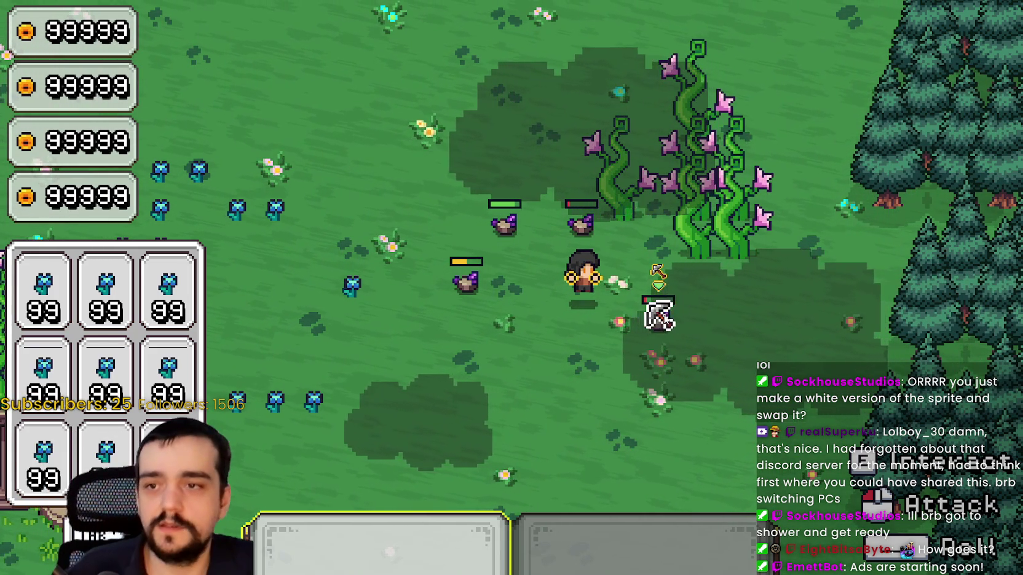
left_click(654, 310)
left_click(581, 221)
Attack the pink-flowered vines, destroying the damaged vine and the left vine.
left_click(610, 246)
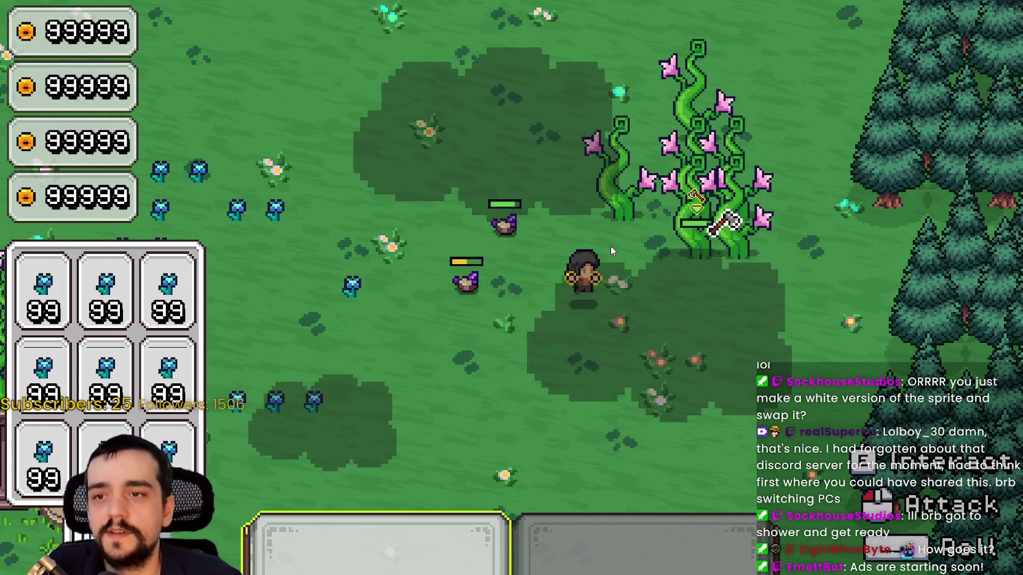
left_click(610, 246)
key("w")
left_click(614, 184)
left_click(689, 269)
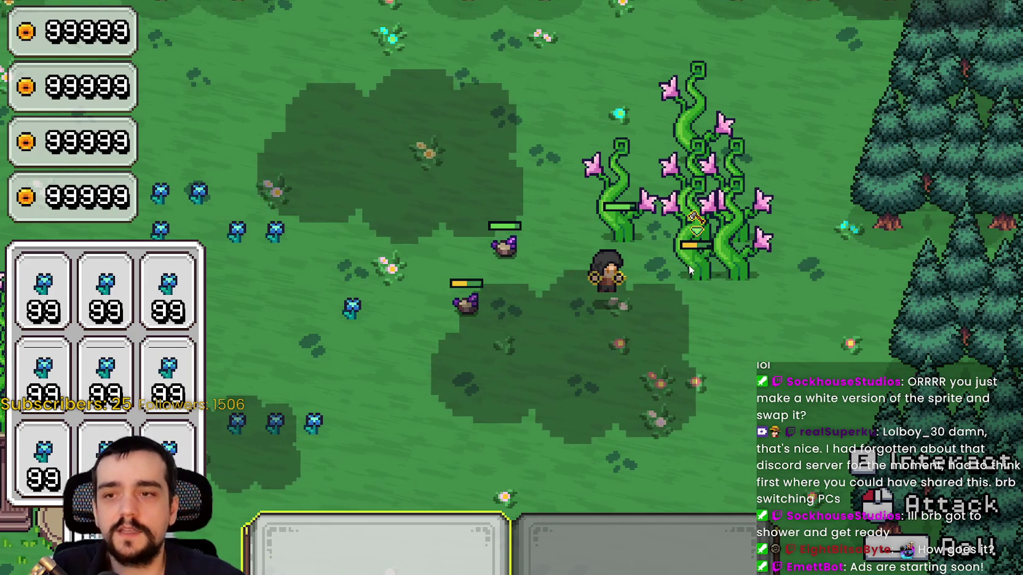
left_click(689, 268)
left_click(689, 266)
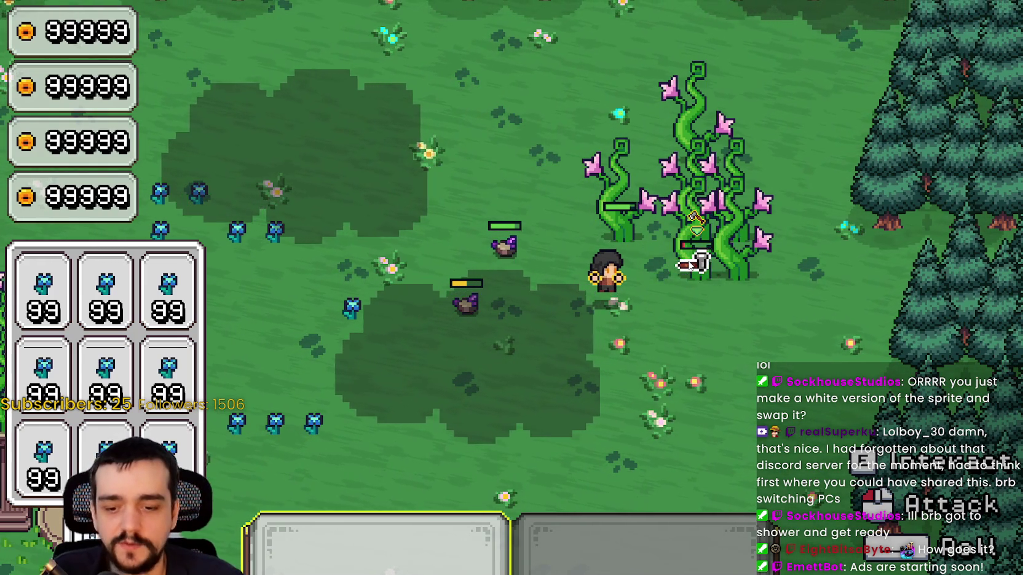
left_click(689, 266)
left_click(688, 264)
left_click(689, 265)
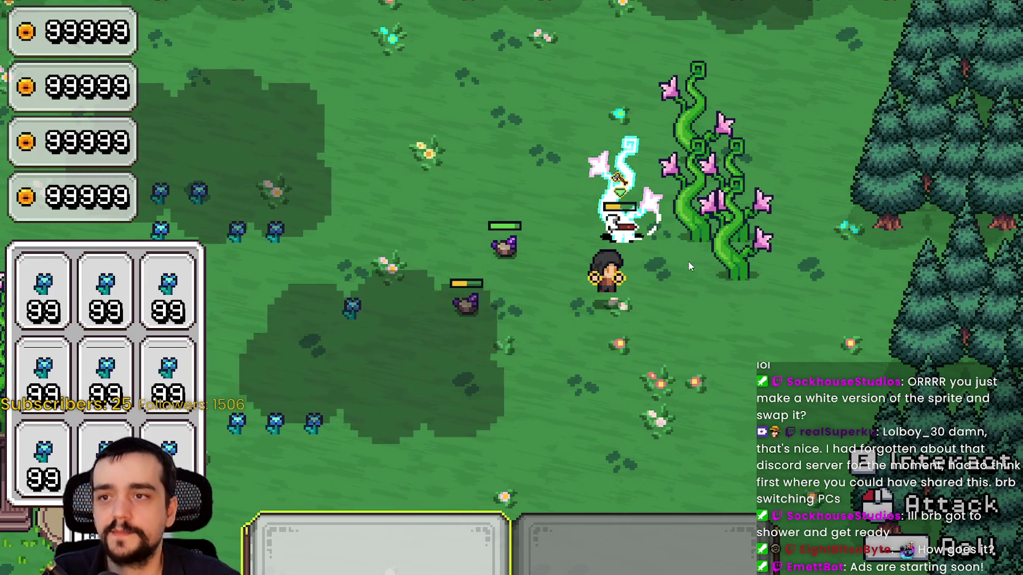
left_click(691, 262)
left_click(779, 336)
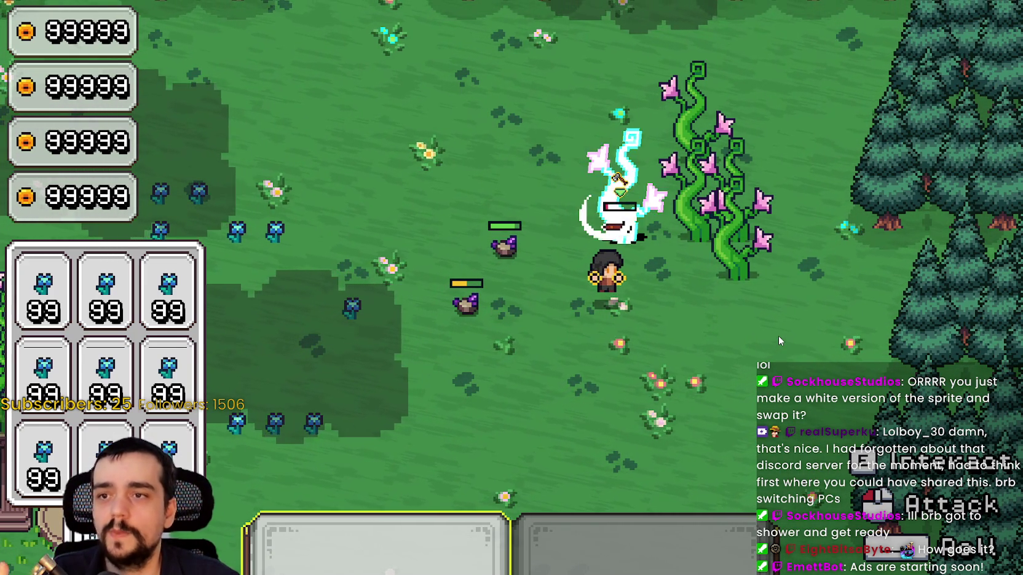
left_click(755, 265)
Slash and destroy the middle vine and the lower right vine.
left_click(759, 264)
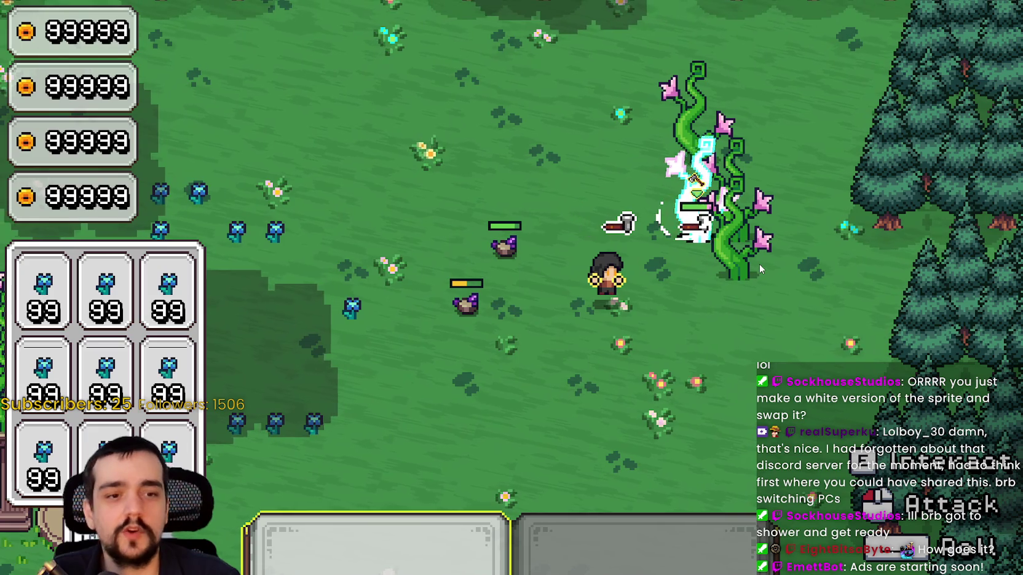
left_click(774, 308)
left_click(738, 295)
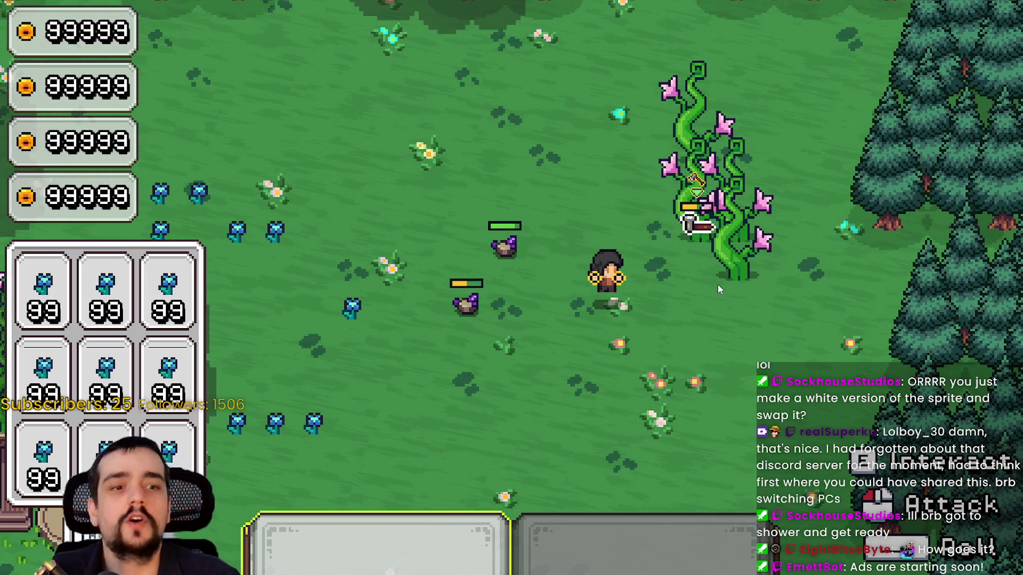
left_click(719, 287)
left_click(748, 334)
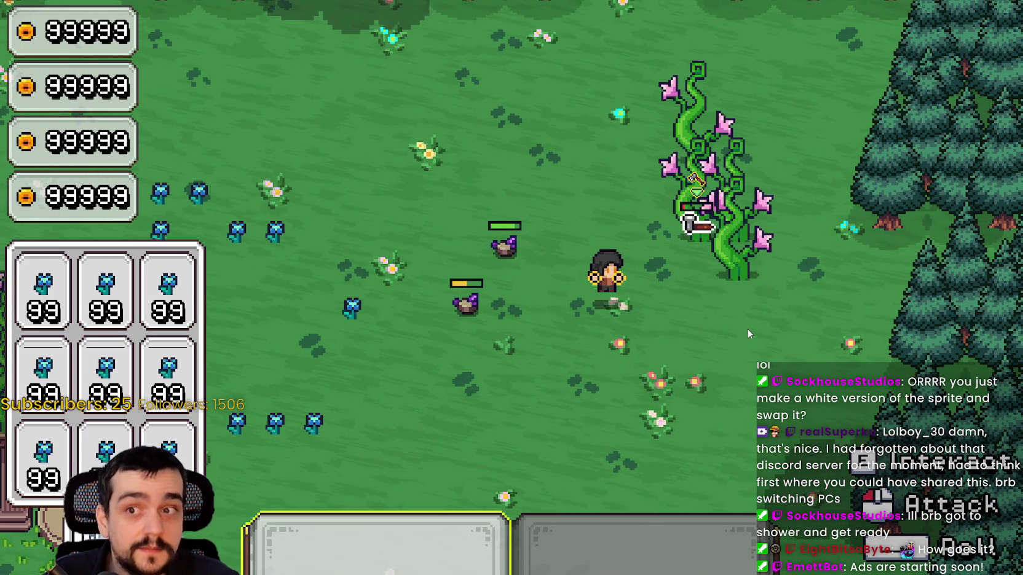
left_click(748, 324)
left_click(796, 363)
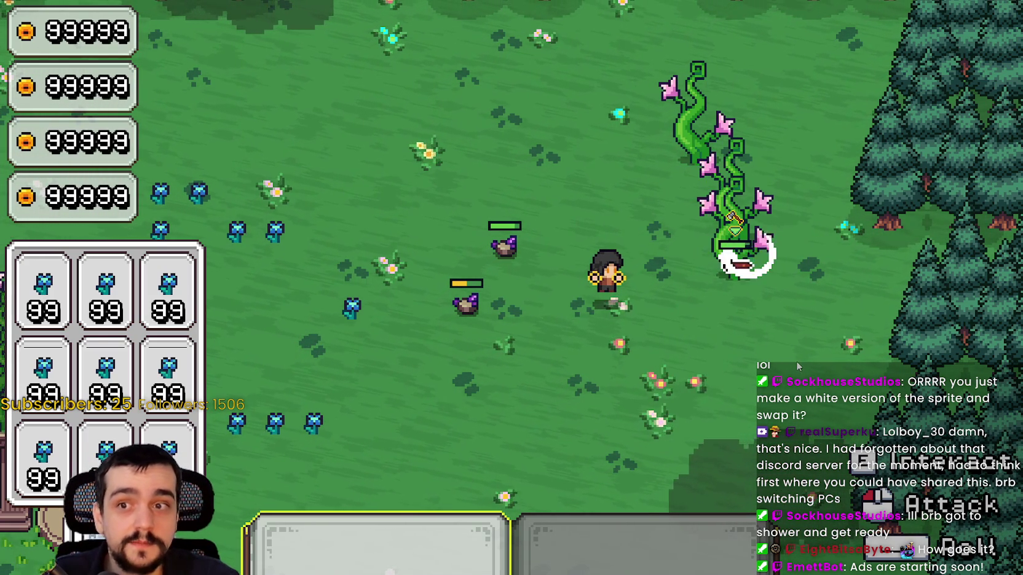
left_click(796, 362)
left_click(796, 360)
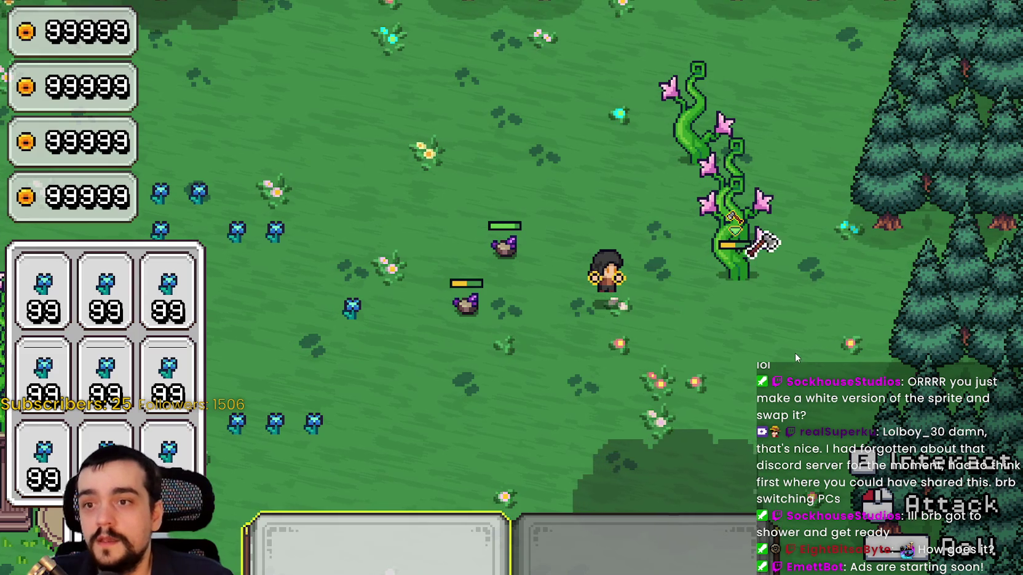
left_click(794, 351)
left_click(792, 348)
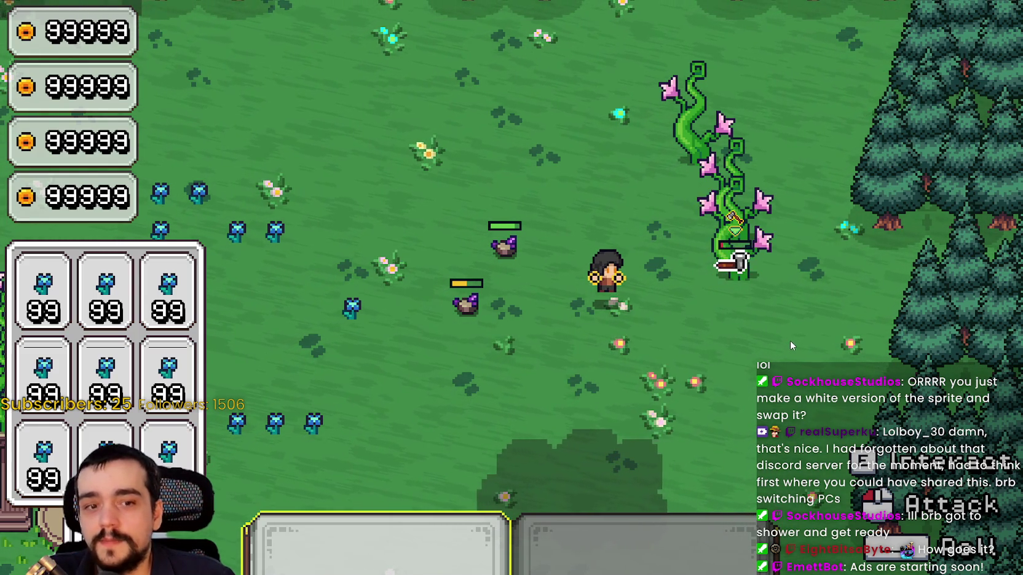
left_click(789, 345)
Hit the upper vine, watching its white flash, until it is destroyed.
left_click(787, 343)
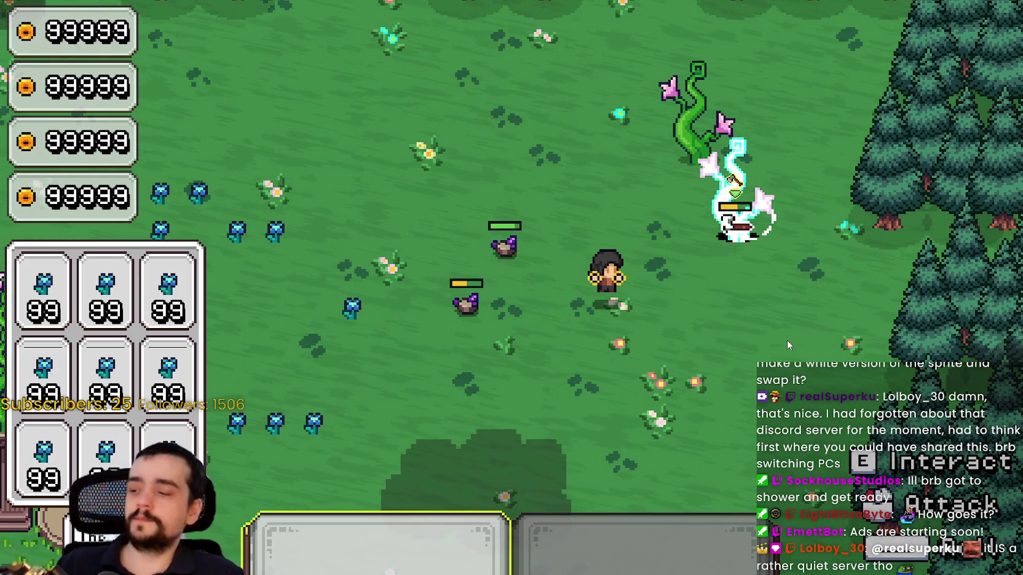
left_click(787, 339)
left_click(786, 333)
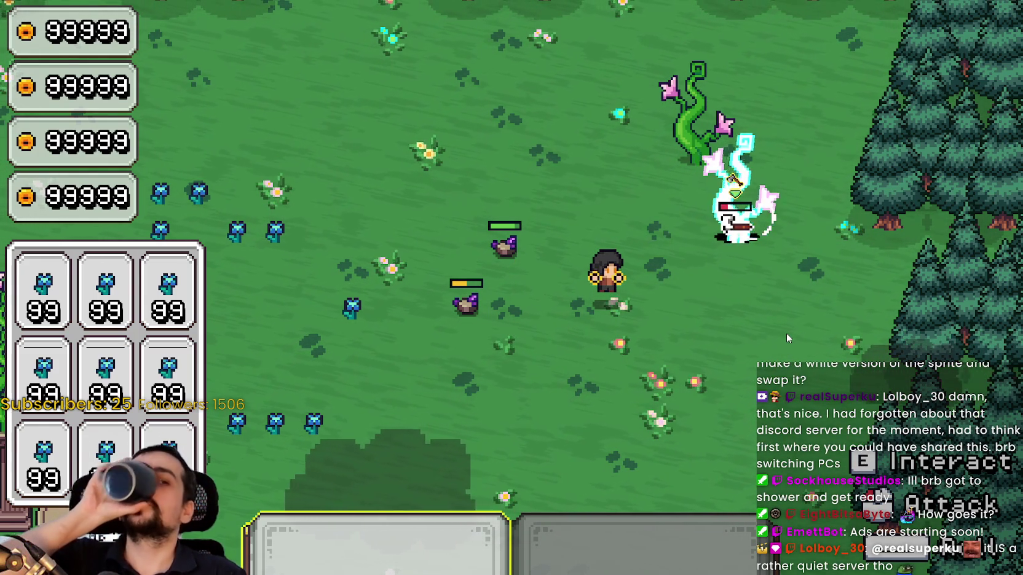
left_click(779, 339)
left_click(780, 339)
left_click(780, 340)
Attack the small creature nearby, then walk the character across the field.
key("a")
left_click(697, 318)
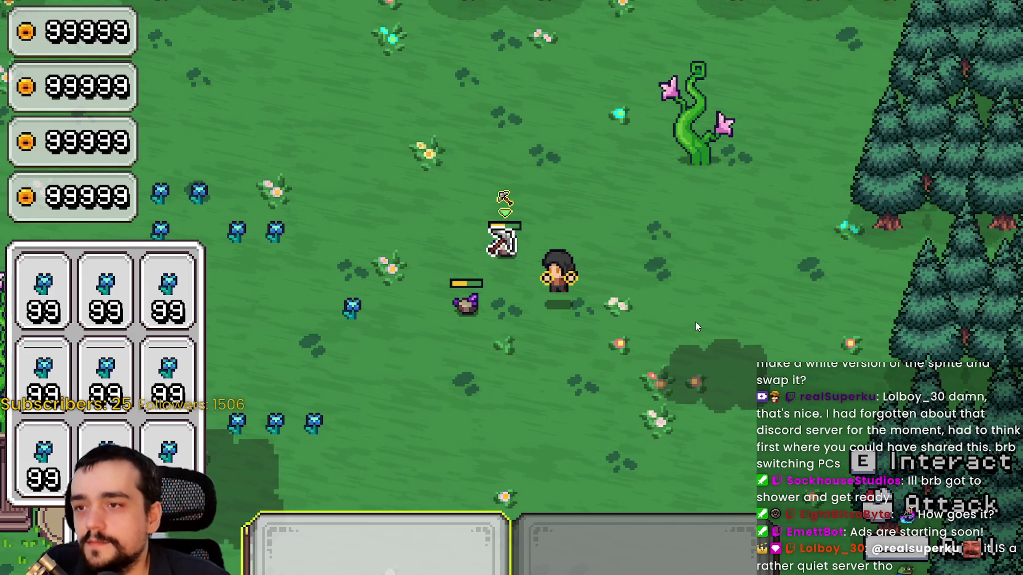
left_click(695, 322)
left_click(695, 322)
key("s")
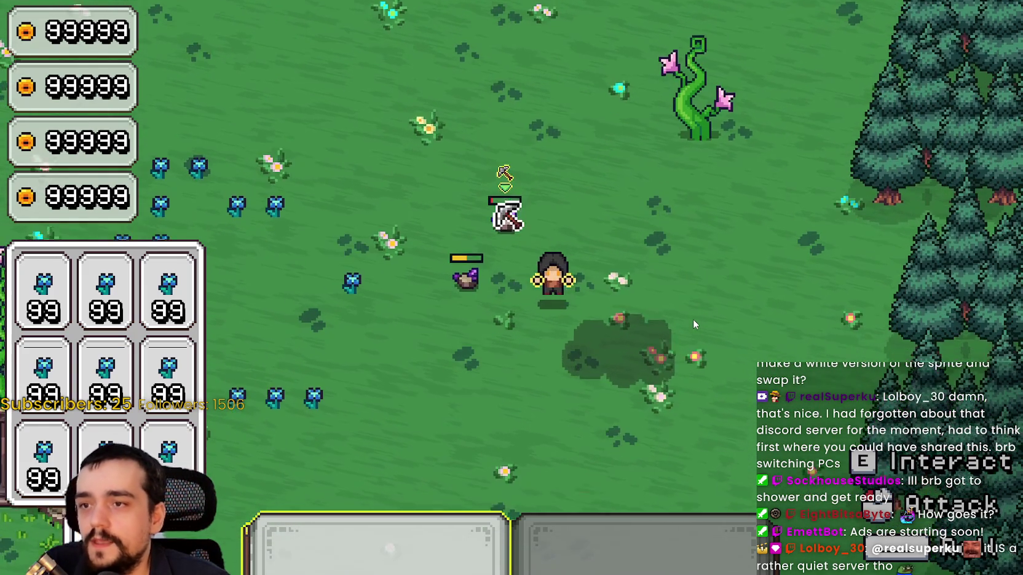
key("s")
key("a")
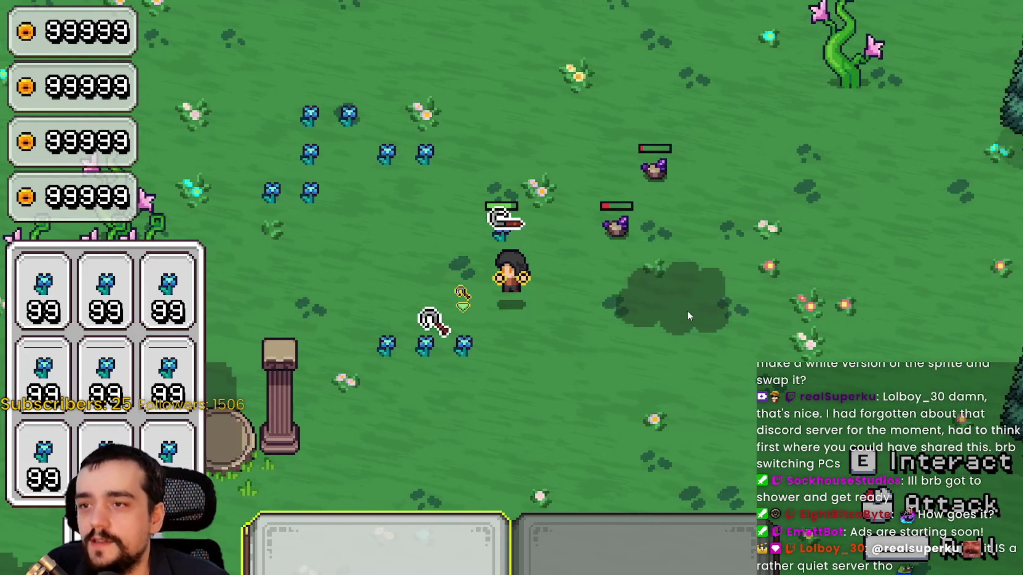
key("s")
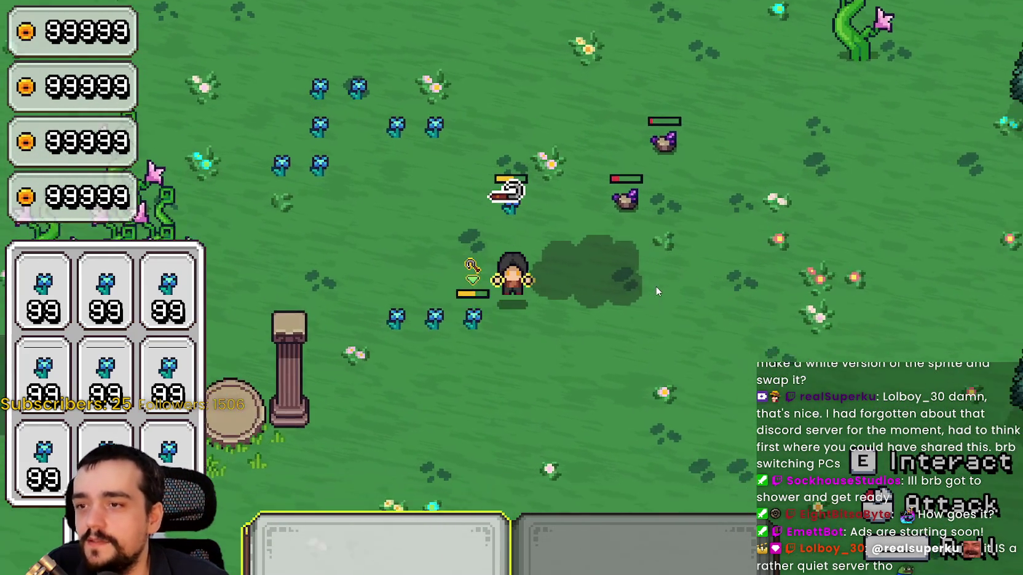
key("a")
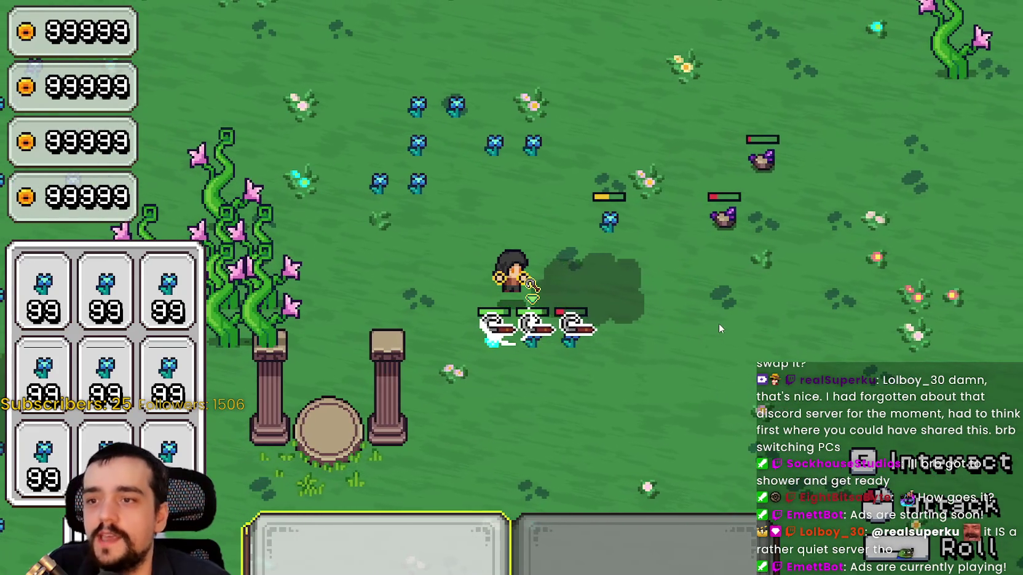
key("a")
key("d")
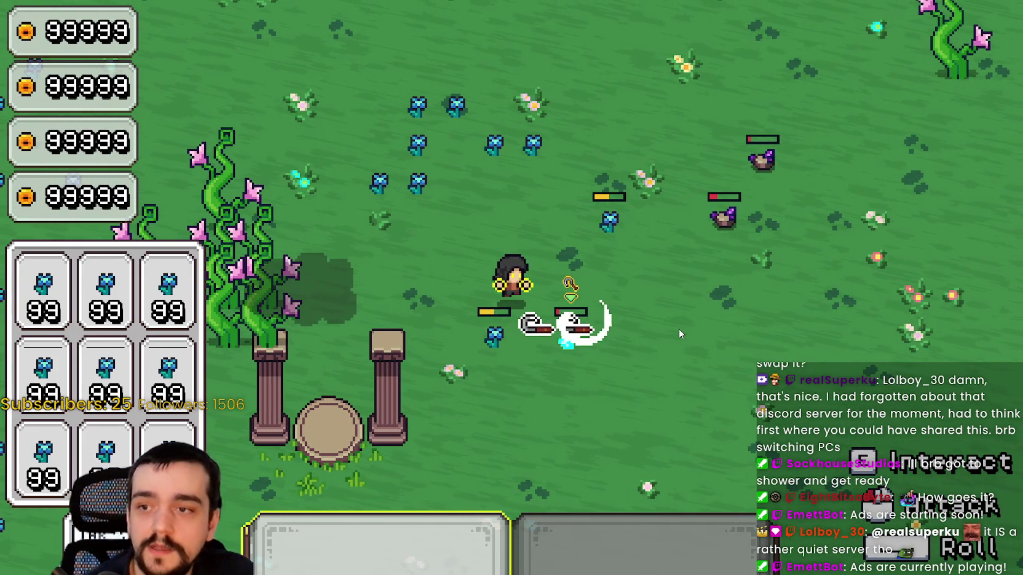
key("d")
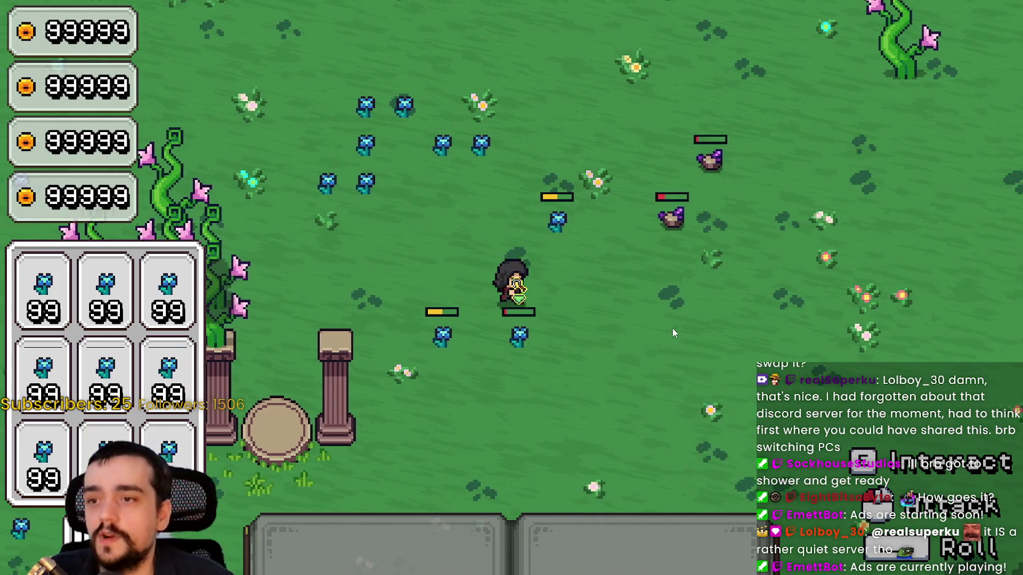
key("d")
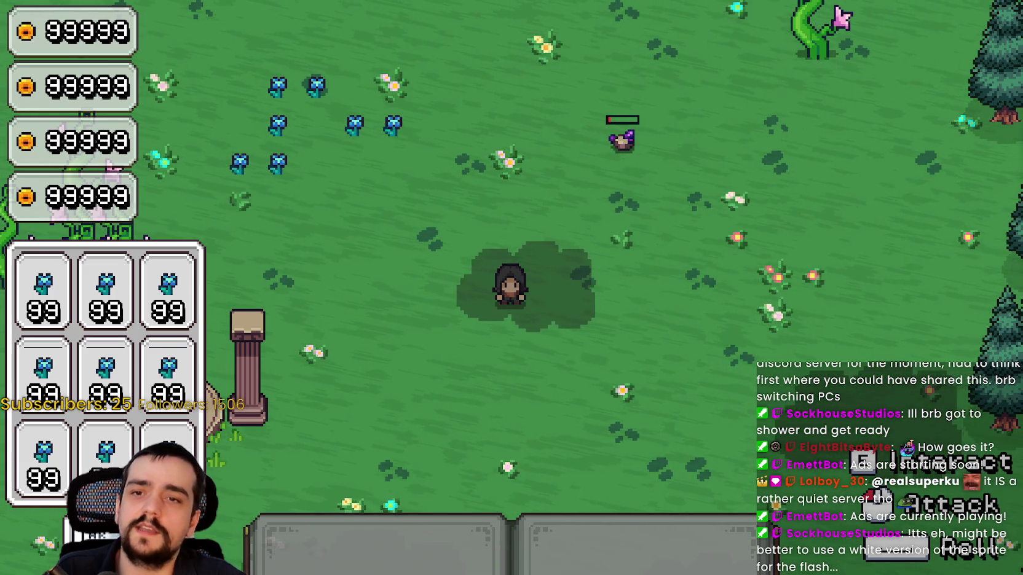
Stop the game and return to the hit_effect function in the script editor.
key("F8")
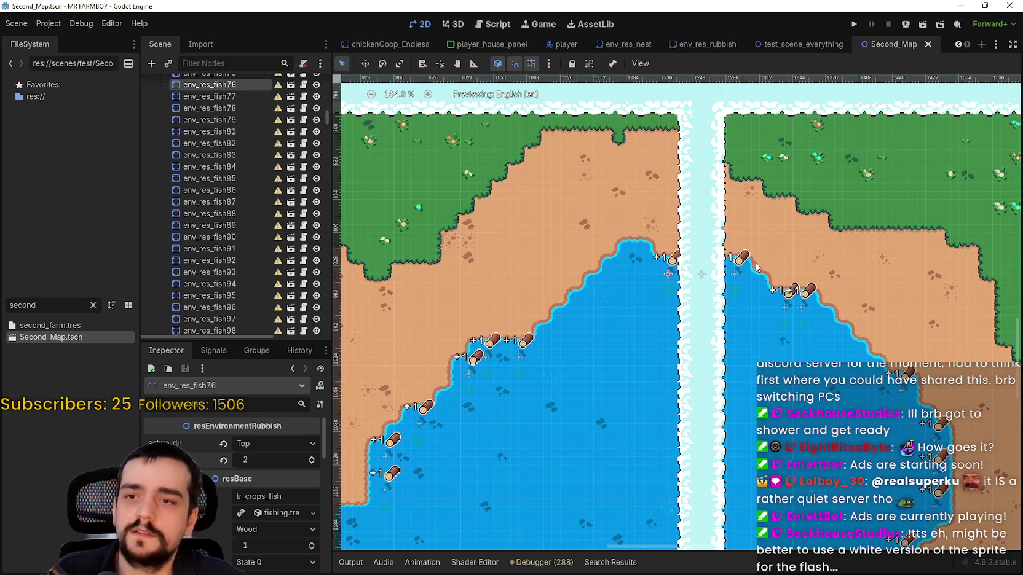
left_click(957, 6)
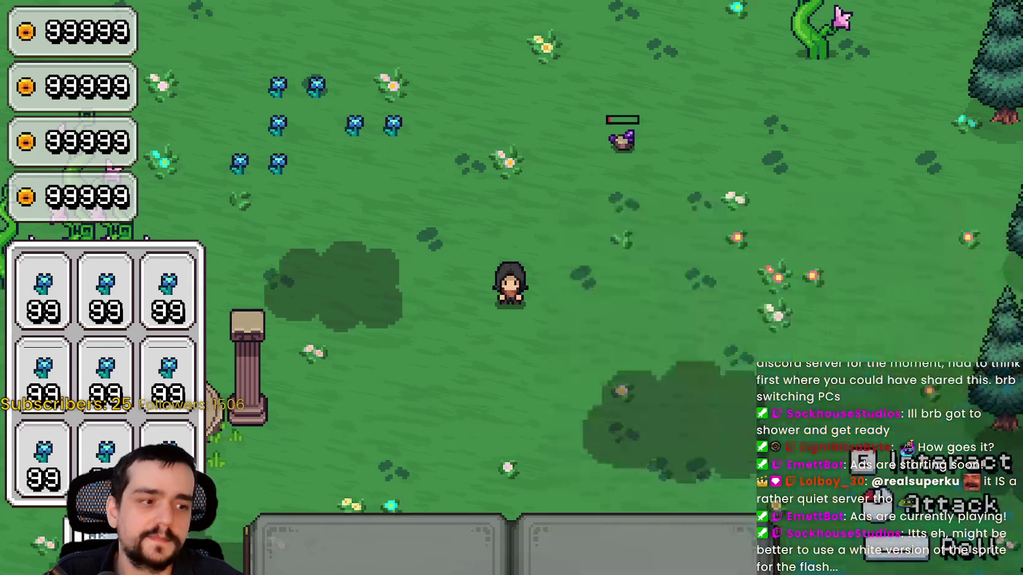
key("alt+Tab")
left_click(855, 267)
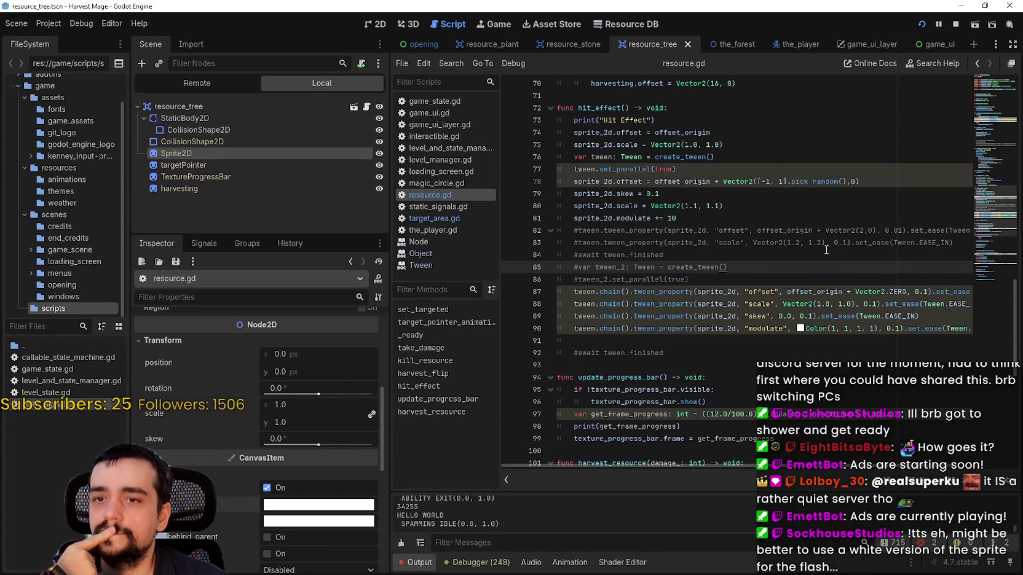
Change line 81 to sprite_2d.modulate *= -1 and run the game with F5.
left_click(668, 218)
type("-")
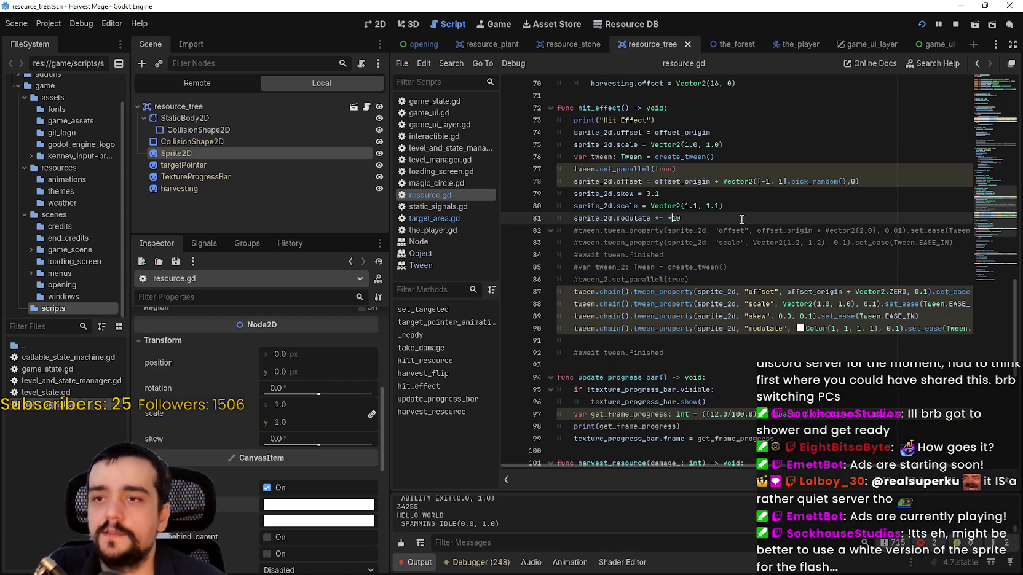
left_click(687, 218)
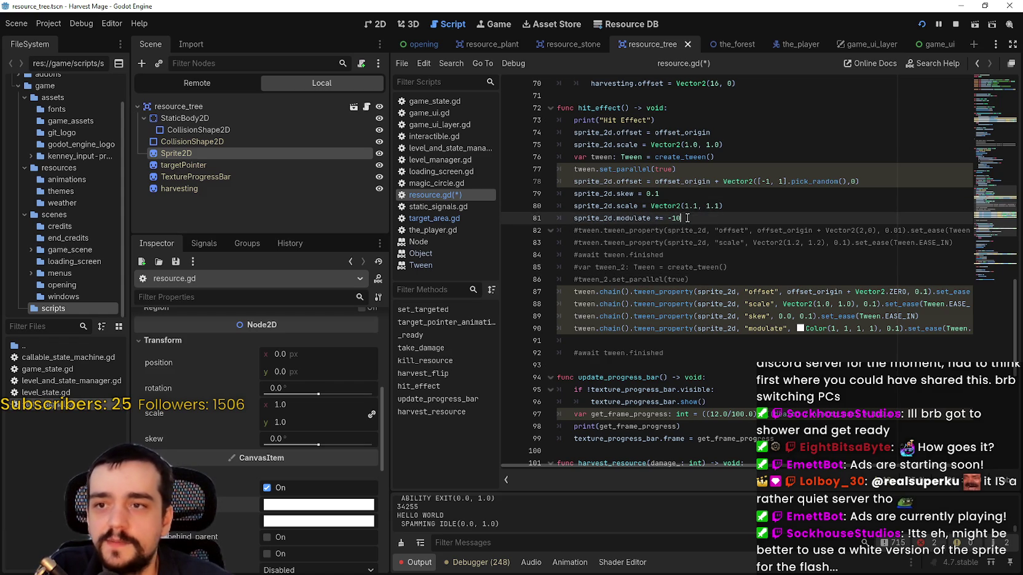
key("F5")
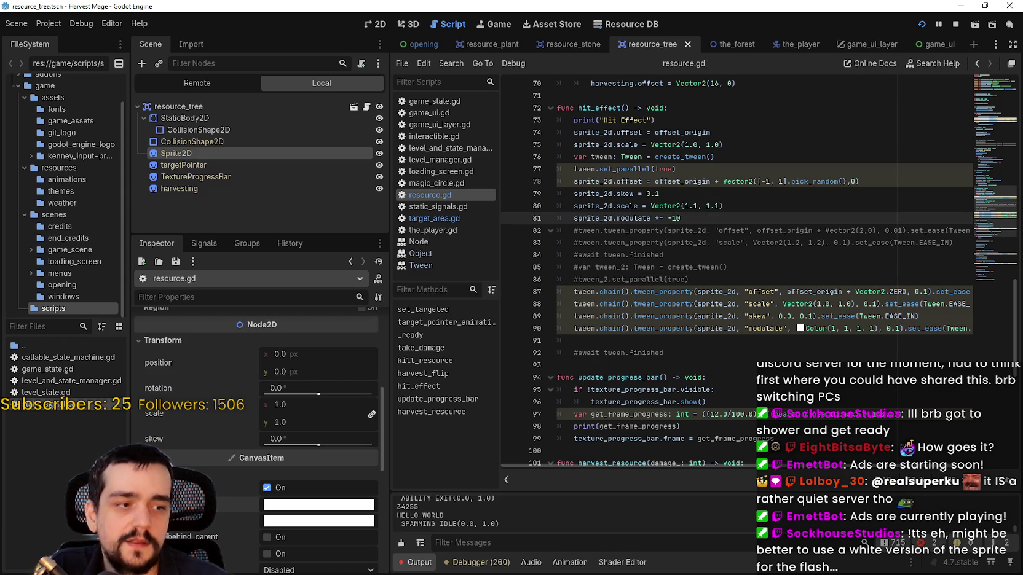
Hit the enemy and beanstalk to check the -1 flash, then open the sprite's Modulate colour.
key("w")
left_click(709, 317)
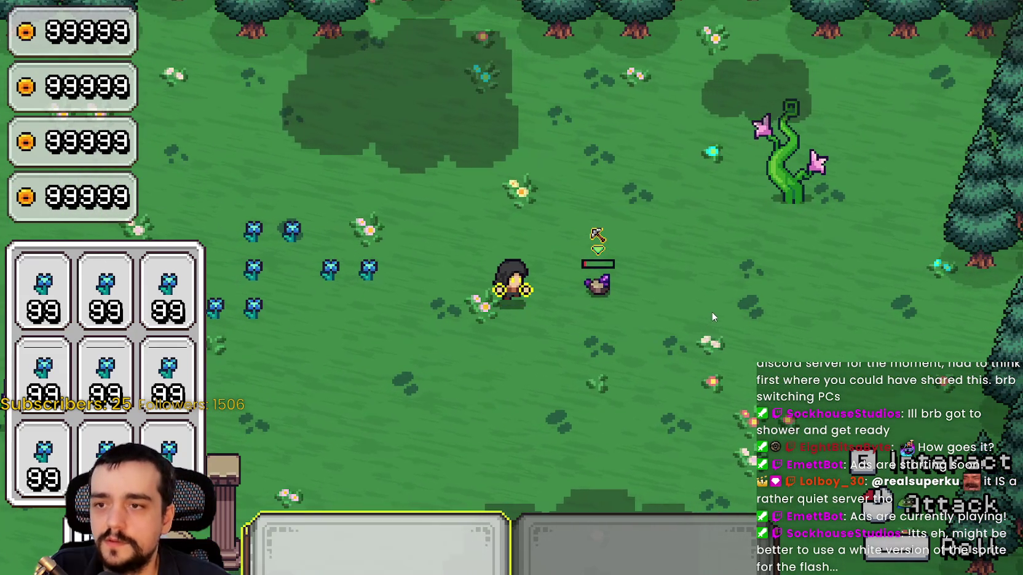
key("d")
key("w")
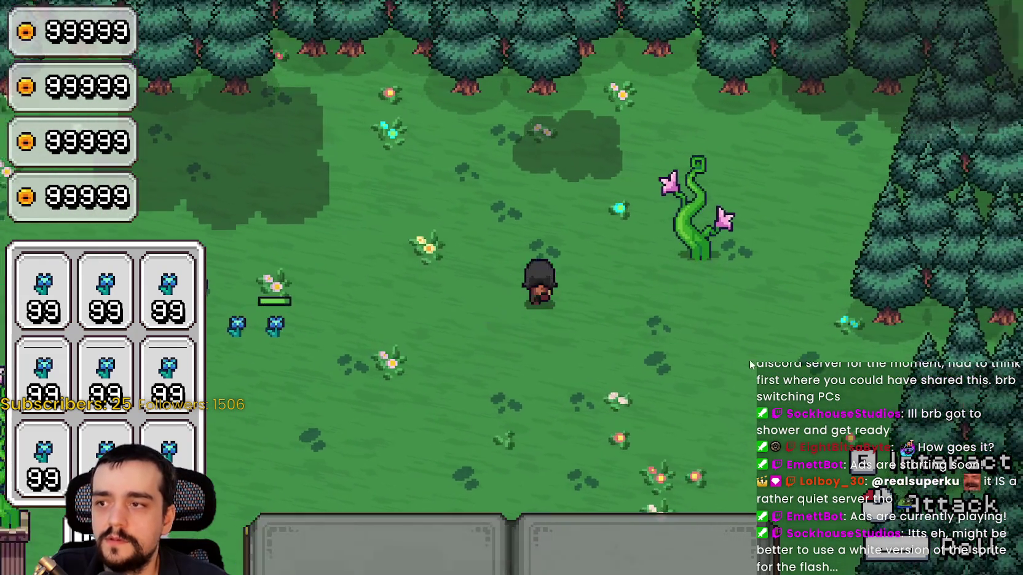
left_click(761, 347)
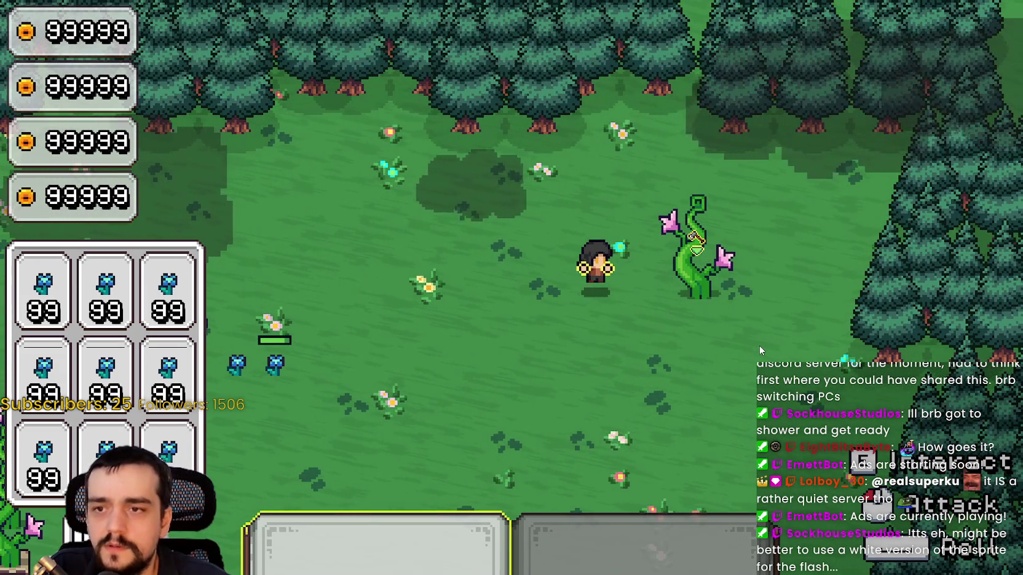
key("alt+Tab")
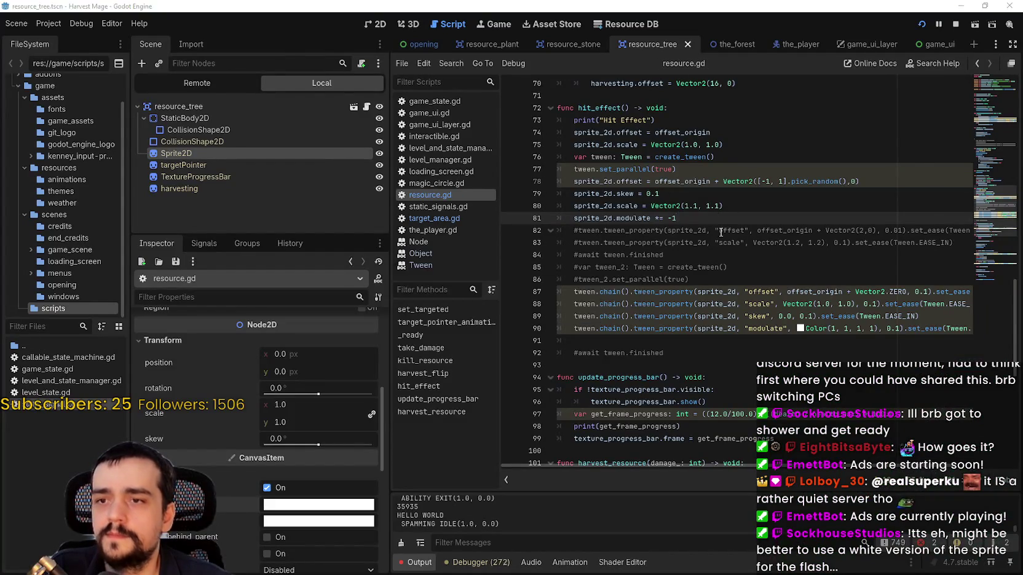
key("alt+Tab")
left_click(764, 318)
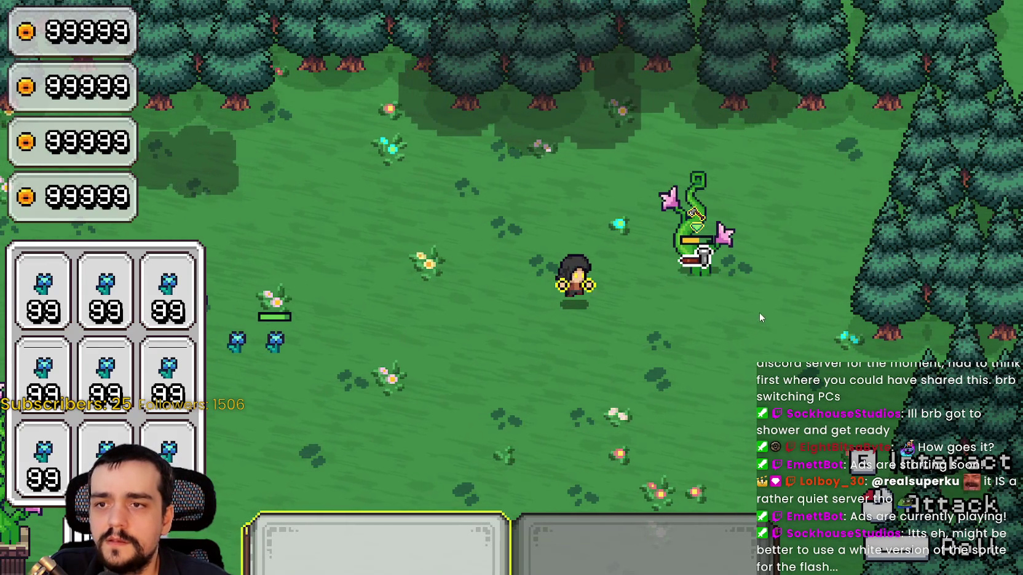
key("alt+Tab")
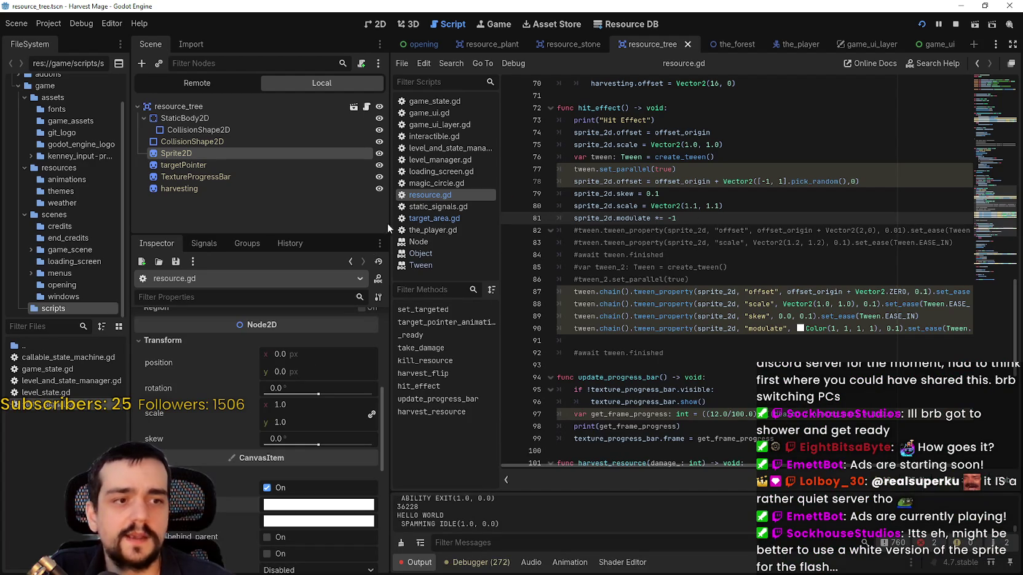
left_click(294, 505)
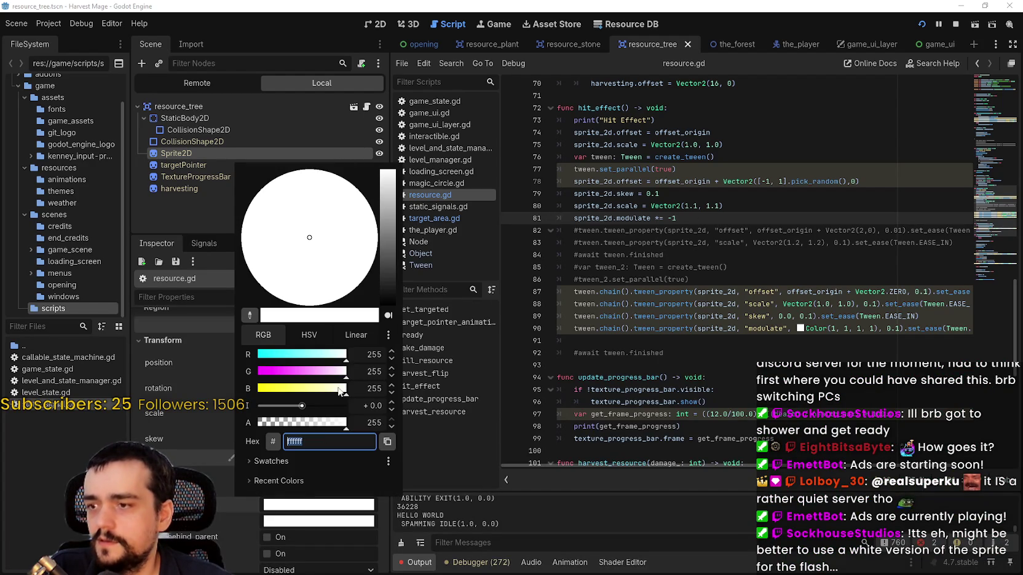
Trial a near-black modulate (030303) on the tree sprite, then revert it to white.
left_click_drag(300, 405, 218, 409)
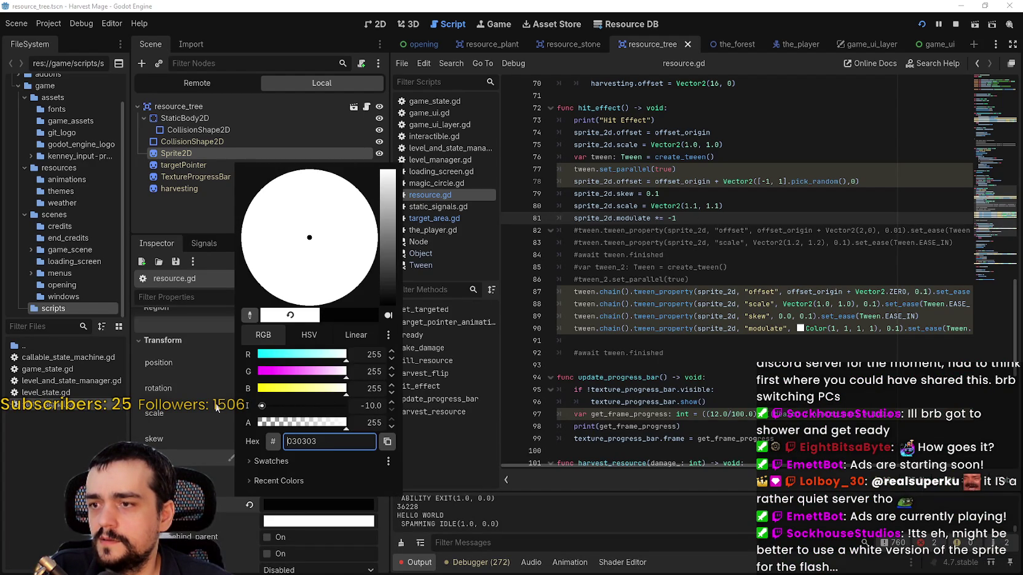
left_click(262, 500)
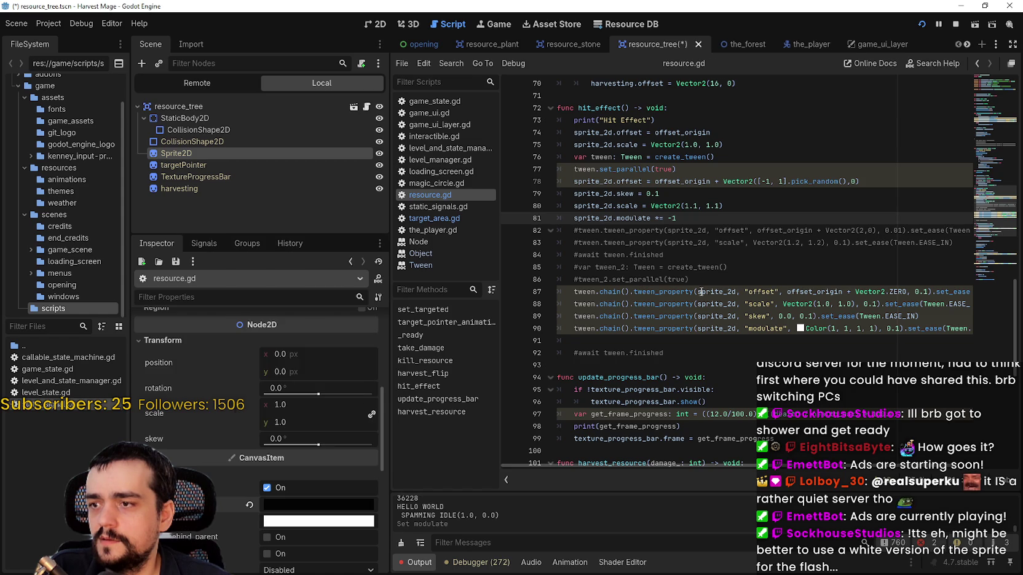
left_click(251, 504)
Select the -1 value on line 81 of hit_effect.
double_click(674, 217)
left_click(657, 216)
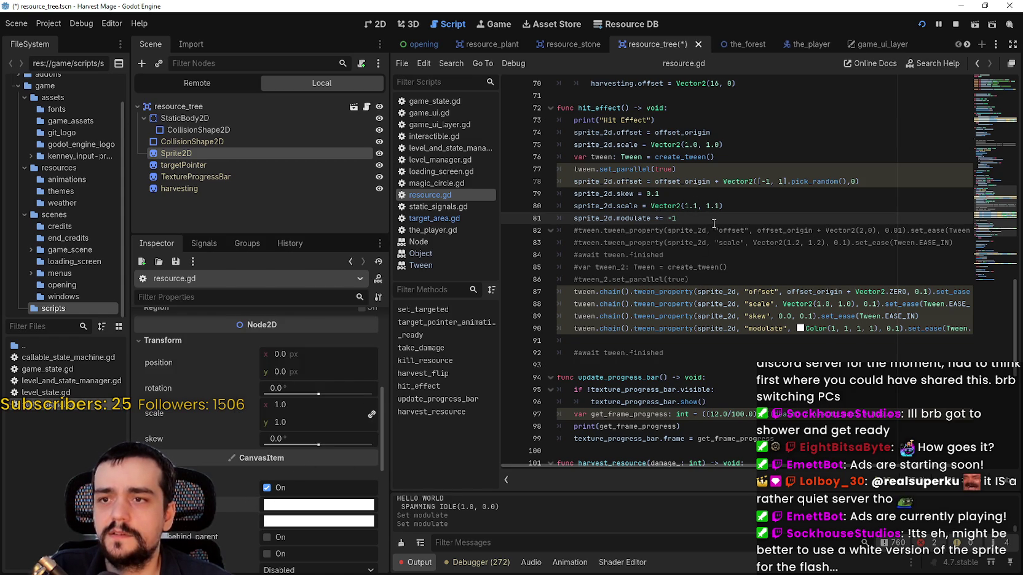
left_click_drag(681, 220, 663, 217)
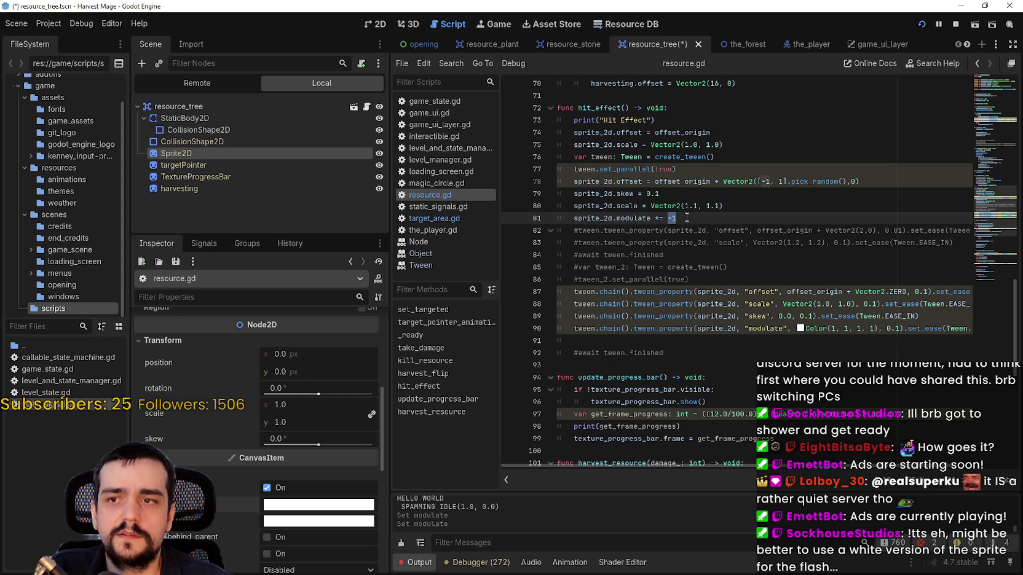
Set line 81 to modulate *= 20, save, and test the plant's hit flash in-game.
type("20")
key("ctrl+s")
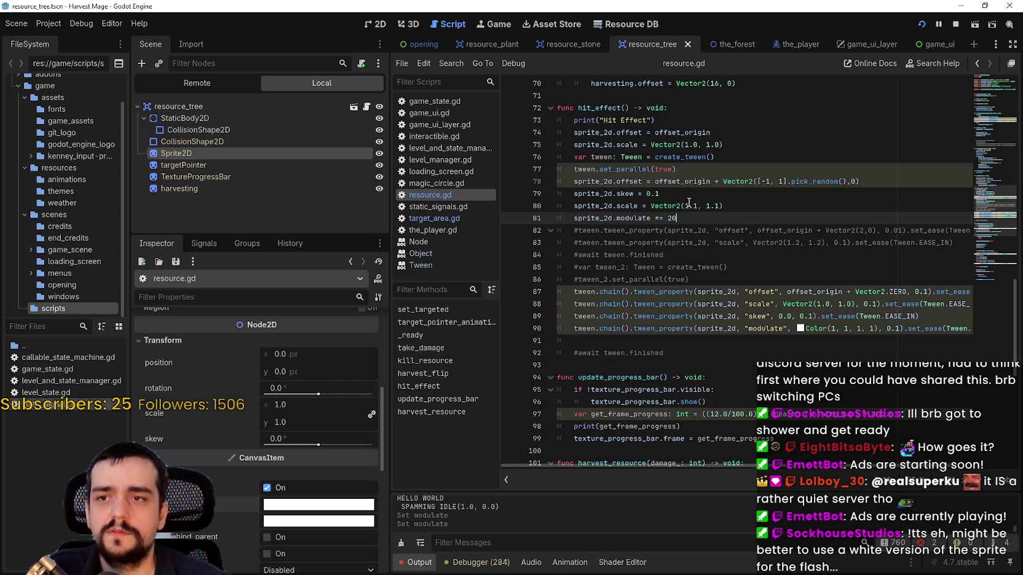
key("F5")
key("space")
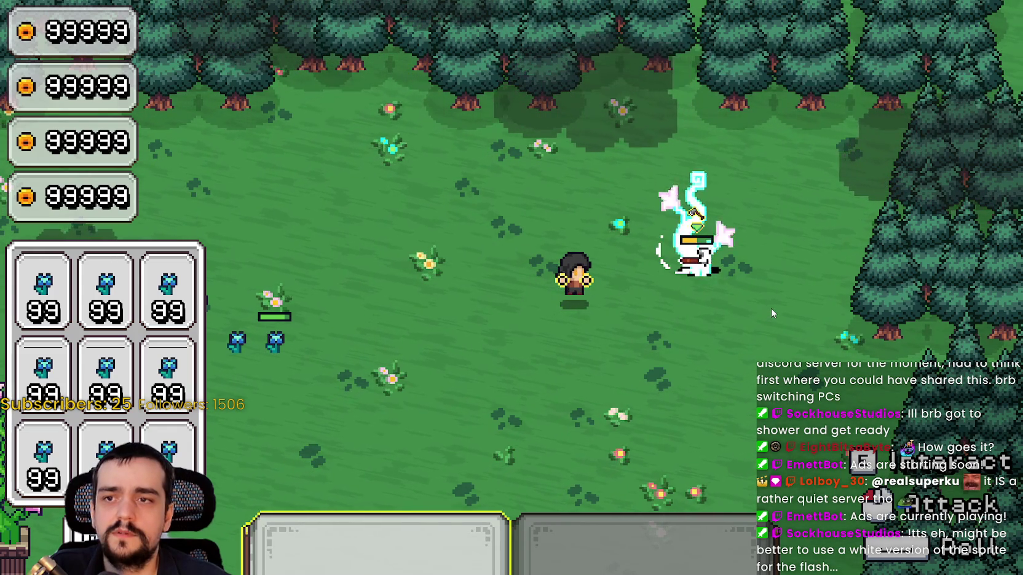
key("alt+Tab")
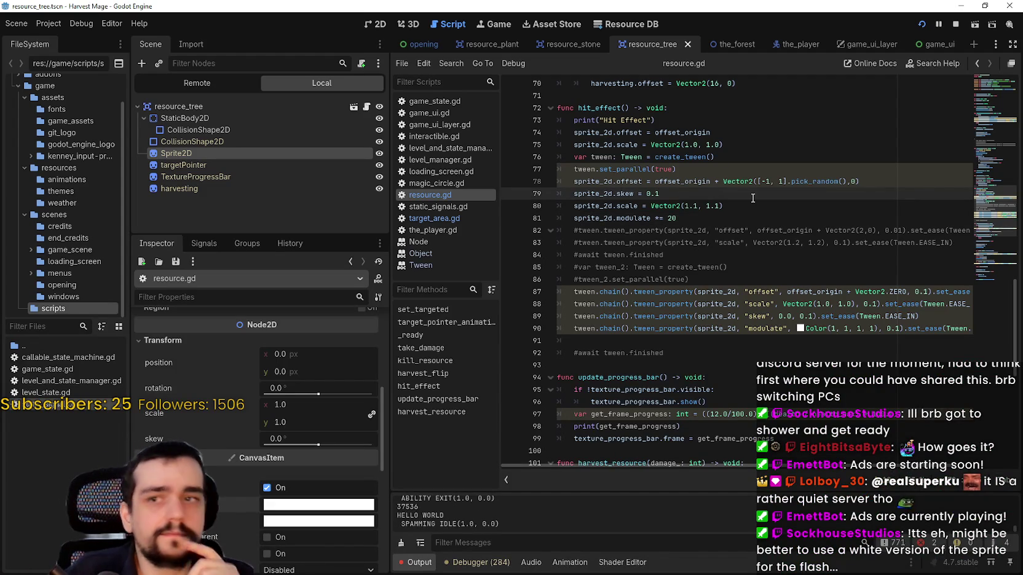
left_click(656, 217)
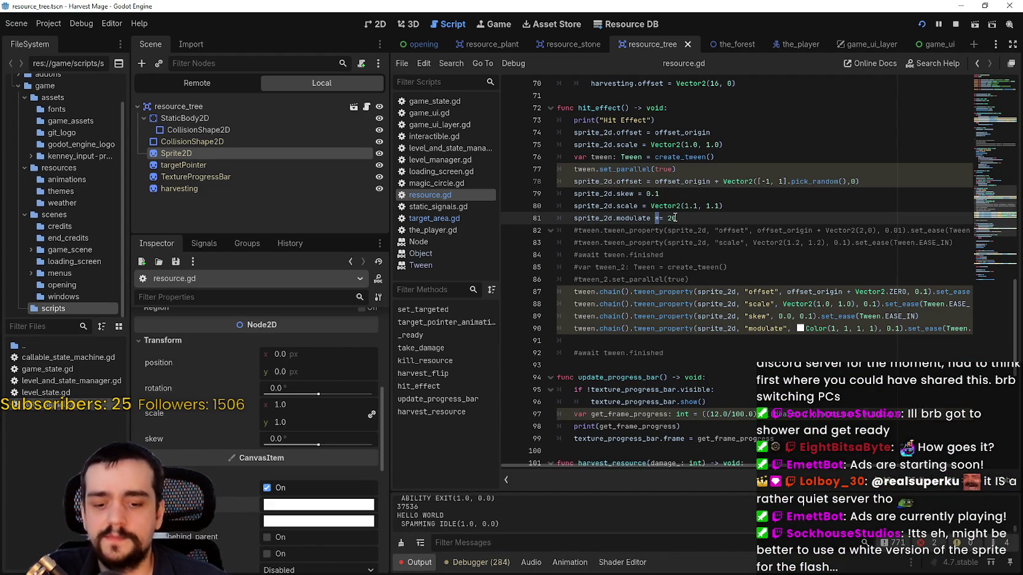
Change line 81 to modulate /= 10 and test the plant's hit flash twice.
type("/1")
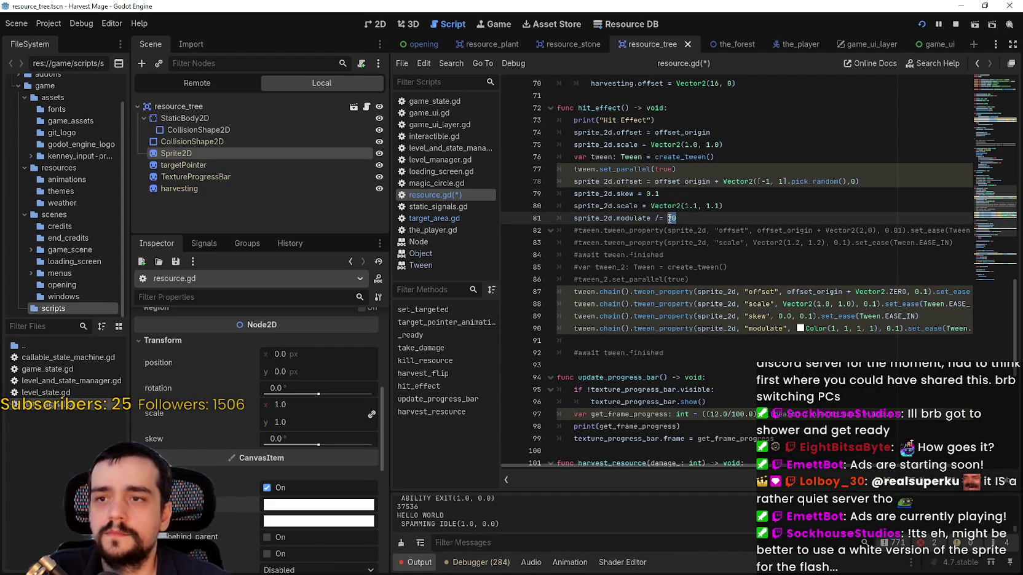
key("F5")
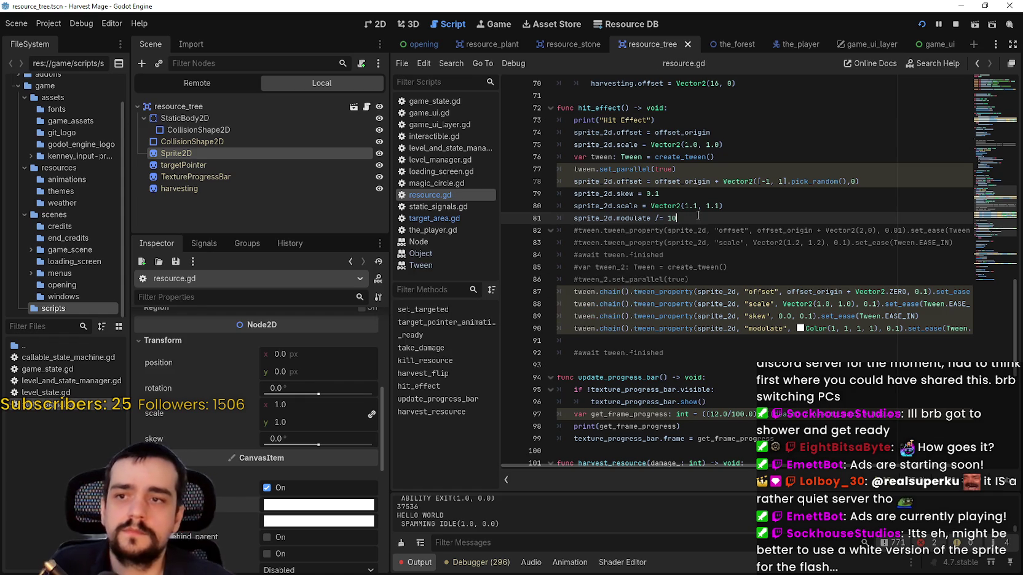
left_click(797, 352)
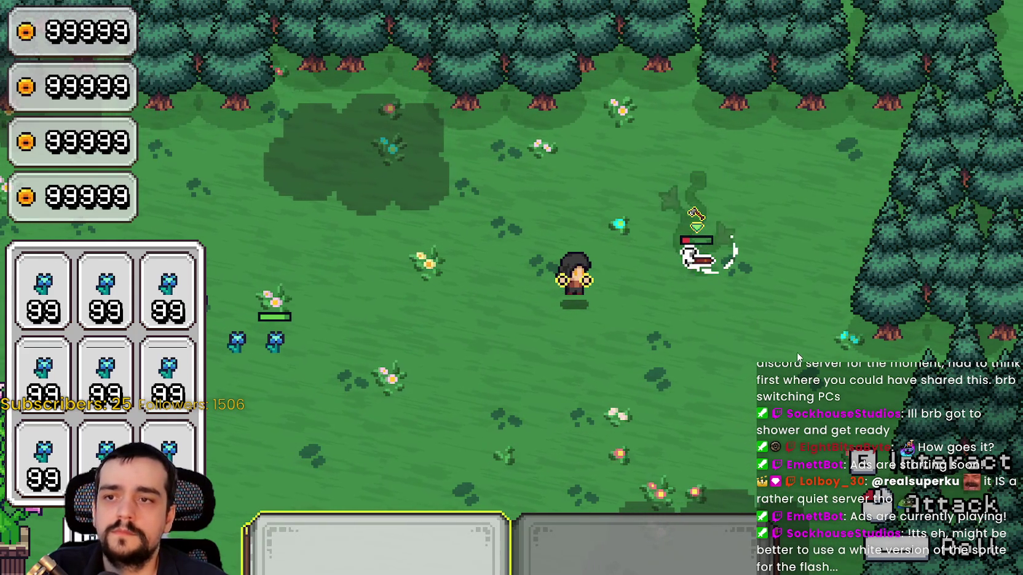
key("F8")
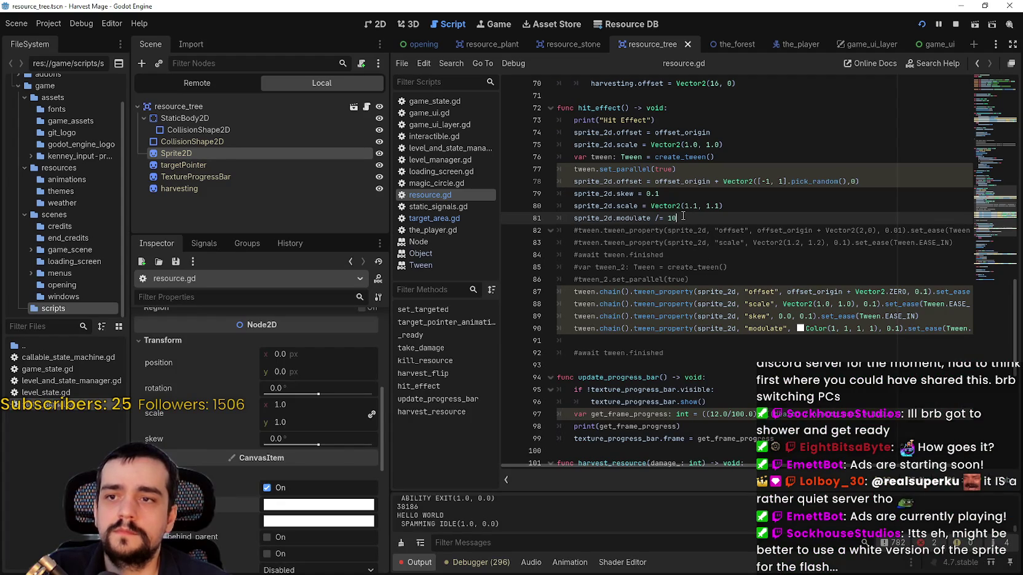
key("F5")
left_click(783, 337)
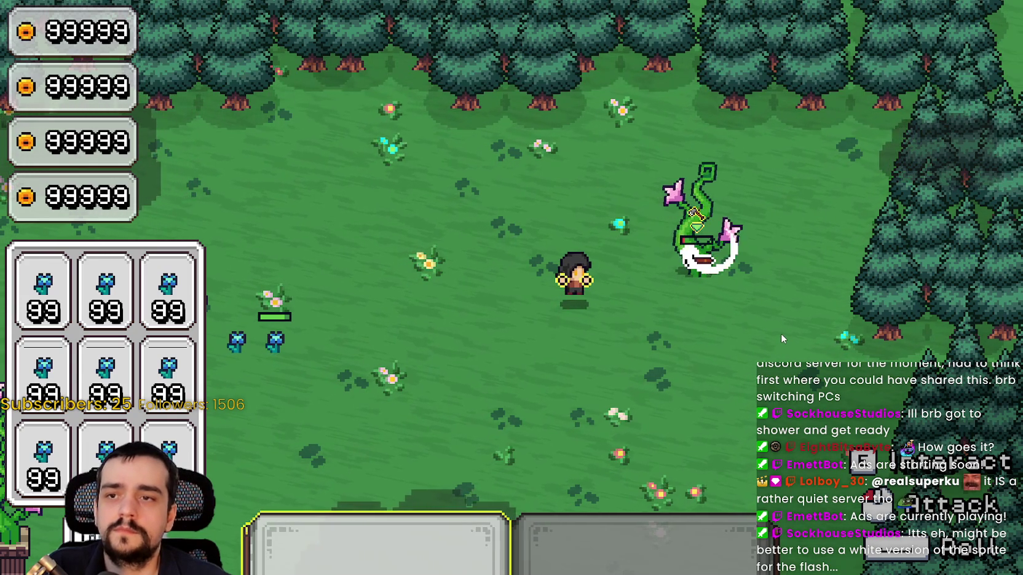
key("F8")
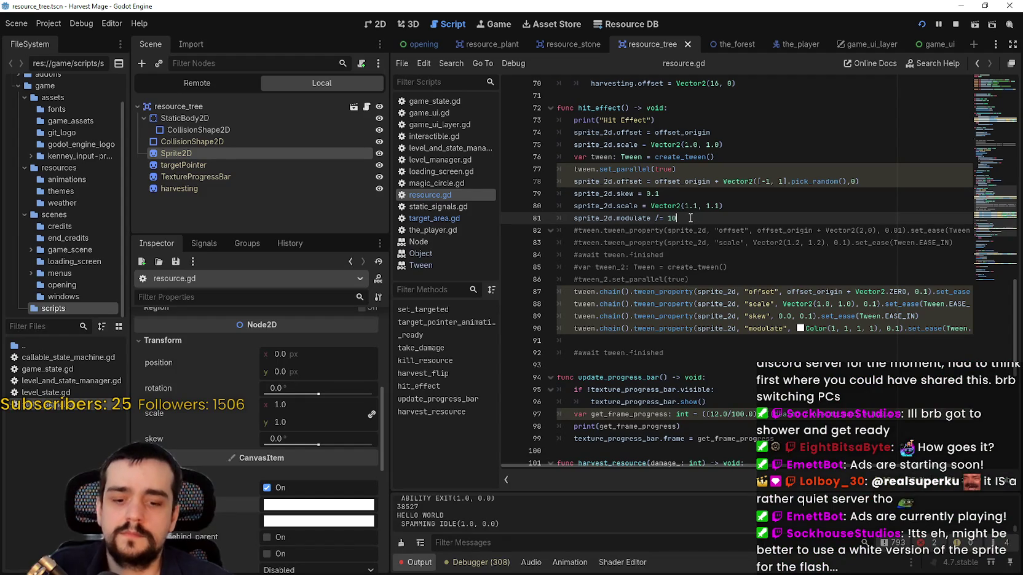
Test the /= 10 flash on the plant once more, then save the script.
key("F5")
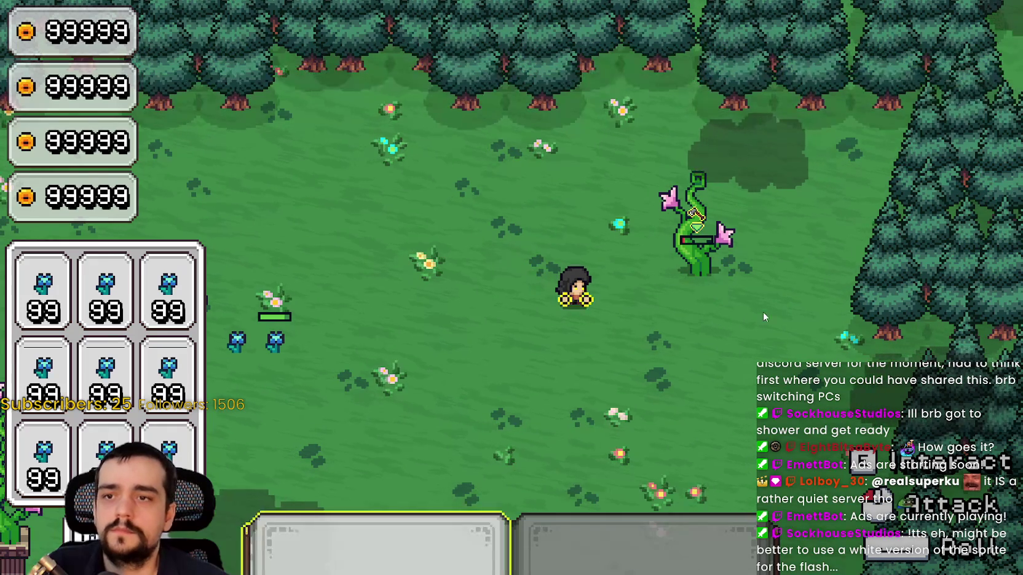
left_click(764, 311)
key("a")
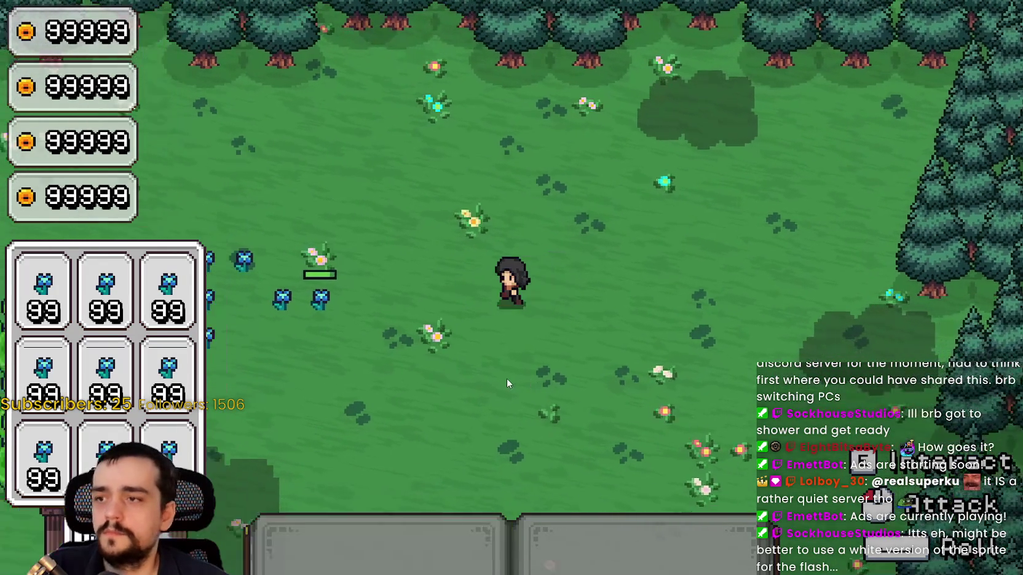
key("1")
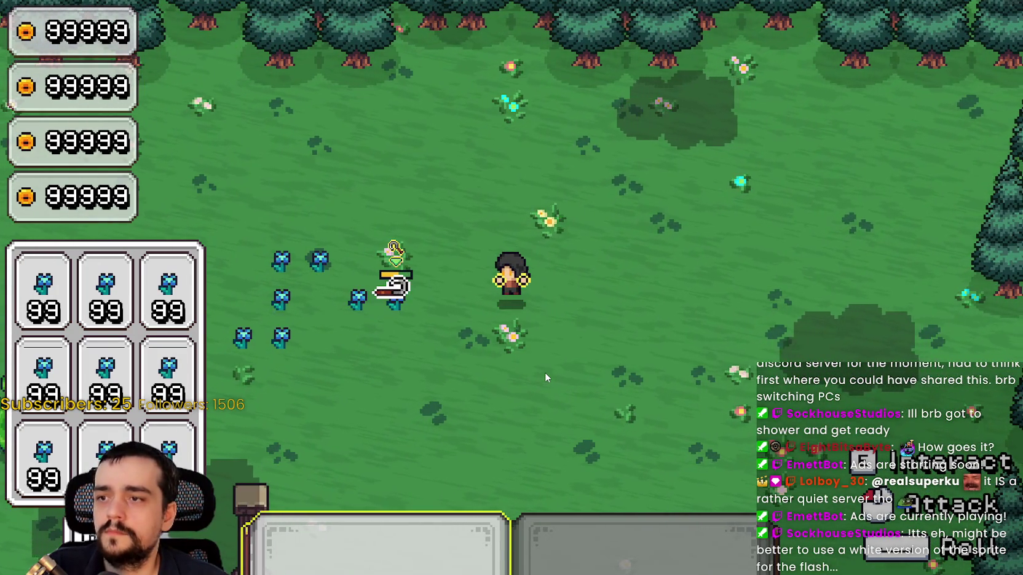
key("F8")
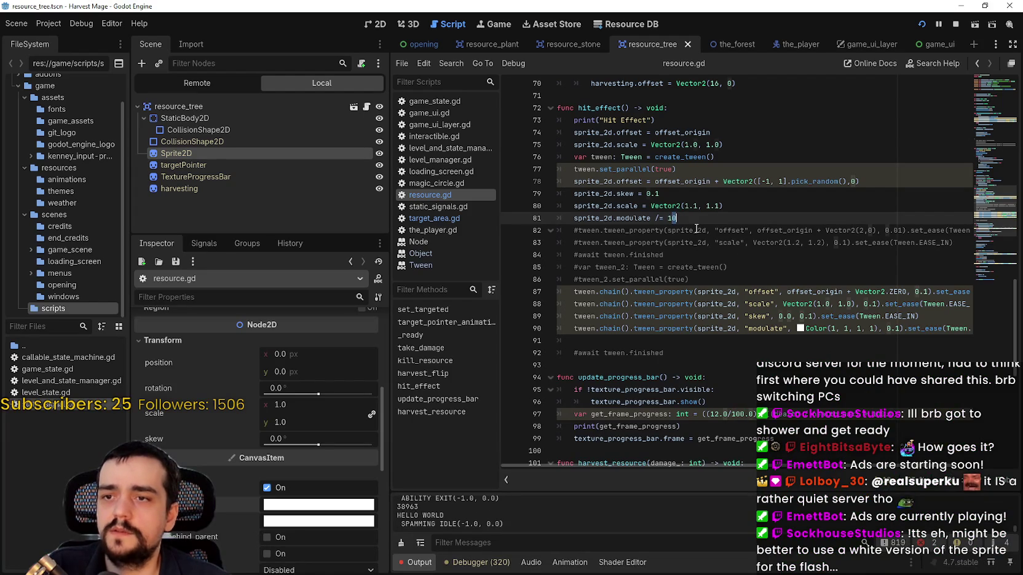
key("ctrl+s")
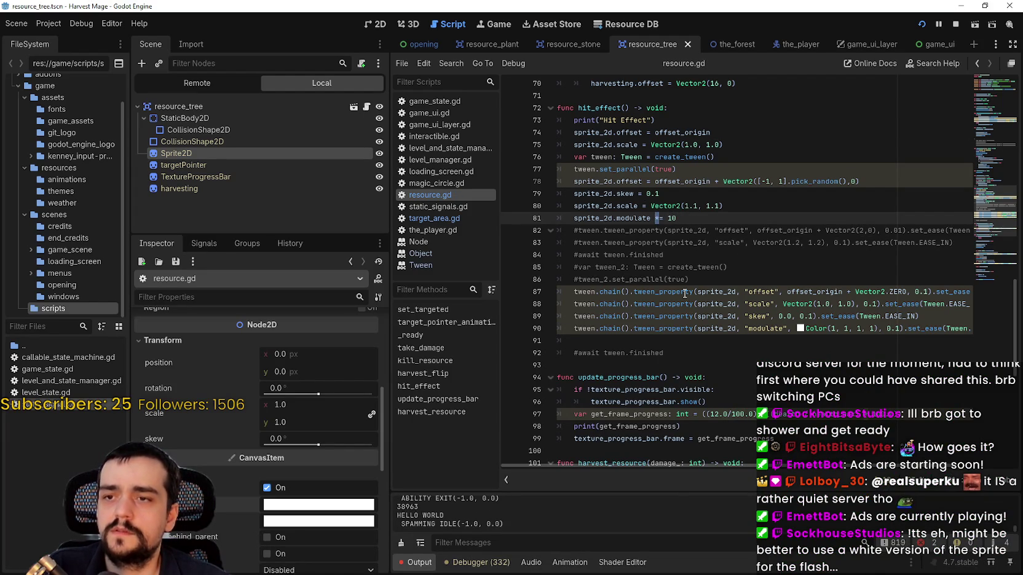
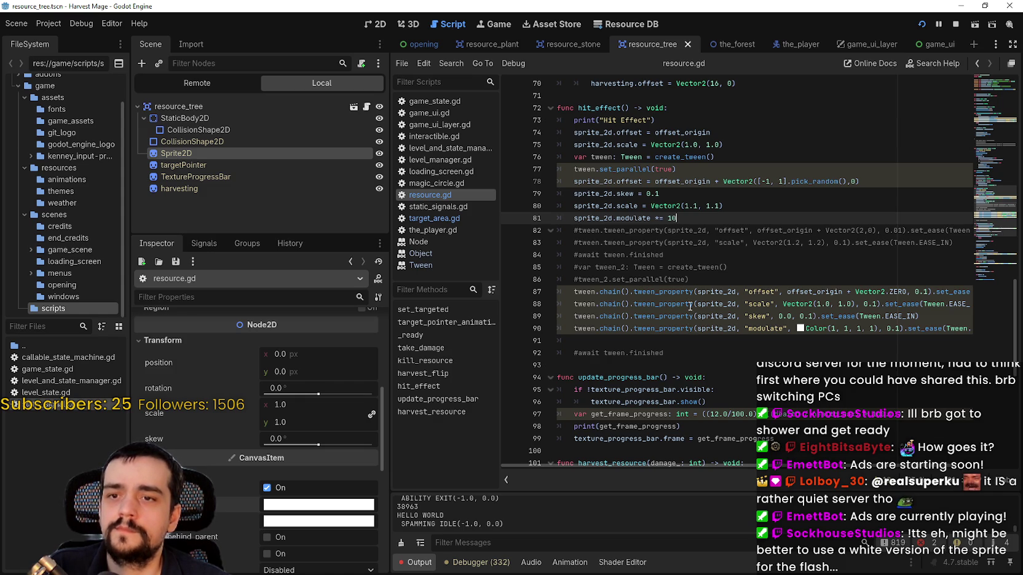
Darken the tree Sprite2D's Modulate to near-black 030303, then view the tree scene in 2D.
left_click(710, 340)
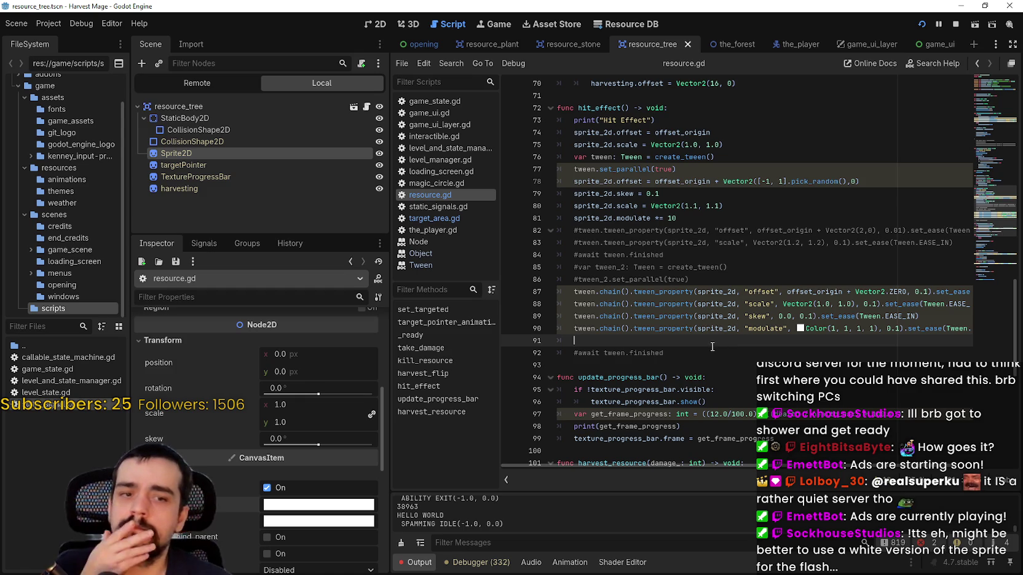
left_click(337, 504)
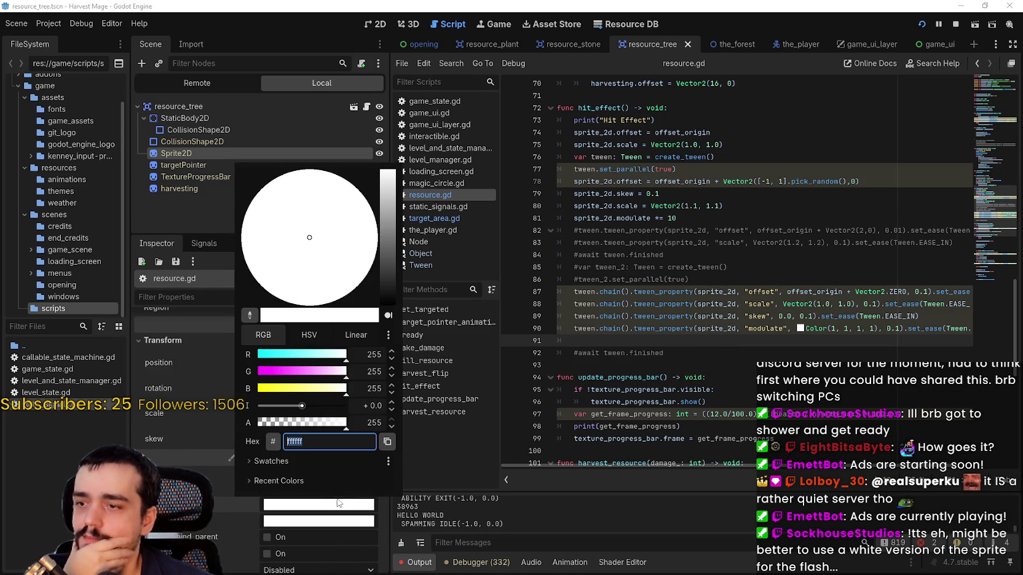
left_click_drag(302, 405, 228, 407)
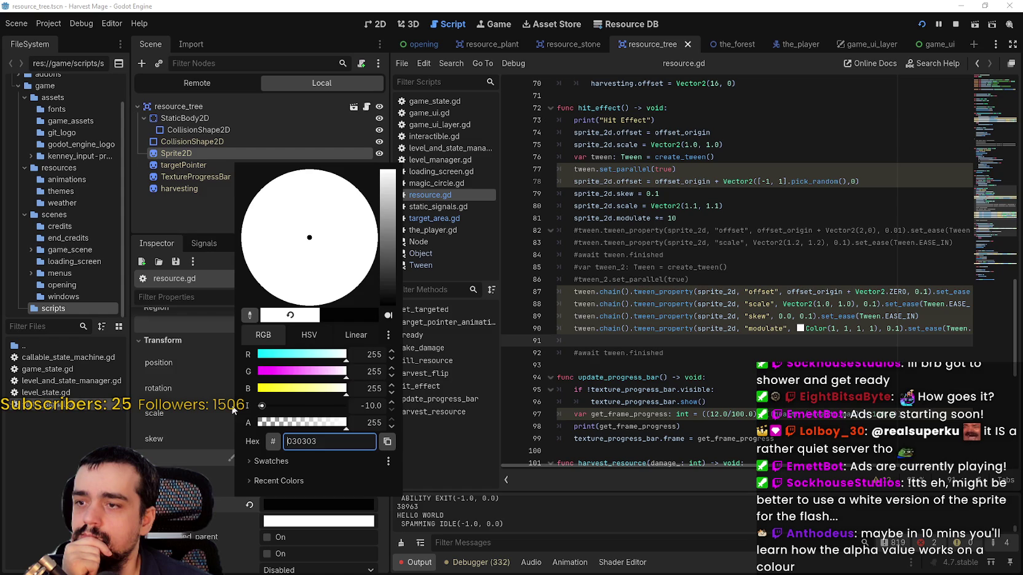
left_click(835, 274)
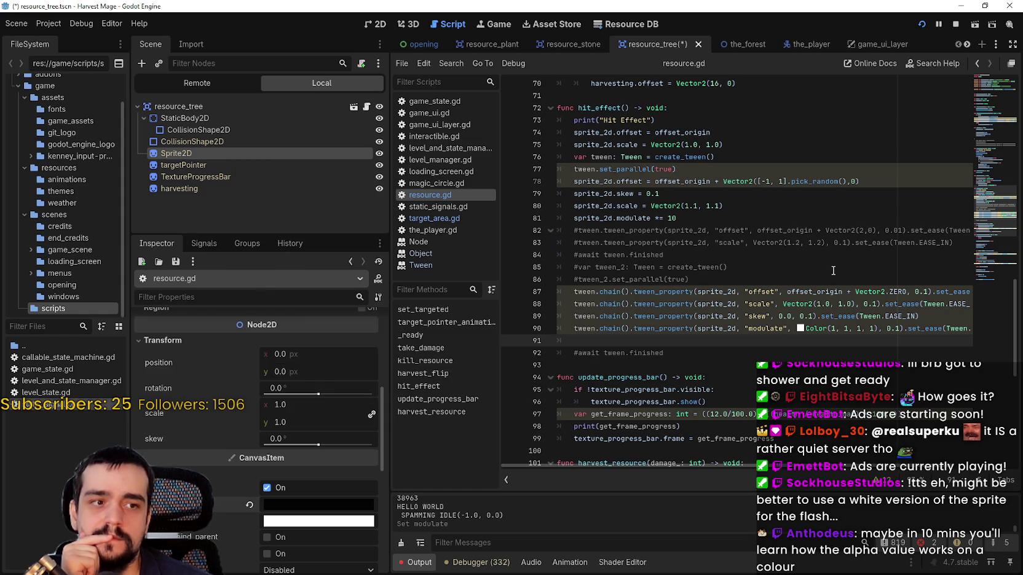
left_click(790, 223)
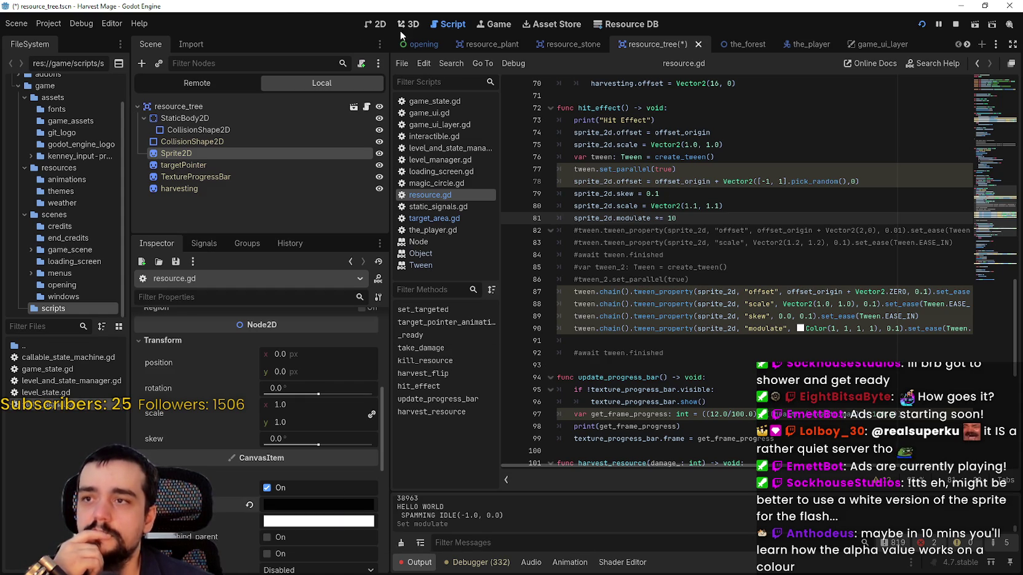
left_click(376, 24)
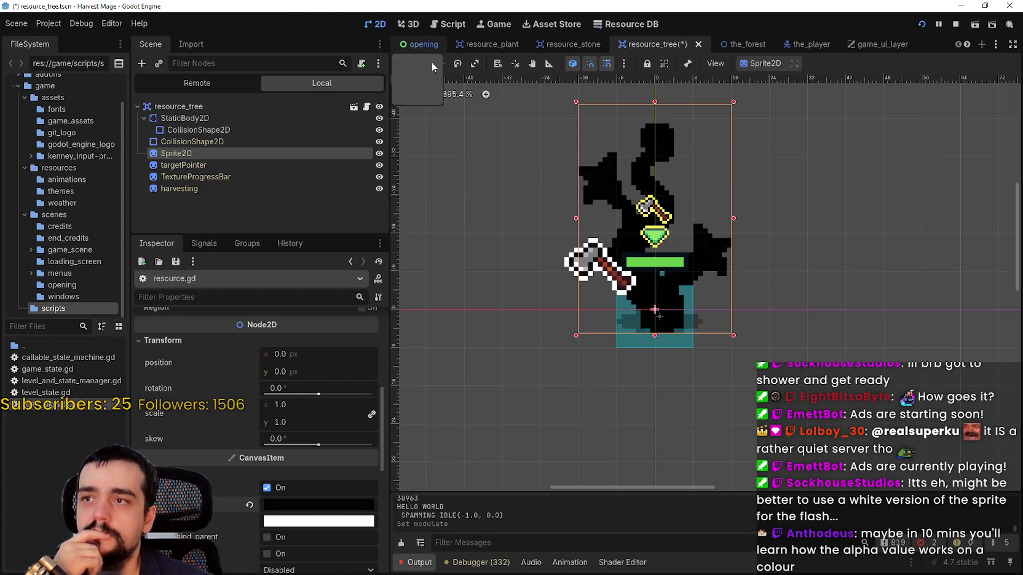
Reset the tree sprite's Modulate, test its intensity and RGB sliders, and settle on white ffffff.
left_click(249, 505)
left_click(310, 510)
mouse_move(301, 405)
left_mouse_down()
mouse_move(257, 406)
mouse_move(338, 410)
mouse_move(190, 393)
left_mouse_up()
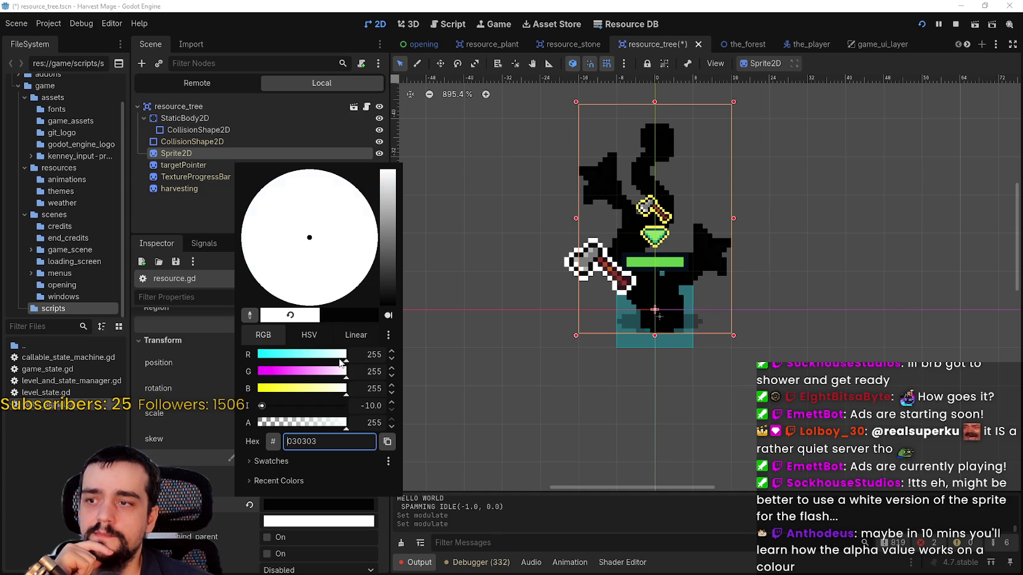
left_click_drag(339, 360, 258, 359)
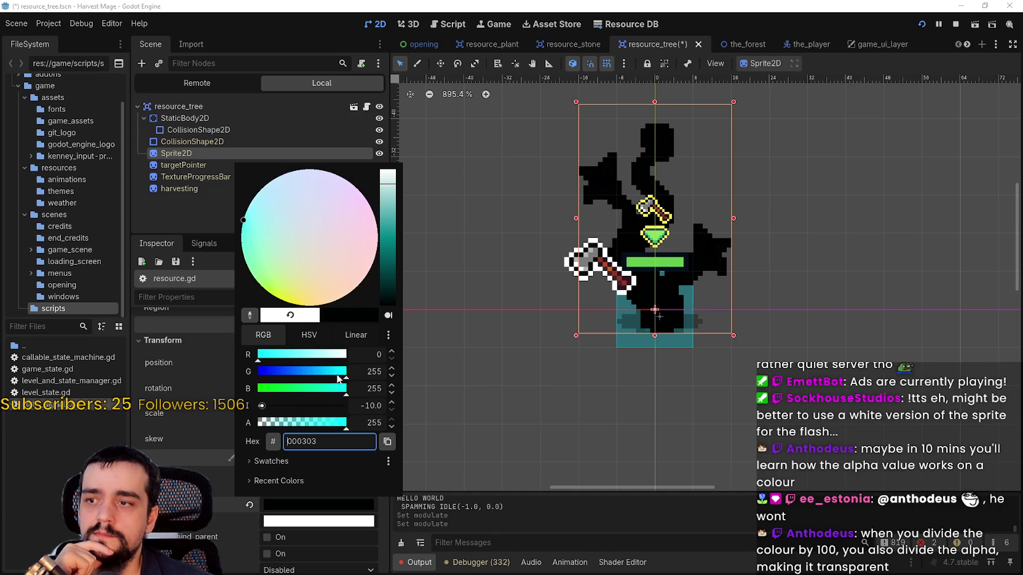
left_click_drag(337, 381, 258, 380)
mouse_move(321, 392)
left_mouse_down()
mouse_move(229, 386)
mouse_move(322, 393)
left_mouse_up()
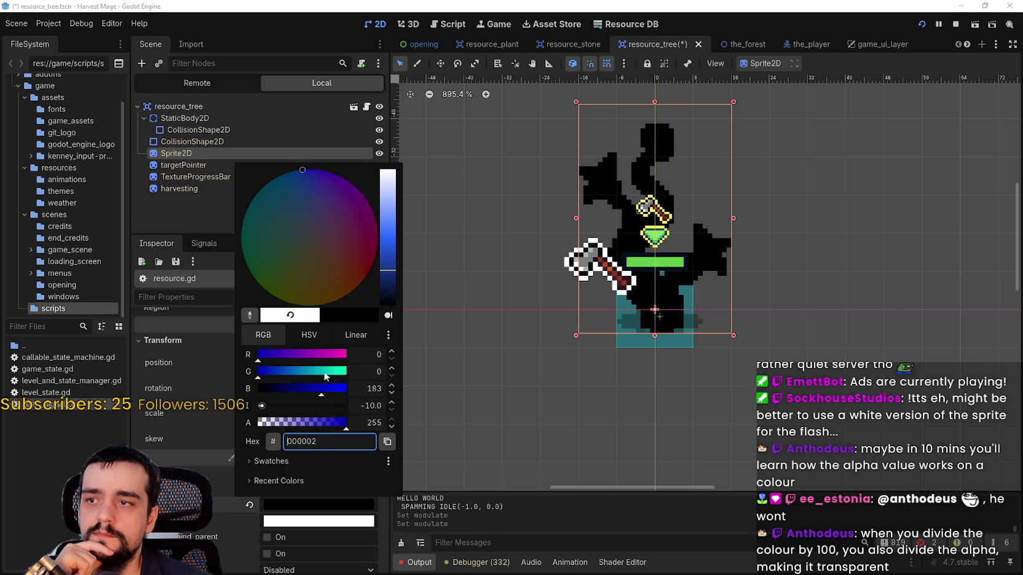
left_click_drag(386, 208, 392, 163)
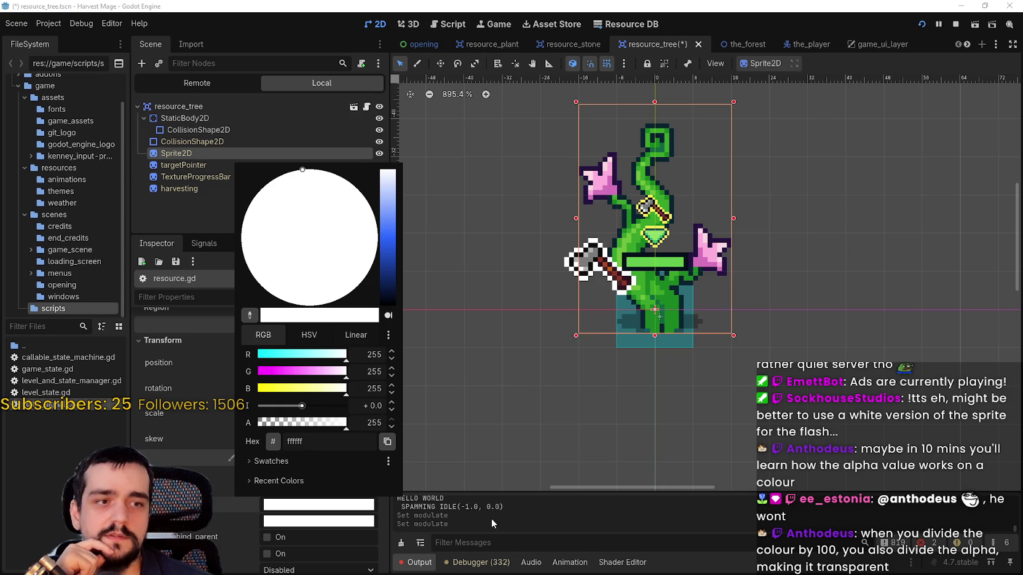
left_click(489, 519)
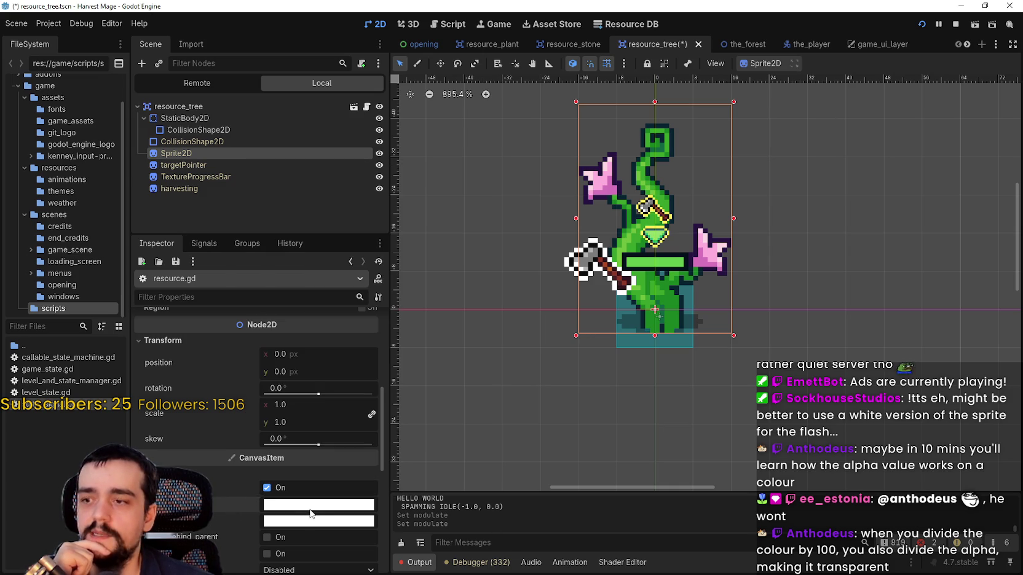
left_click(367, 106)
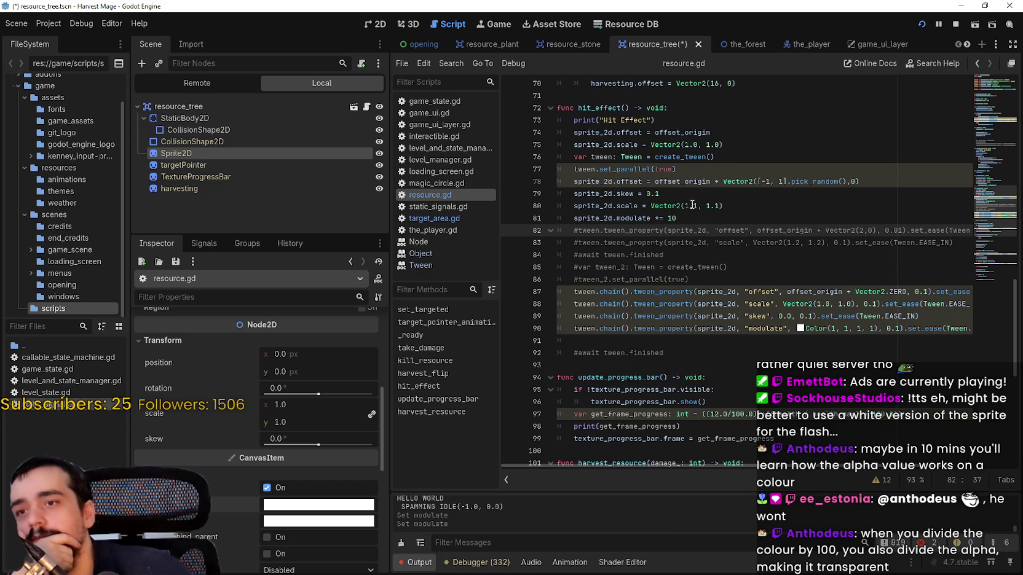
Comment out the modulate *= 10 line in hit_effect and save.
left_click(688, 223)
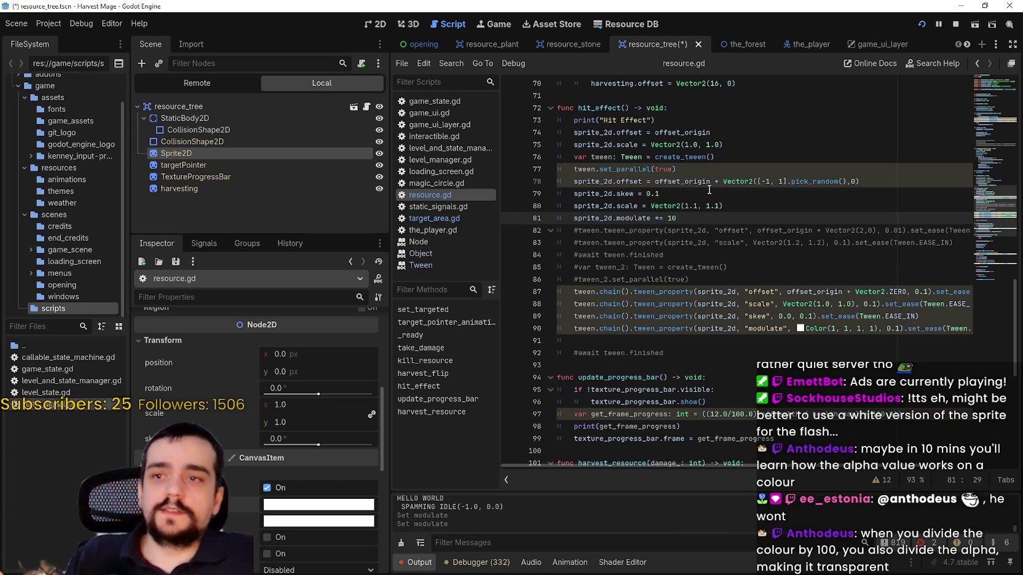
key("ctrl+k")
key("ctrl+s")
left_click(712, 205)
key("Down")
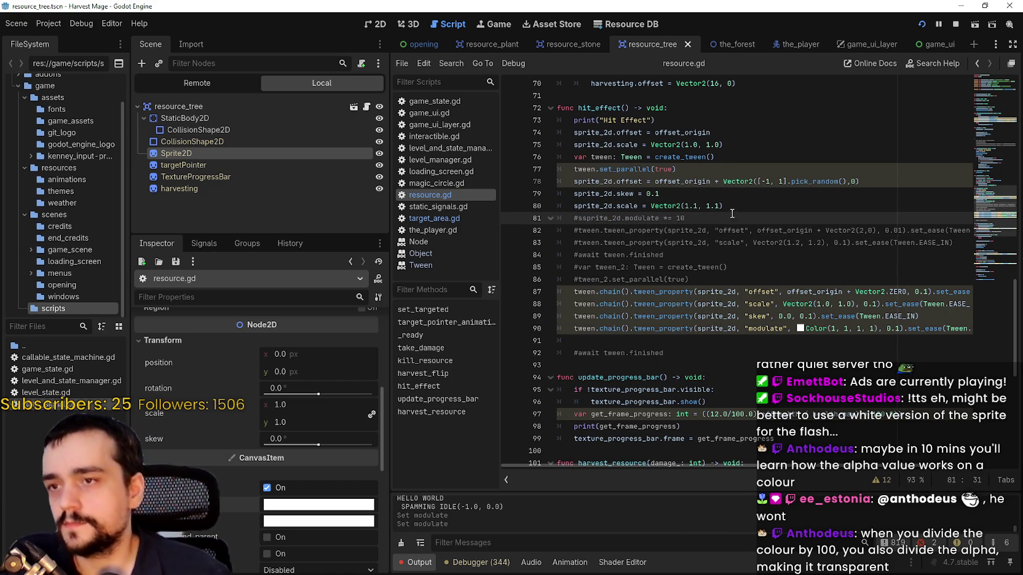
scroll(308, 446, "up", 4)
scroll(308, 445, "up", 4)
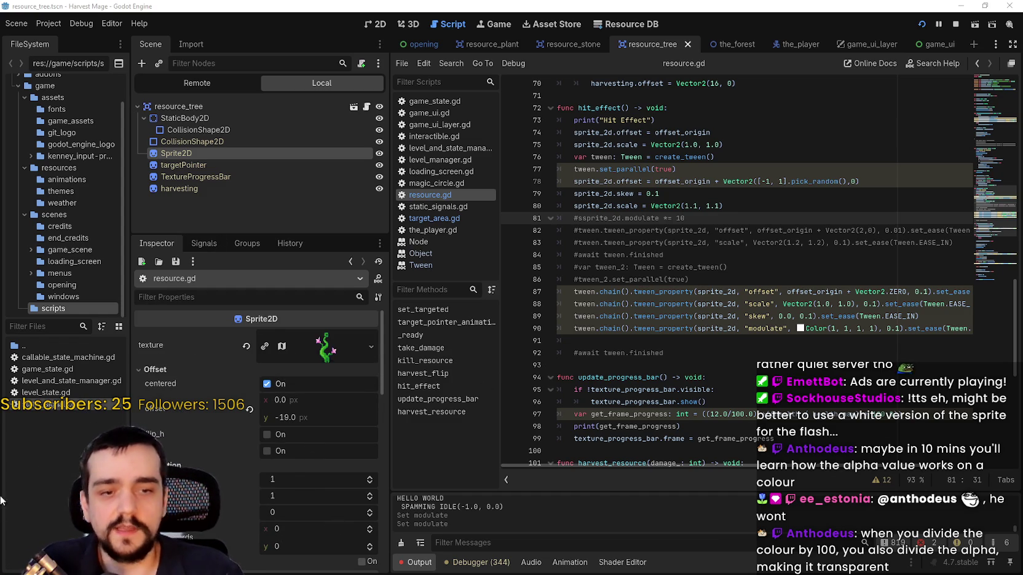
Filter FileSystem for 'main_atl' and open main_atlas.png in the external image editor.
left_click(38, 326)
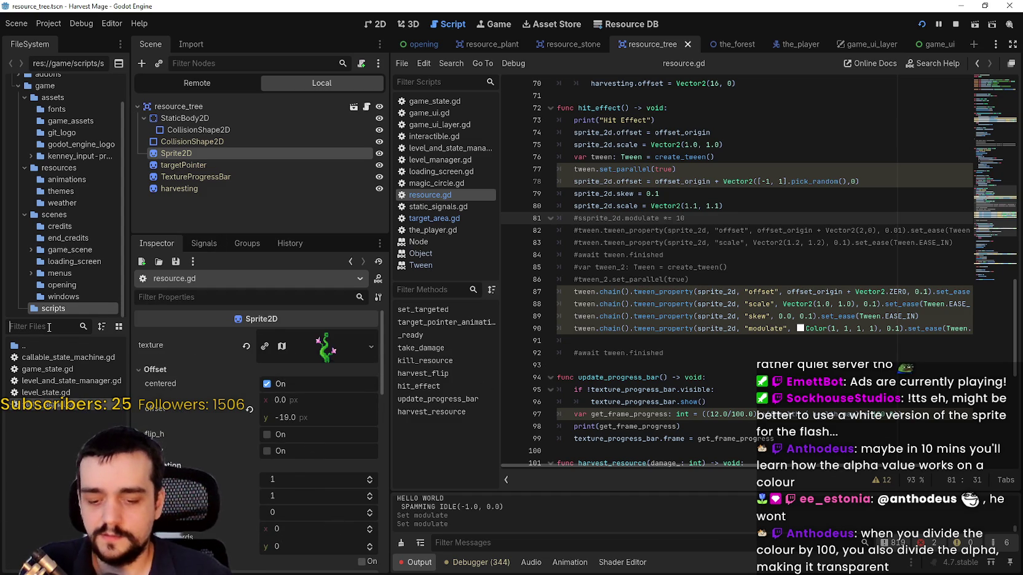
type("main_atl")
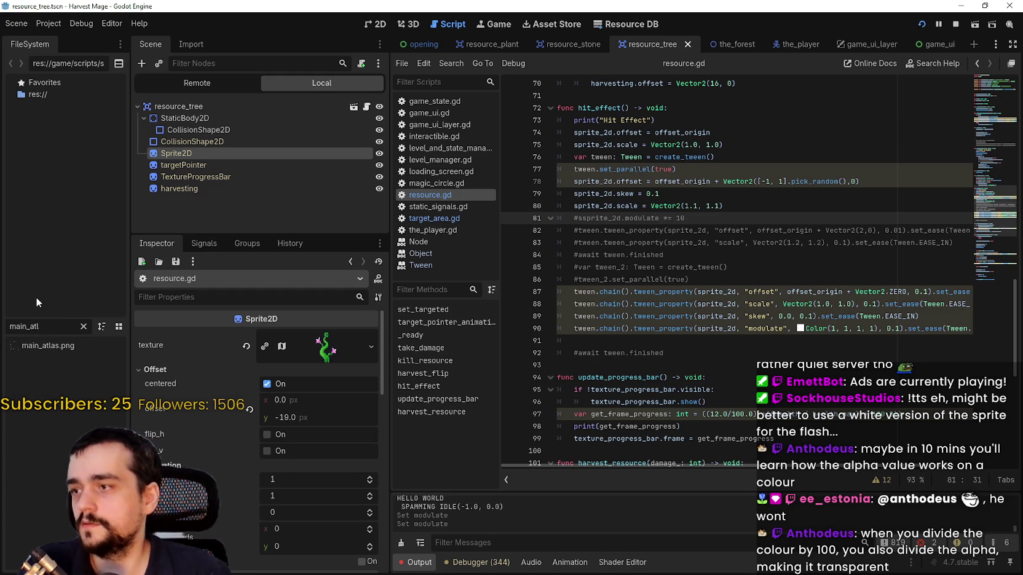
right_click(46, 347)
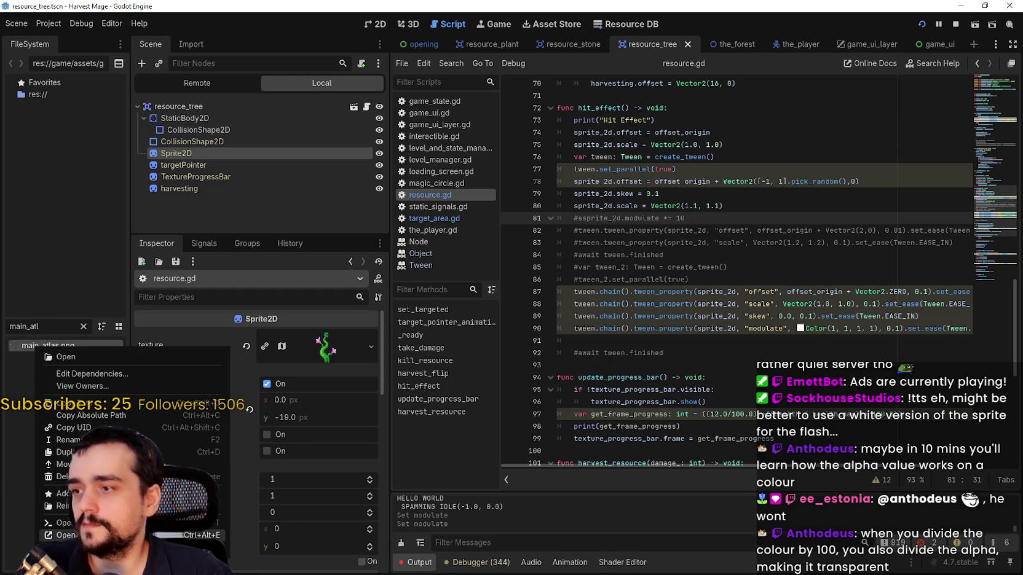
key("Escape")
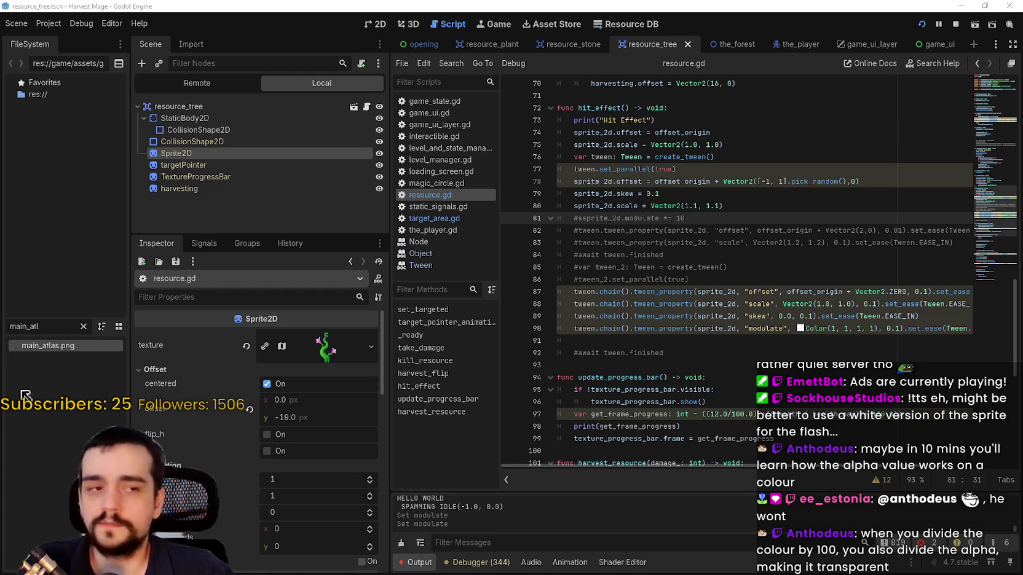
scroll(321, 239, "down", 2)
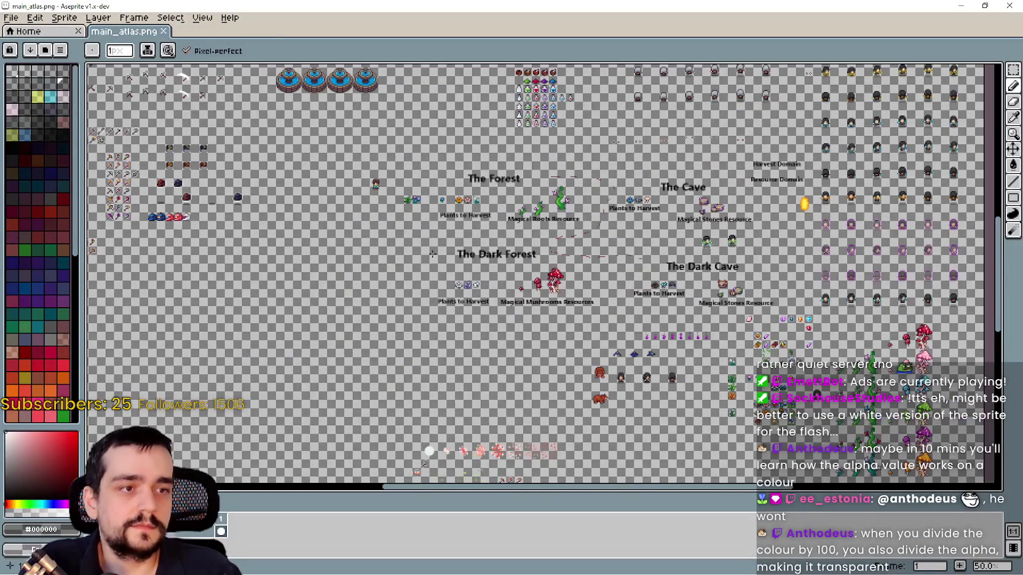
Zoom and pan the main_atlas.png canvas at 200% to the vine and mushroom sprites.
scroll(401, 261, "up", 1)
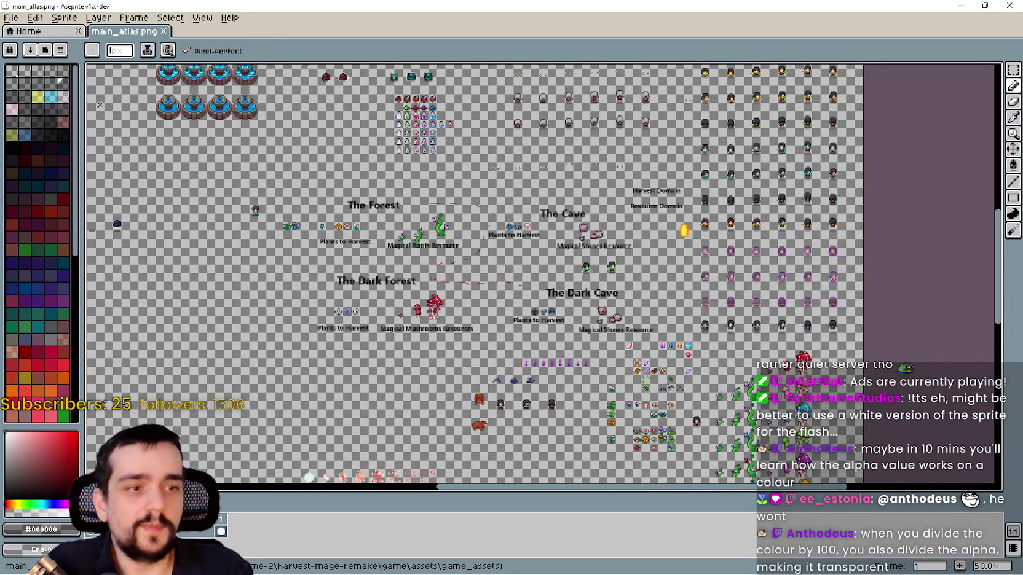
scroll(748, 252, "up", 2)
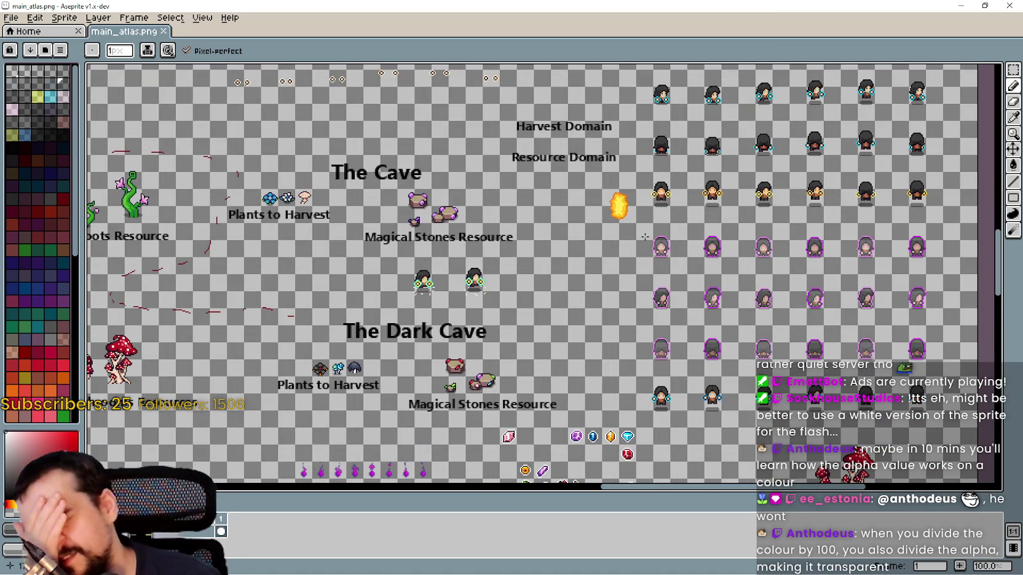
scroll(577, 329, "down", 2)
scroll(584, 344, "down", 6)
scroll(595, 368, "down", 5)
scroll(595, 345, "right", 3)
scroll(610, 277, "up", 2)
scroll(610, 277, "right", 3)
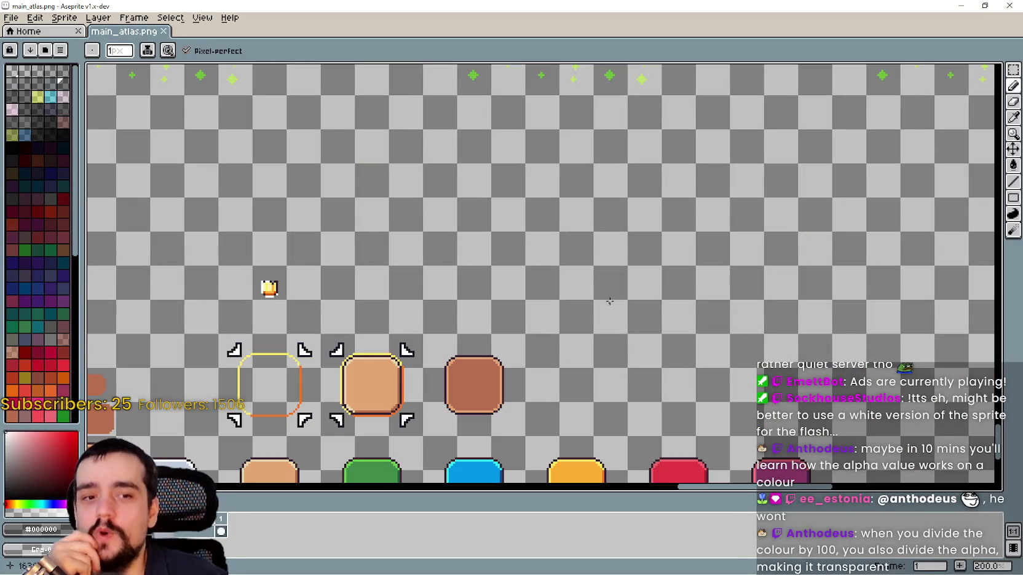
scroll(603, 279, "down", 1)
scroll(584, 279, "right", 3)
scroll(584, 280, "down", 3)
scroll(515, 281, "left", 3)
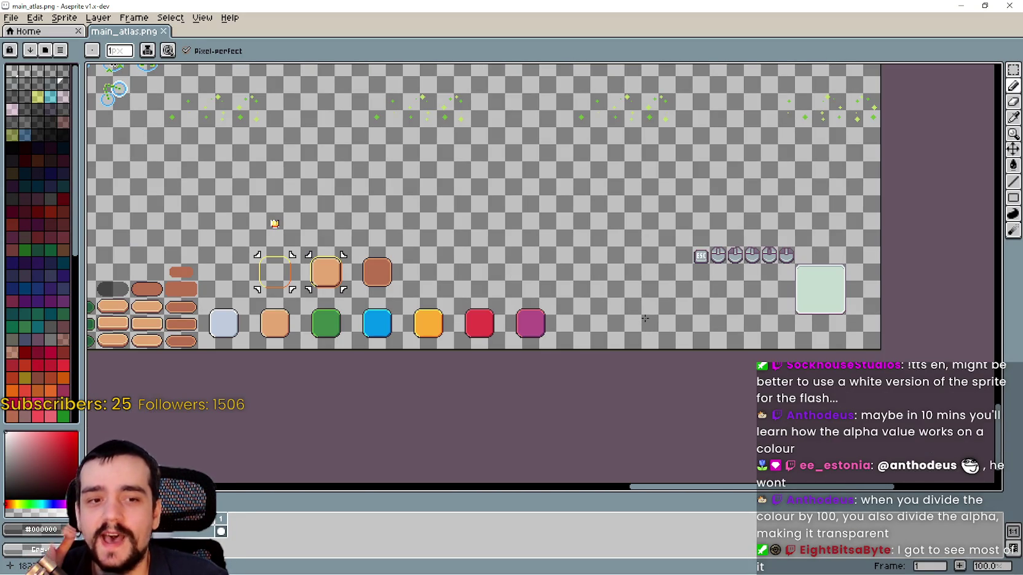
scroll(645, 317, "up", 1)
scroll(644, 317, "down", 1)
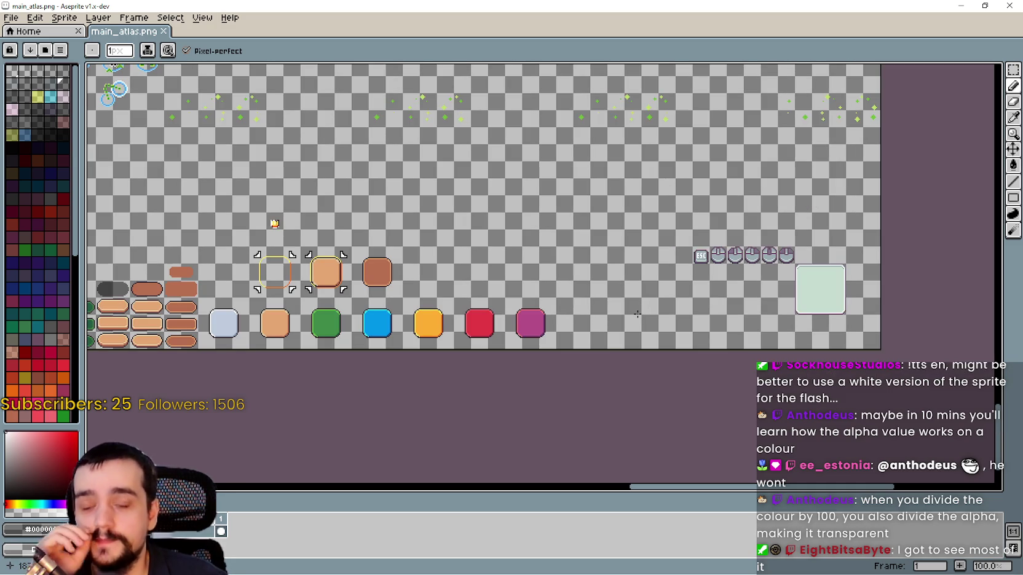
scroll(560, 278, "left", 5)
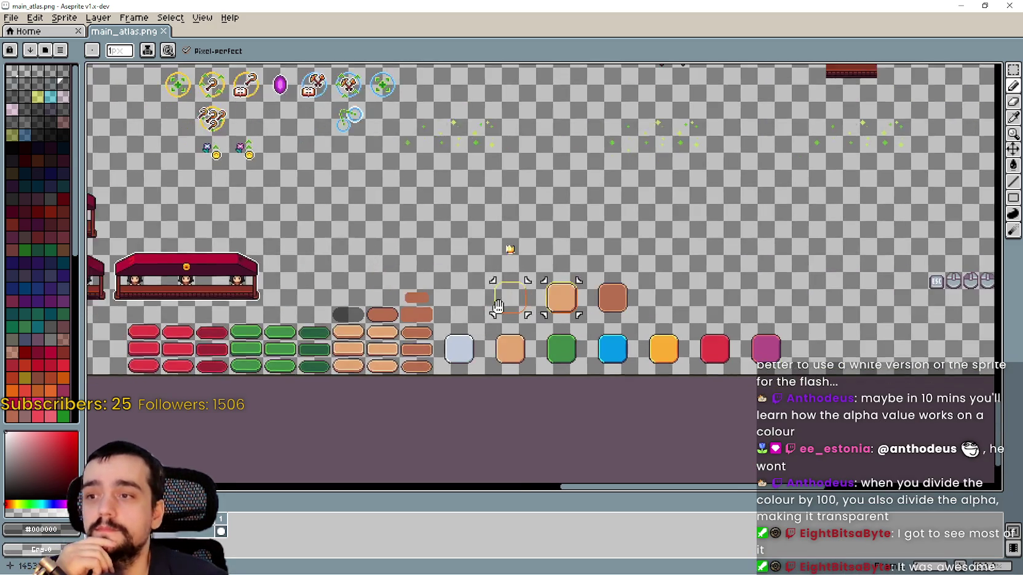
scroll(537, 268, "up", 1)
scroll(537, 268, "right", 2)
scroll(557, 330, "left", 3)
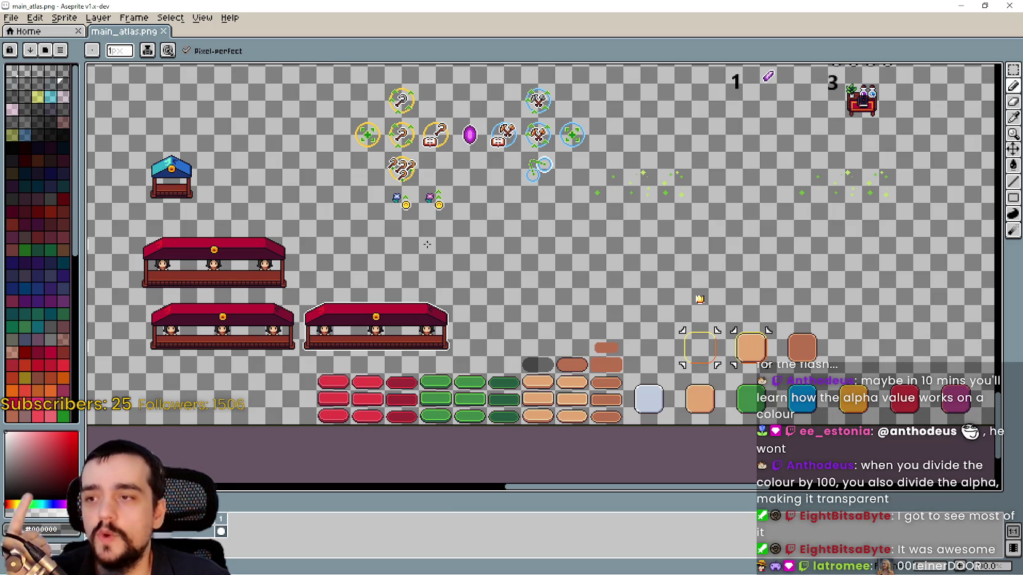
scroll(427, 246, "down", 2)
scroll(429, 258, "up", 3)
scroll(433, 234, "down", 3)
left_click_drag(437, 218, 523, 327)
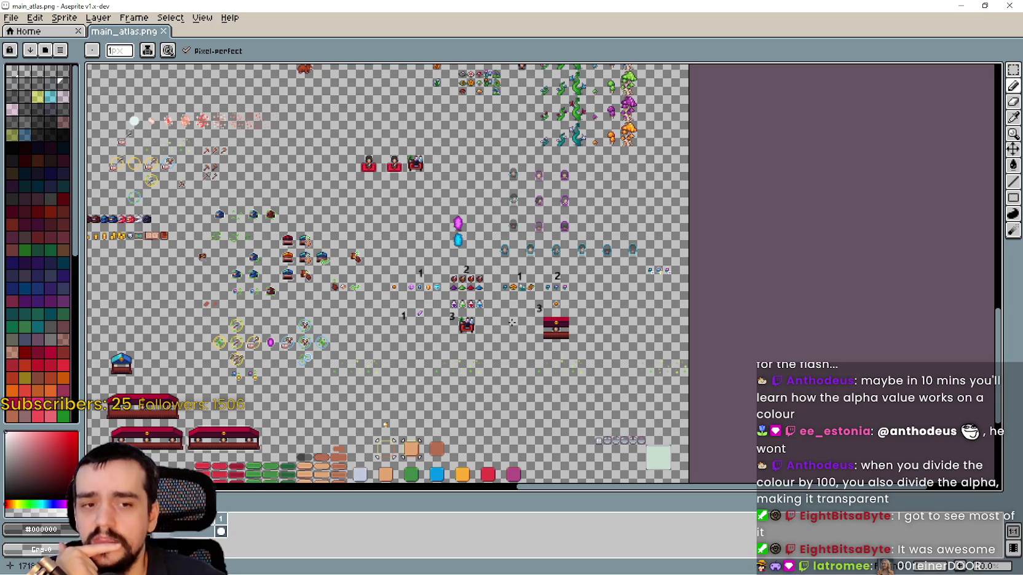
scroll(508, 304, "up", 1)
scroll(572, 200, "up", 1)
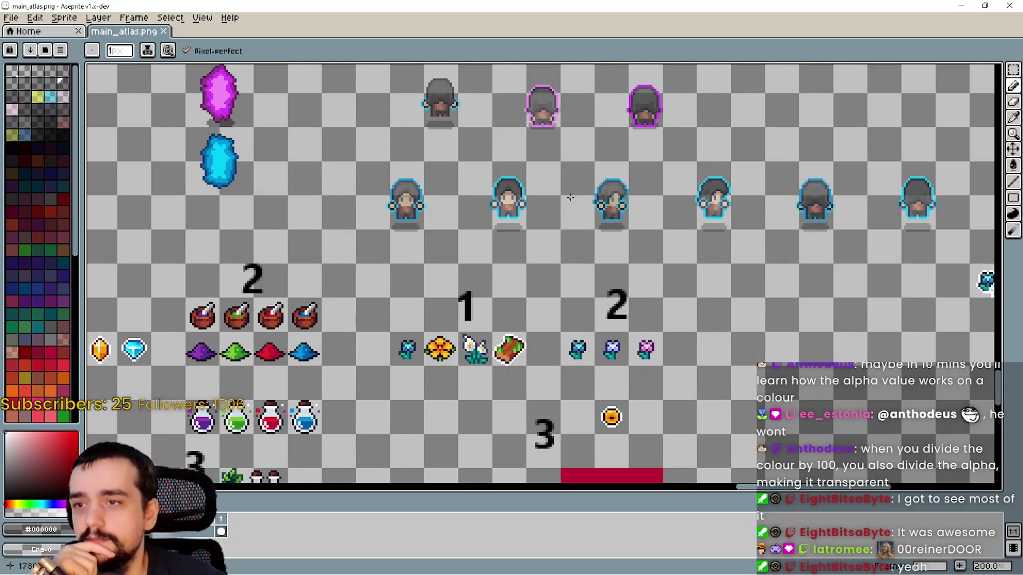
scroll(564, 199, "down", 1)
left_click_drag(564, 198, 479, 205)
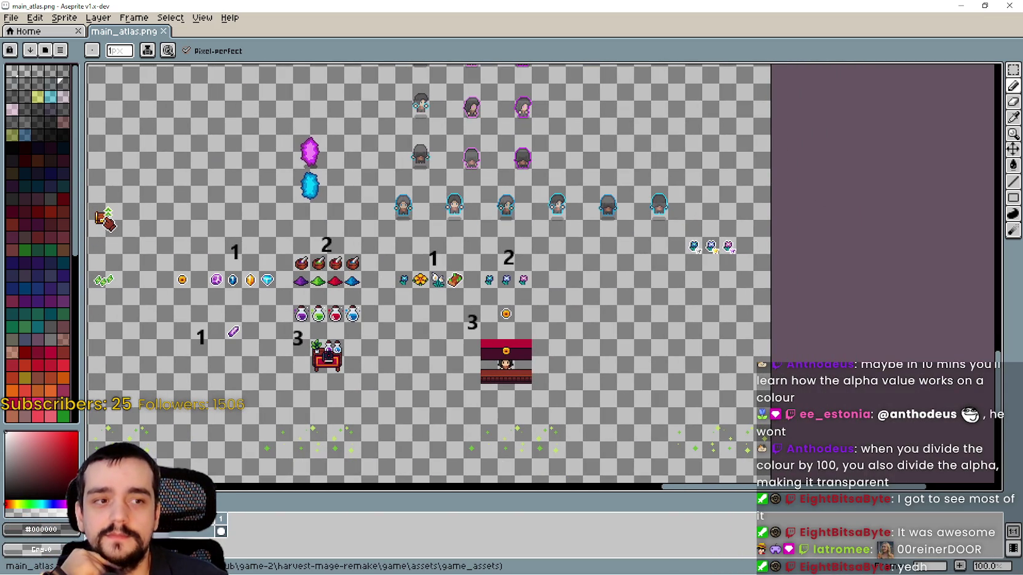
scroll(492, 228, "down", 2)
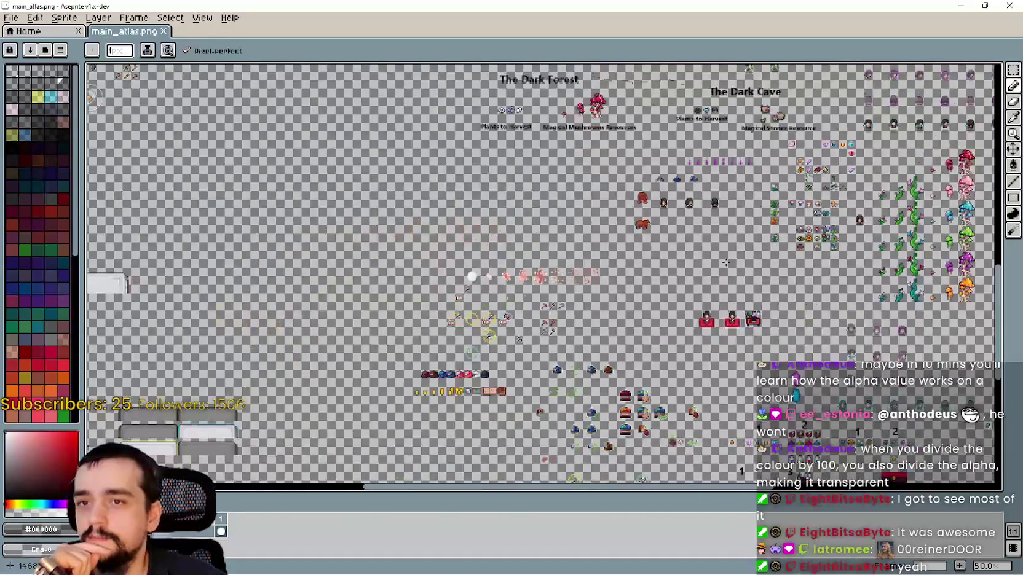
scroll(666, 208, "up", 3)
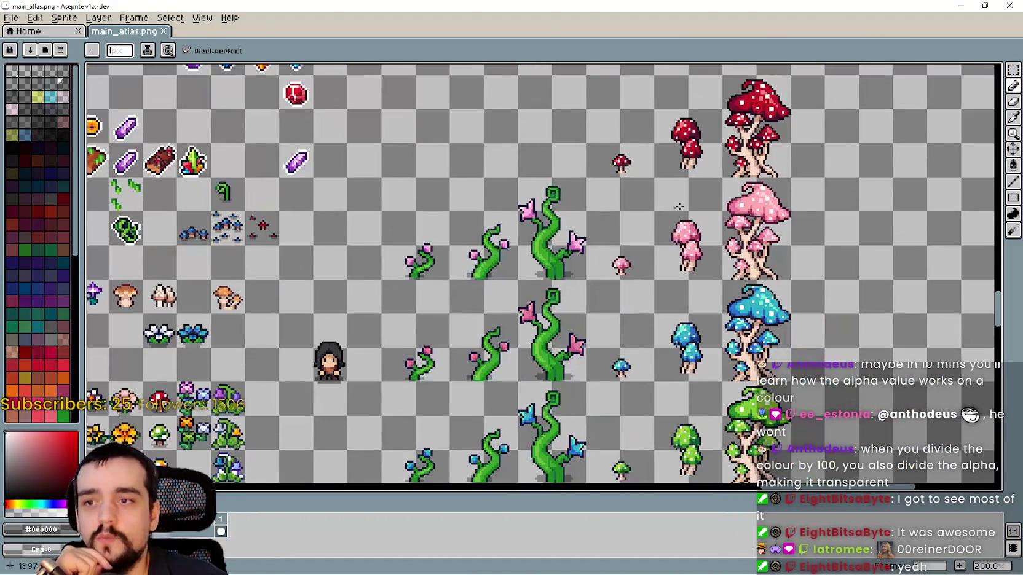
Select the tall vine sprite's tile and place a copy one tile up.
key("m")
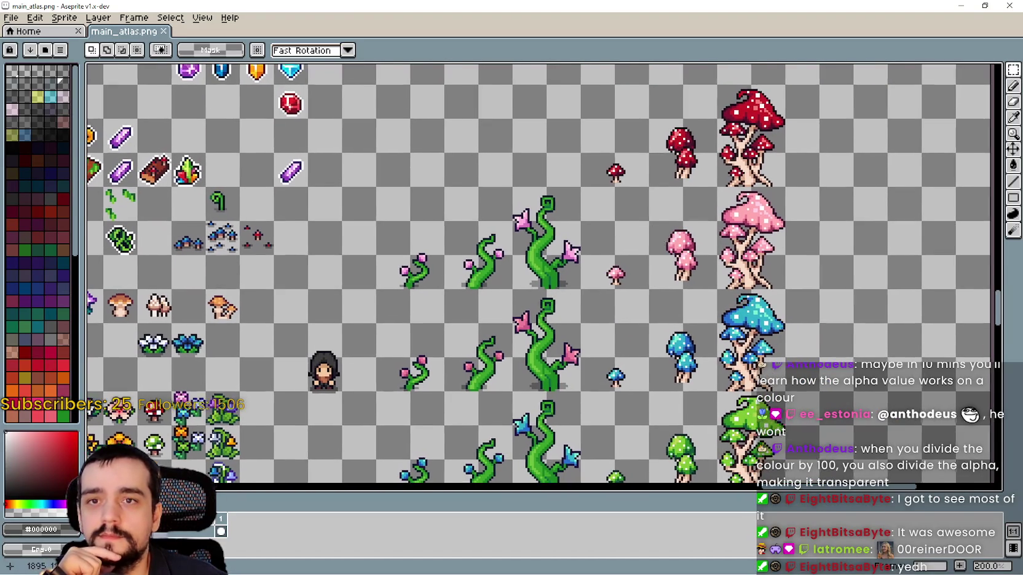
mouse_move(565, 278)
left_mouse_down()
mouse_move(548, 234)
mouse_move(519, 202)
left_mouse_up()
scroll(528, 221, "down", 2)
scroll(528, 222, "up", 3)
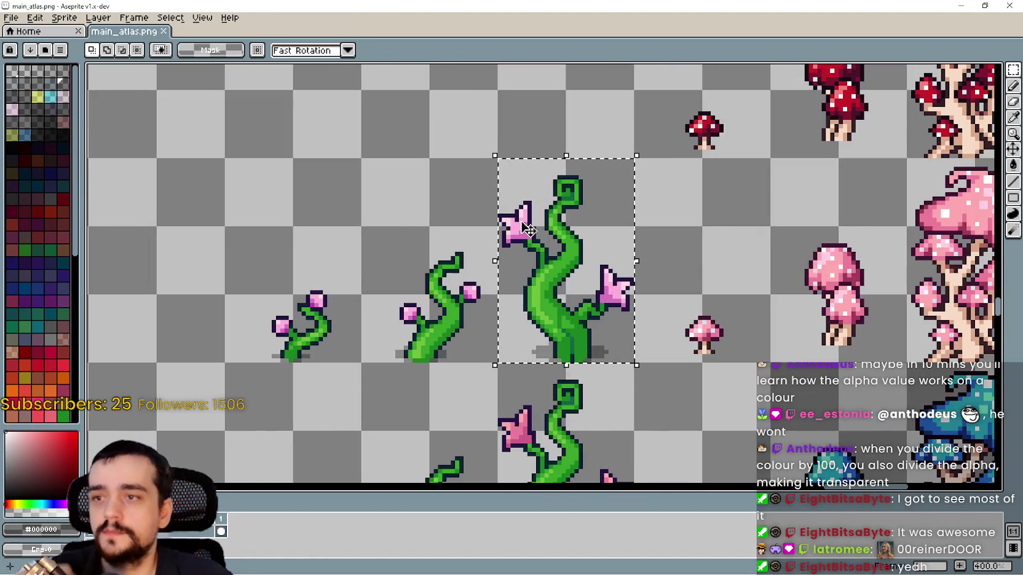
scroll(532, 224, "up", 1)
scroll(534, 226, "down", 3)
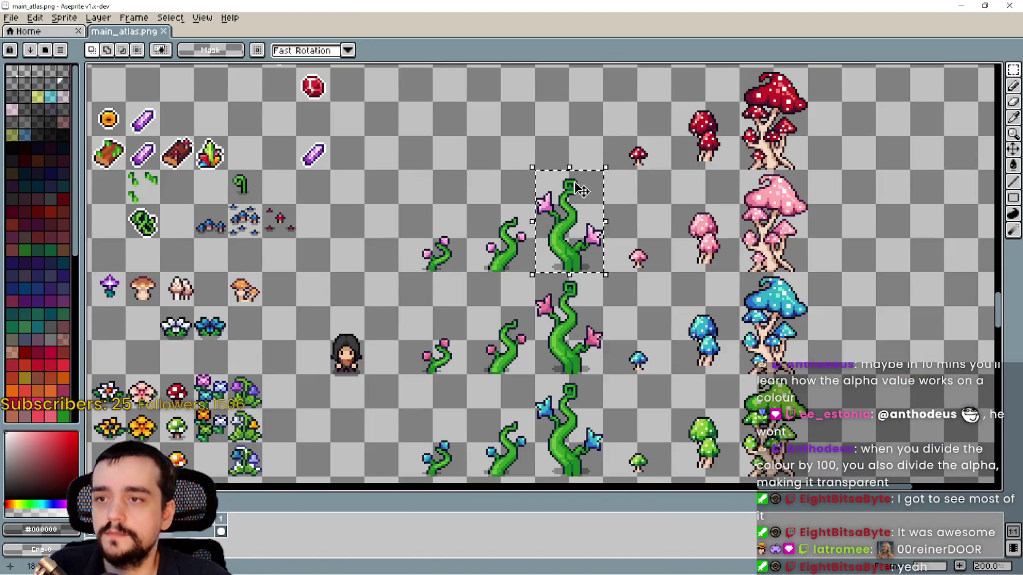
key("alt+Tab")
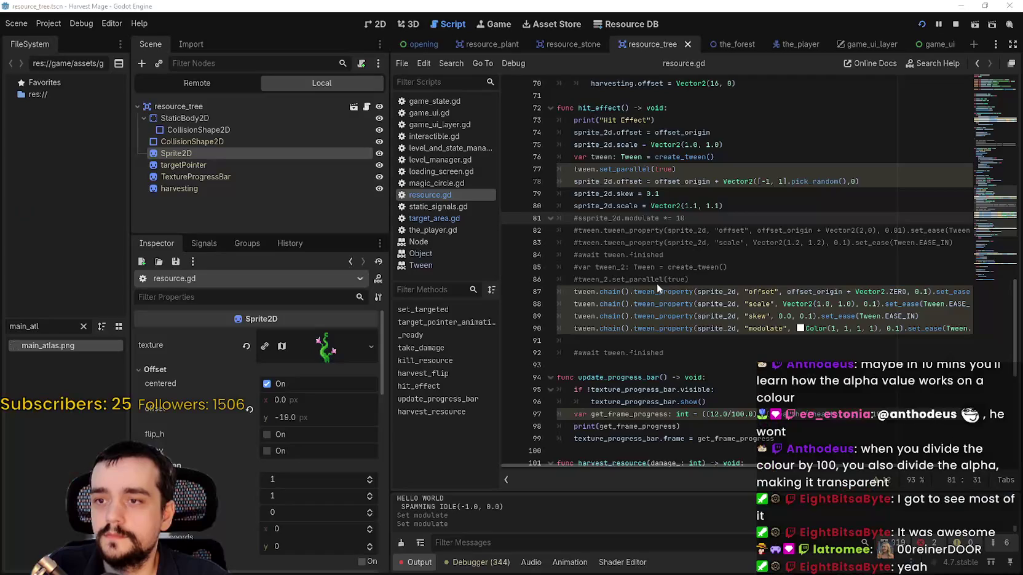
left_click(377, 23)
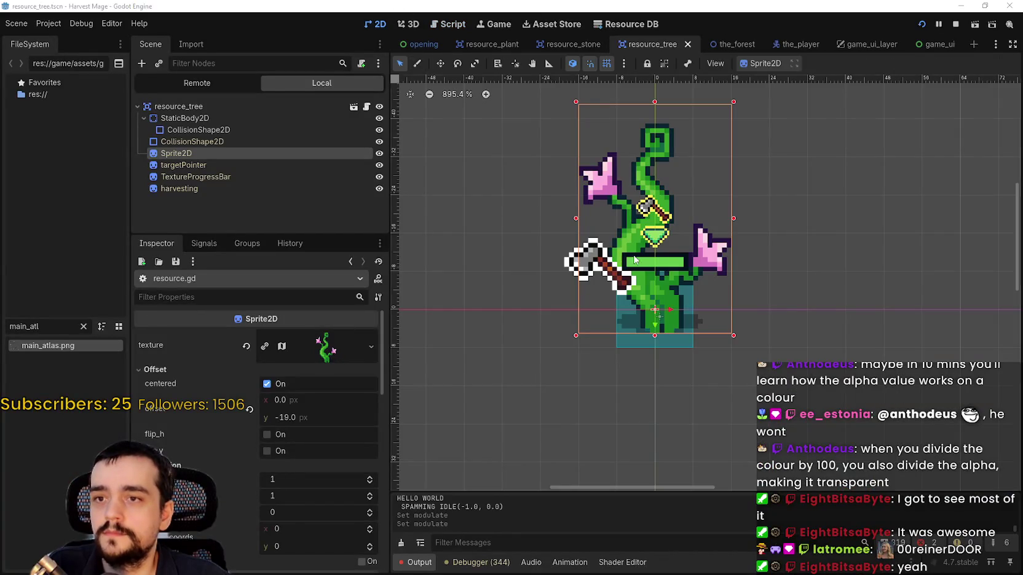
key("alt+Tab")
mouse_move(586, 276)
left_mouse_down()
mouse_move(586, 147)
mouse_move(586, 172)
left_mouse_up()
scroll(587, 172, "up", 3)
scroll(658, 282, "up", 1)
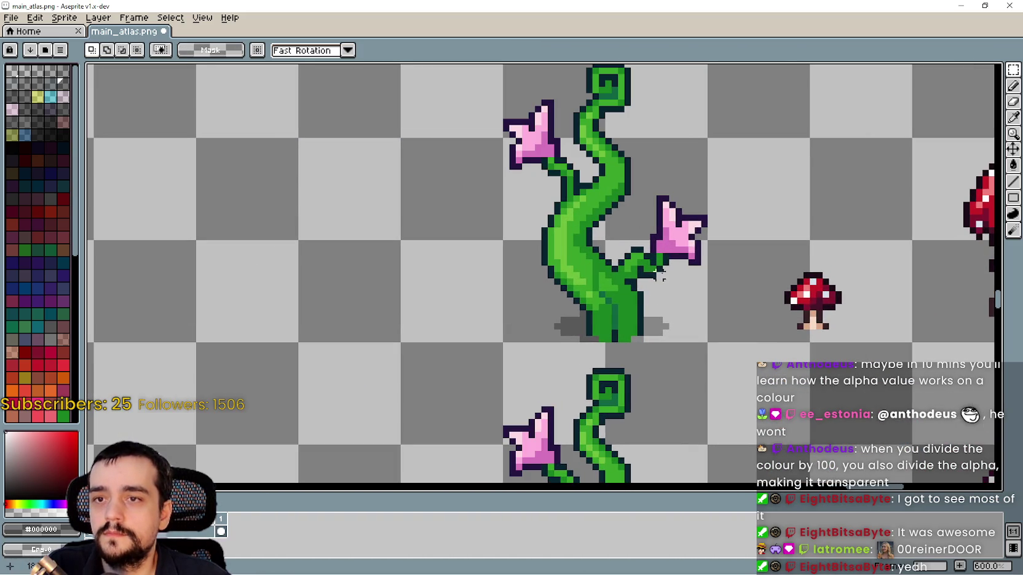
Fill the copied vine solid white with Contiguous off, undoing the background fill, and save the atlas.
left_click(1013, 117)
scroll(646, 304, "up", 1)
scroll(646, 304, "down", 2)
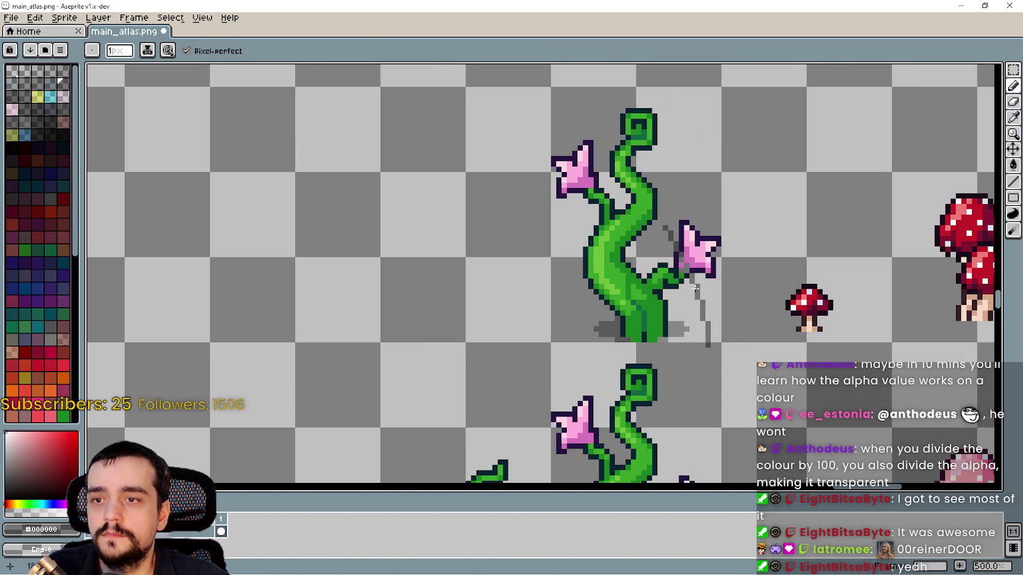
key("v")
key("m")
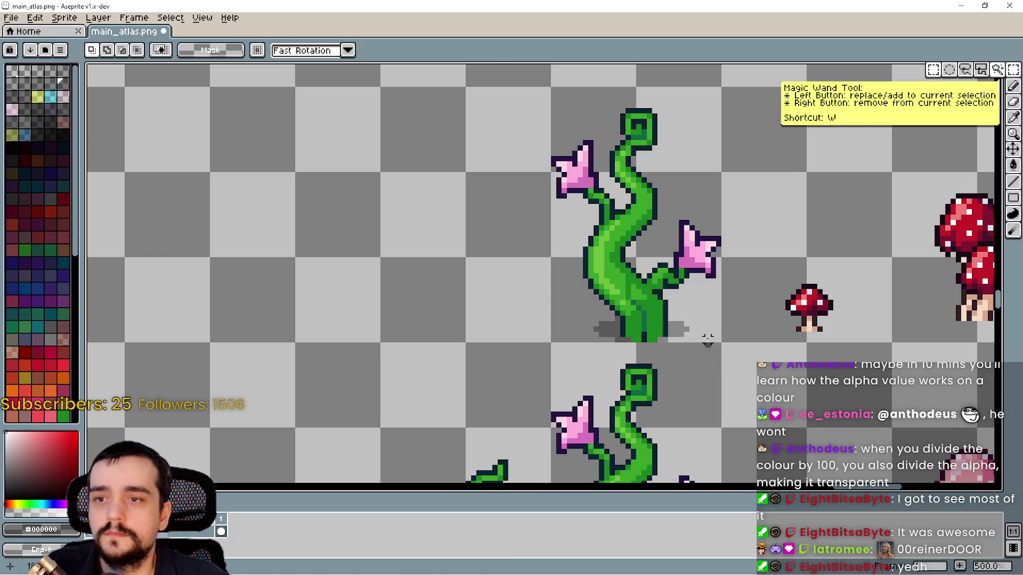
mouse_move(723, 344)
left_mouse_down()
mouse_move(634, 255)
mouse_move(548, 84)
left_mouse_up()
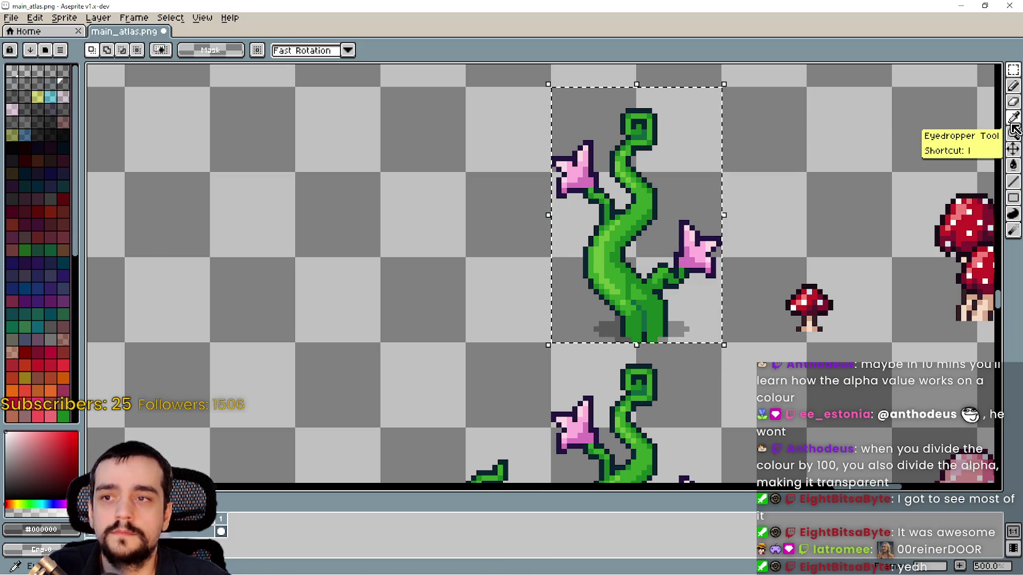
left_click(5, 431)
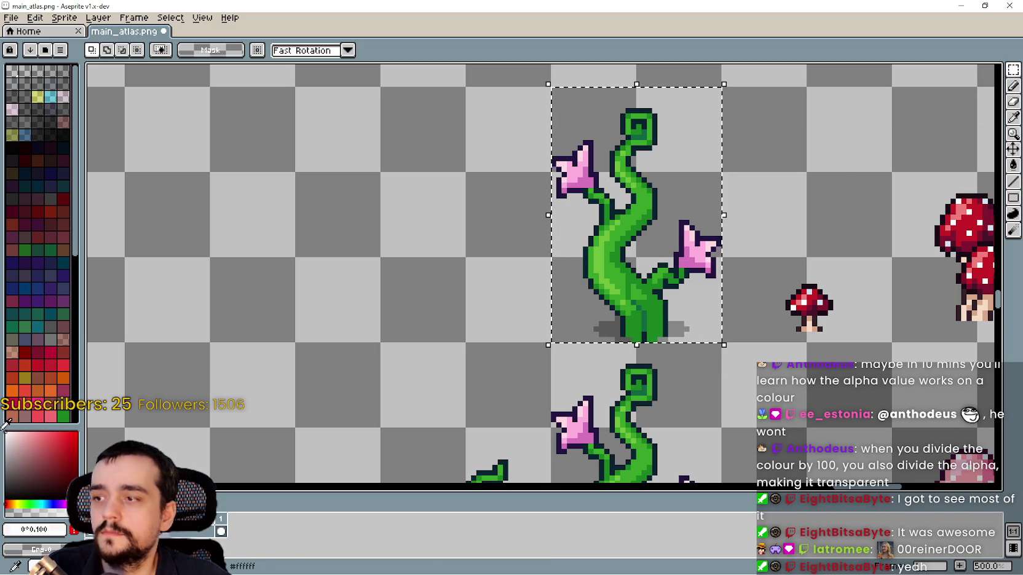
key("g")
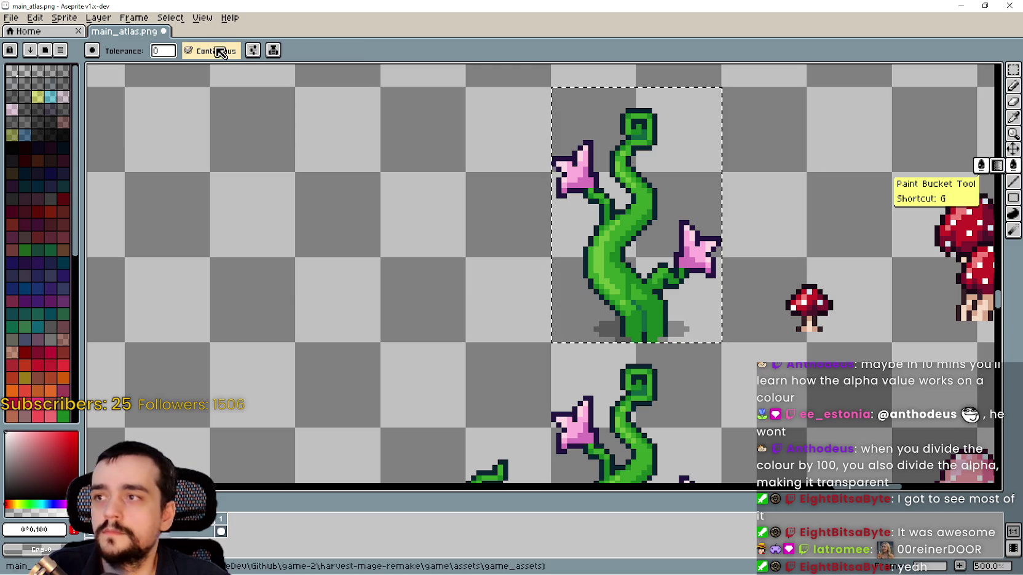
left_click(640, 220)
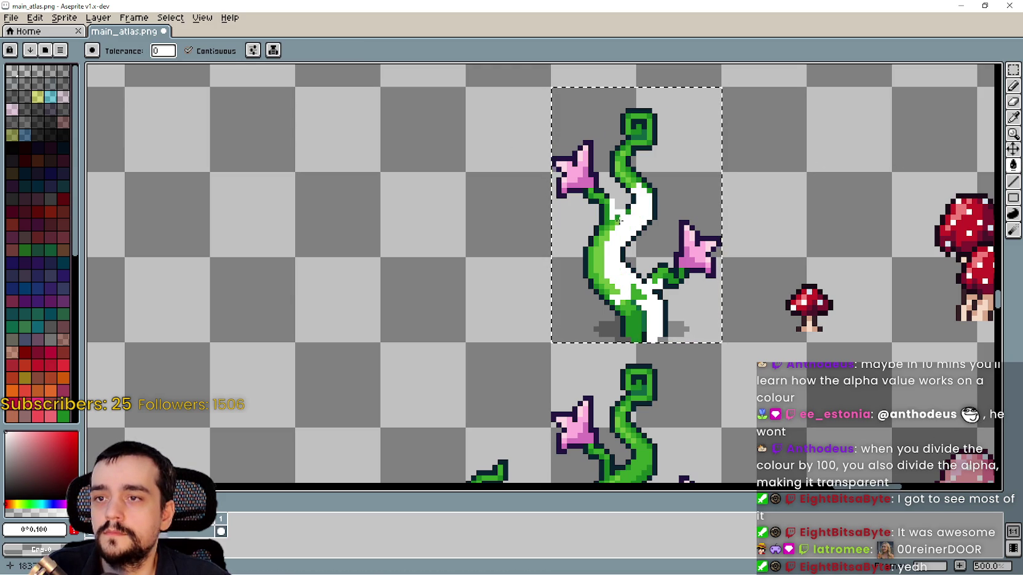
left_click(188, 51)
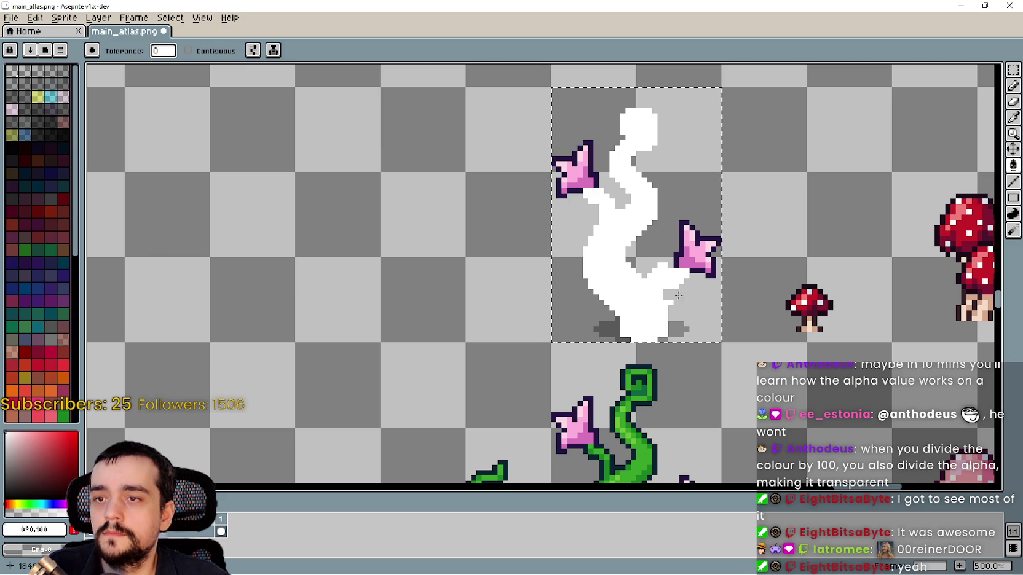
key("ctrl+z")
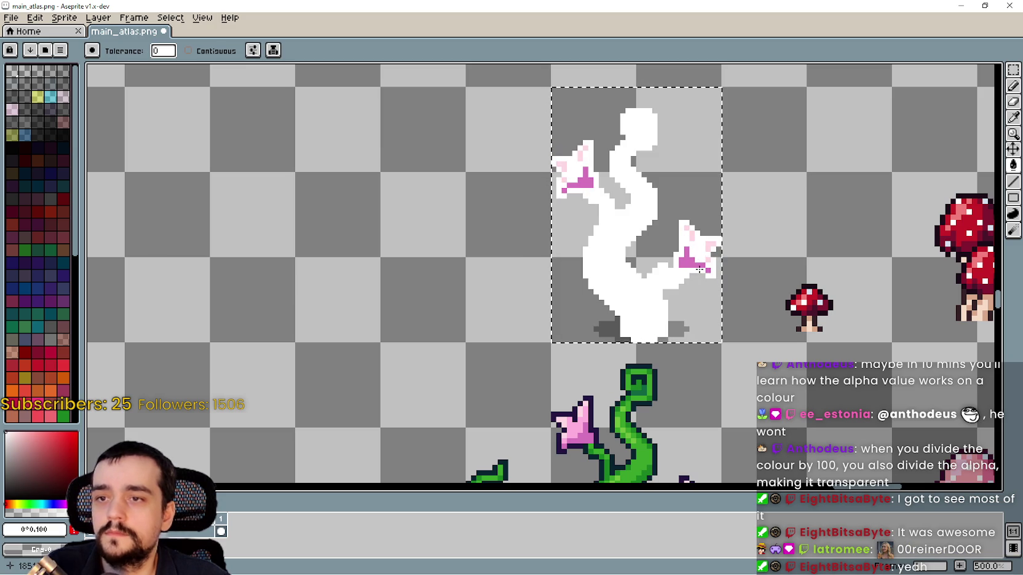
key("ctrl+s")
scroll(605, 208, "down", 2)
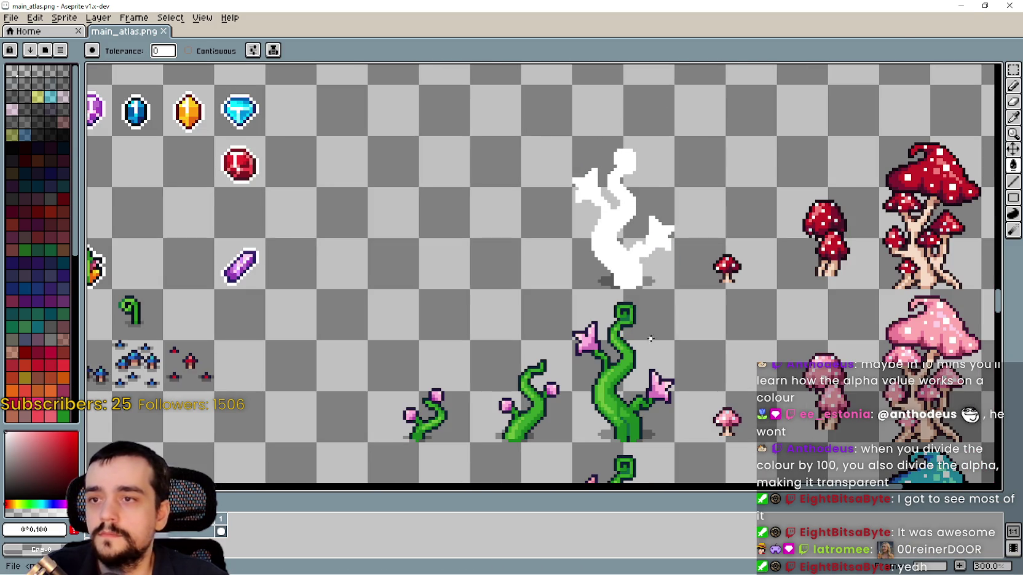
Place a green vine copy beside the white silhouette and commit it.
key("ctrl+s")
key("alt+Tab")
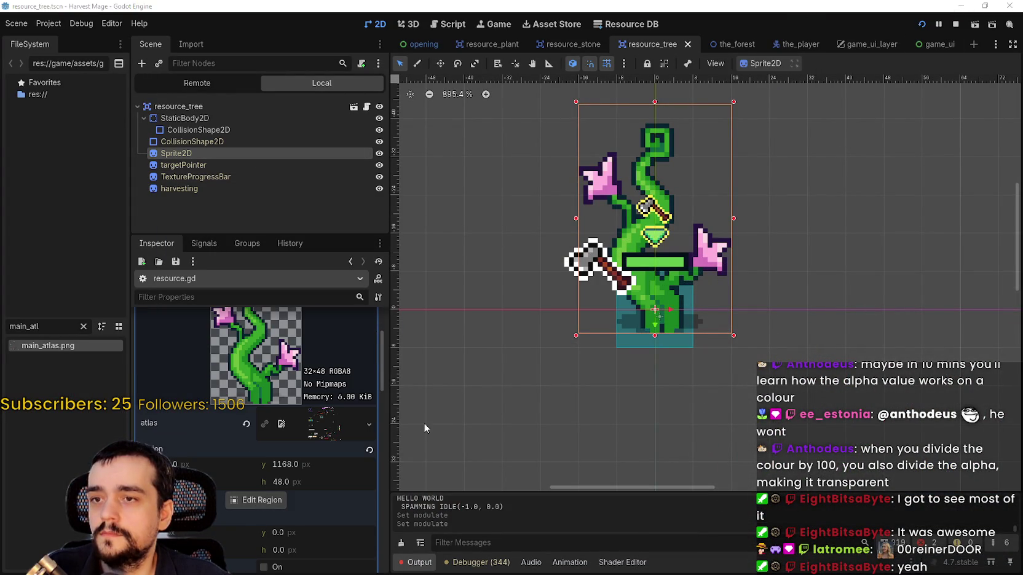
key("alt+Tab")
scroll(805, 218, "down", 2)
scroll(804, 218, "up", 2)
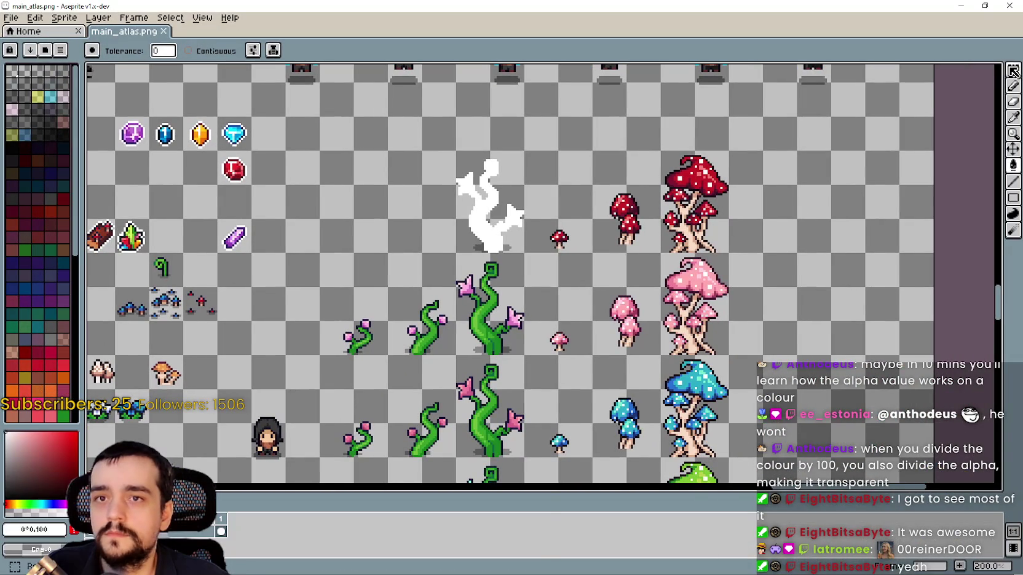
left_click(1013, 69)
left_click_drag(532, 332, 720, 249)
mouse_move(482, 338)
left_mouse_down()
mouse_move(493, 262)
mouse_move(377, 215)
mouse_move(424, 165)
left_mouse_up()
key("Return")
Redraw the vine sprite's atlas region to cover both the green and white vine frames.
key("alt+Tab")
key("alt+Tab")
key("alt+Tab")
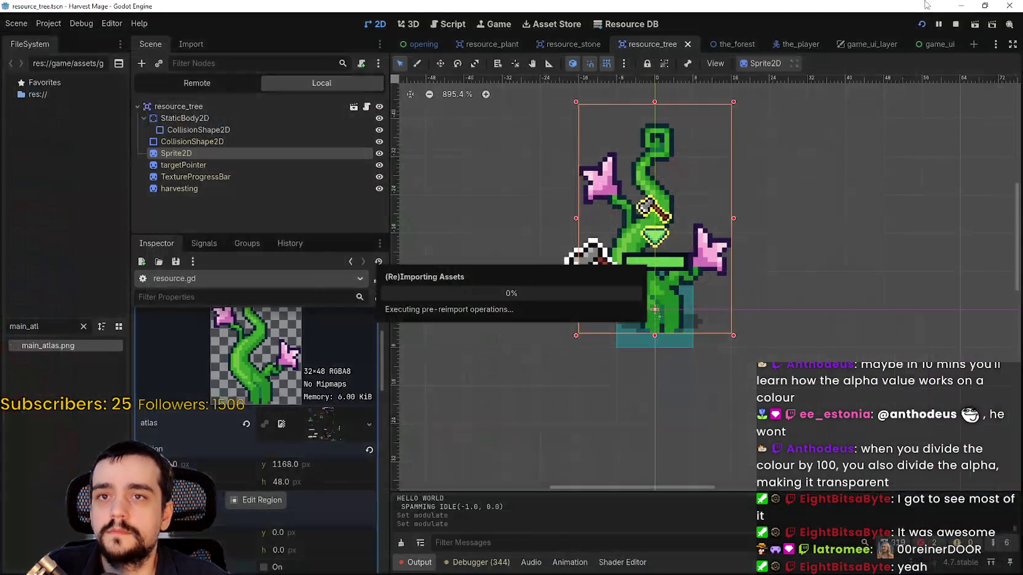
left_click(108, 25)
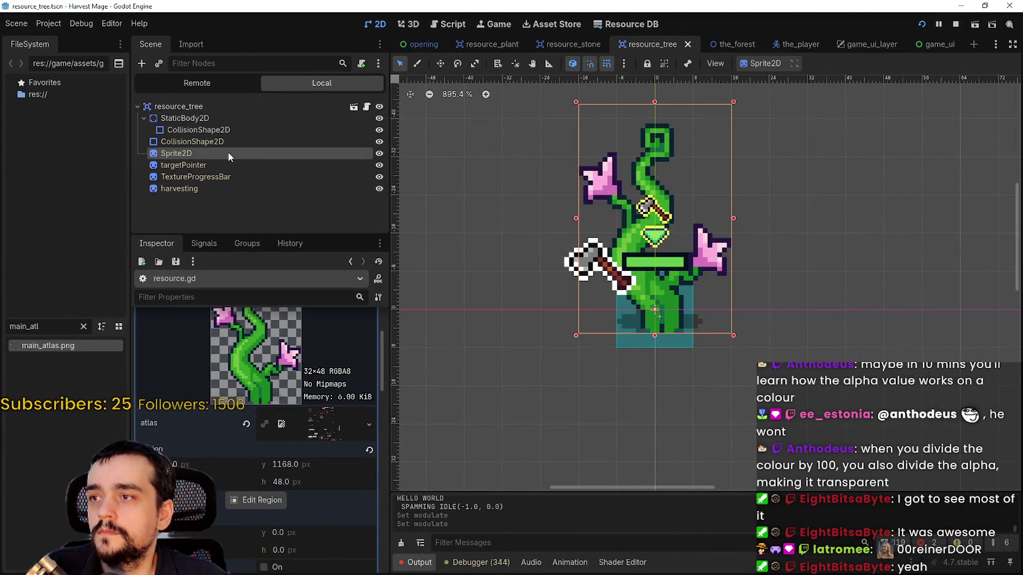
left_click(271, 505)
scroll(529, 239, "down", 3)
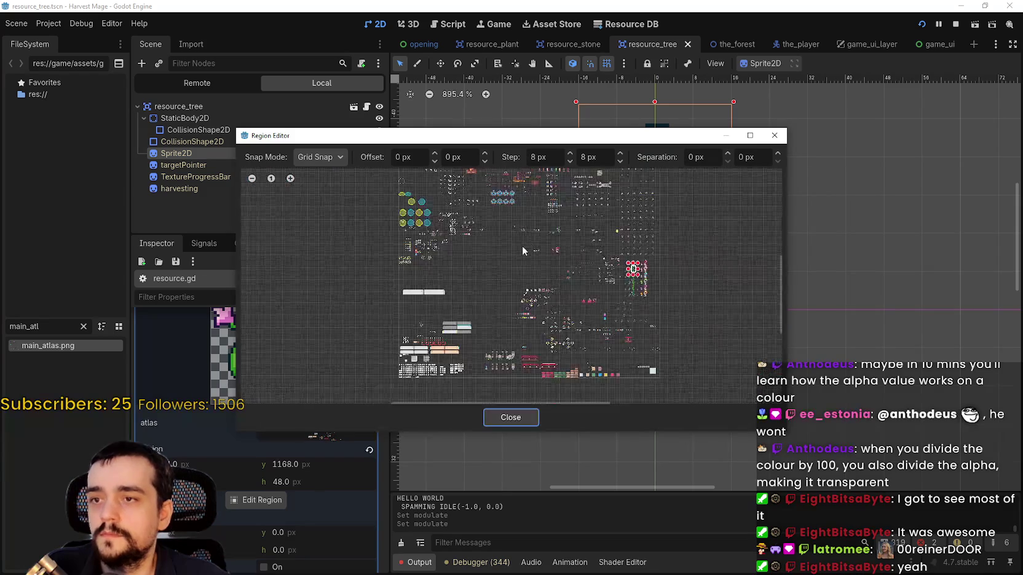
scroll(574, 270, "up", 2)
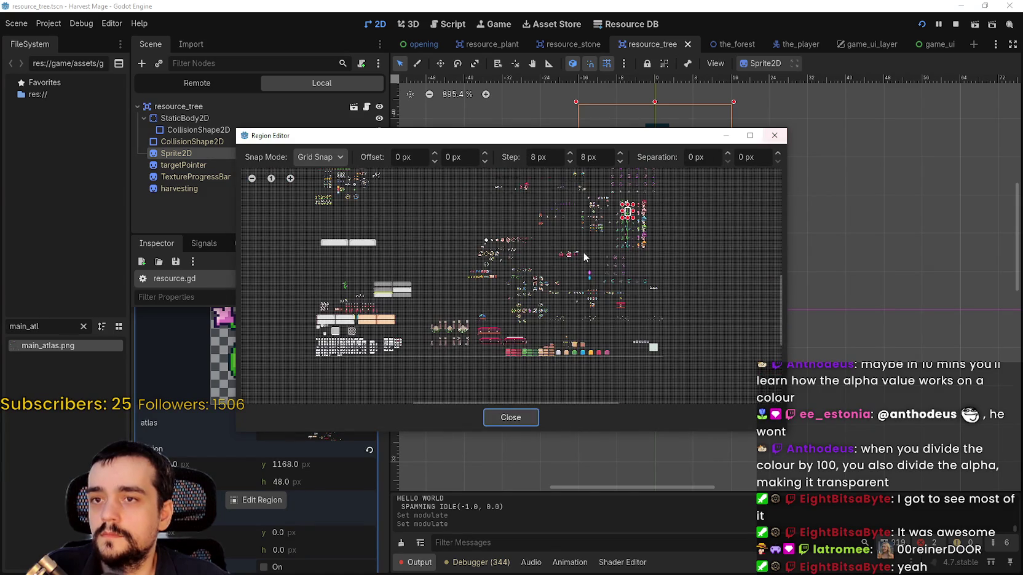
scroll(591, 255, "up", 3)
scroll(606, 298, "up", 5)
left_click_drag(602, 302, 716, 237)
left_click(528, 418)
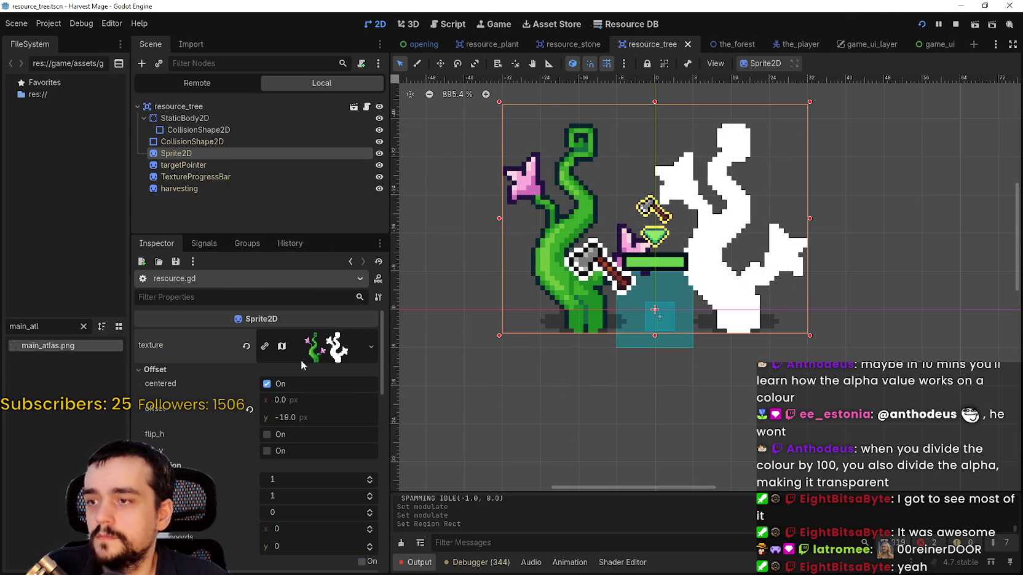
Set the sprite's hframes to 2, test frames 0 and 1, leave it on frame 0, and save.
left_click(316, 361)
scroll(259, 424, "down", 10)
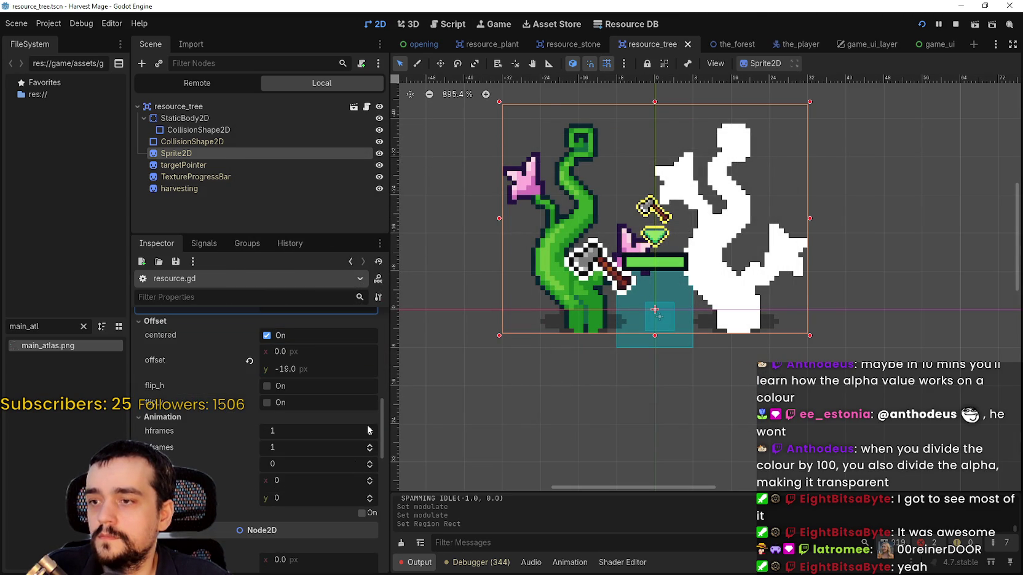
left_click(368, 429)
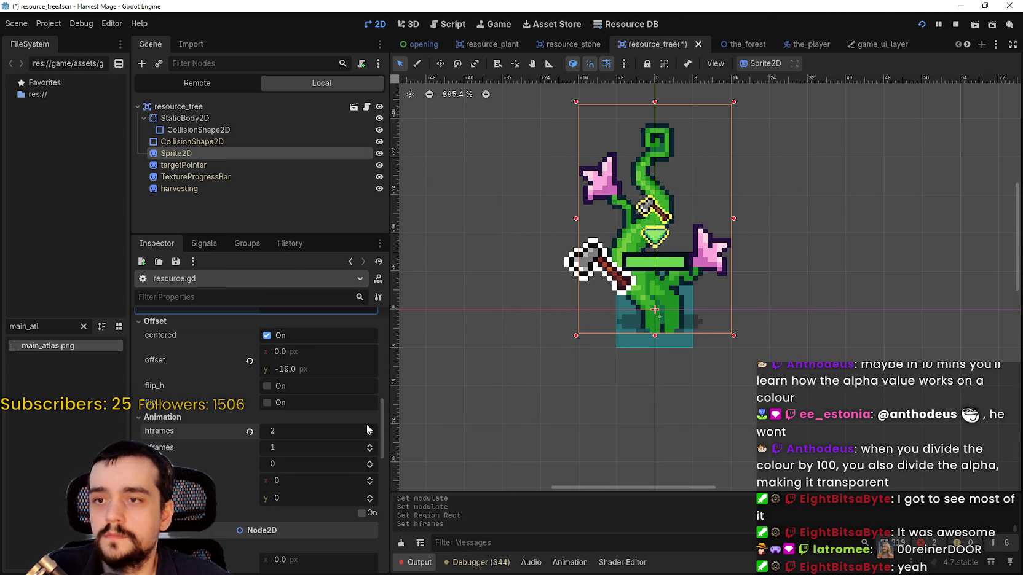
left_click(370, 462)
left_click(369, 468)
left_click(370, 461)
left_click(369, 467)
left_click(371, 460)
left_click(374, 466)
left_click(369, 461)
left_click(370, 467)
left_click(369, 461)
left_click(369, 477)
left_click(370, 483)
key("ctrl+s")
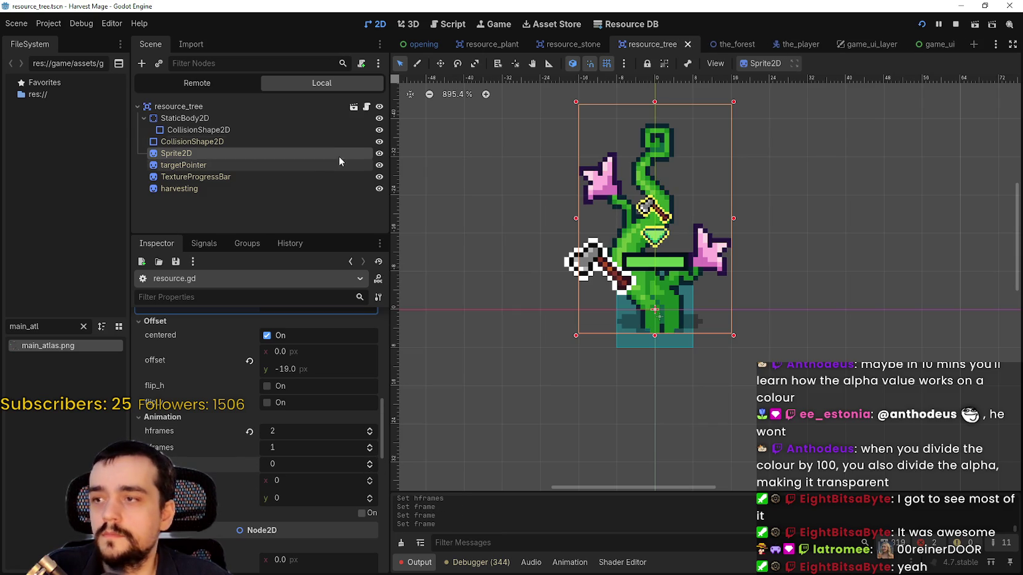
left_click(367, 106)
Add 'sprite_2d.frame = 1' after the scale line in hit_effect and save.
left_click(779, 169)
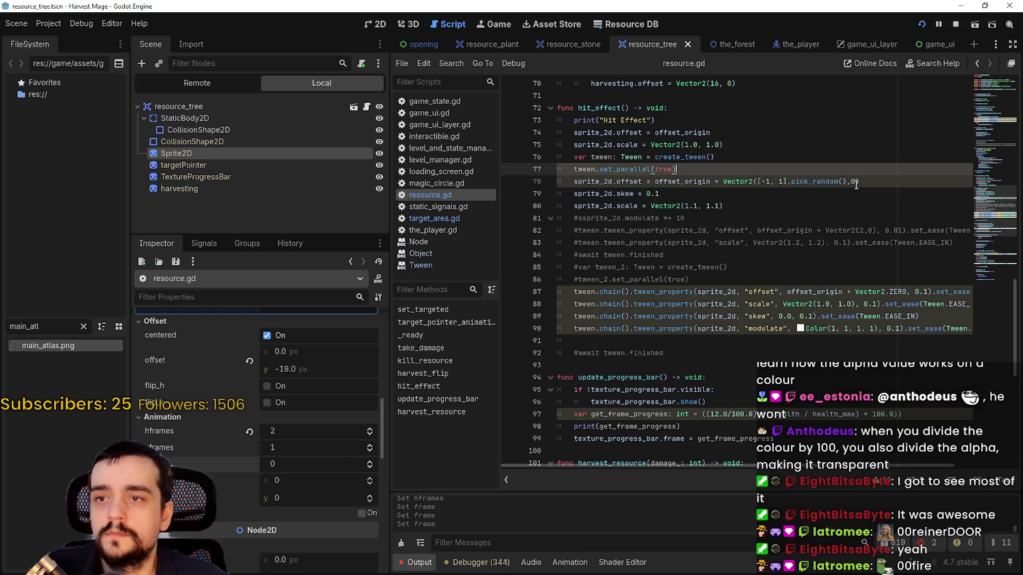
left_click(871, 180)
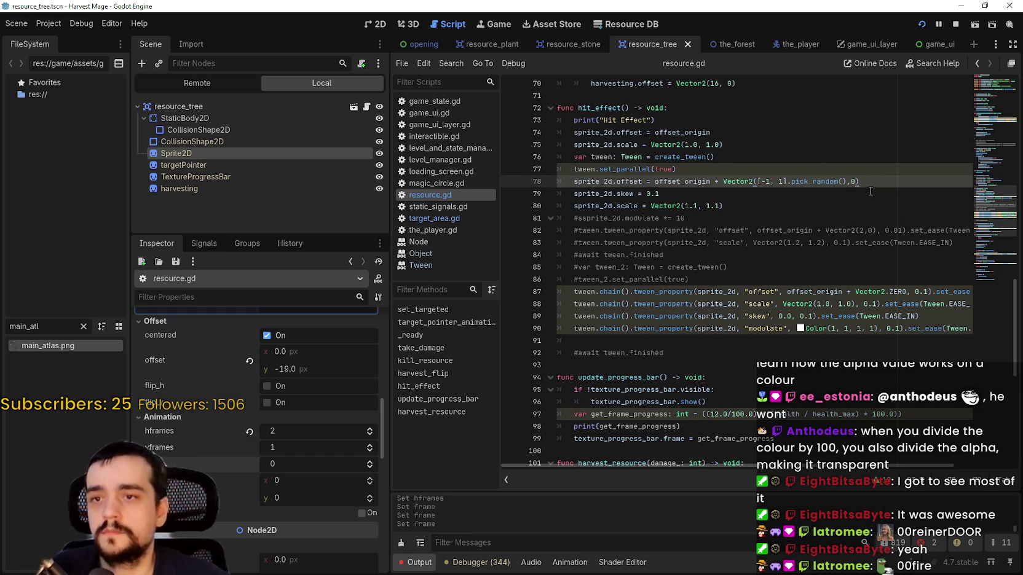
left_click(855, 206)
key("Return")
type("sprite")
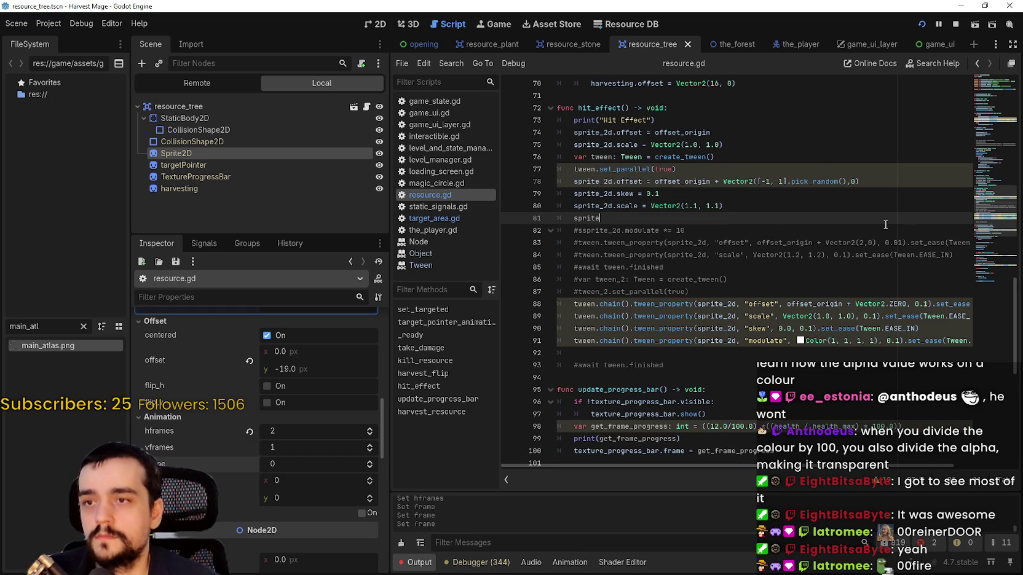
type("_2d.")
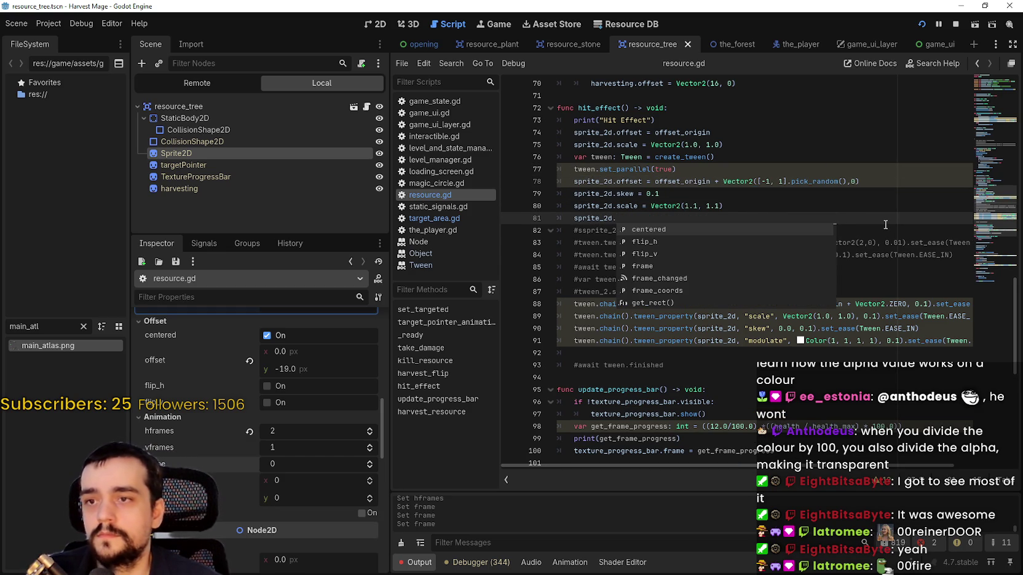
type("frame 1")
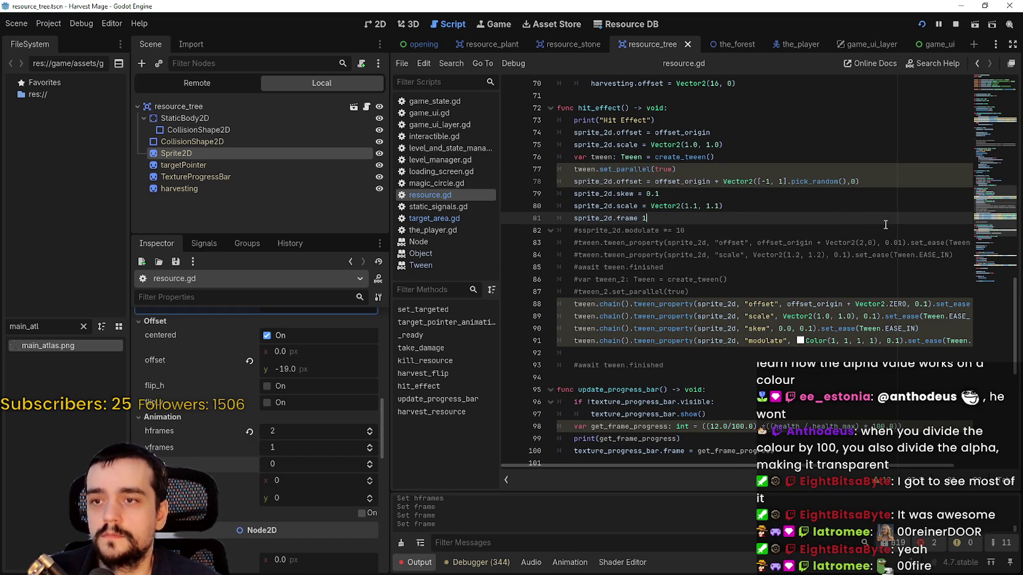
key("ctrl+s")
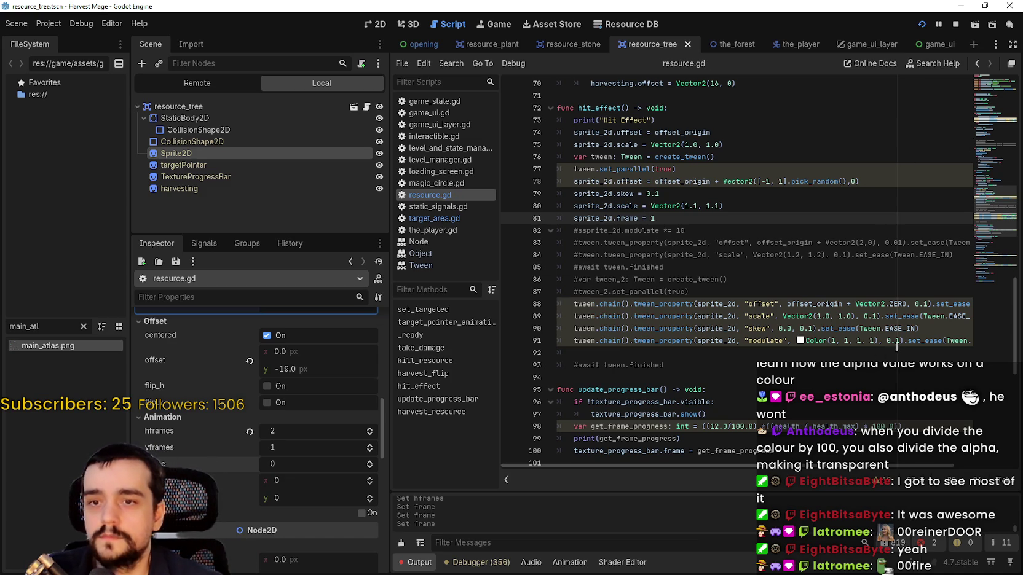
Make the tween animate 'frame' to 0 instead of modulate to white, save, and run the project.
left_click(897, 347)
left_click(800, 341)
left_click(760, 338)
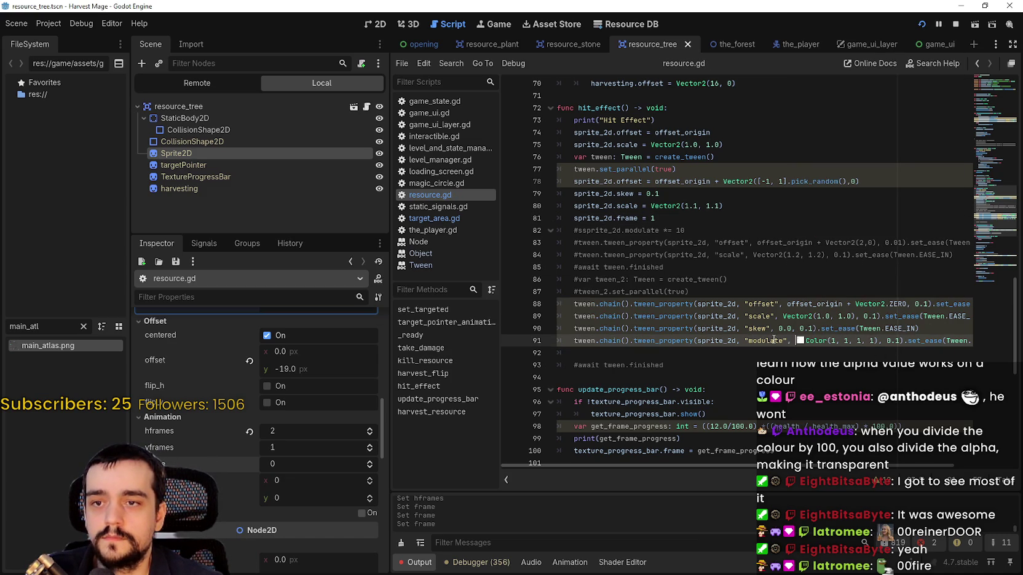
left_click(715, 207)
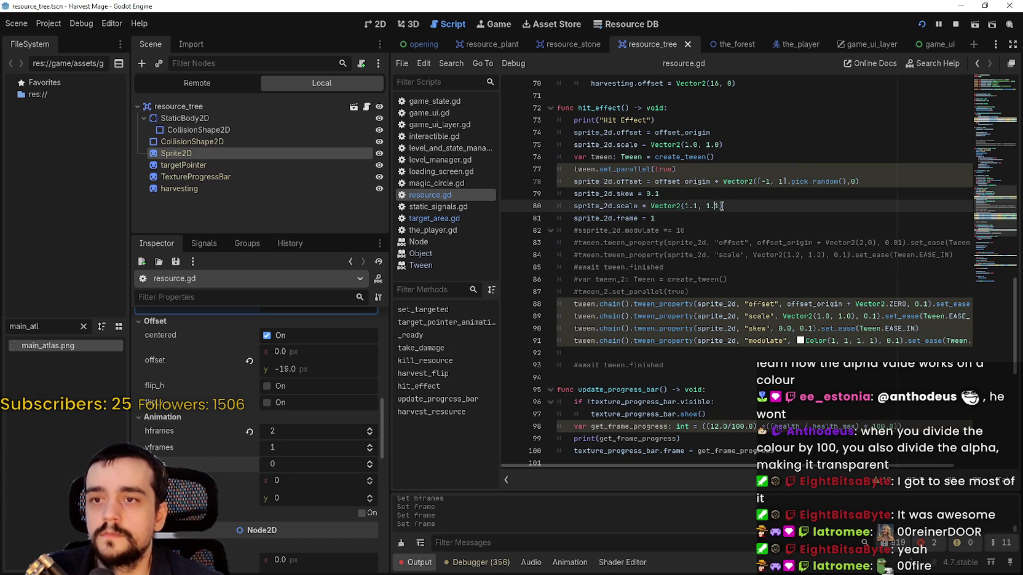
left_click(770, 182)
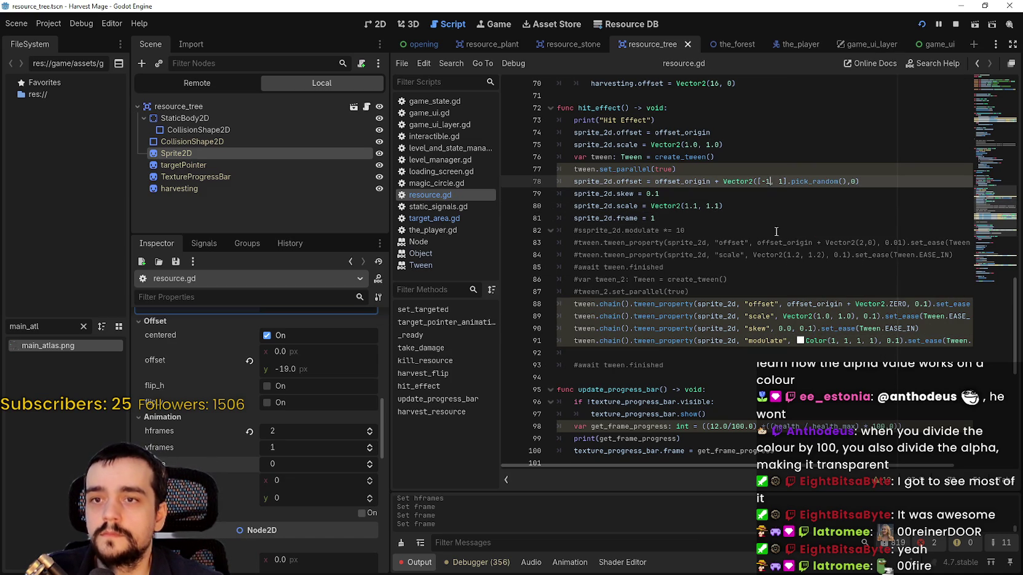
double_click(764, 340)
type("frame")
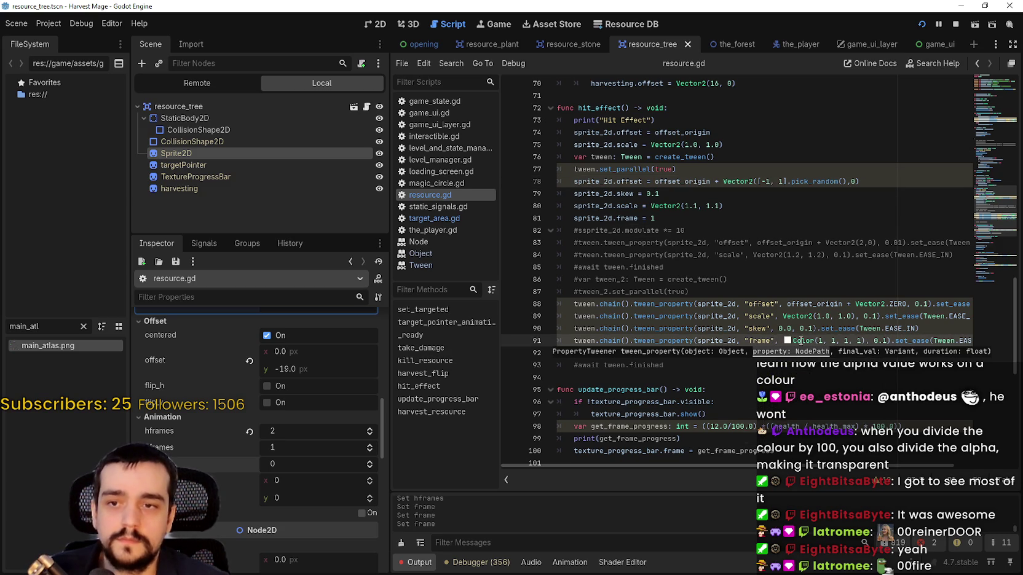
left_click_drag(863, 341, 787, 343)
type("0")
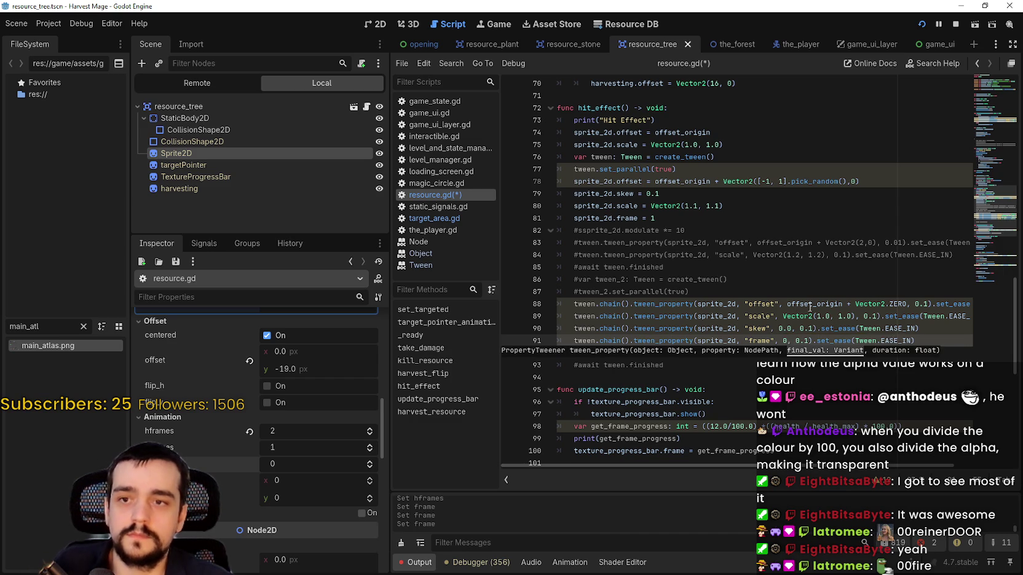
key("ctrl+s")
left_click(712, 224)
left_click(922, 24)
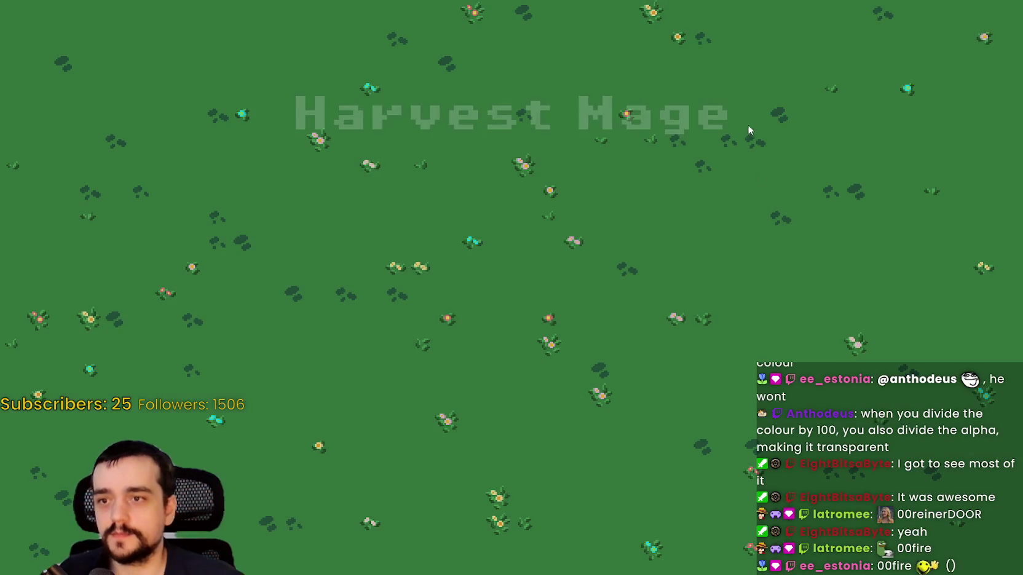
Continue the saved game, walk to a vine, and strike it repeatedly to test the flash.
left_click(243, 300)
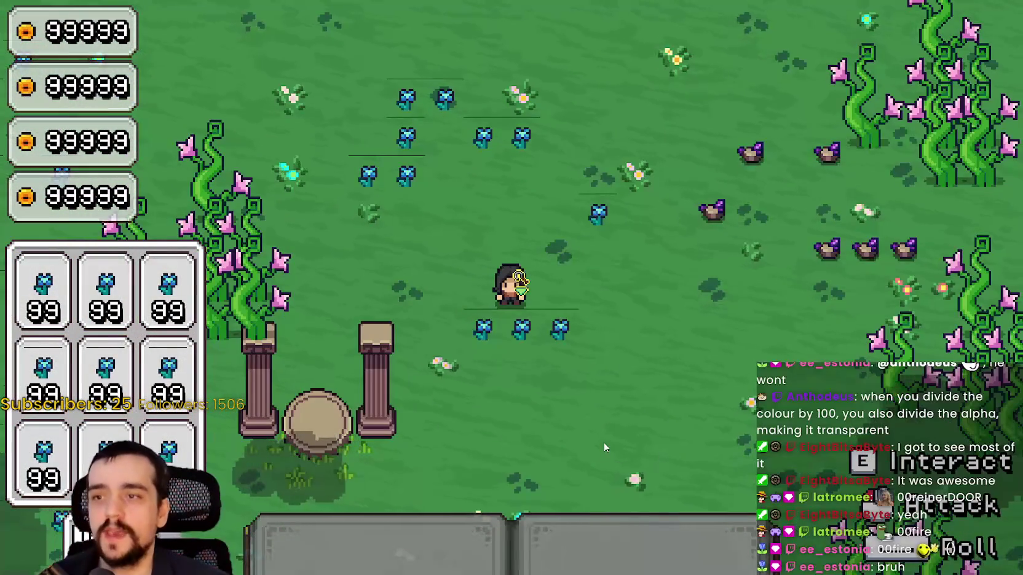
key("d")
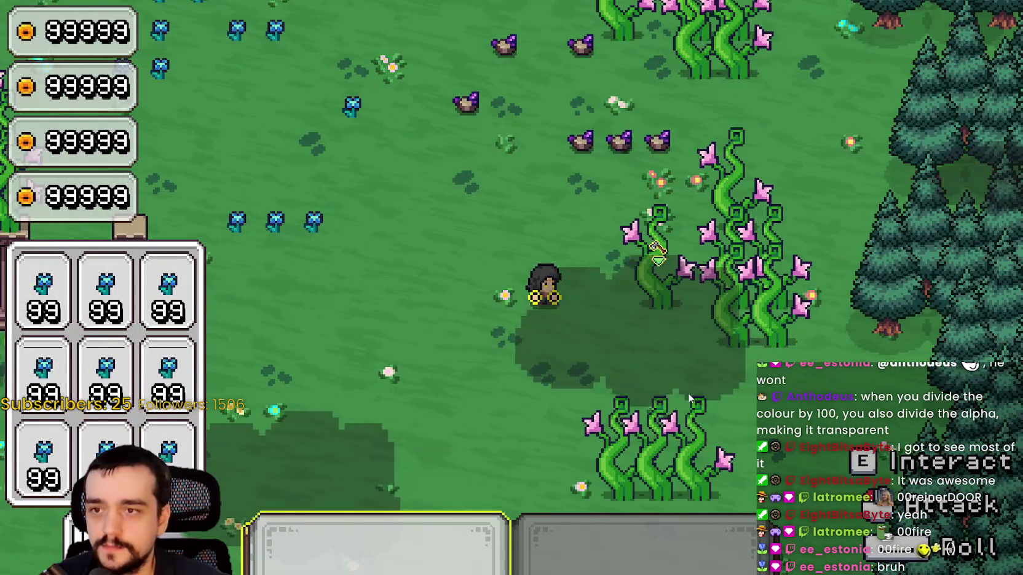
left_click(694, 391)
left_click(697, 391)
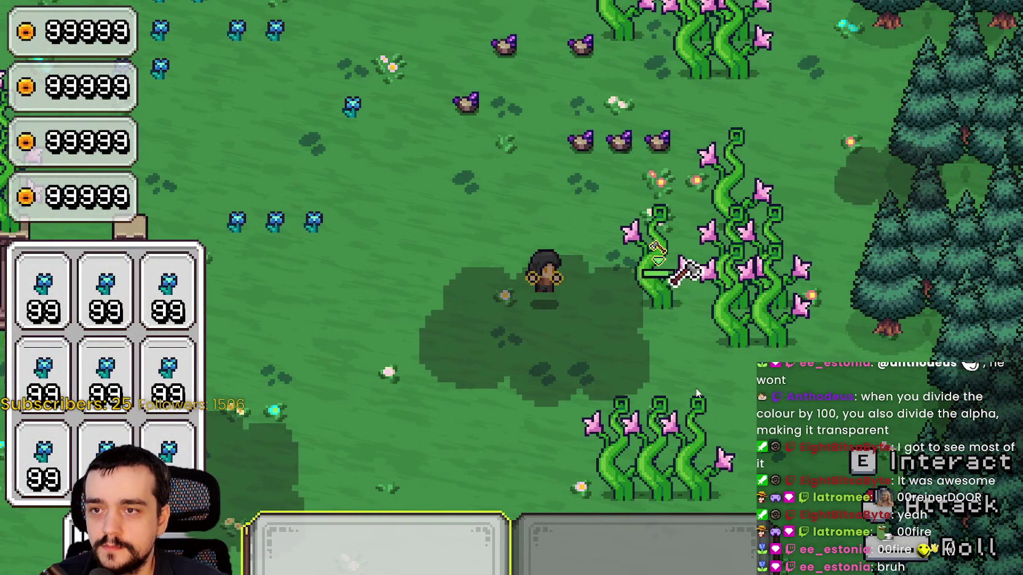
left_click(696, 393)
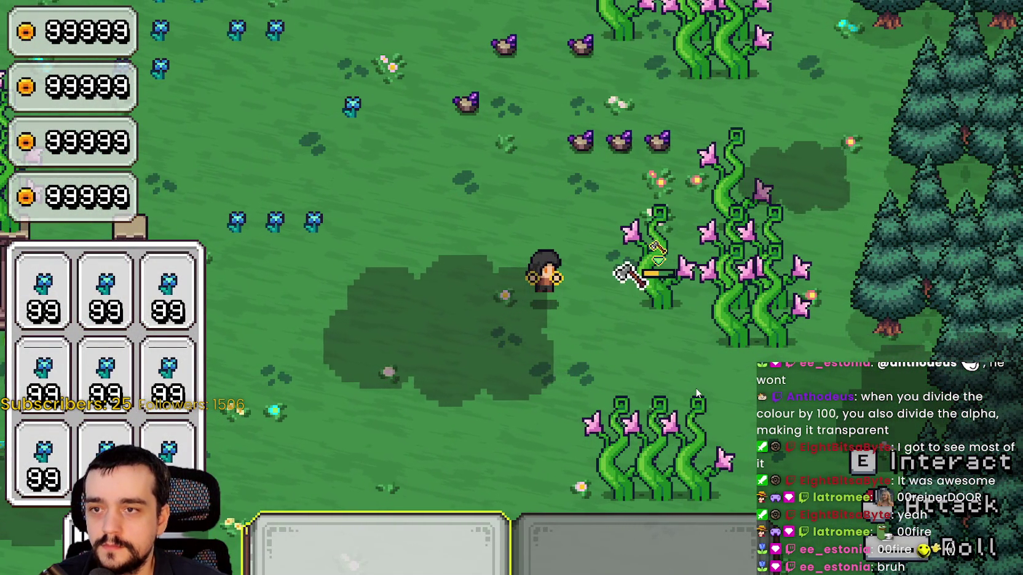
left_click(697, 394)
left_click(697, 394)
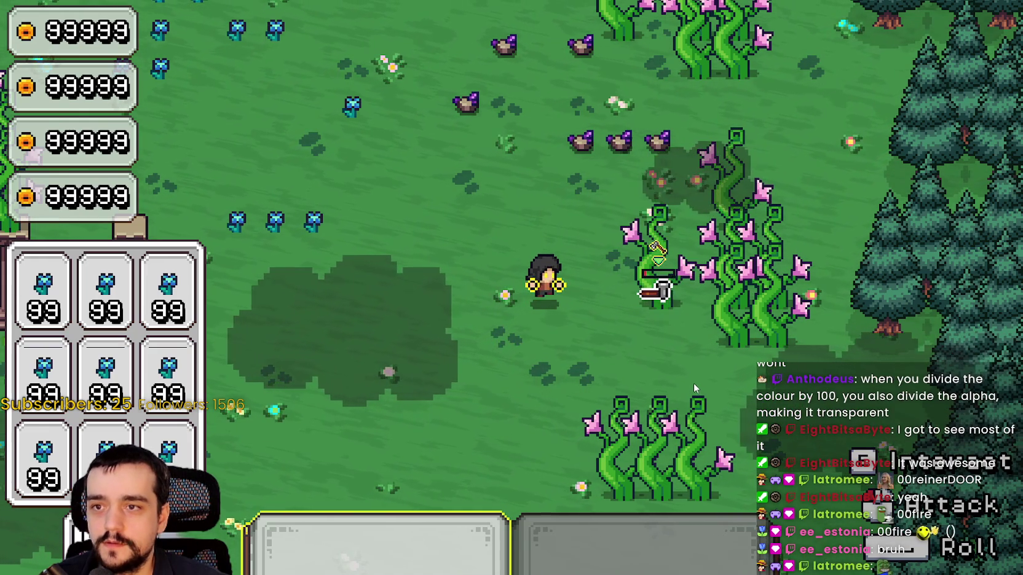
key("alt+Tab")
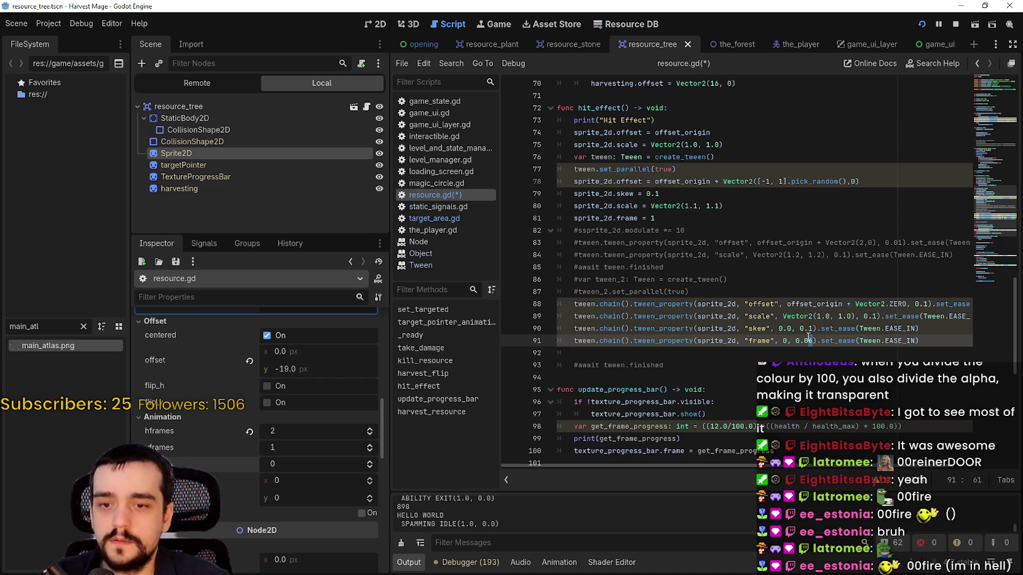
Change the hit-effect tween durations on lines 88–91 from 0.1 to 0.07 and rerun the game.
left_click(817, 291)
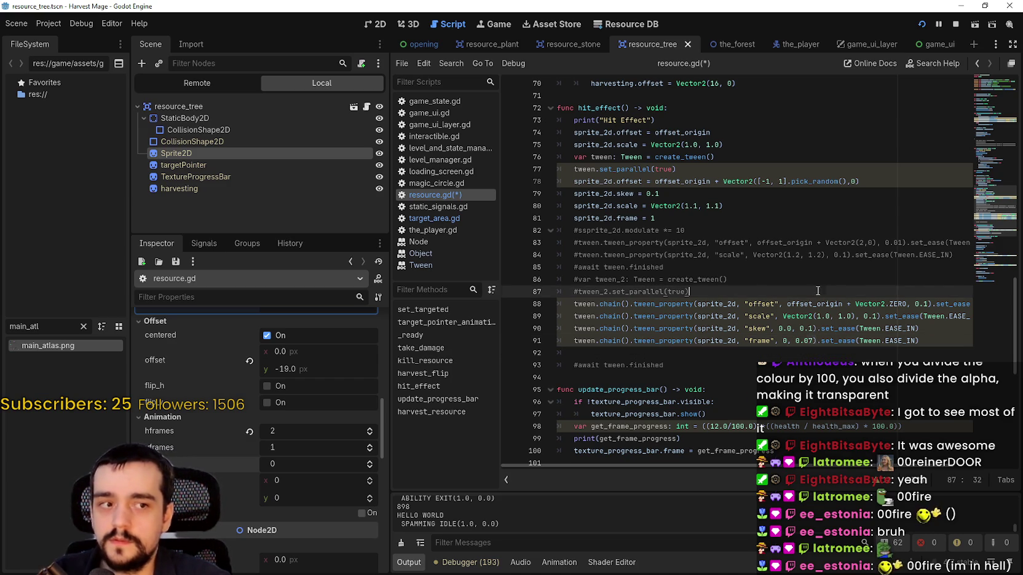
mouse_move(813, 342)
left_mouse_down()
mouse_move(799, 342)
mouse_move(806, 330)
left_mouse_up()
left_click_drag(876, 316, 871, 316)
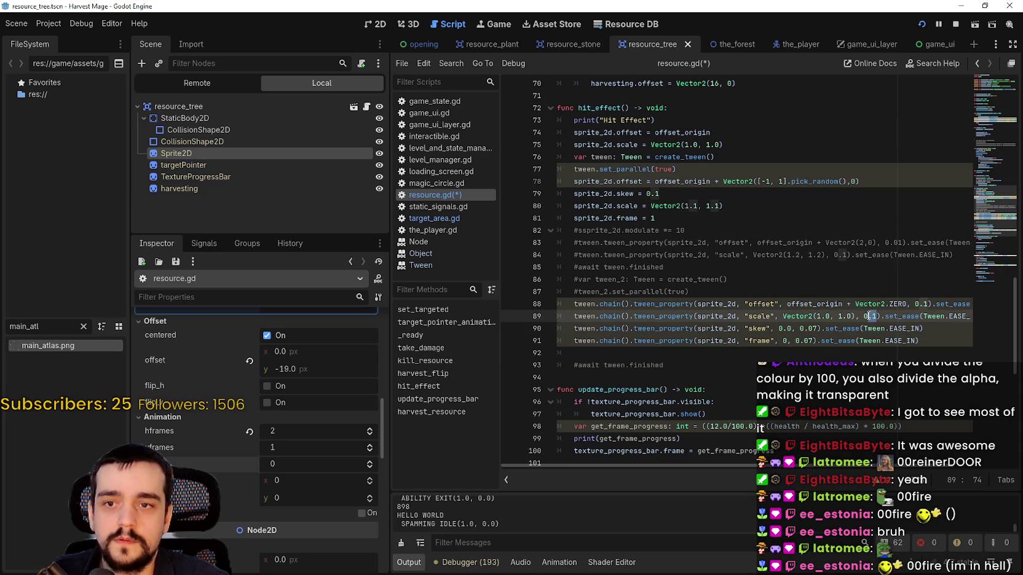
type("07")
left_click_drag(931, 304, 921, 303)
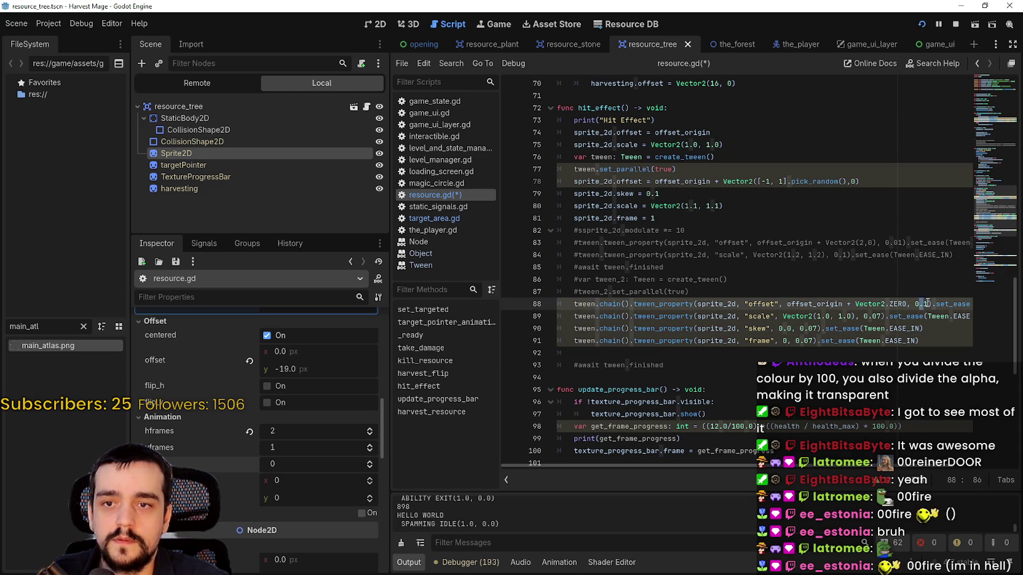
key("F5")
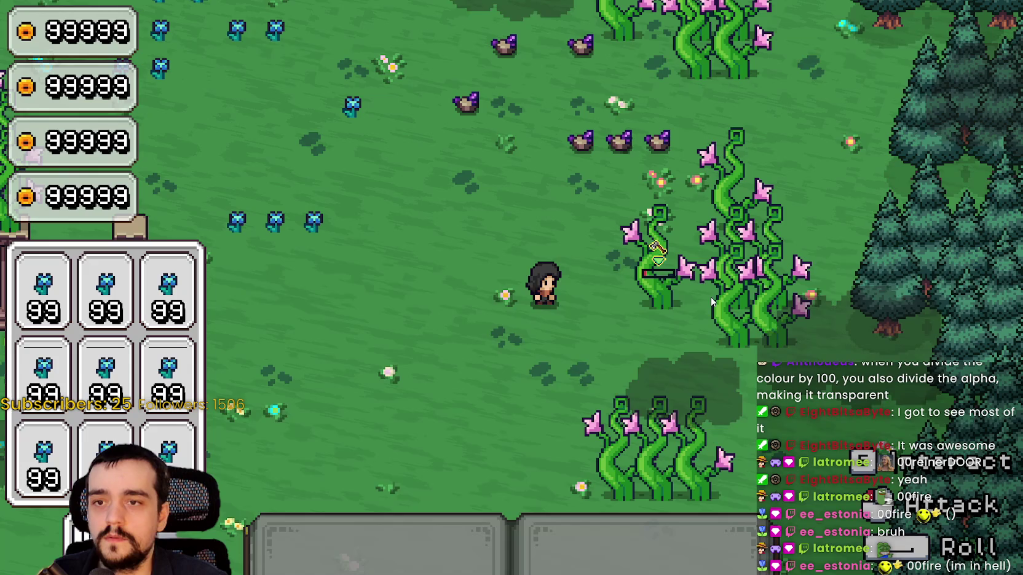
Walk to the lower vine and hit it repeatedly, watching for the white hit flash.
left_click(781, 353)
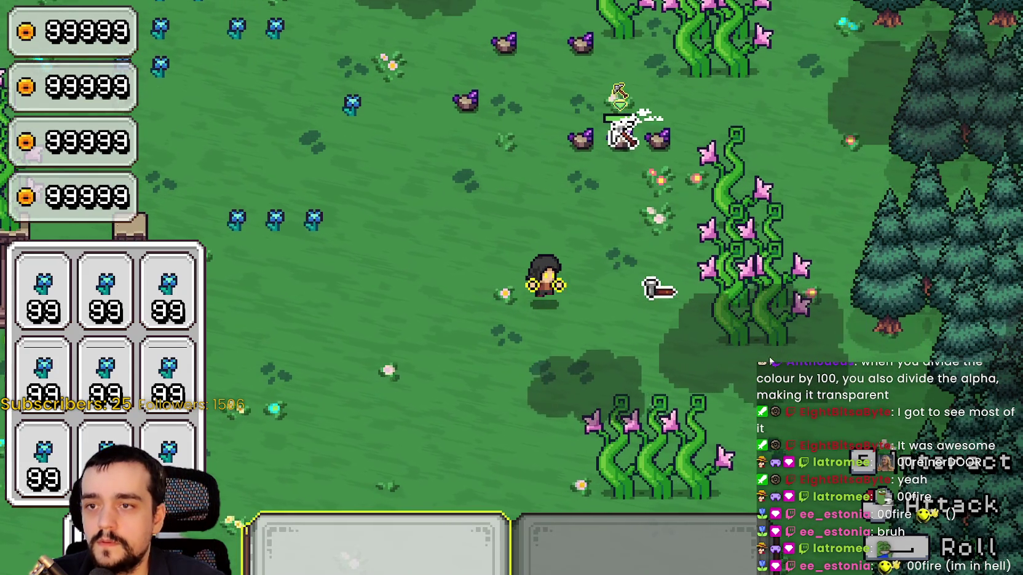
key("s")
key("d")
left_click(691, 317)
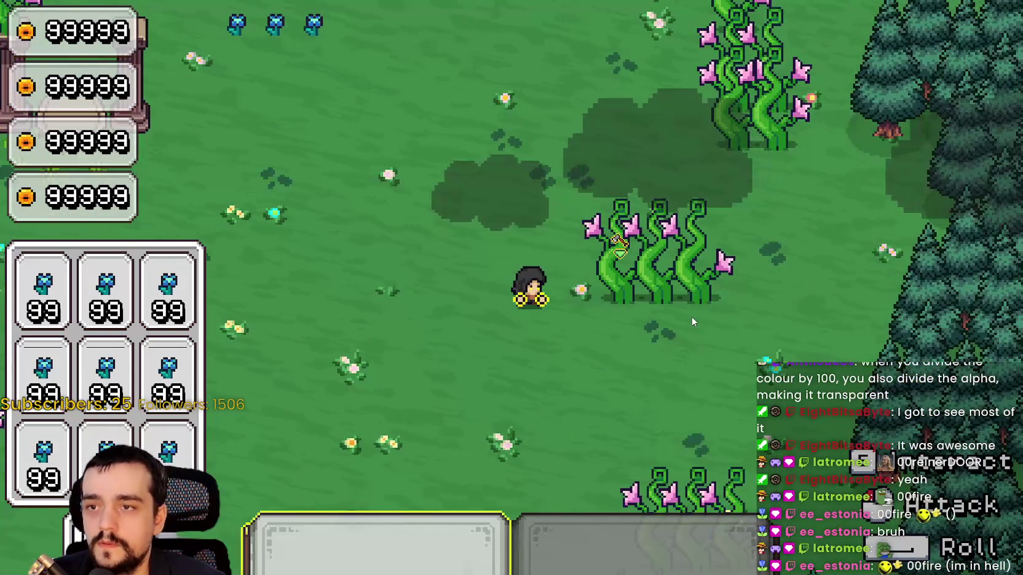
left_click(691, 317)
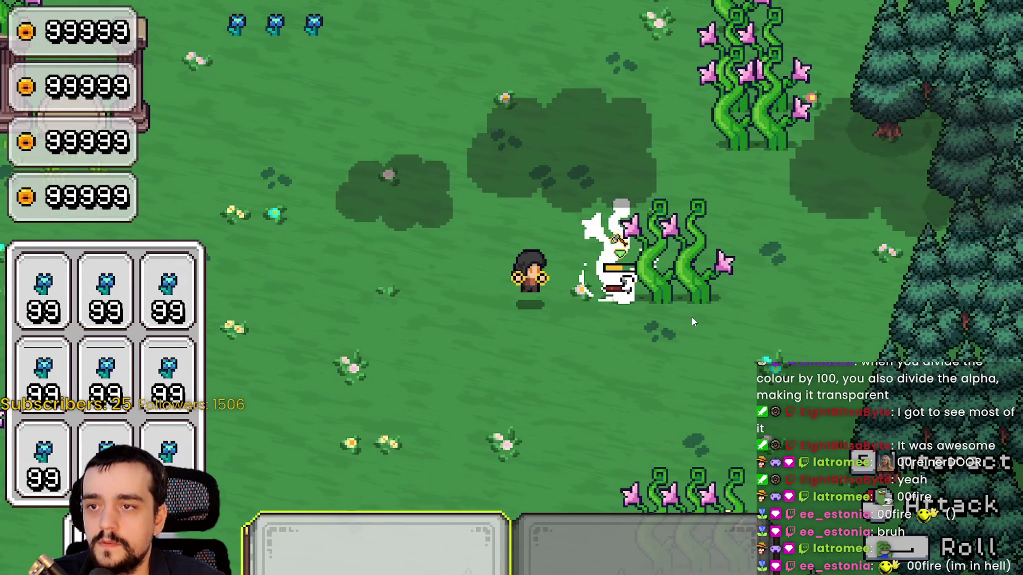
left_click(691, 317)
left_click(691, 317)
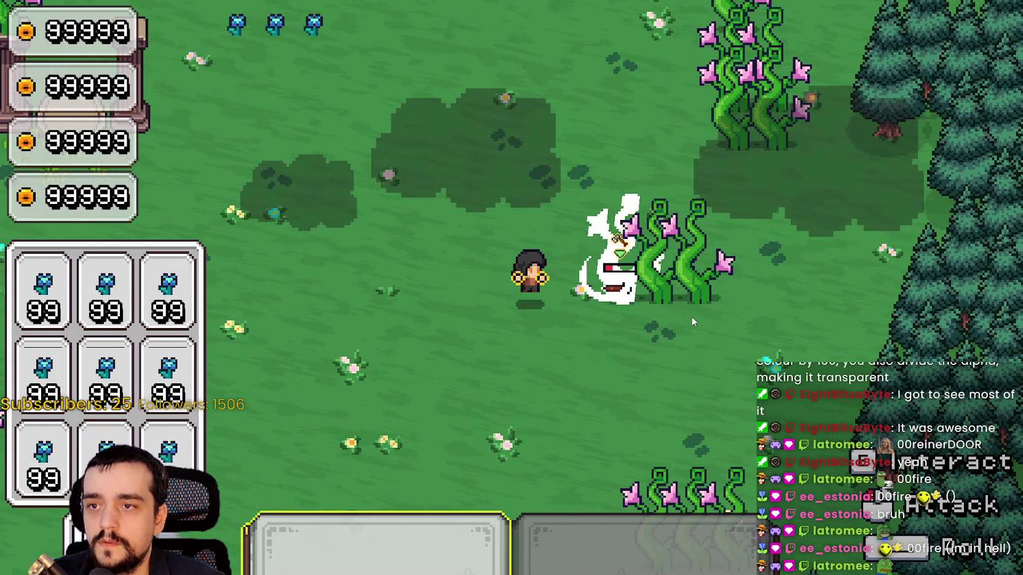
left_click(691, 317)
left_click(691, 317)
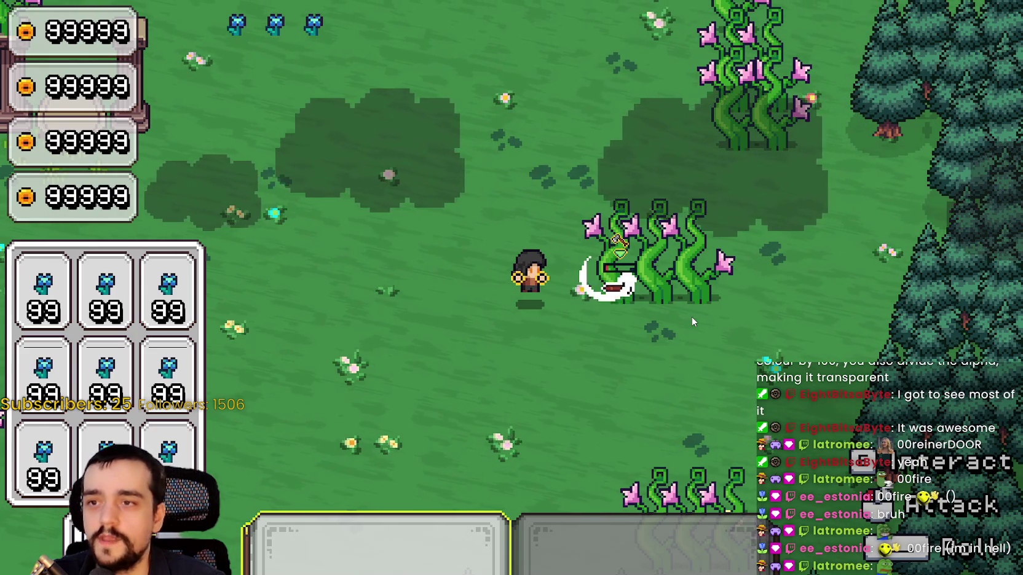
key("d")
left_click(690, 316)
left_click(689, 328)
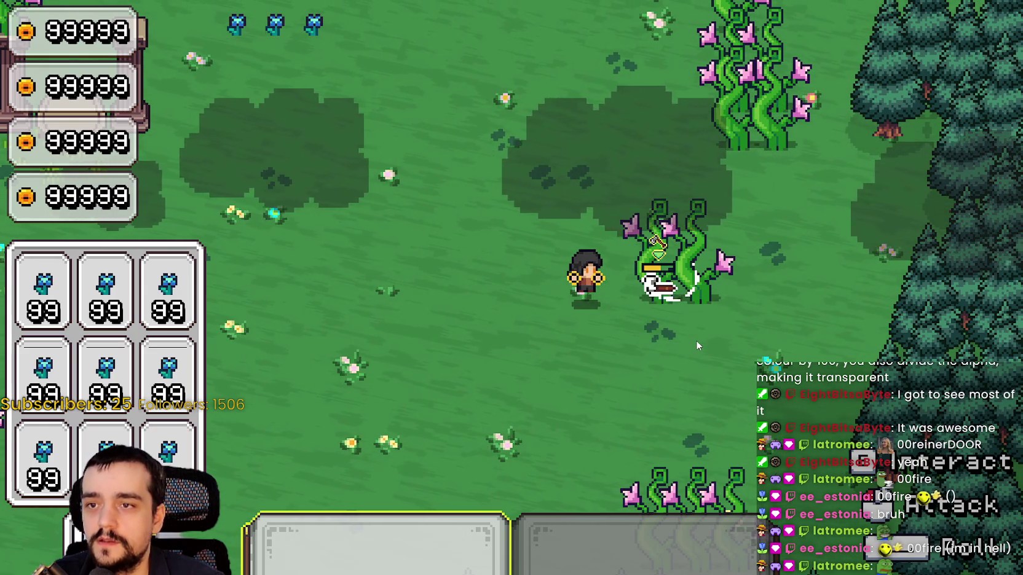
left_click(698, 340)
left_click(690, 316)
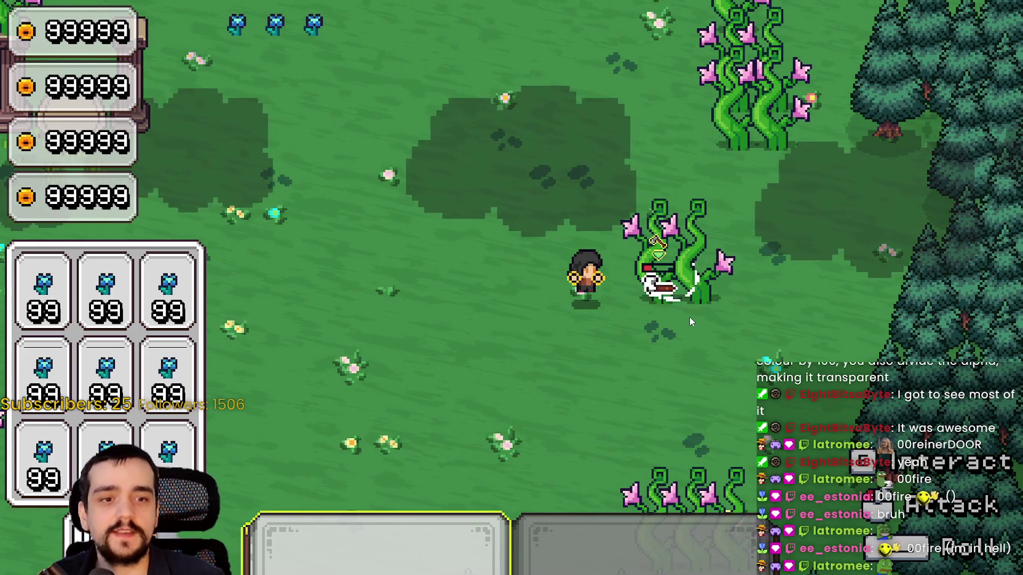
left_click(692, 321)
Keep striking the damaged vine plant until its health runs out.
left_click(707, 354)
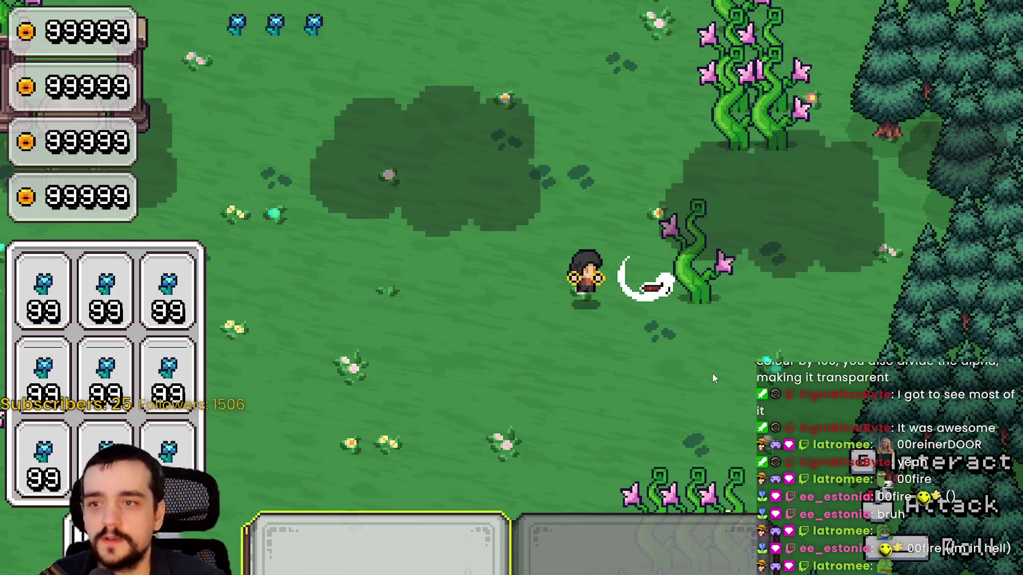
key("d")
left_click(711, 351)
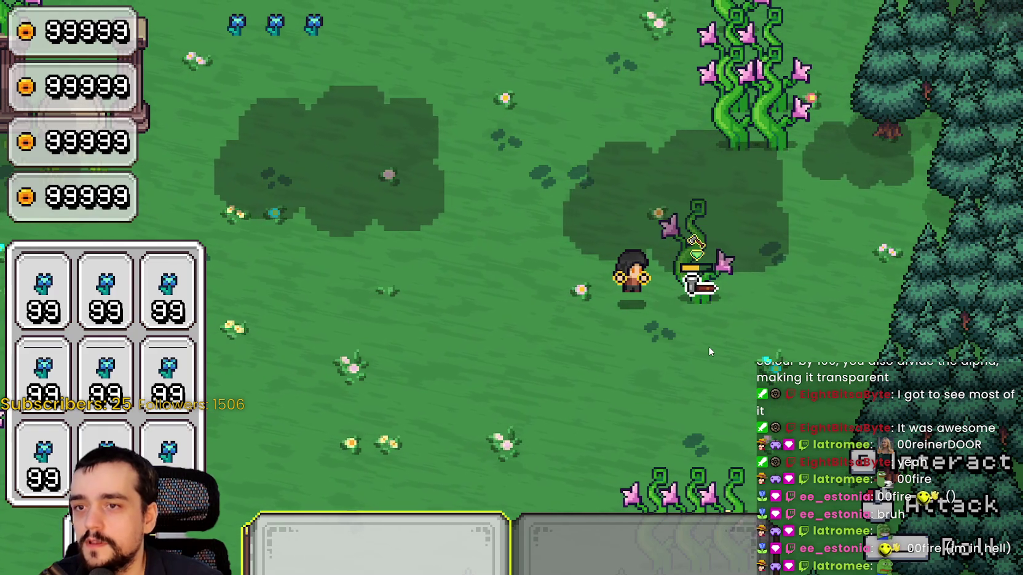
left_click(708, 348)
left_click(710, 352)
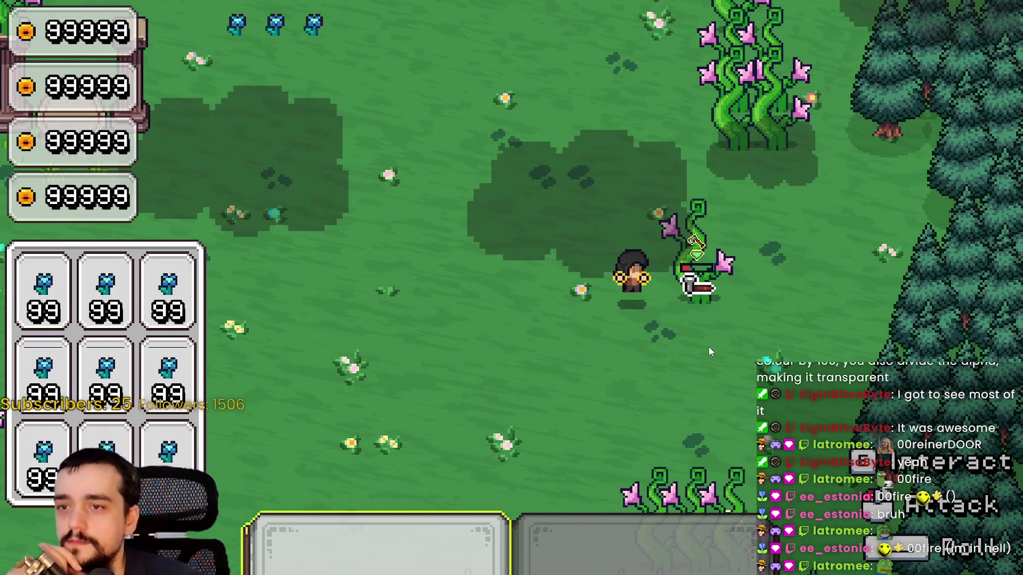
left_click(709, 352)
left_click(708, 346)
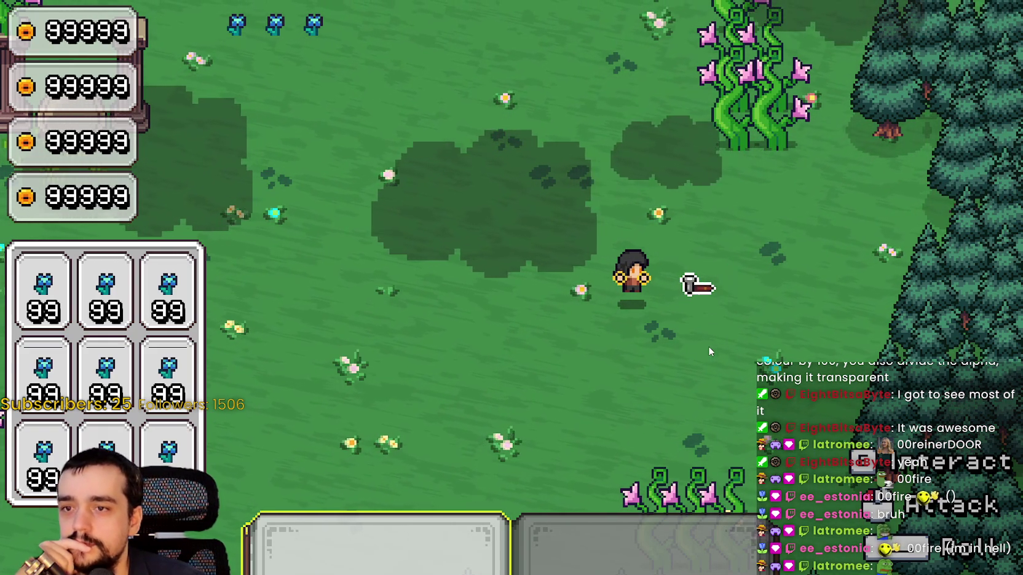
Move south to the next vine plant and chop it until it is destroyed.
key("s")
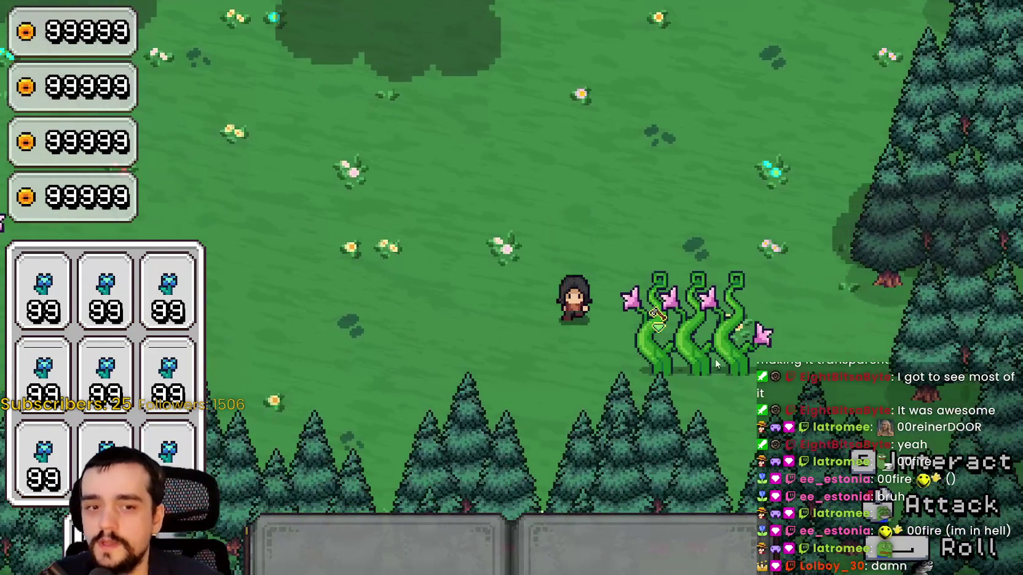
left_click(752, 400)
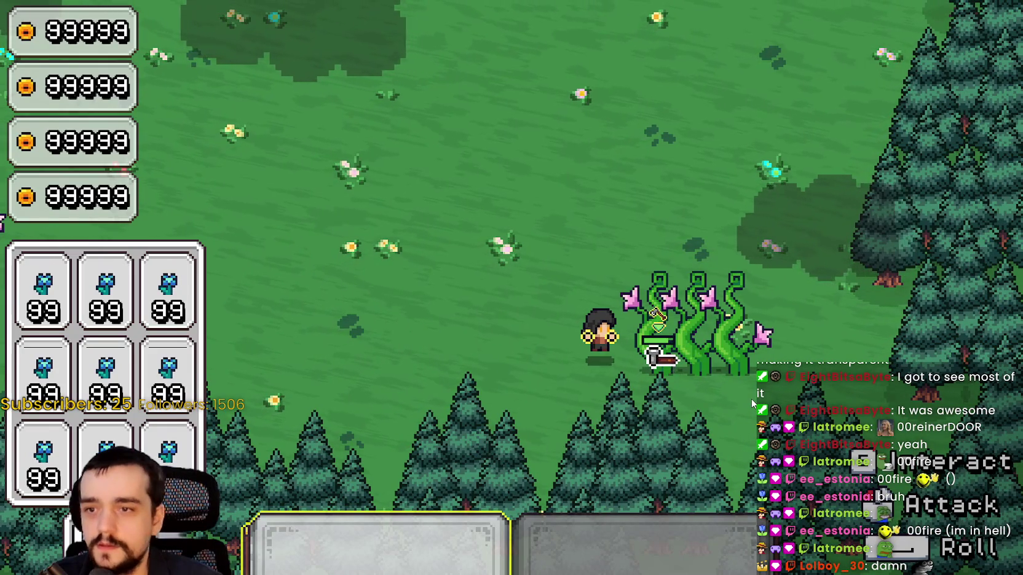
left_click(751, 399)
left_click(752, 401)
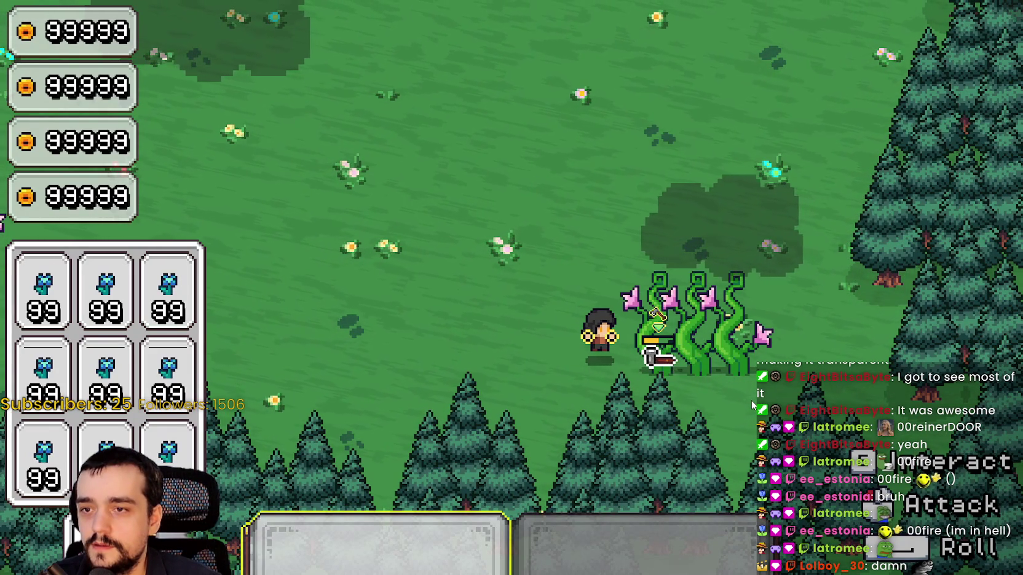
left_click(751, 400)
left_click(750, 400)
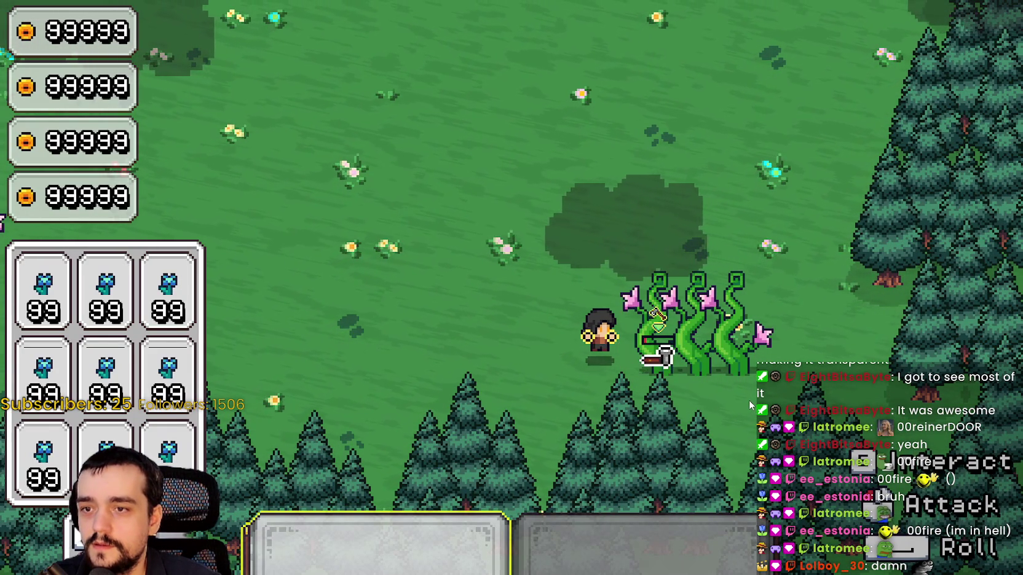
left_click(749, 400)
left_click(748, 400)
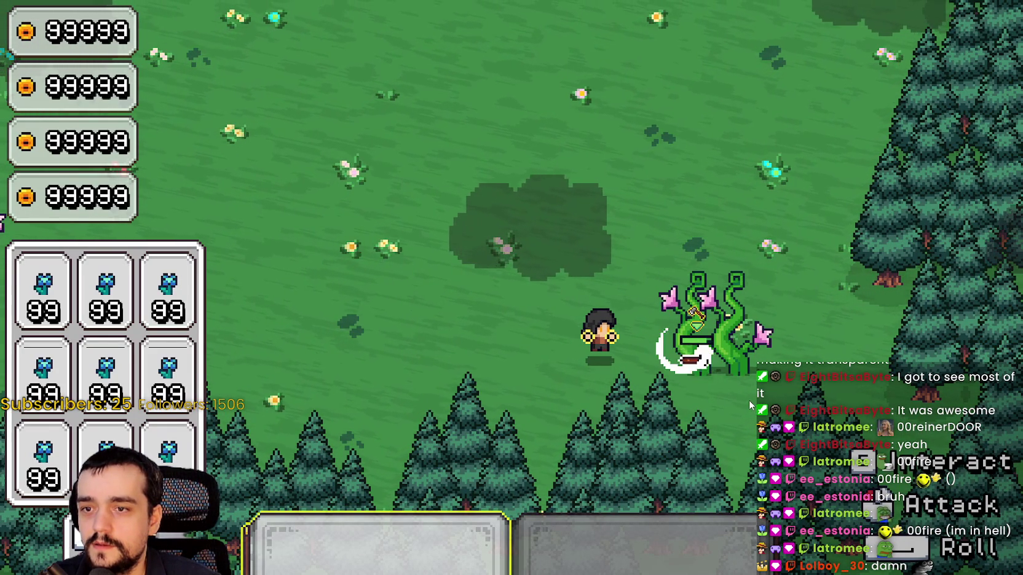
left_click(749, 401)
left_click(749, 400)
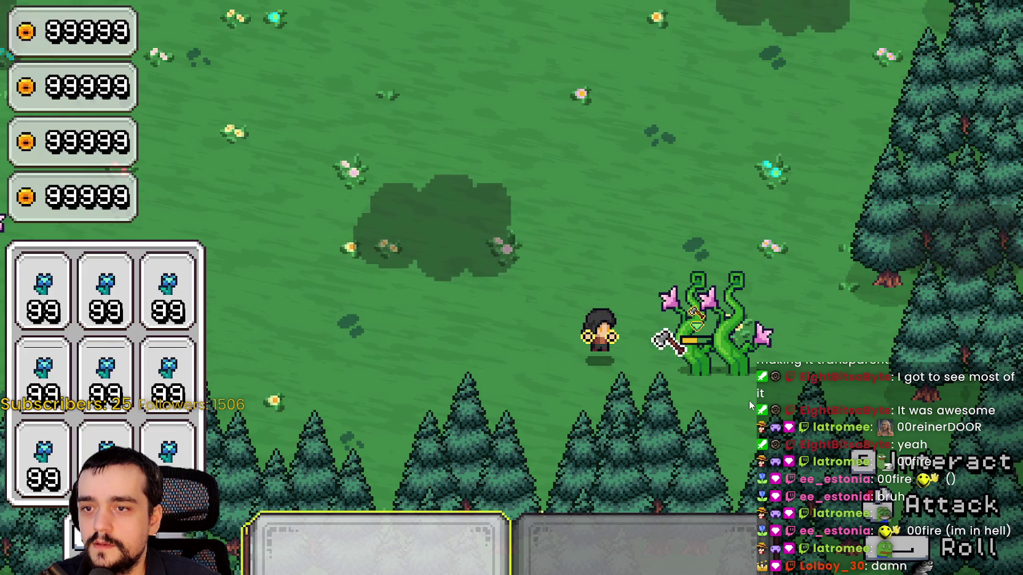
left_click(749, 400)
left_click(749, 400)
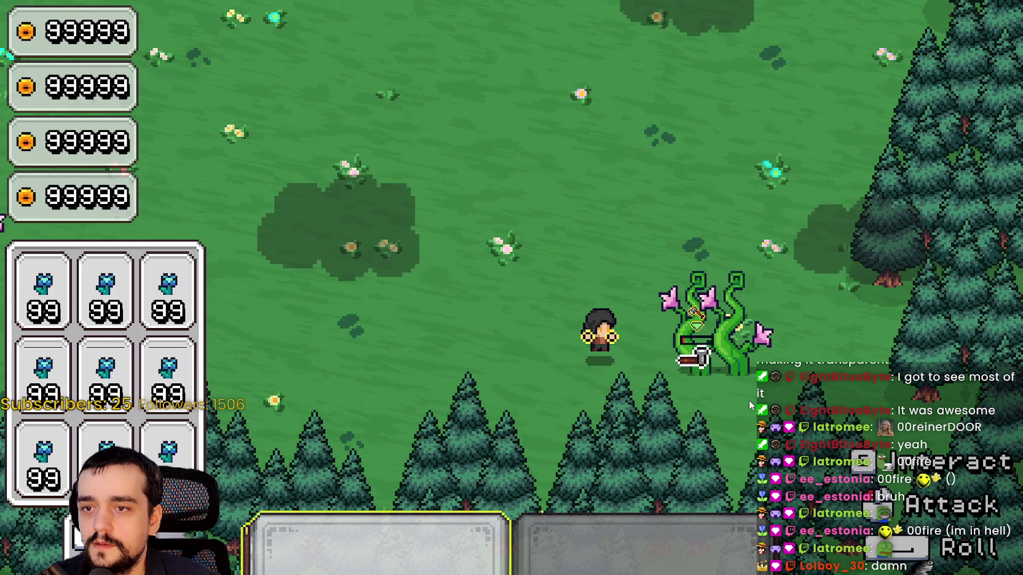
left_click(749, 400)
left_click(749, 400)
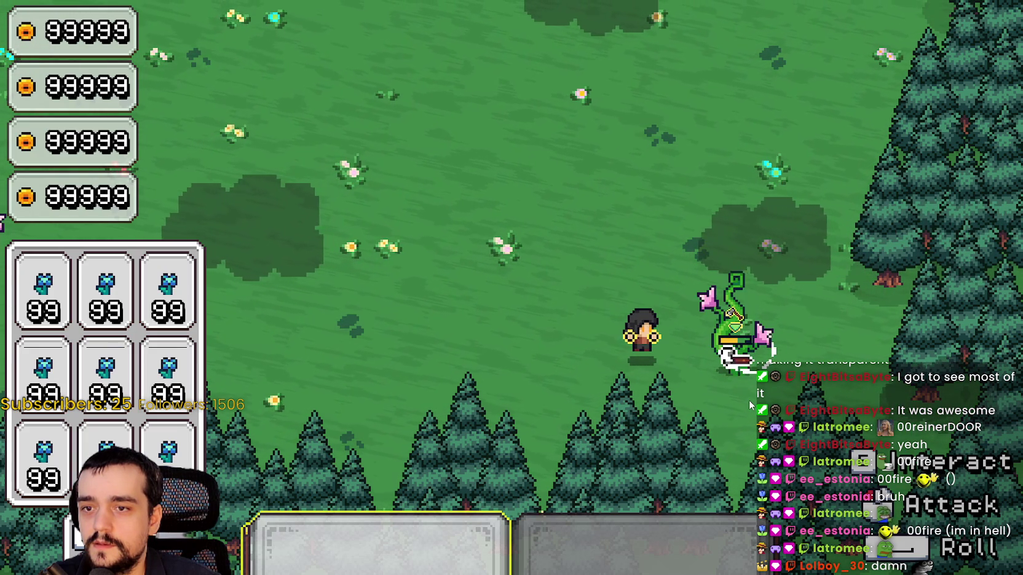
left_click(749, 400)
left_click(745, 393)
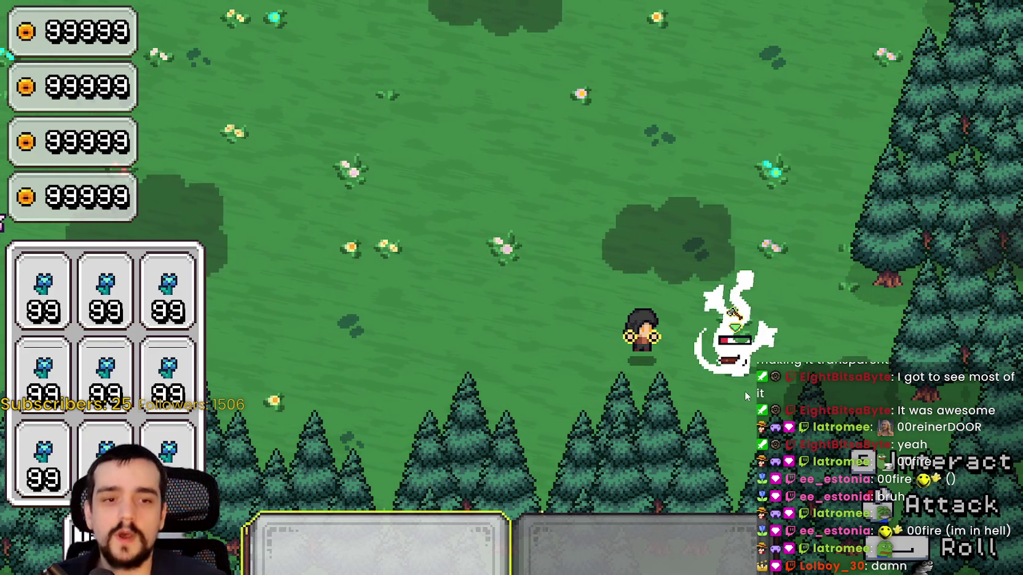
left_click(769, 393)
left_click(776, 332)
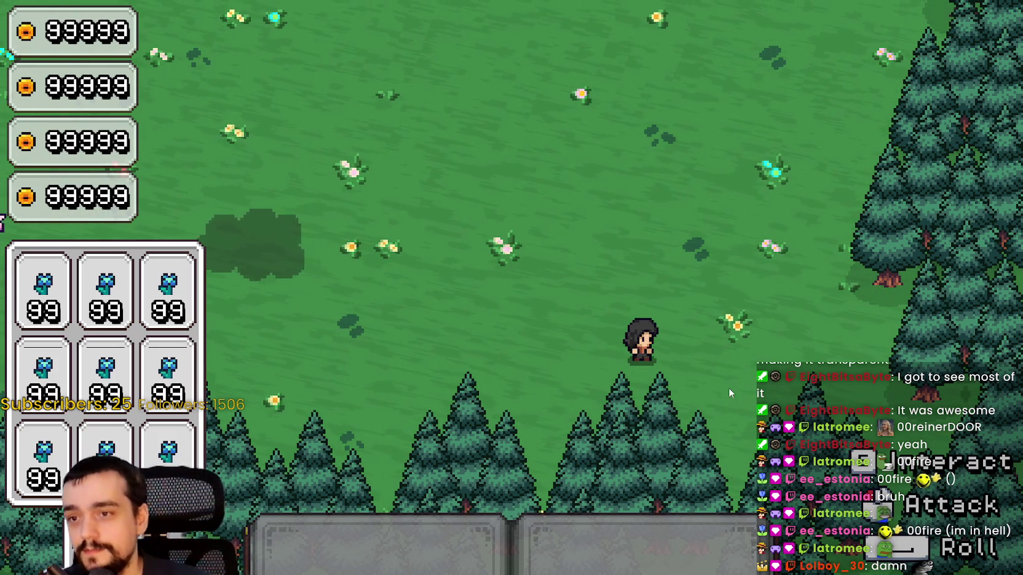
key("w")
key("w")
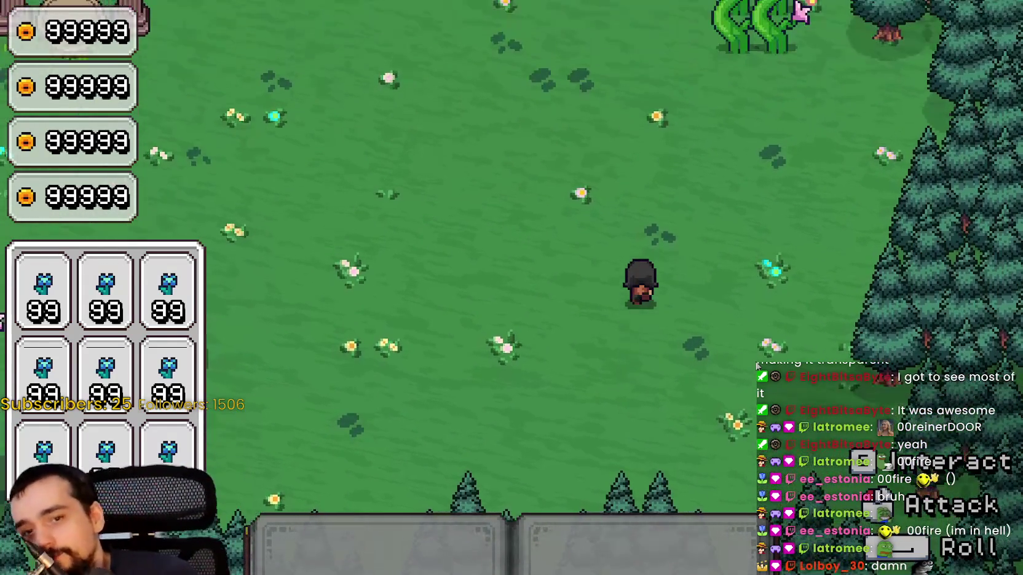
key("s")
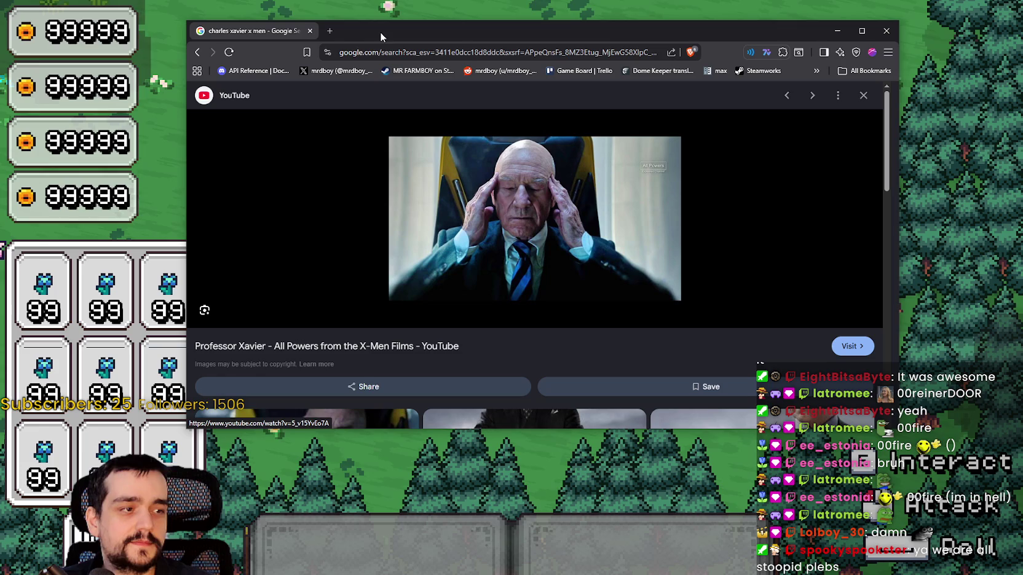
left_click(898, 89)
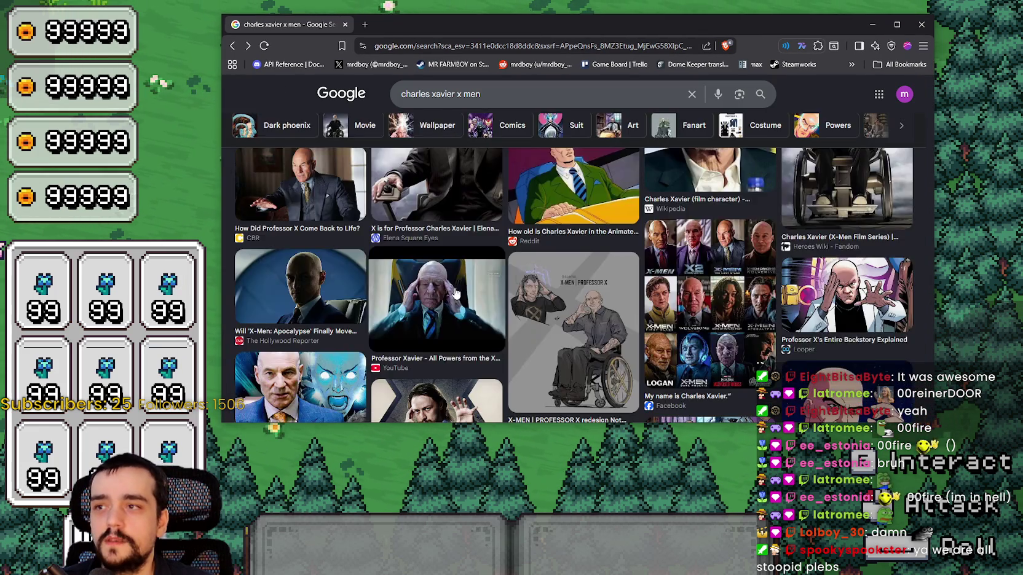
scroll(519, 252, "down", 3)
scroll(414, 307, "up", 4)
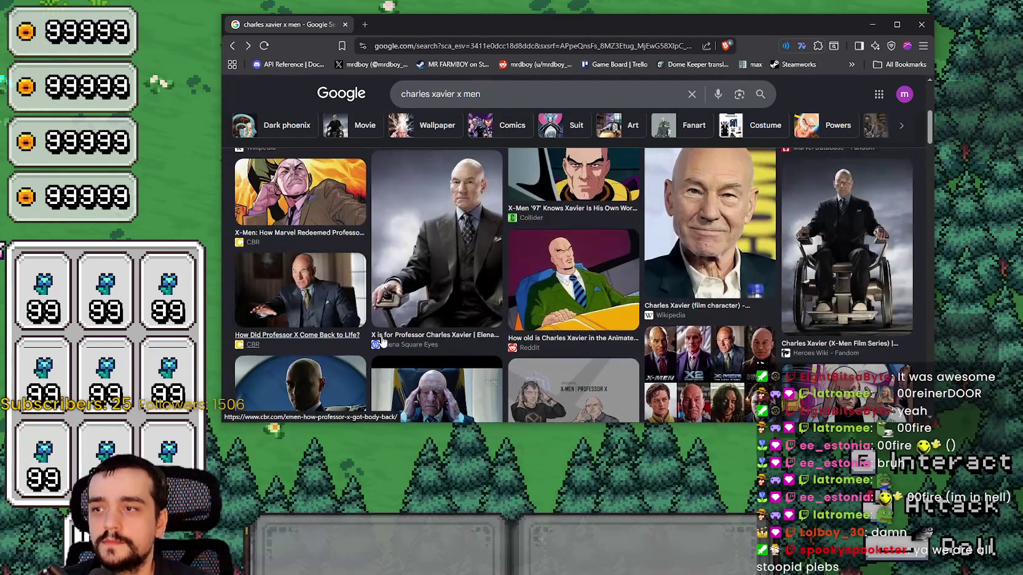
scroll(434, 284, "up", 3)
scroll(439, 390, "up", 2)
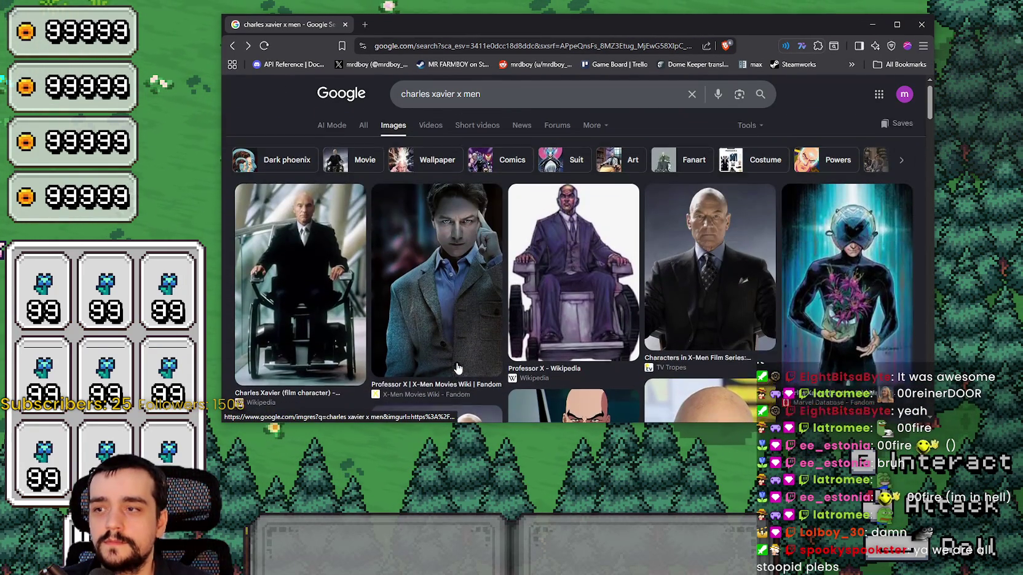
scroll(550, 265, "down", 10)
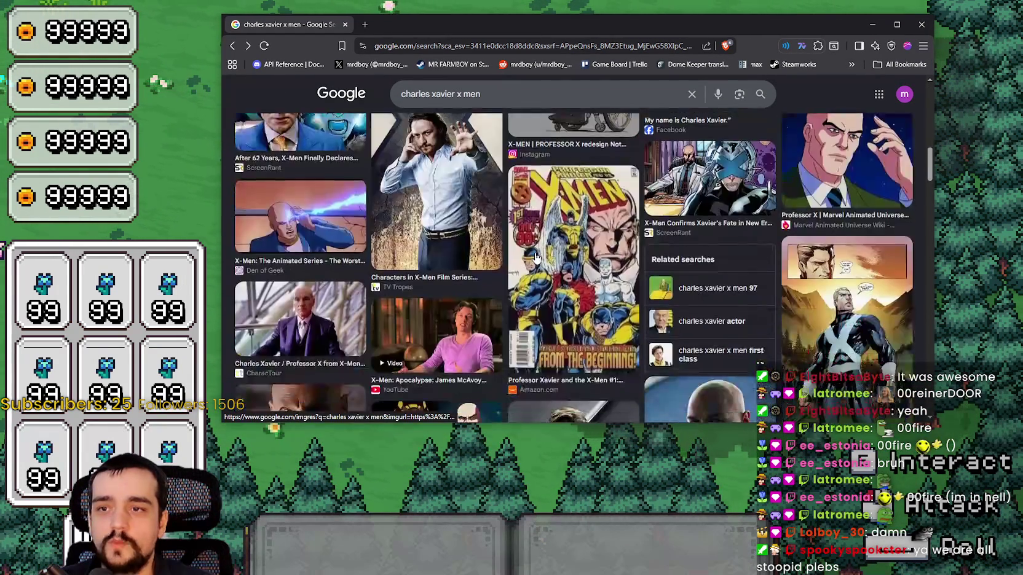
scroll(499, 303, "down", 1)
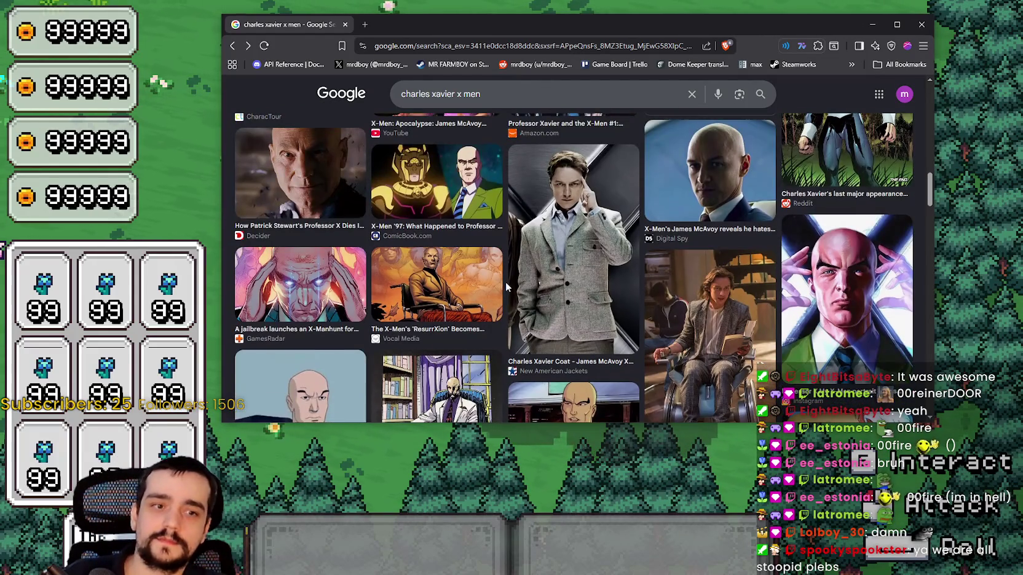
scroll(506, 286, "down", 3)
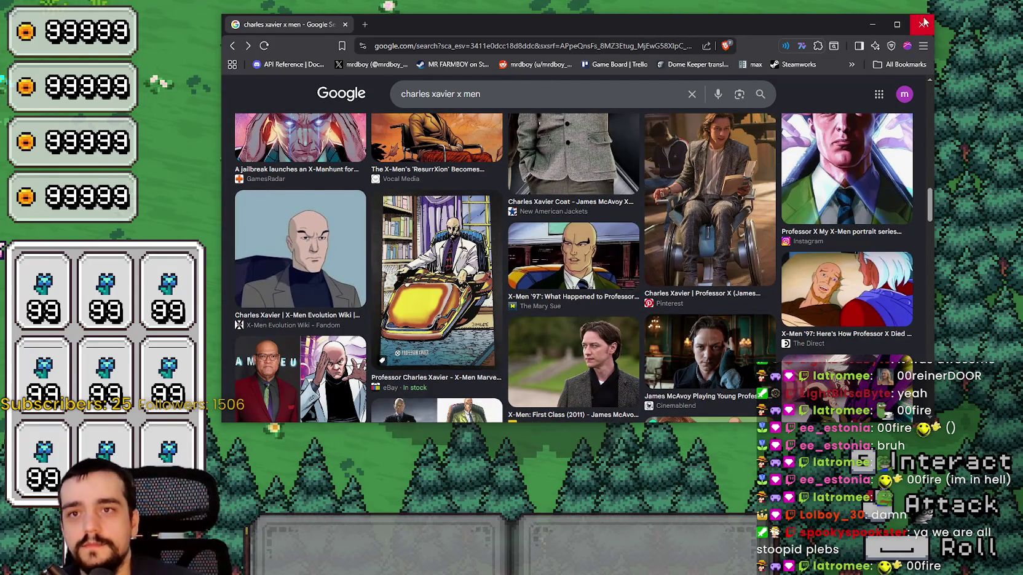
left_click(922, 23)
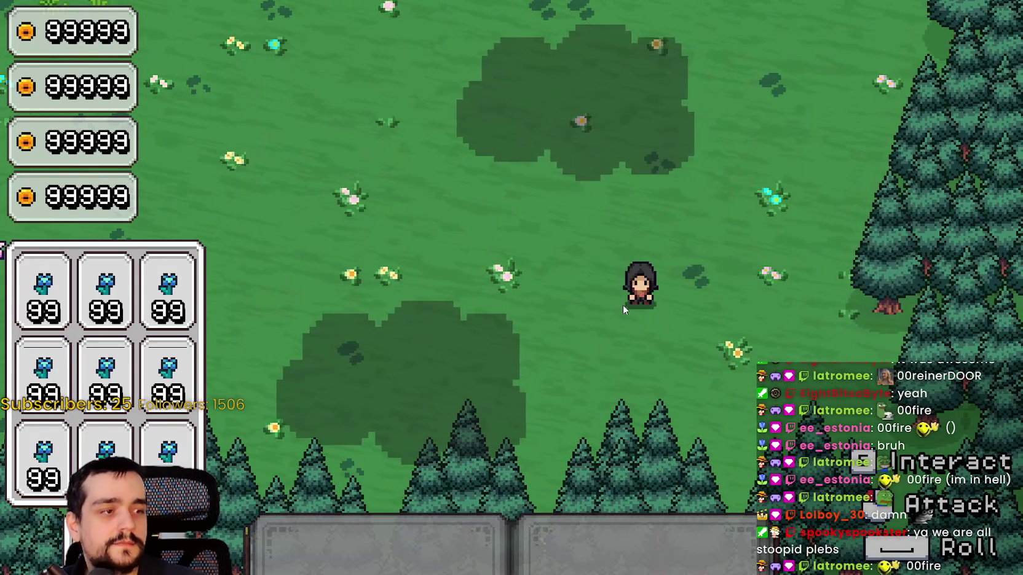
Walk the character to the vine plant and equip the axe from hotbar slot 1.
key("a")
key("w")
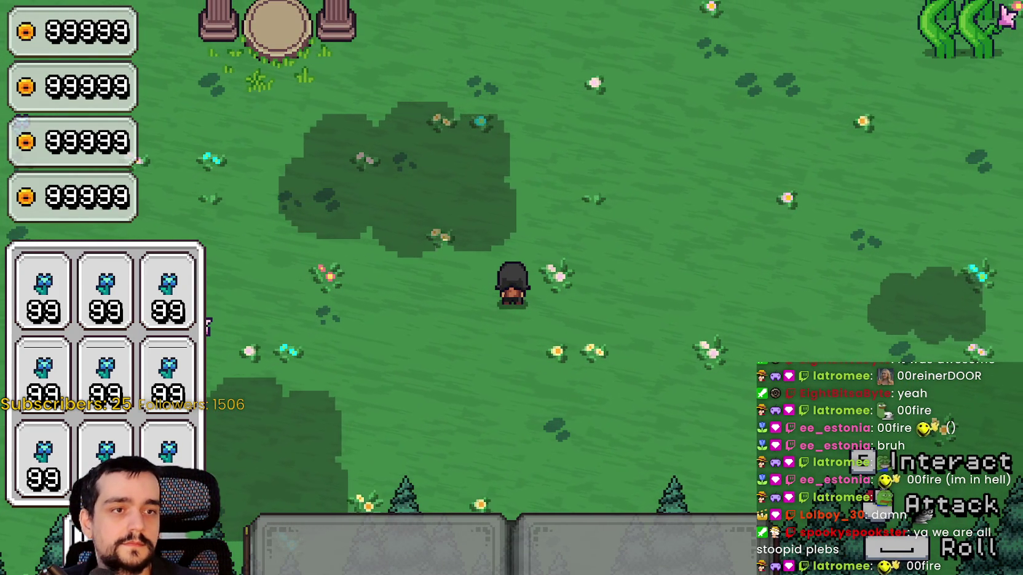
key("a")
key("w")
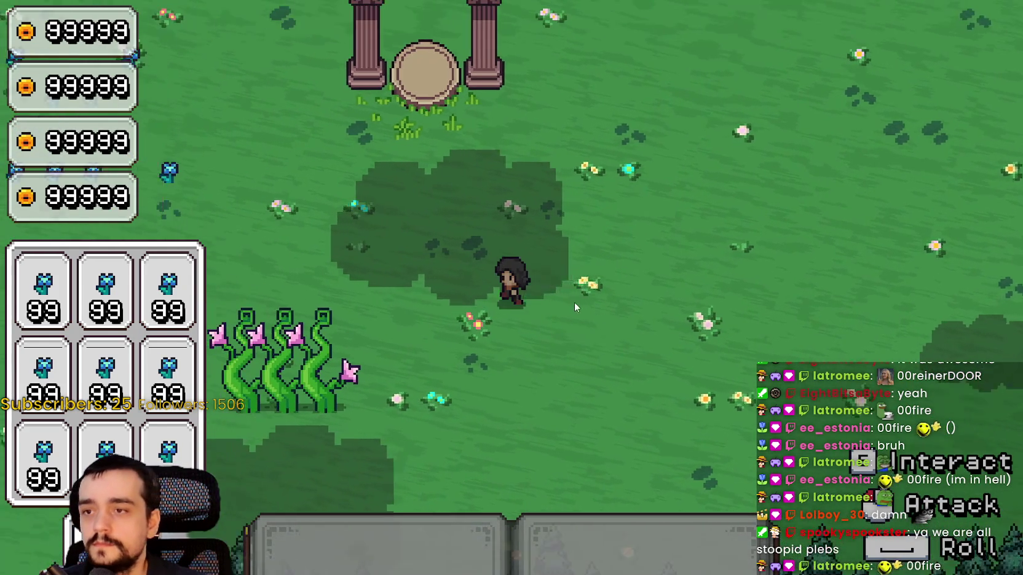
key("s")
key("a")
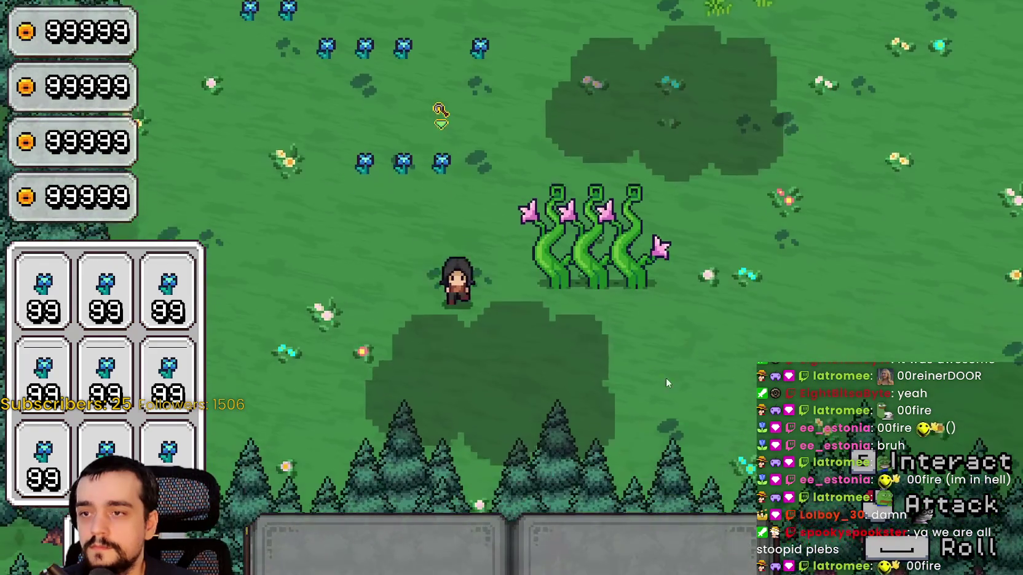
key("1")
key("w")
Strike the vine plant repeatedly to check that it flashes white.
left_click(645, 309)
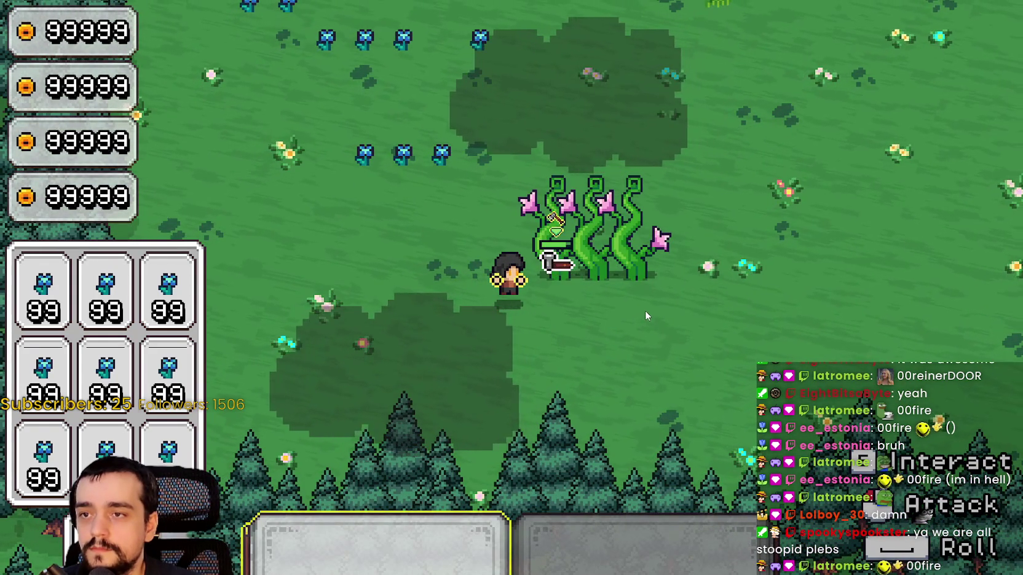
left_click(645, 310)
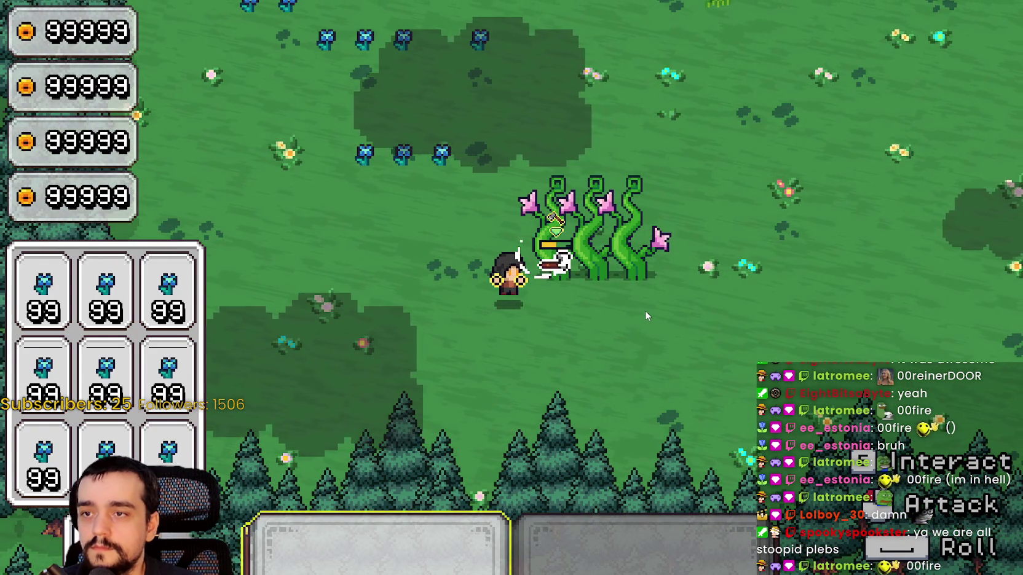
left_click(646, 309)
left_click(645, 308)
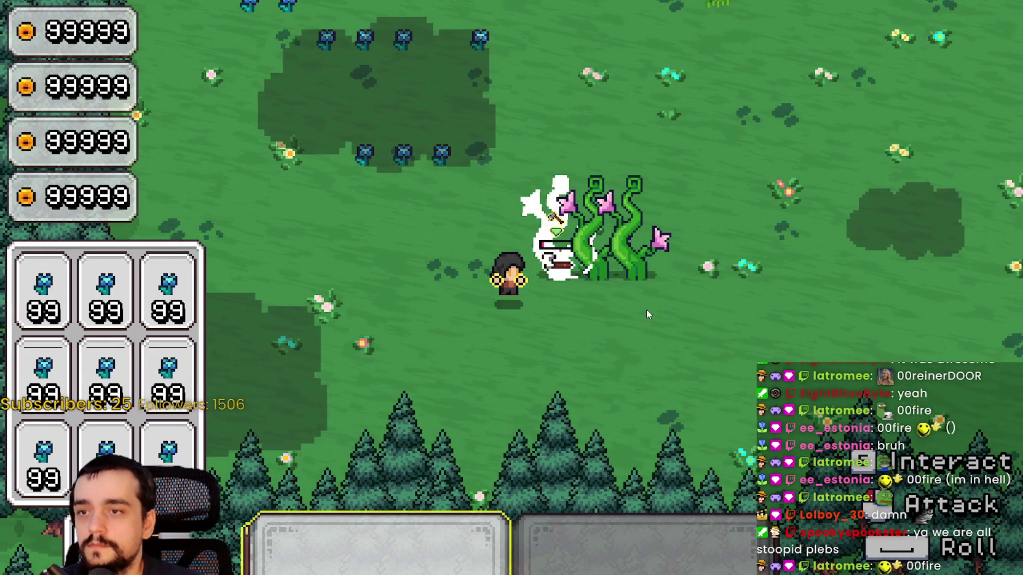
left_click(637, 288)
left_click(637, 288)
key("d")
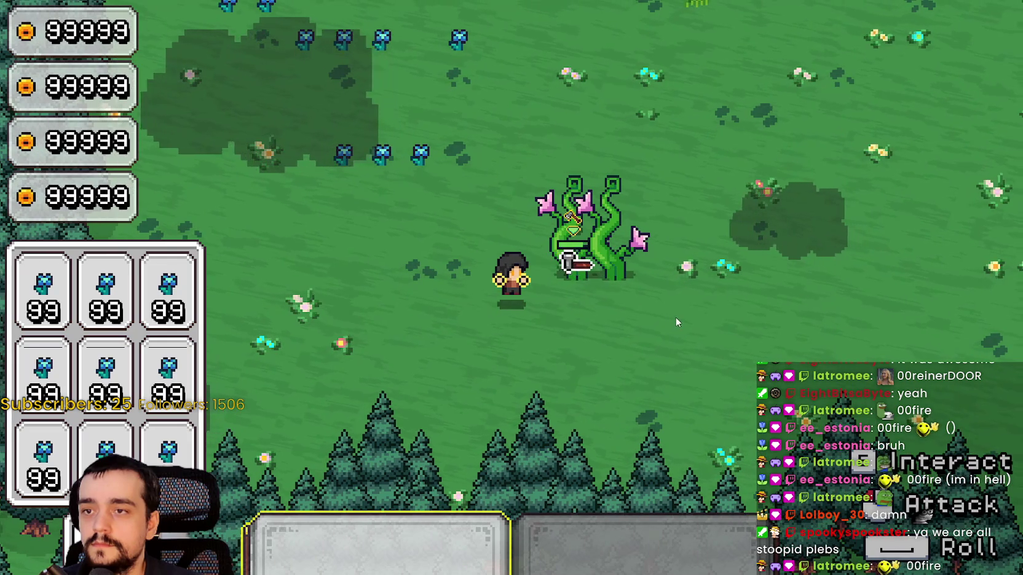
left_click(675, 317)
left_click(675, 316)
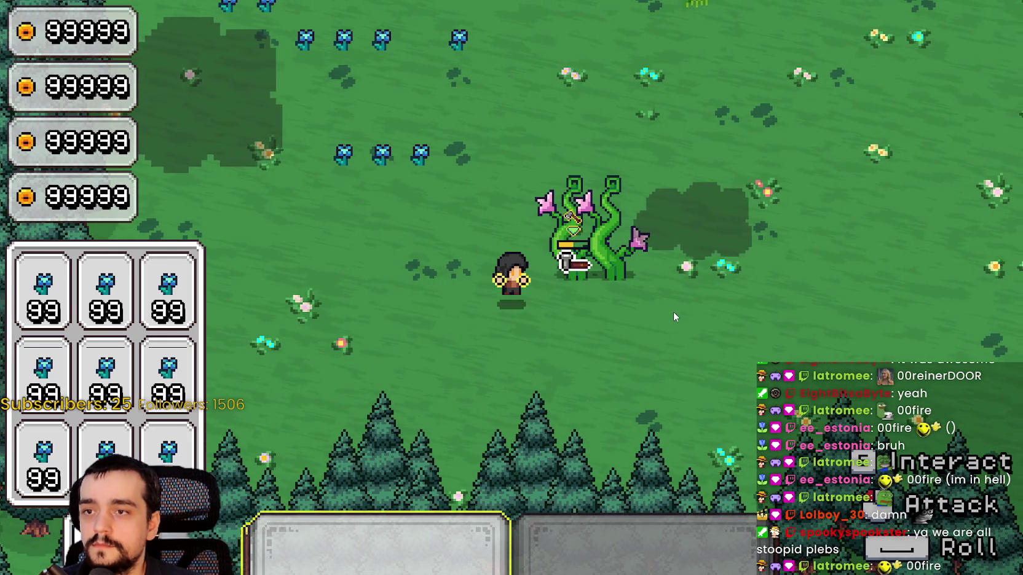
left_click(673, 311)
left_click(674, 311)
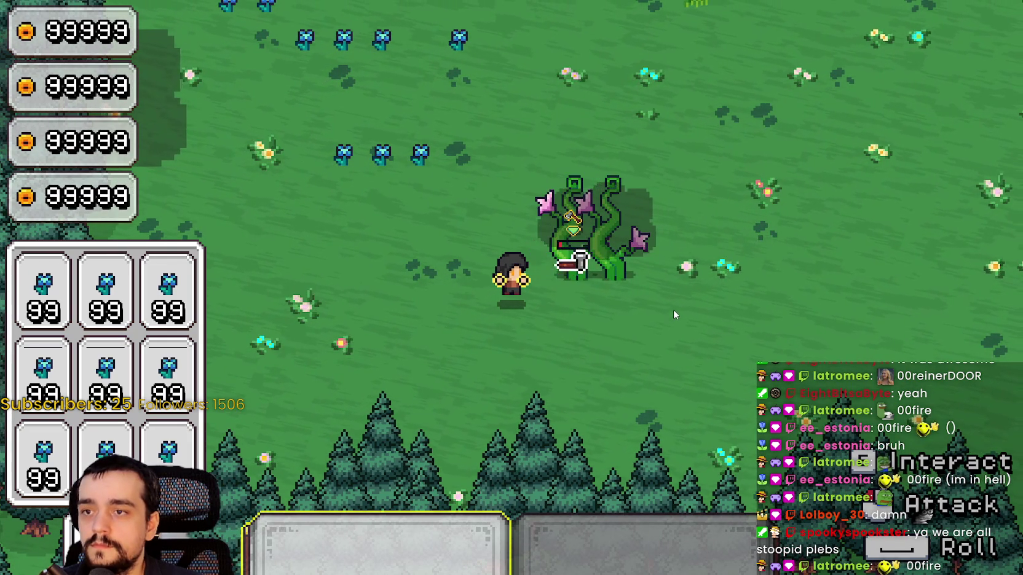
left_click(673, 310)
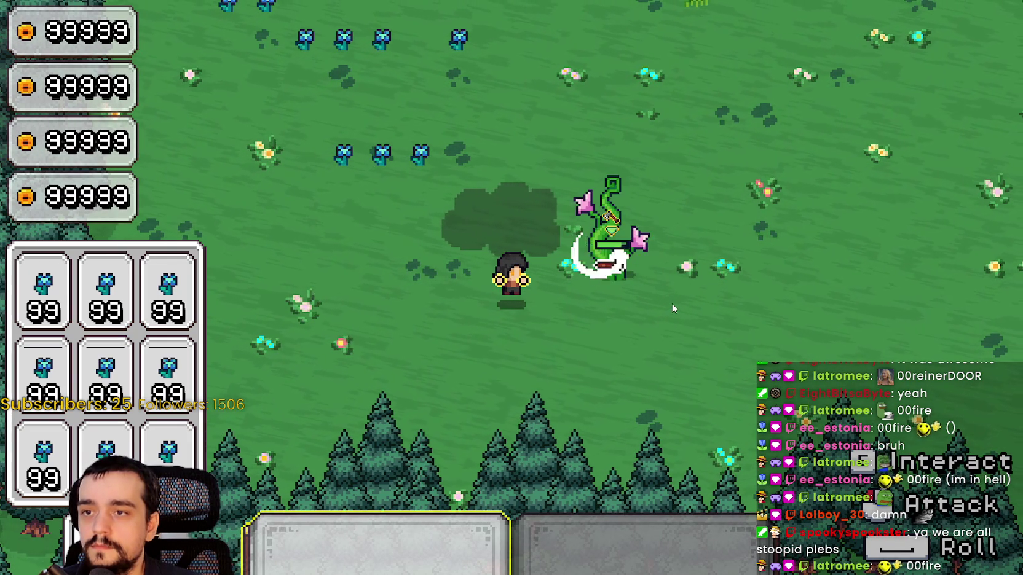
left_click(673, 309)
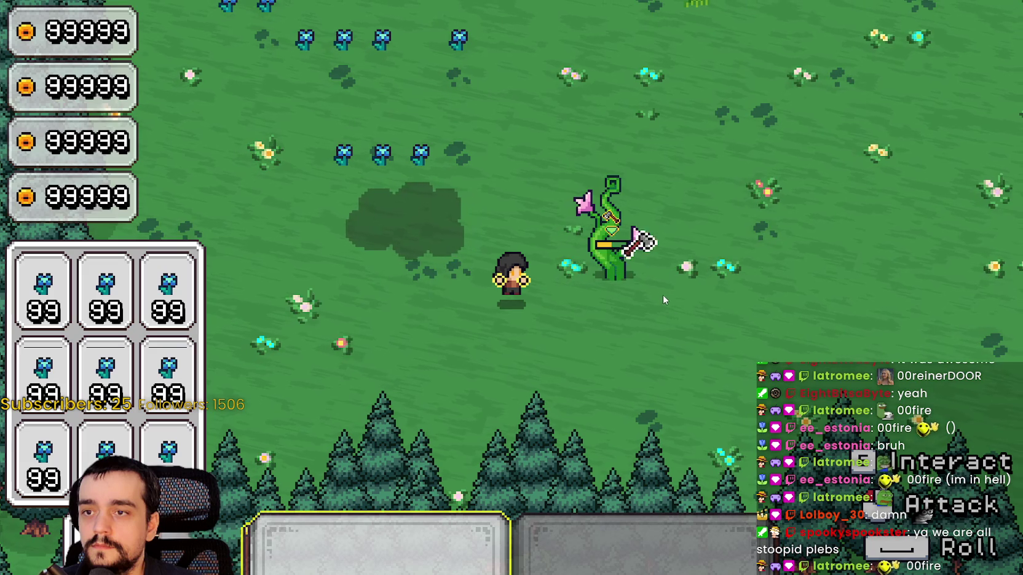
Re-equip the axe, finish off the vine, and walk across the meadow toward more vines.
key("1")
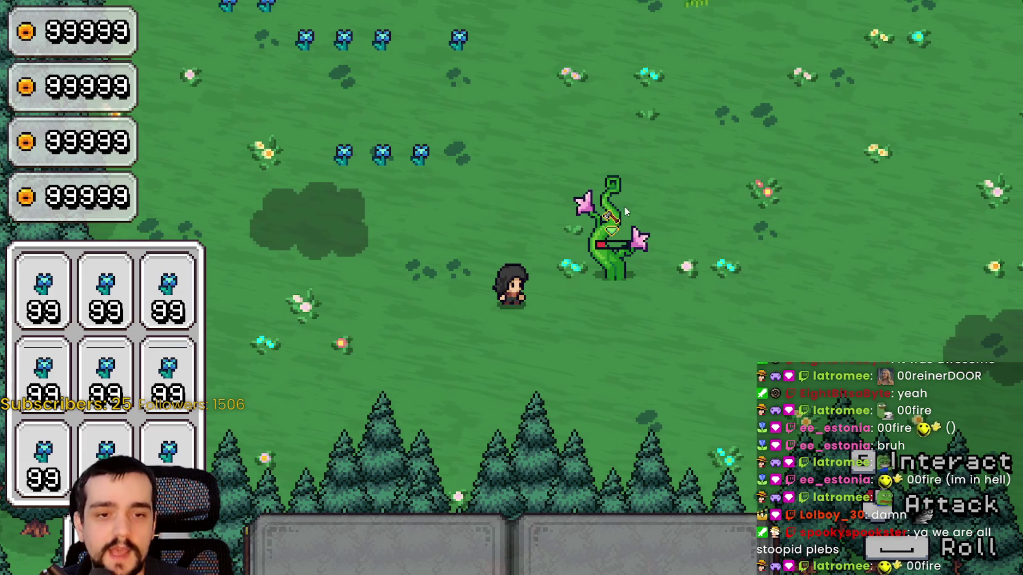
key("1")
key("w")
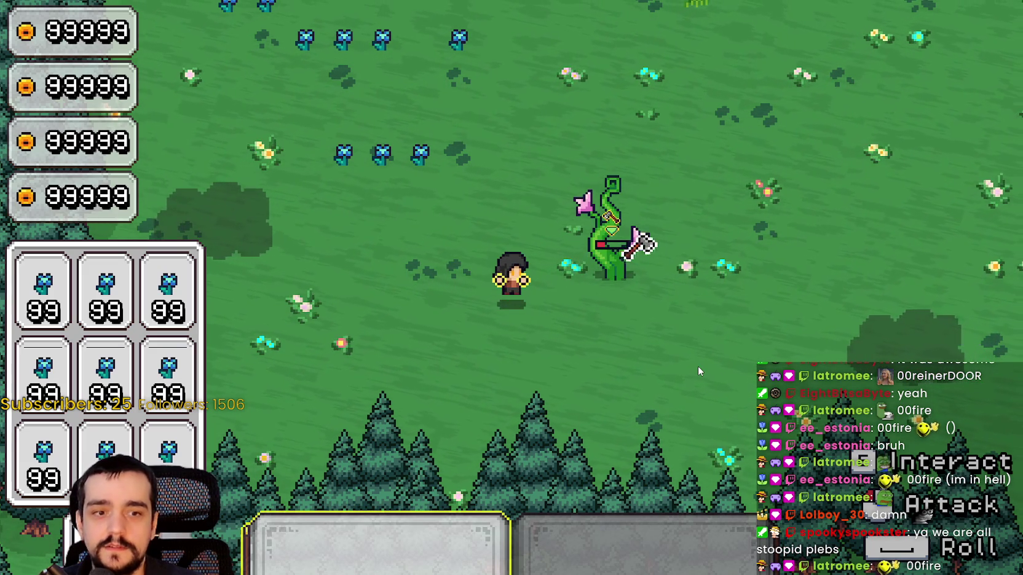
left_click(673, 354)
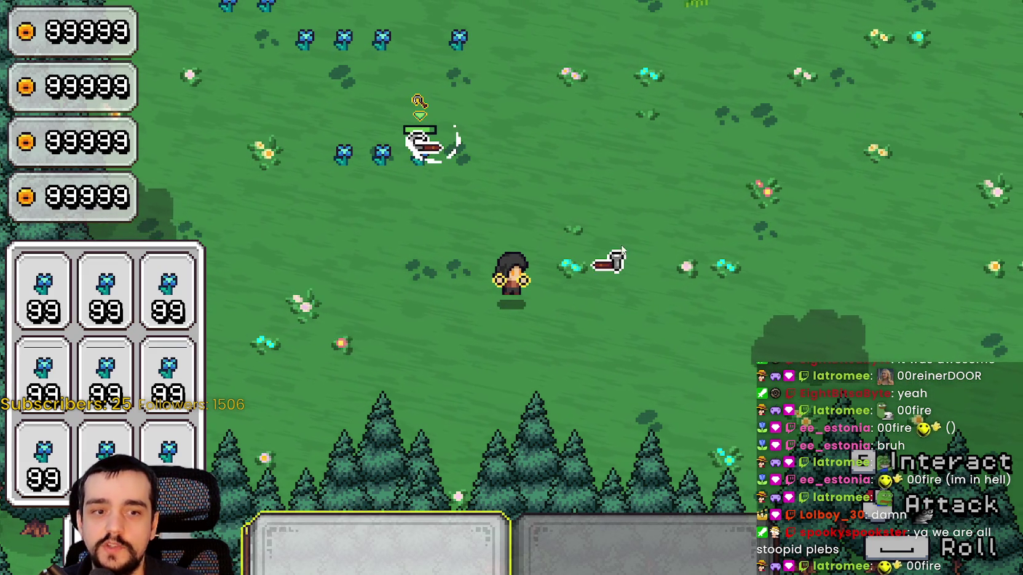
key("d")
key("w")
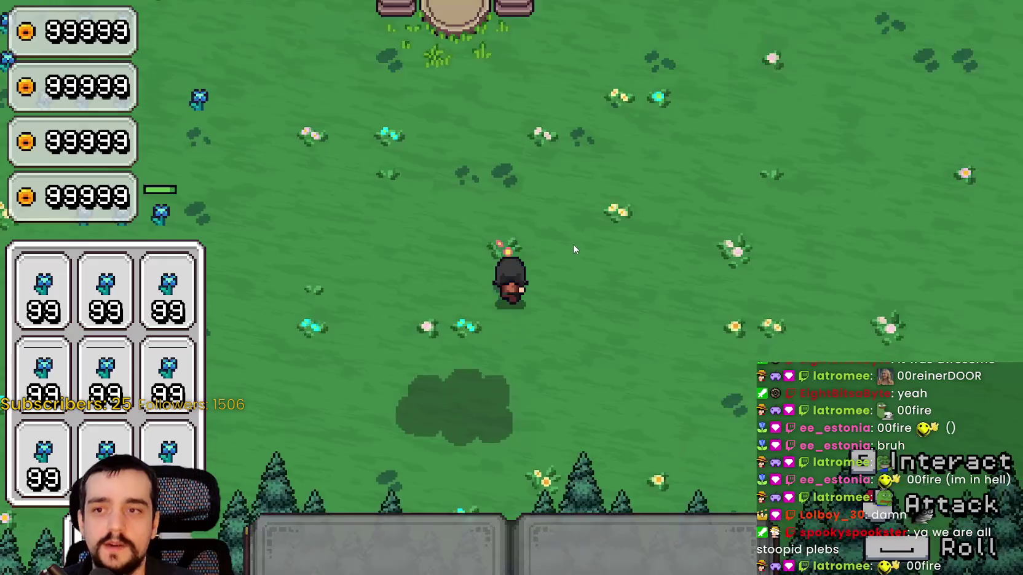
key("s")
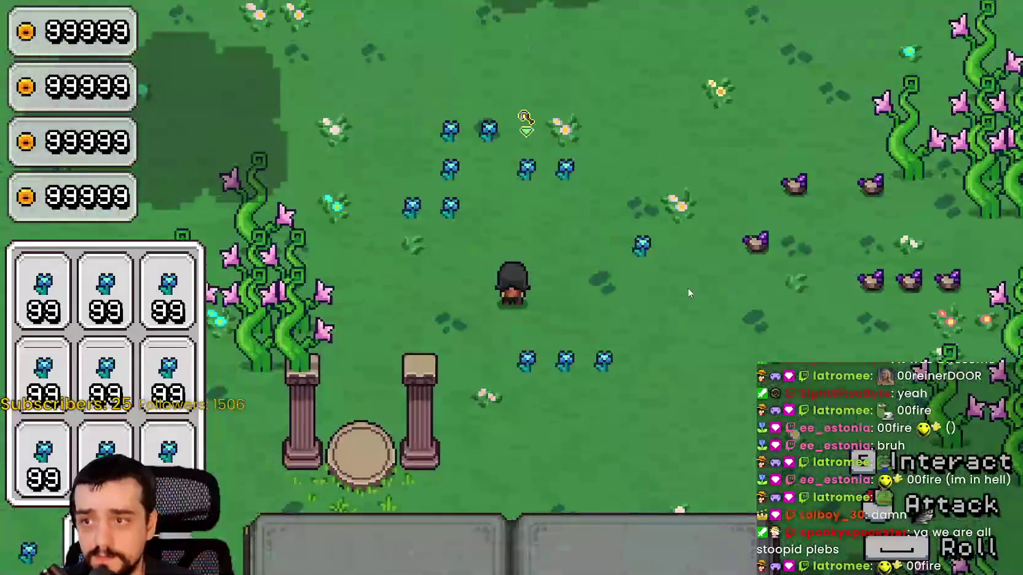
key("d")
key("d")
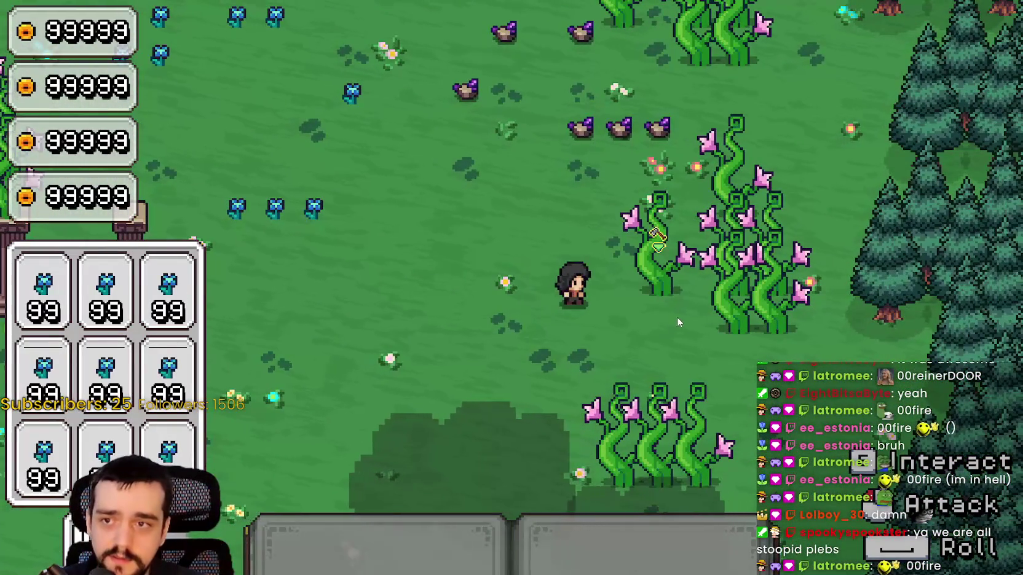
Attack the next cluster of vine plants, then pause the game.
left_click(684, 304)
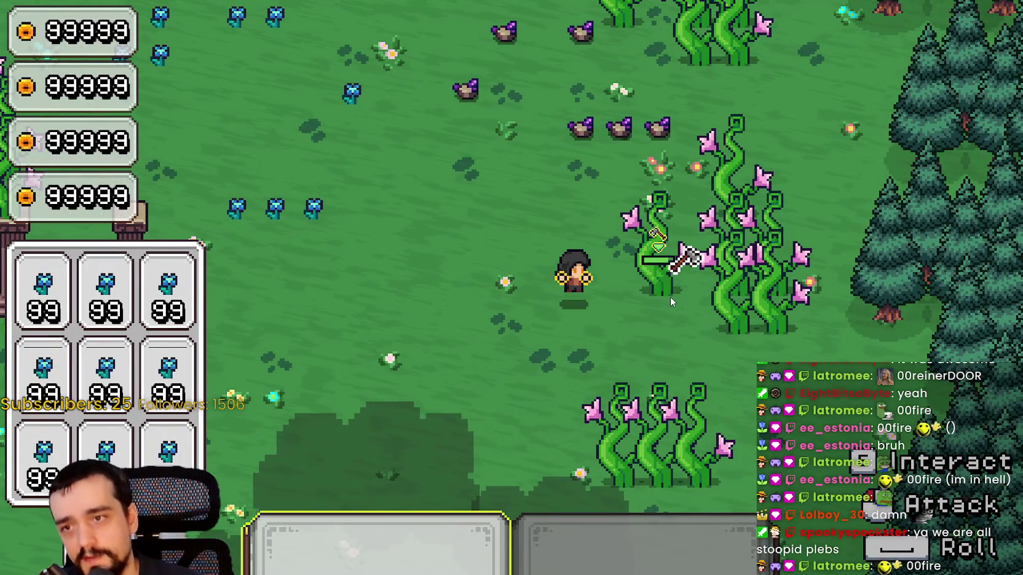
left_click(669, 298)
left_click(664, 304)
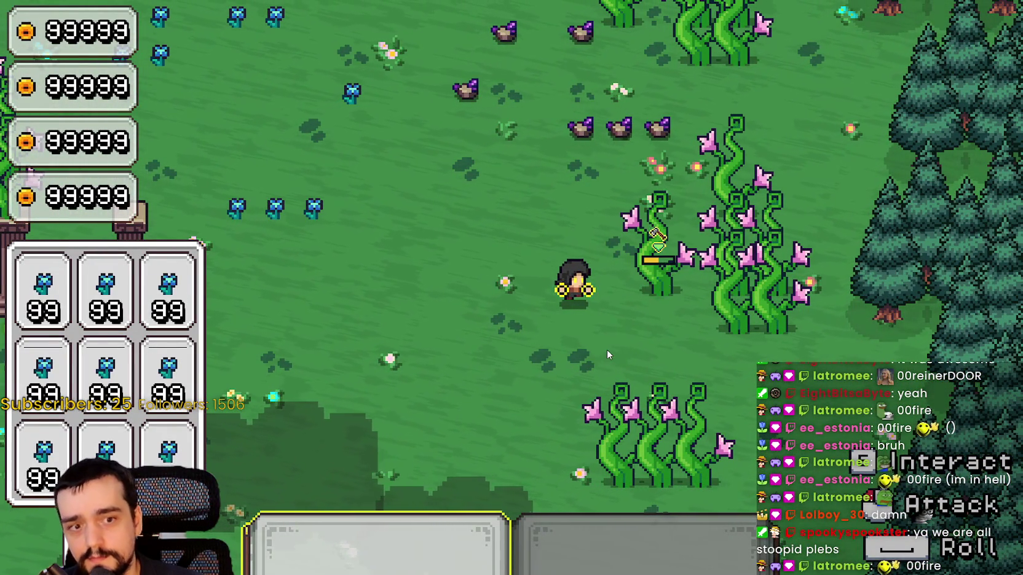
key("s")
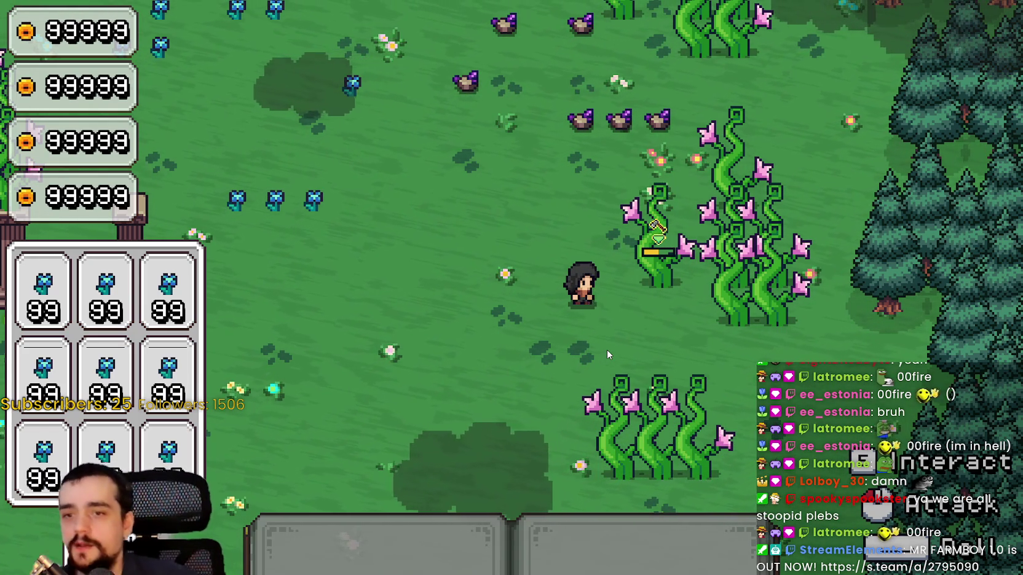
key("Escape")
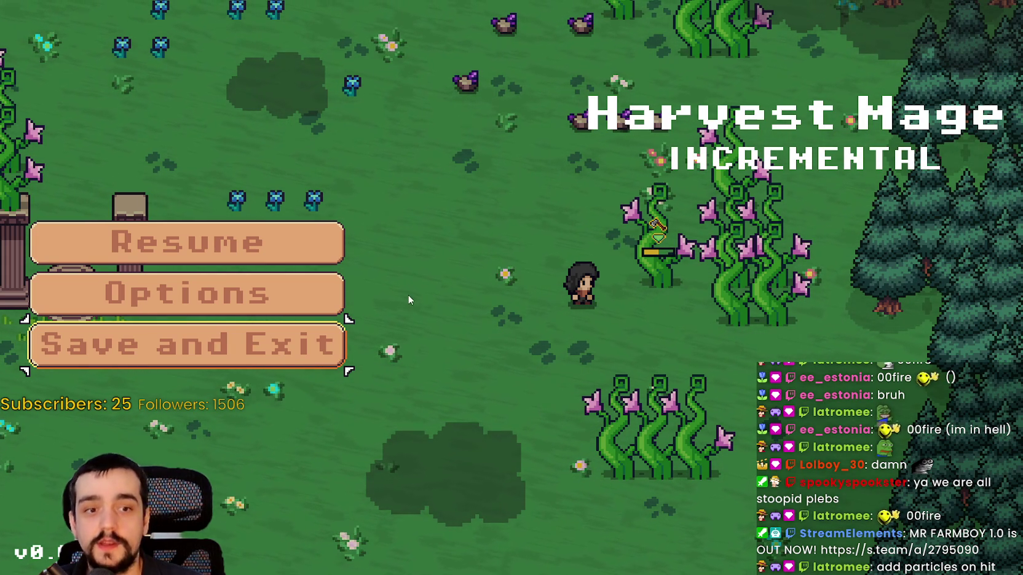
Save and exit to the title screen, then quit the game and confirm.
left_click(328, 352)
left_click(209, 495)
left_click(209, 496)
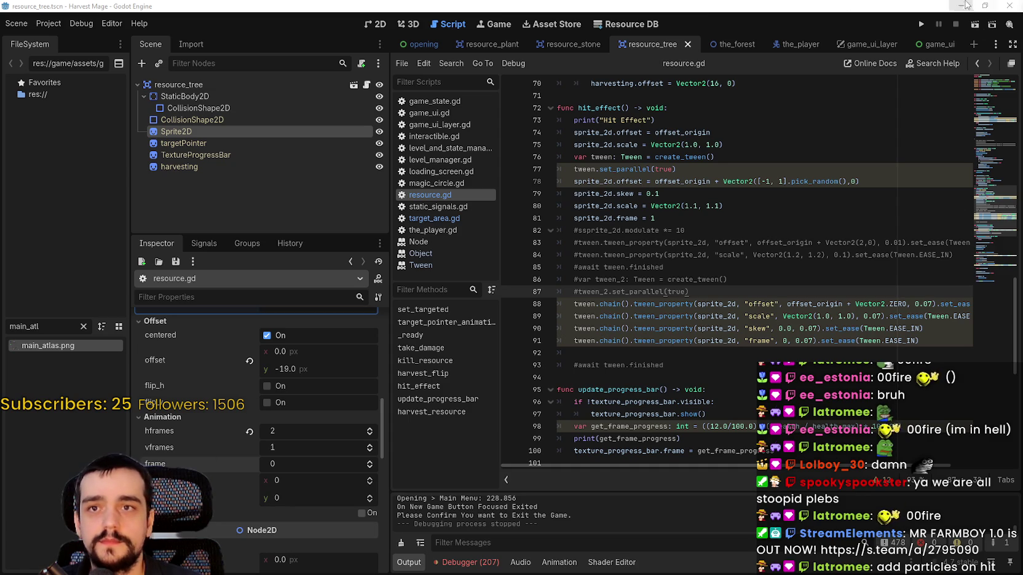
Minimize Godot, Aseprite and the logs folder, close godot.log, and return to the Godot editor.
left_click(962, 4)
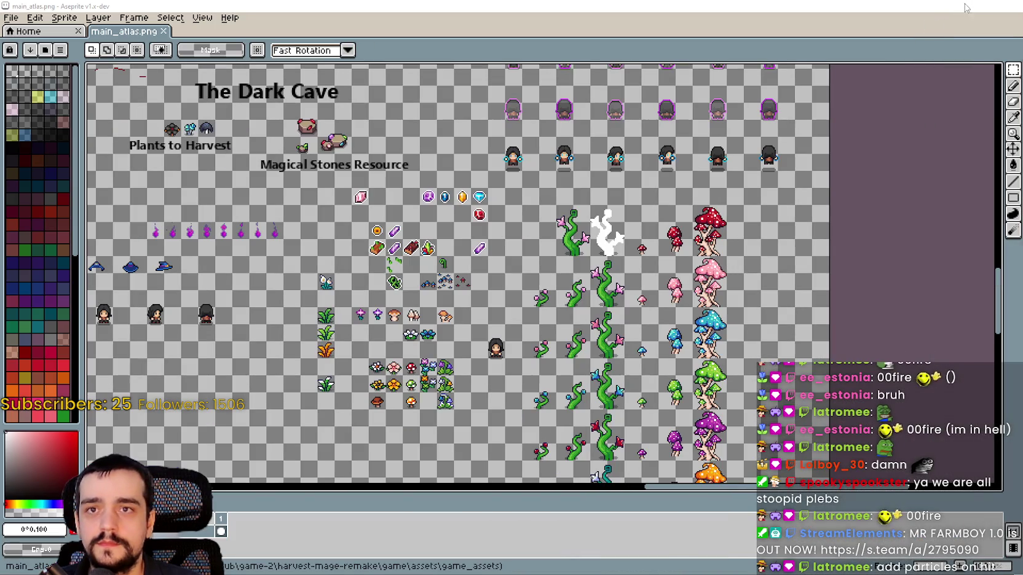
left_click(970, 4)
left_click(971, 85)
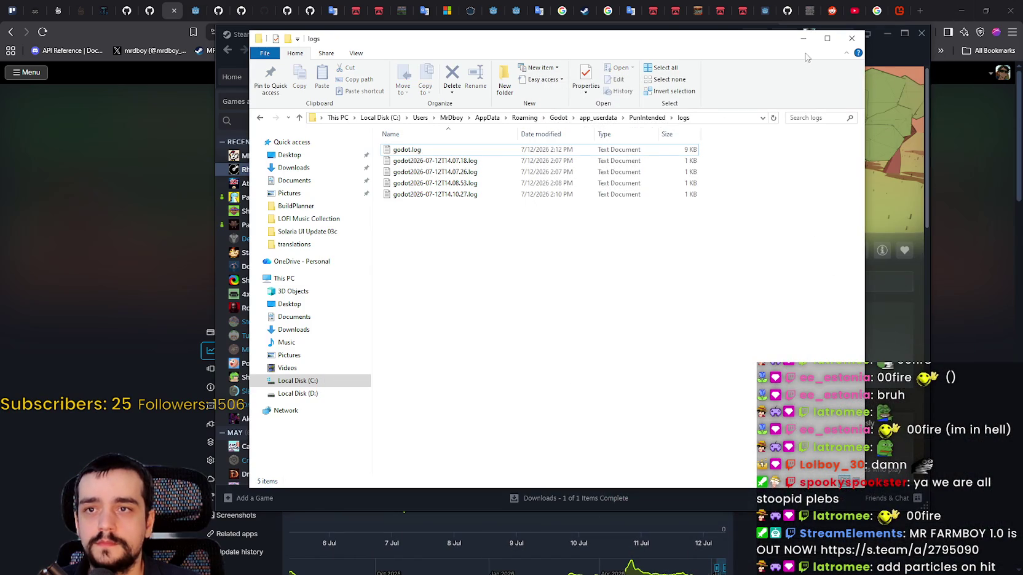
left_click(803, 39)
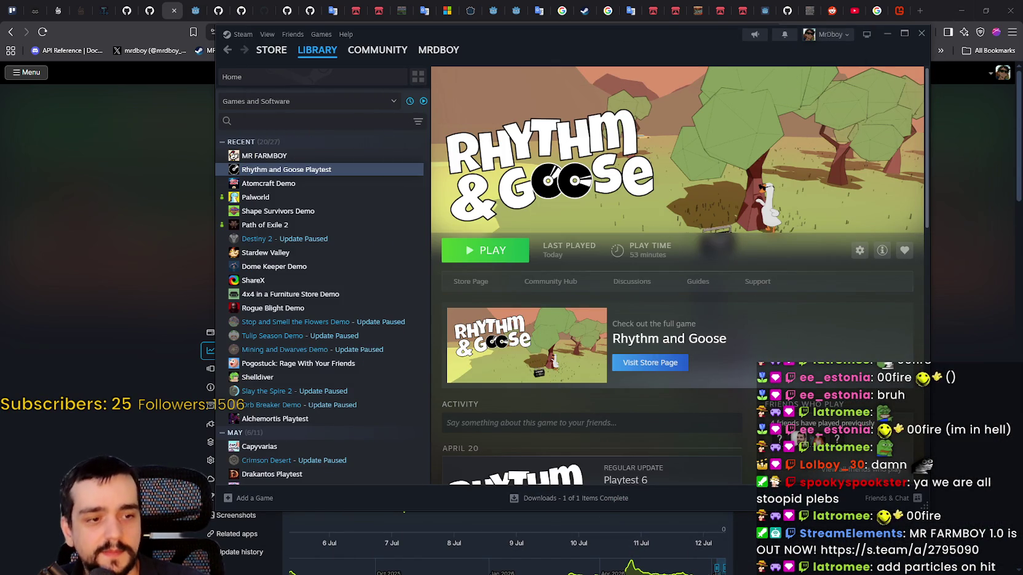
key("alt+Tab")
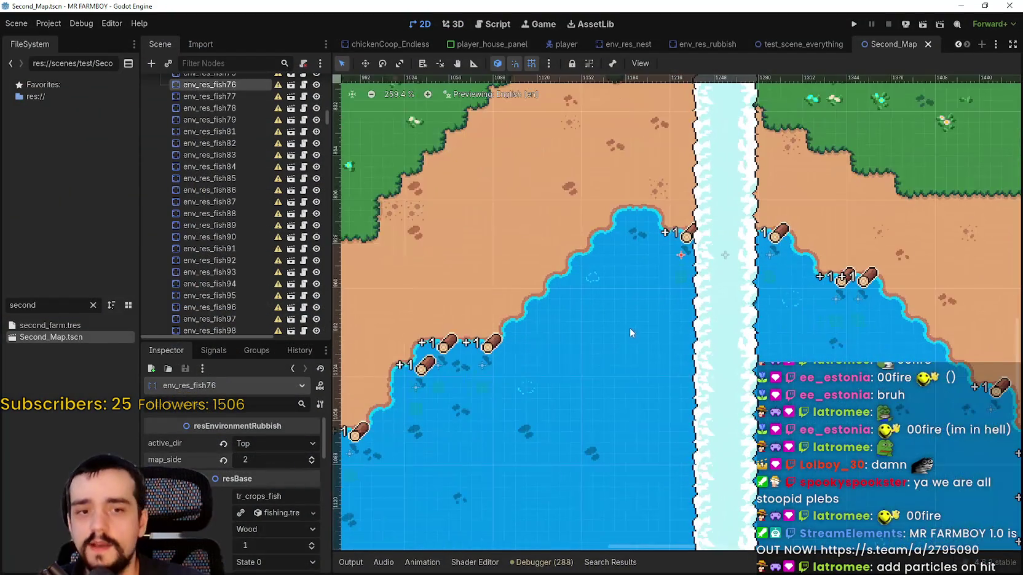
Set env_res_fish66's map_side to 2 and save Second_Map.
scroll(631, 322, "down", 2)
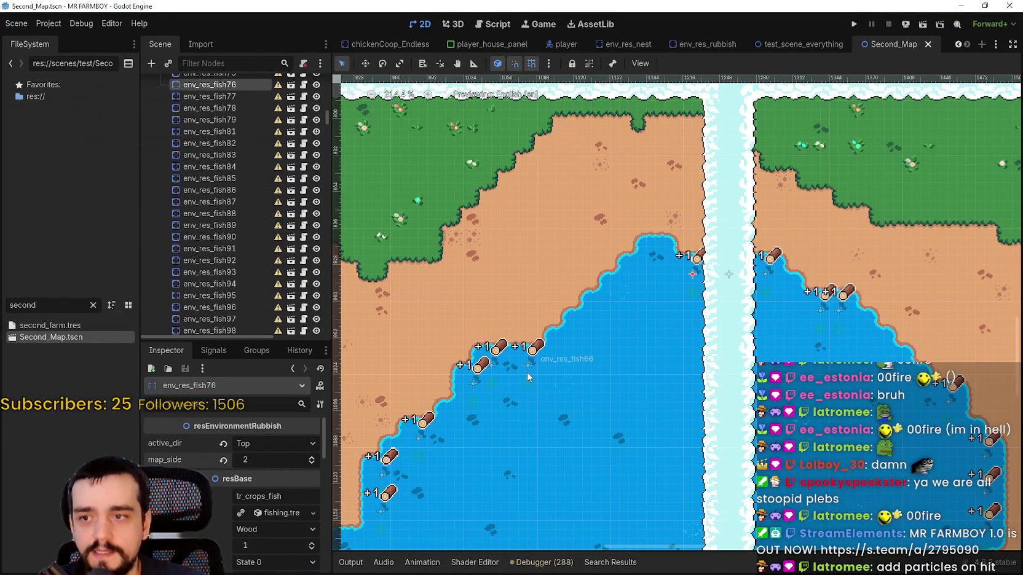
left_click(527, 367)
scroll(607, 354, "up", 1)
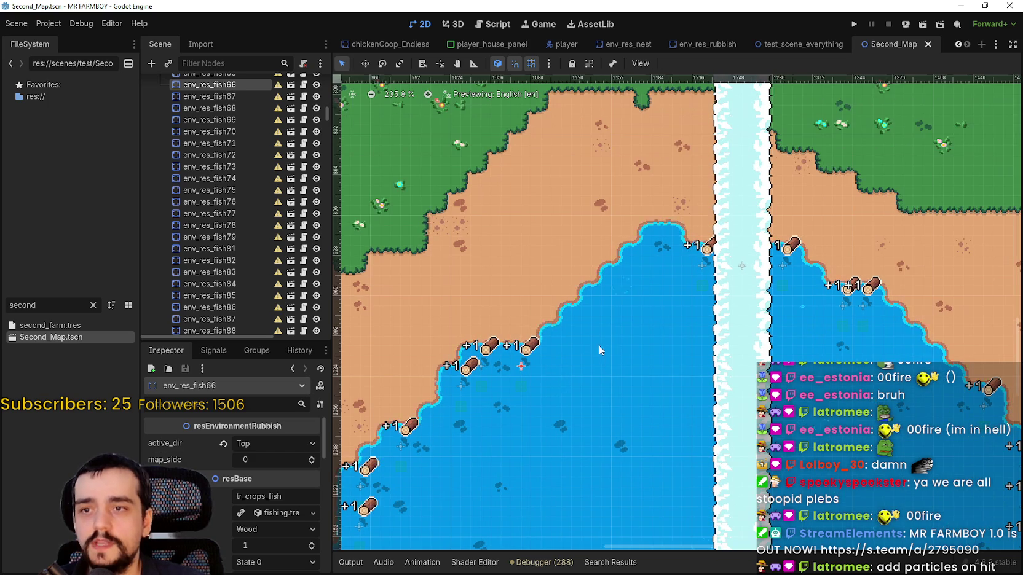
left_click(704, 266)
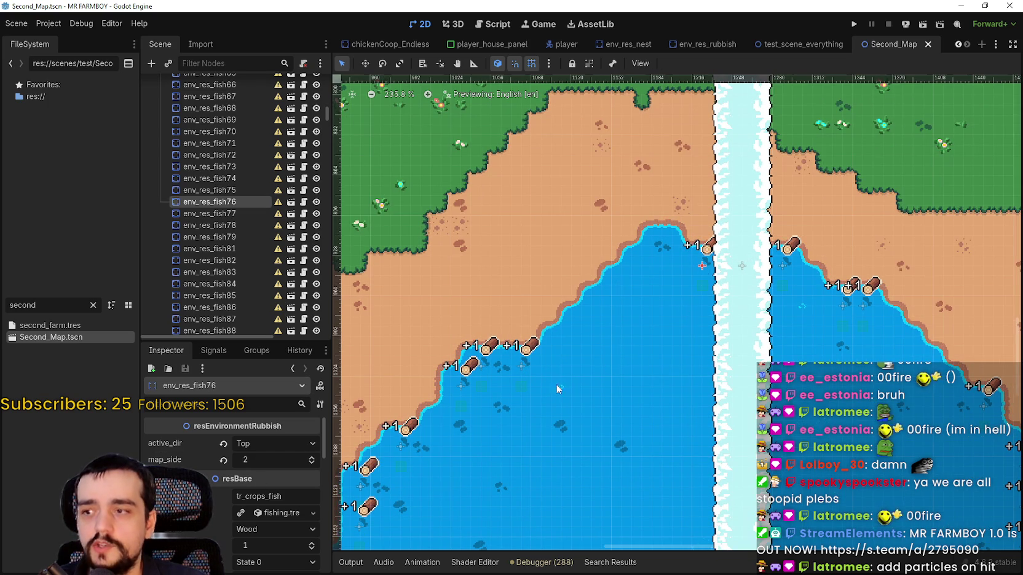
scroll(525, 365, "up", 1)
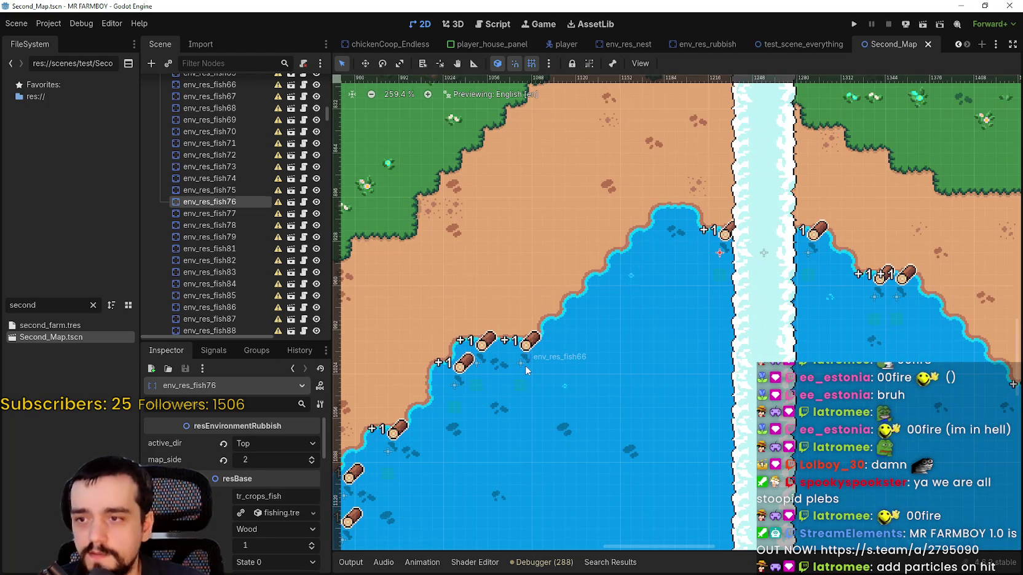
left_click(525, 365)
double_click(312, 457)
key("ctrl+s")
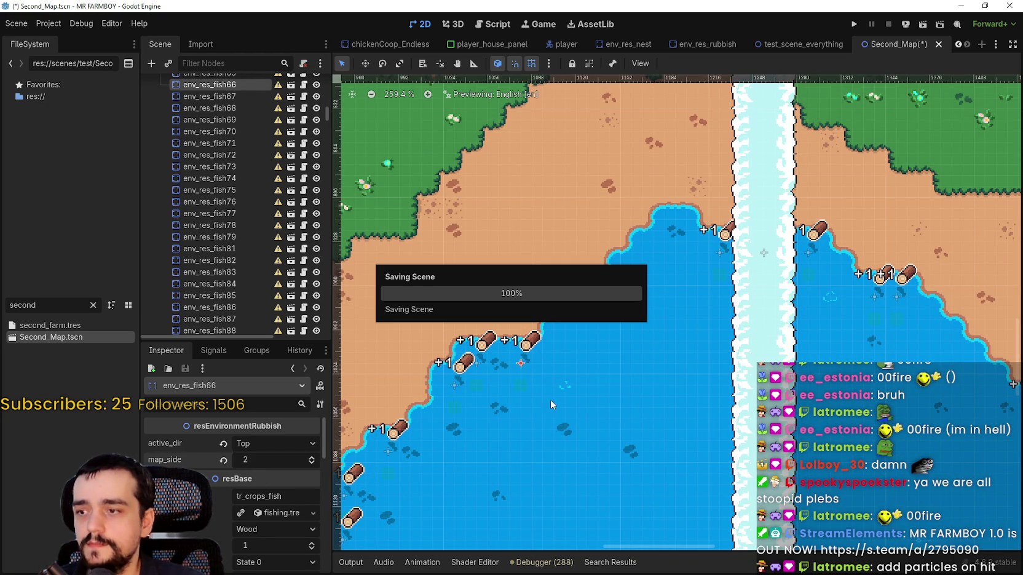
Set env_res_fish59's map_side to 1 and env_res_fish62's to 2, saving each.
scroll(499, 398, "up", 3)
left_click(577, 369)
left_click(312, 457)
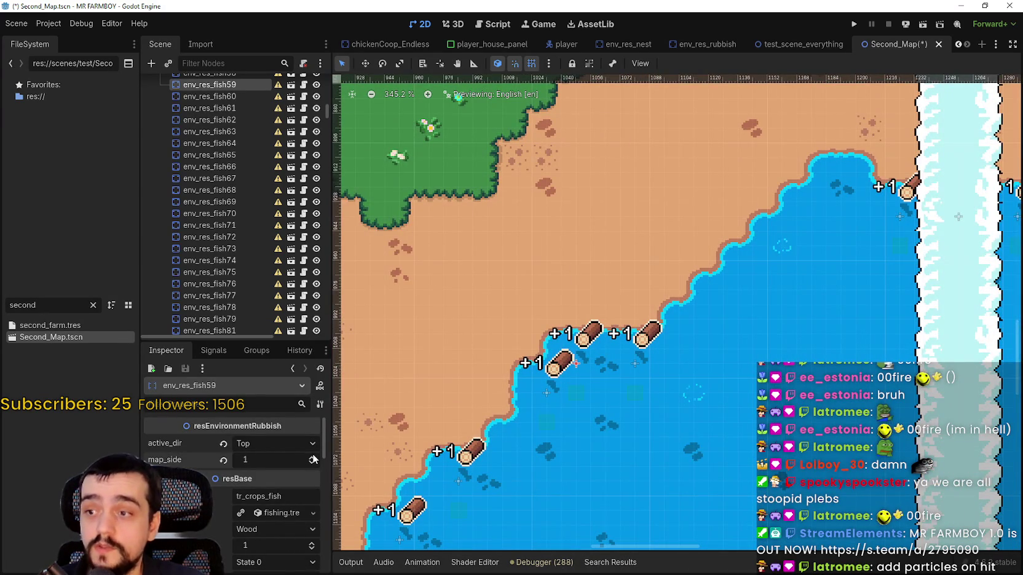
key("ctrl+s")
scroll(578, 387, "down", 3)
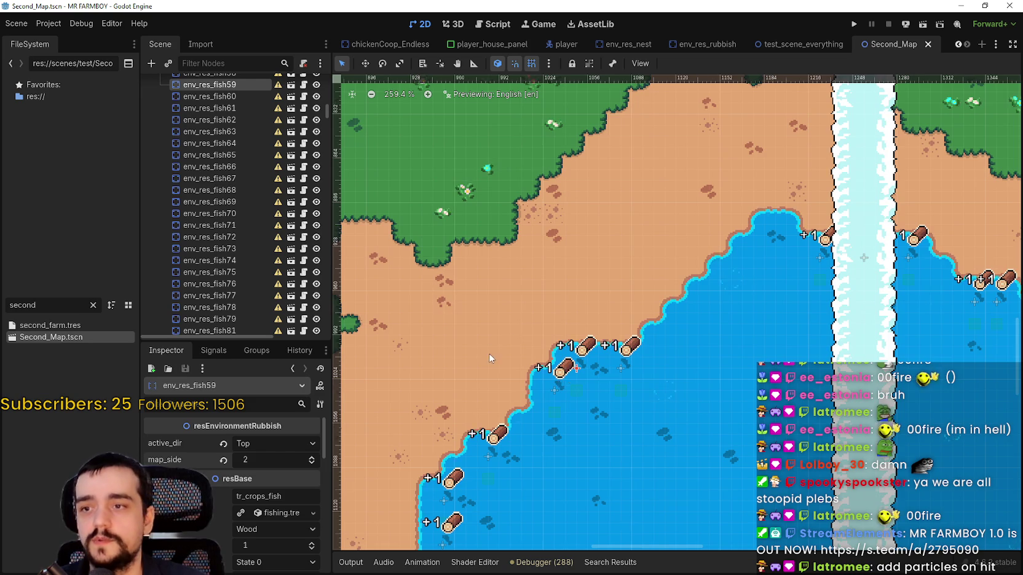
left_click(593, 416)
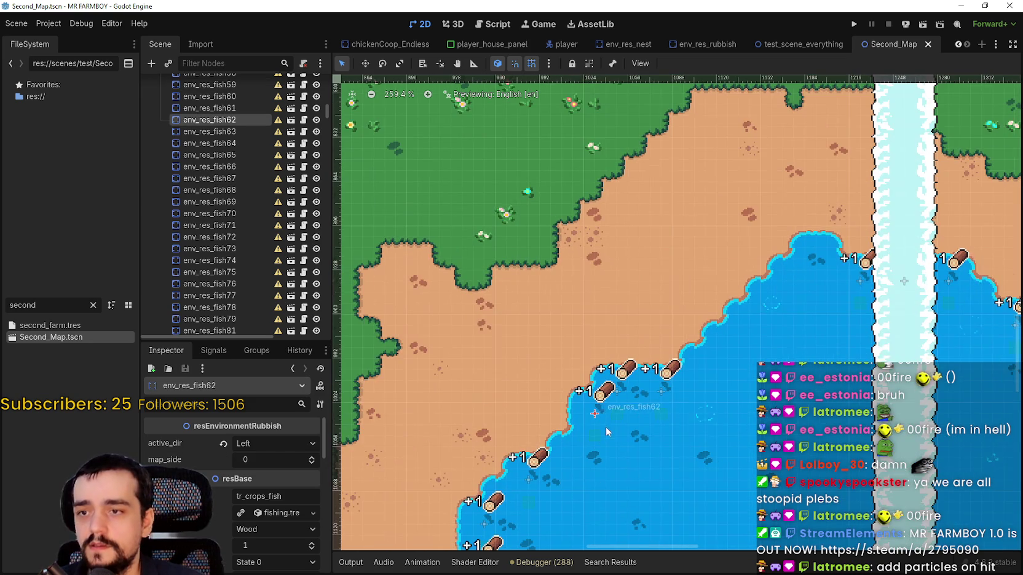
left_click(313, 457)
left_click(312, 458)
key("ctrl+s")
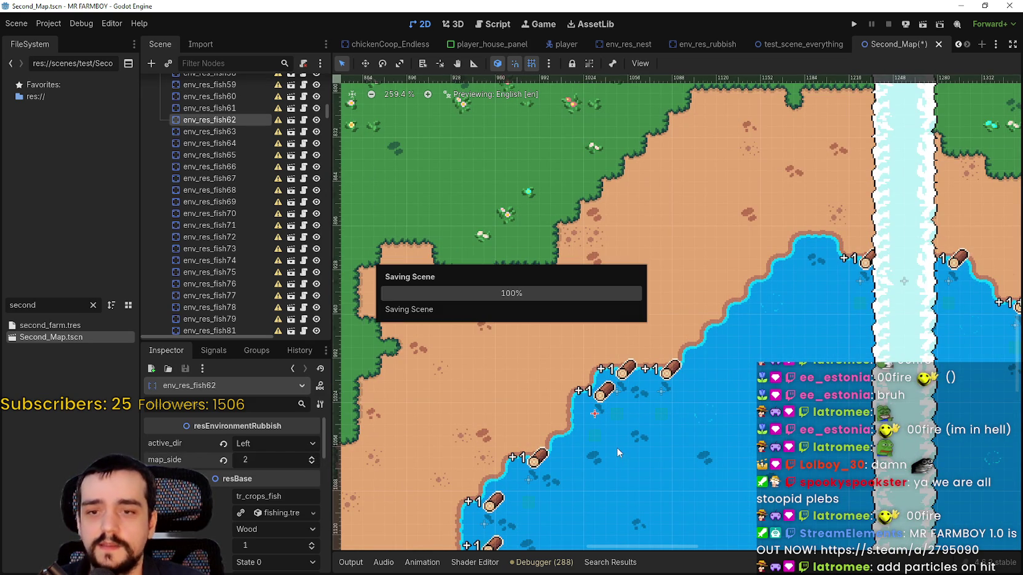
Set the shoreline fishing spot env_res_fish179's map_side to 2 and save.
left_click_drag(620, 443, 606, 341)
scroll(606, 341, "up", 2)
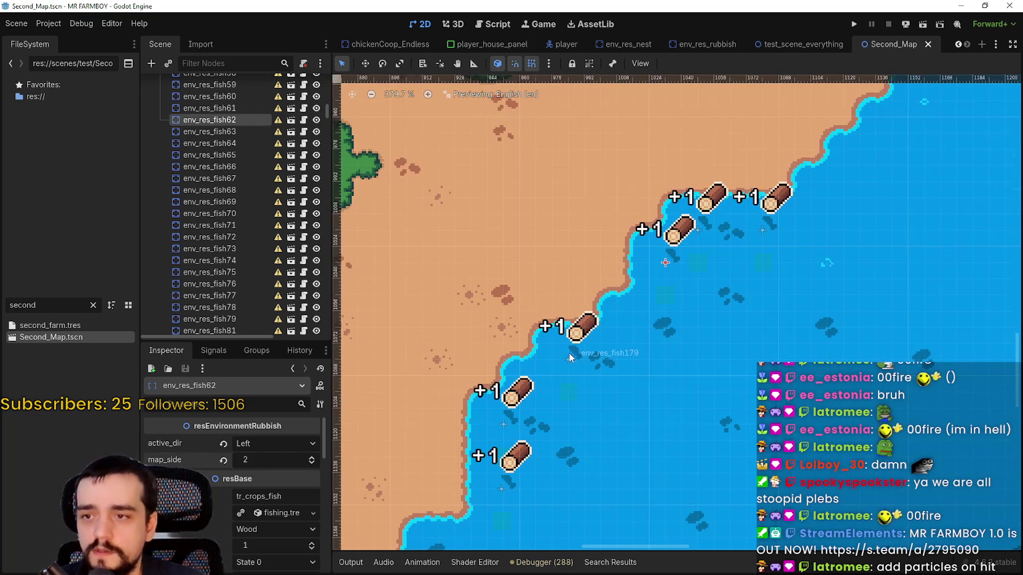
left_click(570, 345)
left_click(312, 458)
left_click(312, 457)
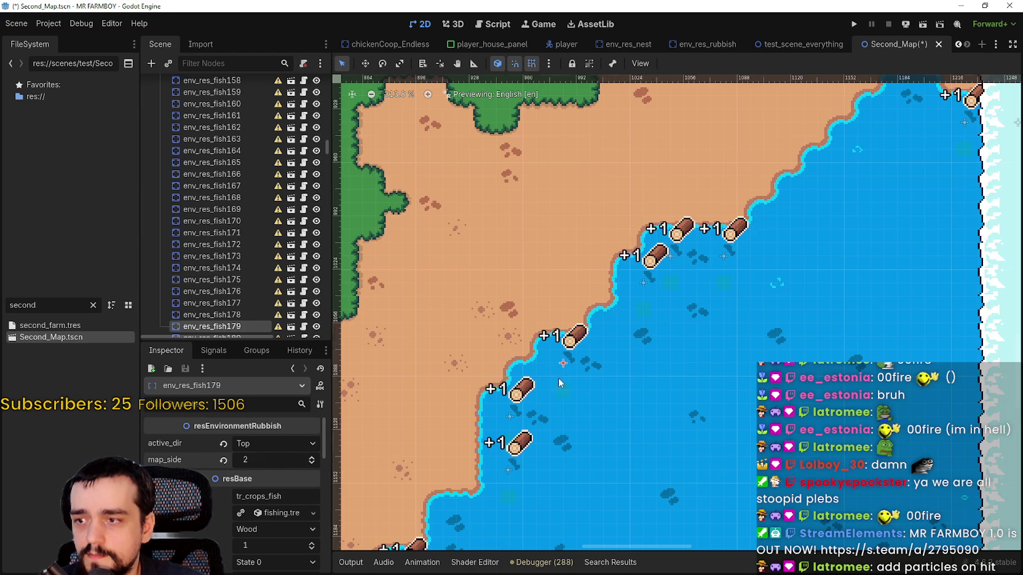
scroll(599, 370, "down", 2)
key("ctrl+s")
Raise map_side to 2 on env_res_fish182, env_res_fish185 and env_res_fish53, saving after each.
scroll(607, 346, "down", 9)
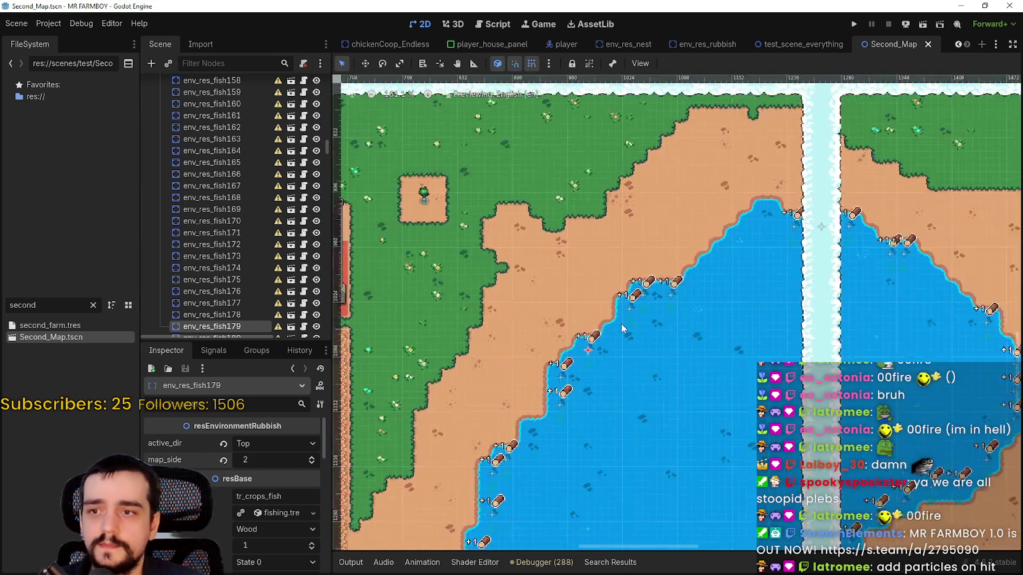
scroll(621, 329, "down", 3)
scroll(593, 344, "up", 10)
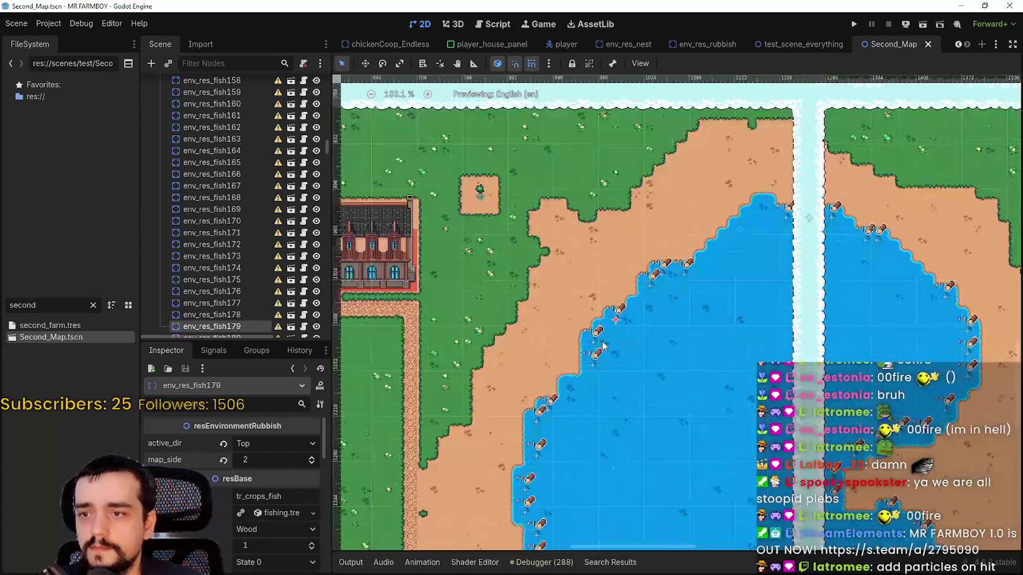
left_click(594, 344)
left_click(312, 458)
left_click(311, 457)
key("ctrl+s")
left_click(591, 382)
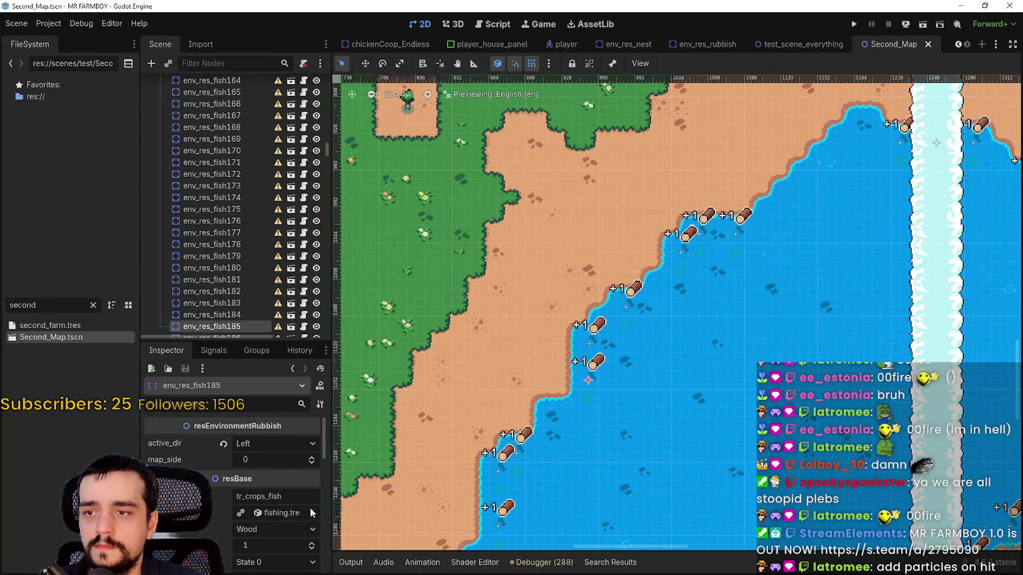
left_click(312, 457)
left_click(312, 457)
key("ctrl+s")
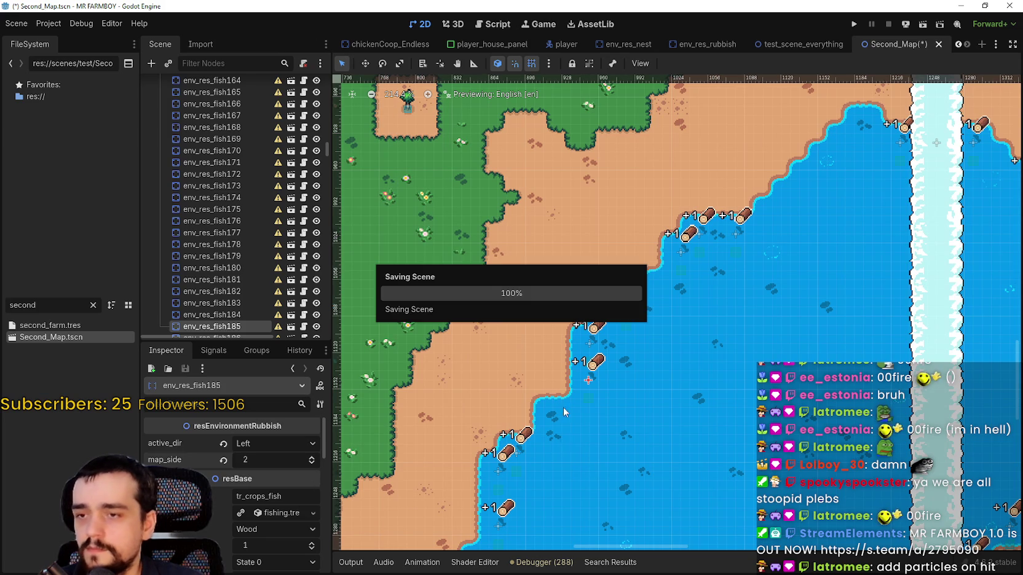
left_click(519, 456)
left_click(312, 458)
left_click(312, 457)
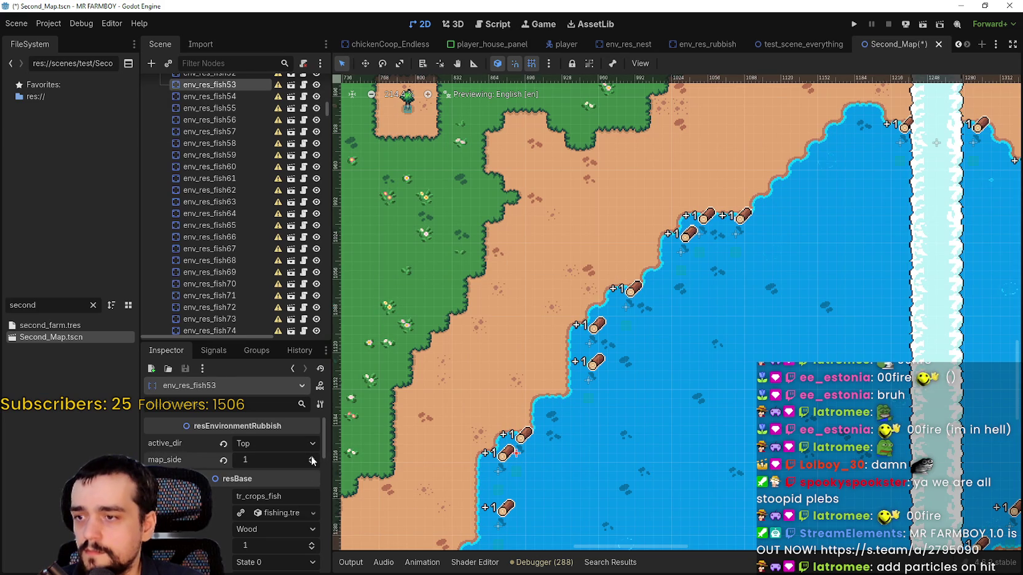
key("ctrl+s")
scroll(567, 439, "down", 1)
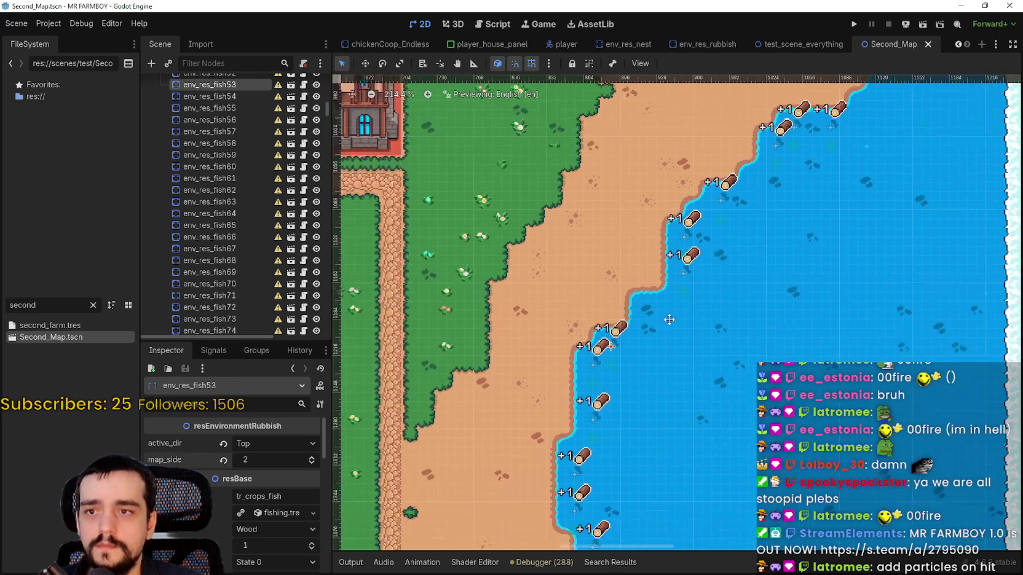
Set env_res_fish30's map_side to 2 and save the scene.
scroll(603, 358, "up", 2)
left_click(600, 350)
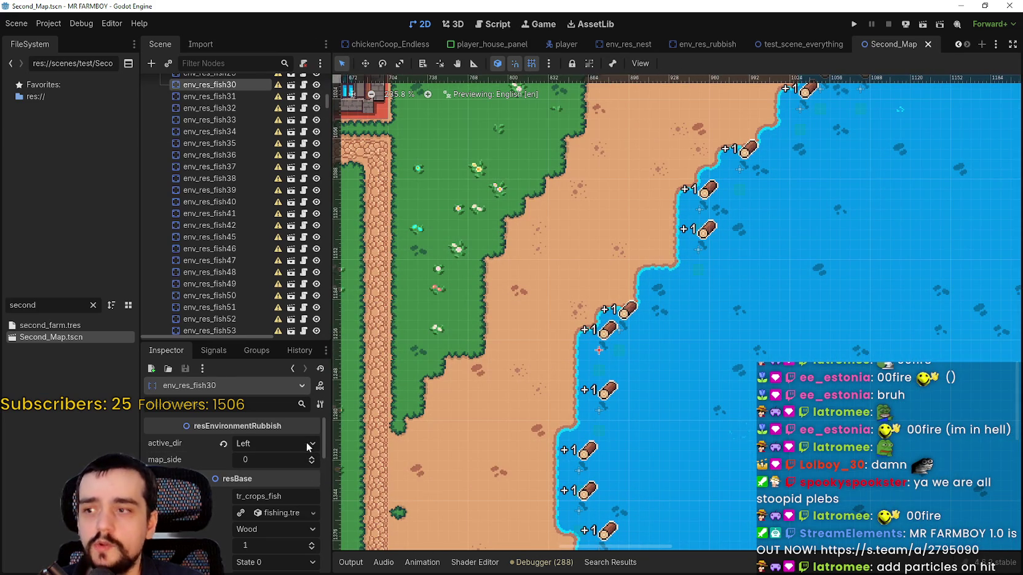
left_click(312, 457)
left_click(312, 457)
key("ctrl+s")
Enter 2 as env_res_fish29's map_side and save the scene.
scroll(674, 350, "down", 2)
scroll(674, 350, "down", 3)
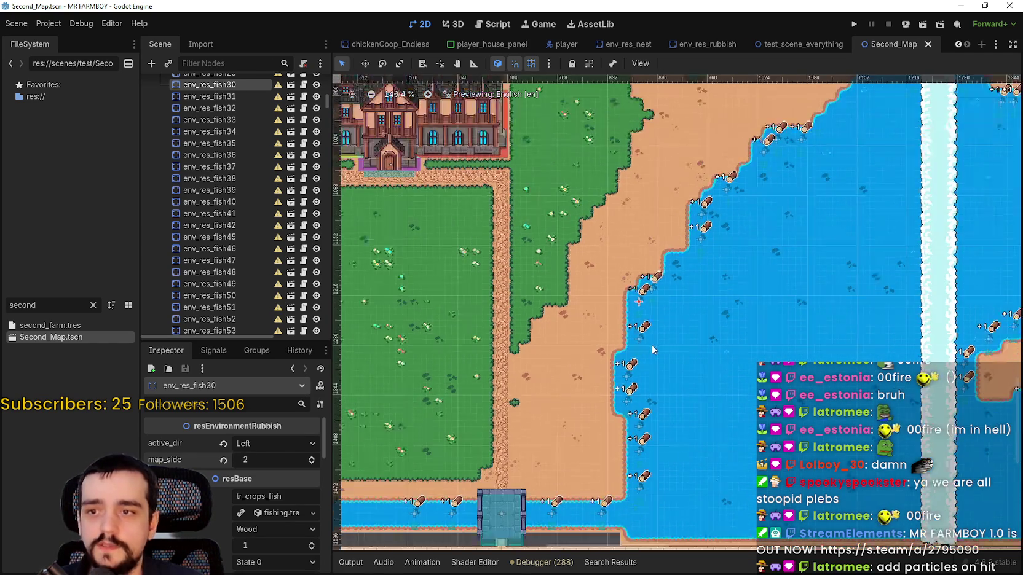
scroll(673, 338, "down", 2)
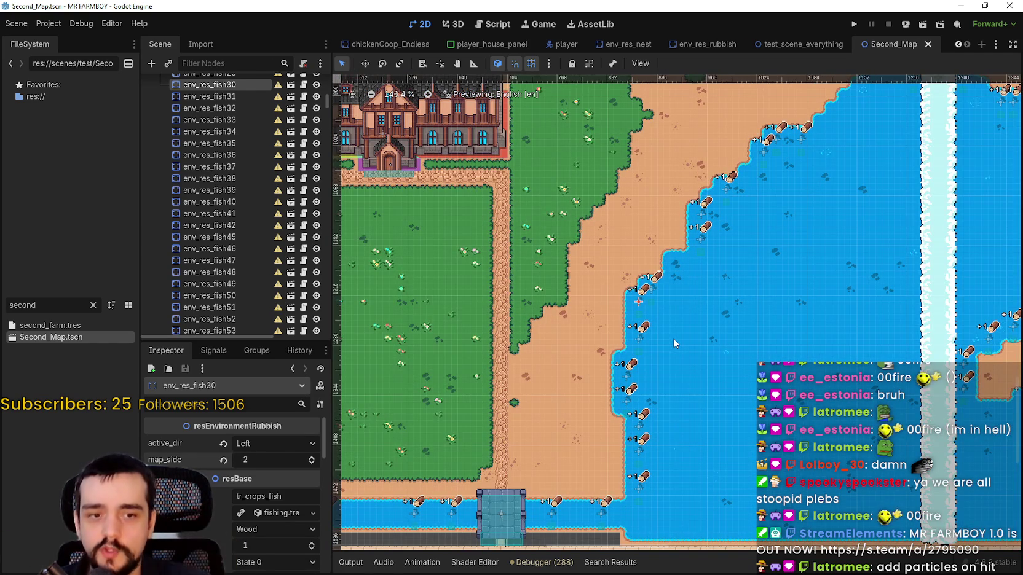
scroll(673, 337, "up", 4)
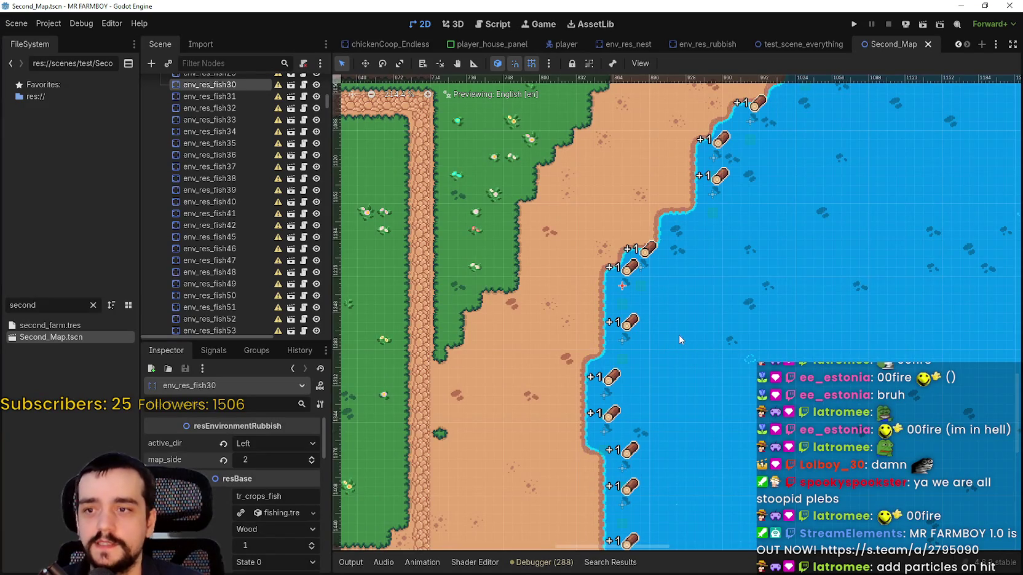
scroll(674, 337, "up", 3)
left_click(605, 337)
left_click(286, 454)
type("2")
key("Return")
key("ctrl+s")
Give env_res_fish28 and env_res_fish61 map_side 2, saving after each.
left_click(579, 418)
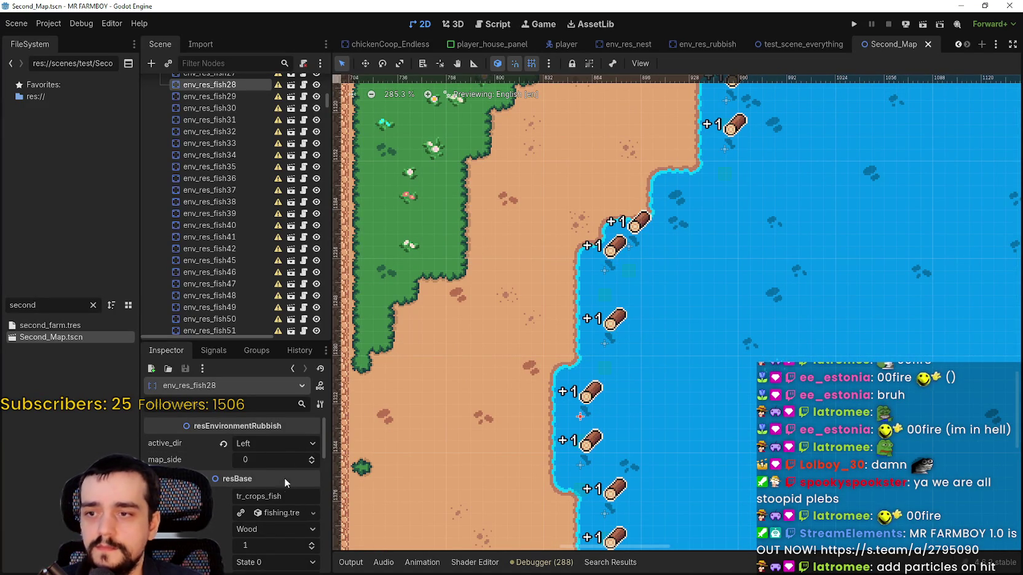
left_click(311, 457)
key("ctrl+s")
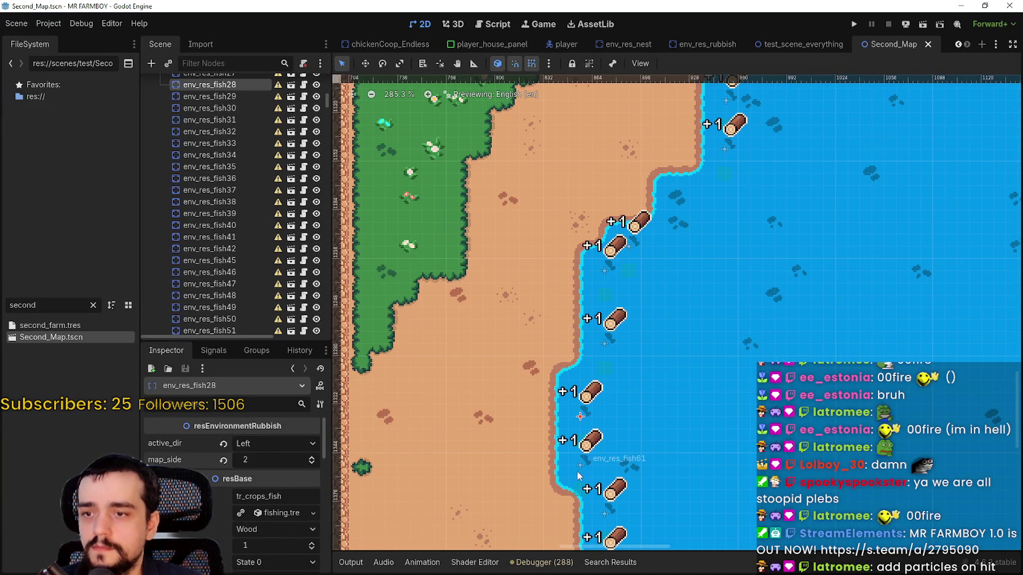
left_click(580, 466)
left_click(311, 457)
key("ctrl+s")
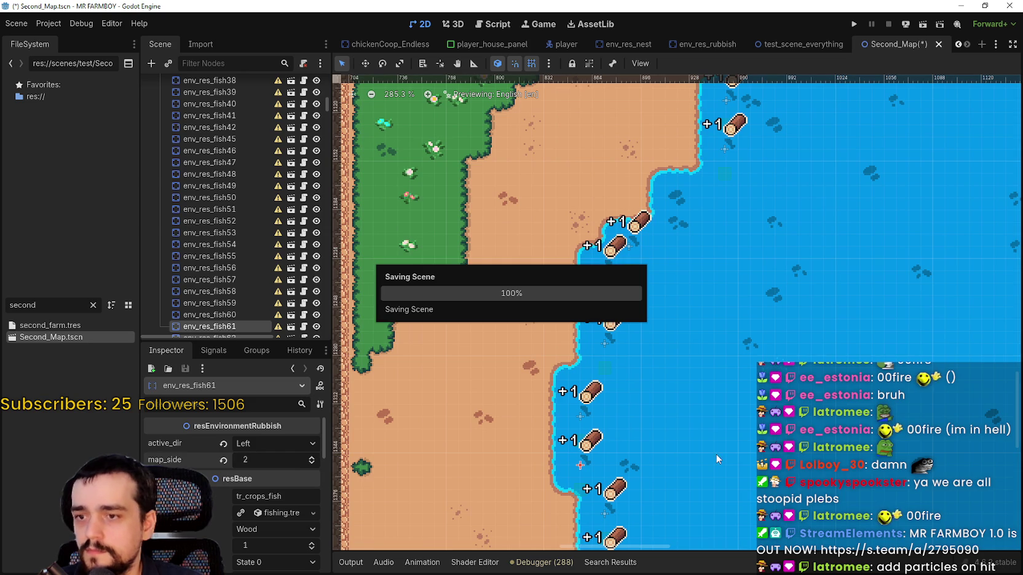
Give env_res_fish60 and env_res_fish87 map_side 2, saving after each.
scroll(701, 485, "down", 4)
scroll(686, 284, "down", 5)
scroll(687, 286, "up", 2)
left_click(659, 292)
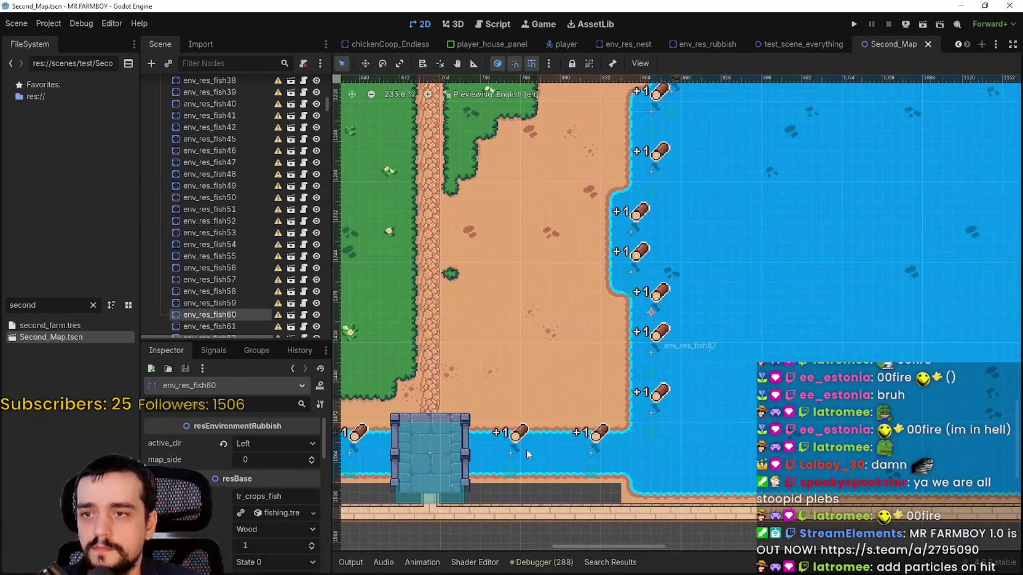
left_click(312, 459)
key("ctrl+s")
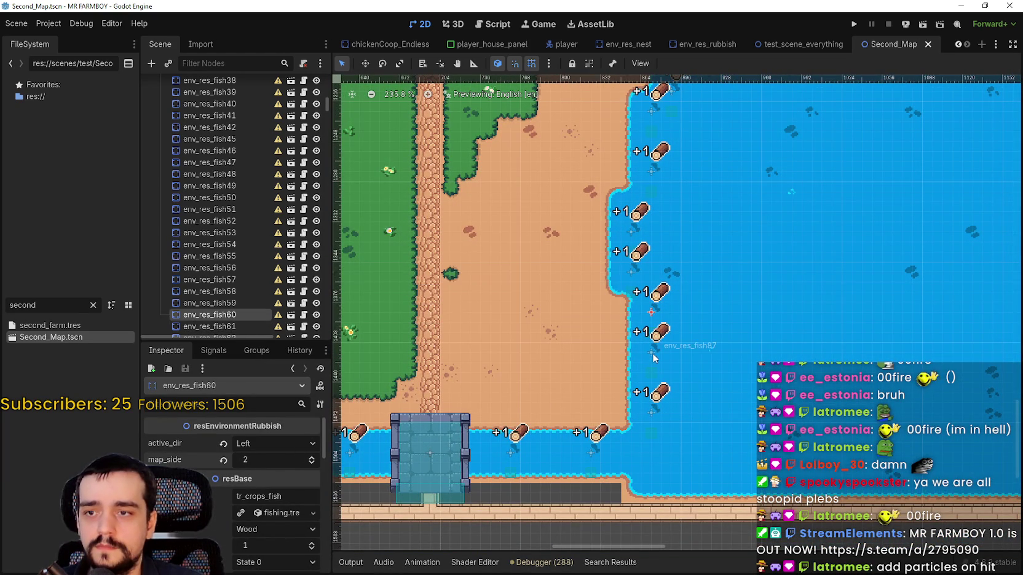
left_click(654, 358)
left_click(311, 458)
key("ctrl+s")
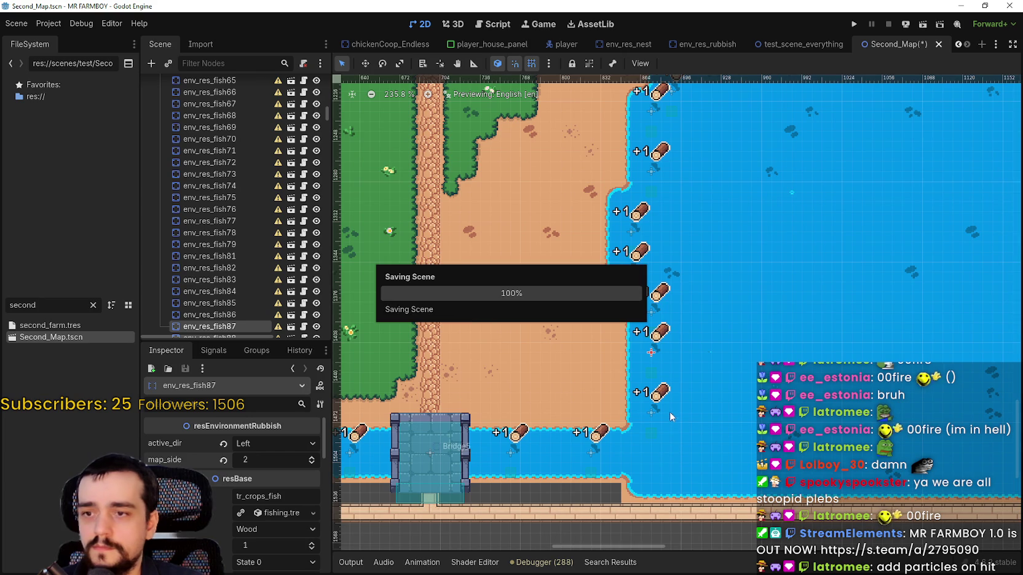
Give env_res_fish88 and env_res_fish86 map_side 2, saving after each.
left_click(653, 409)
left_click(312, 459)
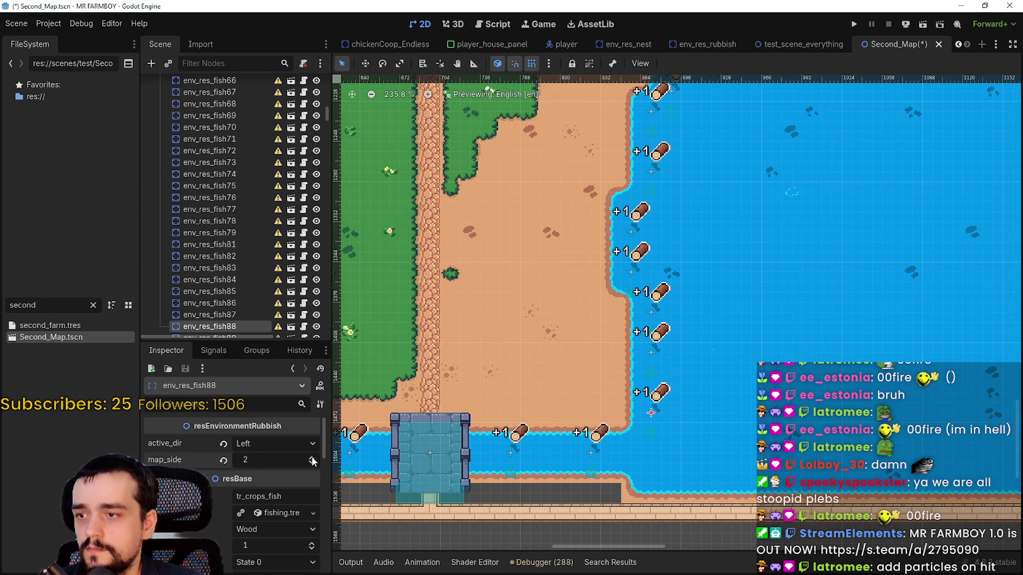
key("ctrl+s")
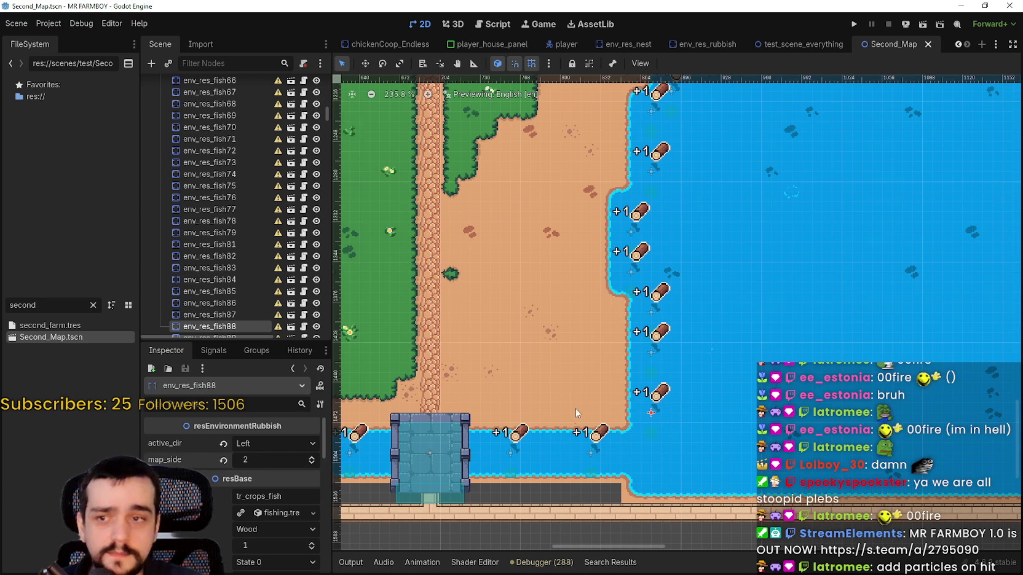
left_click(587, 458)
left_click(311, 457)
key("ctrl+s")
Change map_side on env_res_fish85 and env_res_fish84, saving after each.
scroll(676, 307, "down", 1)
left_click(637, 432)
left_click(311, 458)
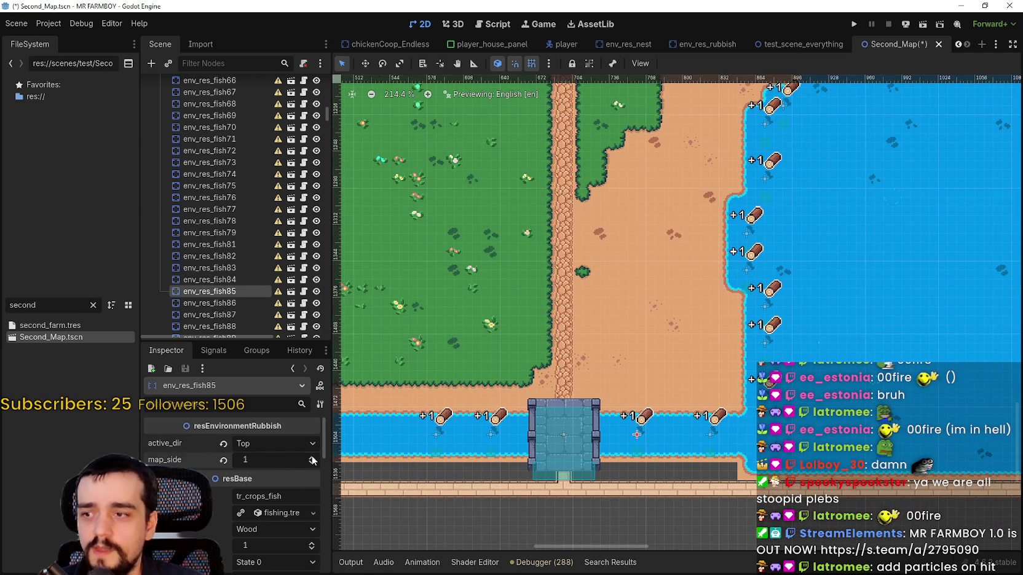
key("ctrl+s")
left_click(491, 433)
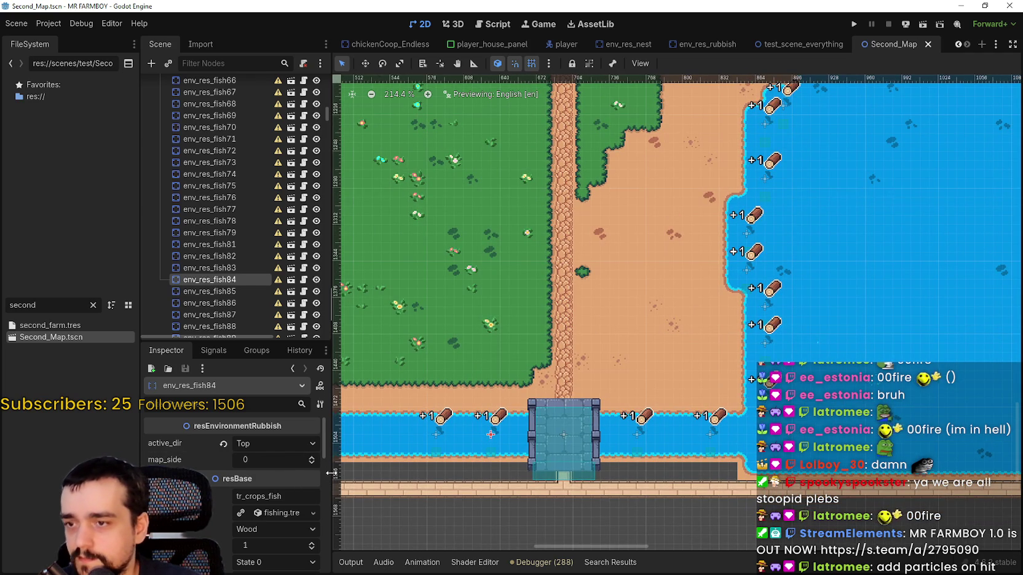
left_click(318, 458)
key("ctrl+s")
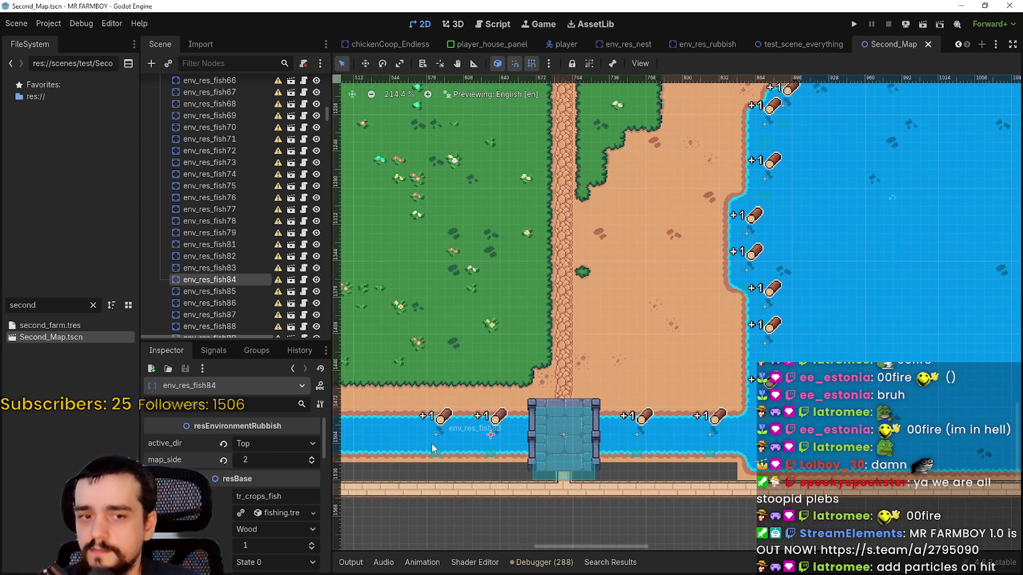
Bring the western lower channel into view and select env_res_fish83.
scroll(455, 438, "left", 2)
left_click_drag(455, 437, 652, 448)
left_click(652, 438)
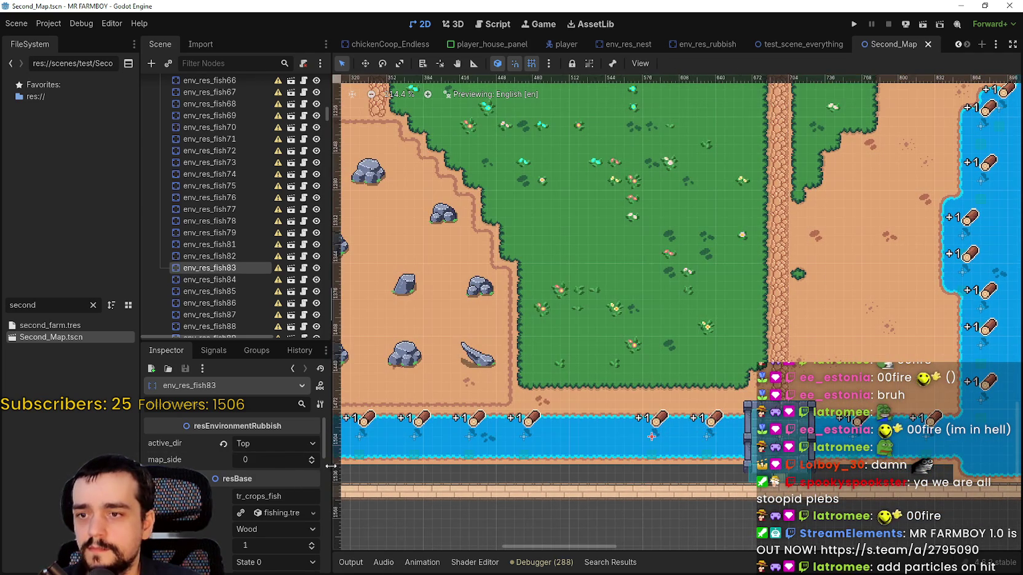
Give env_res_fish83 and env_res_fish81 map_side 2, saving after each.
left_click(312, 460)
key("ctrl+s")
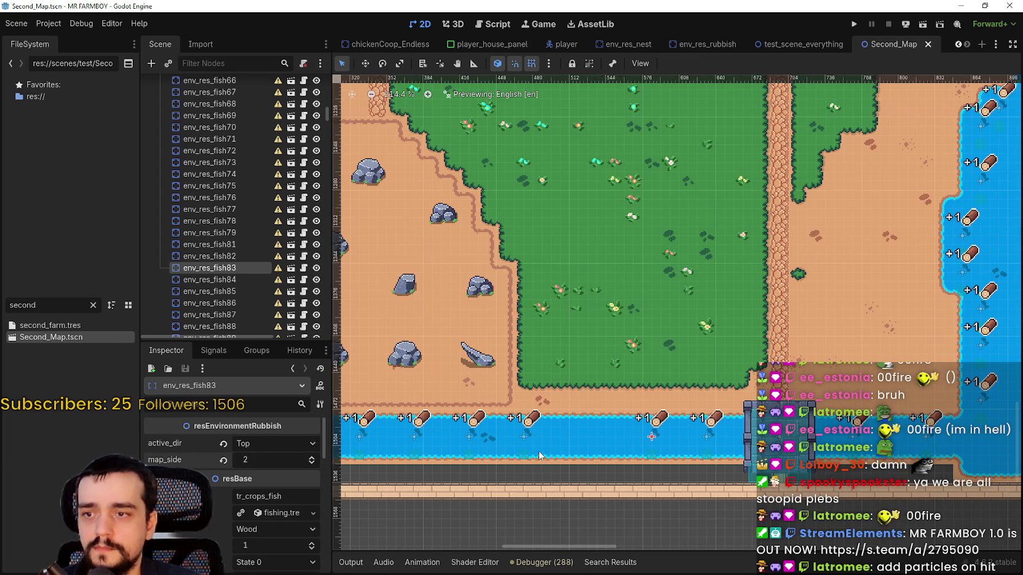
scroll(658, 439, "left", 2)
left_click(625, 437)
left_click(316, 459)
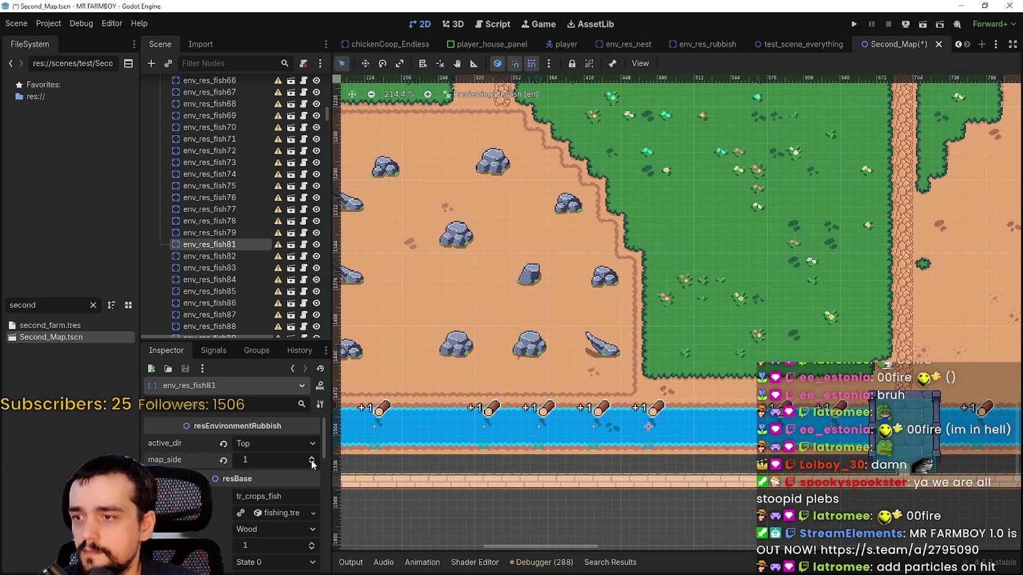
key("ctrl+s")
Give env_res_fish79 and env_res_fish78 map_side 2, then select env_res_fish77 and save.
left_click(598, 426)
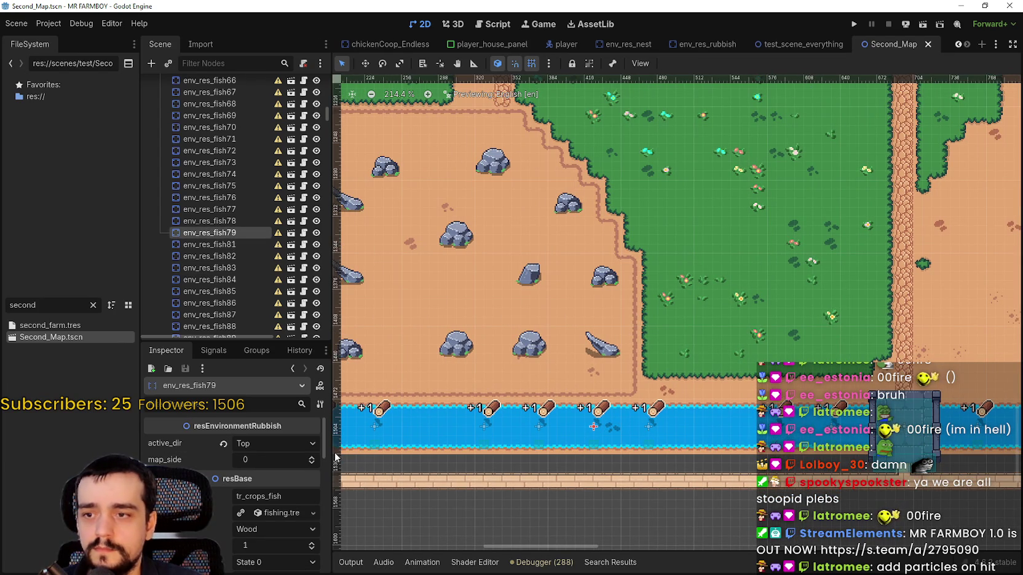
left_click(314, 460)
key("ctrl+s")
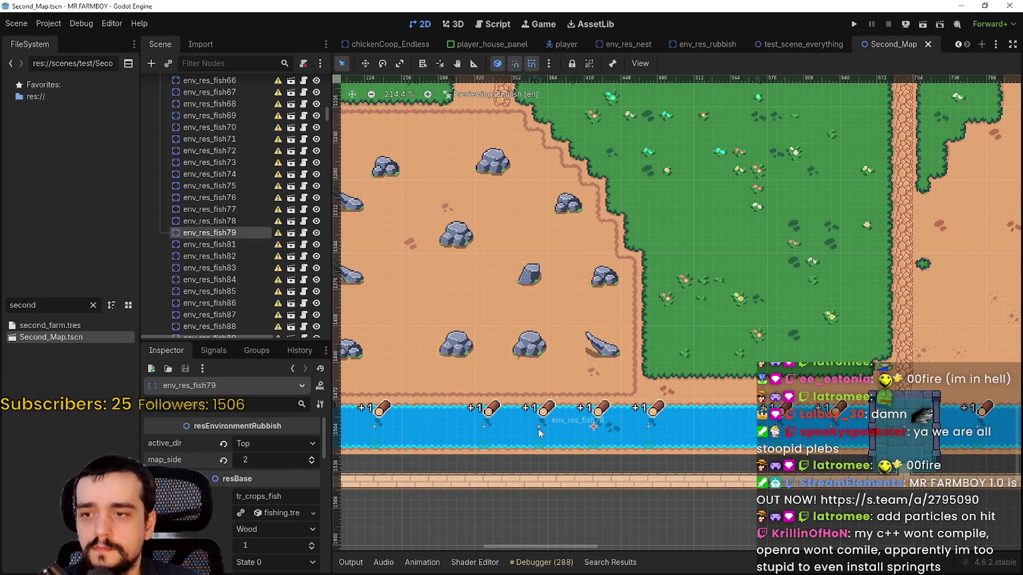
left_click(538, 426)
left_click(312, 456)
key("ctrl+s")
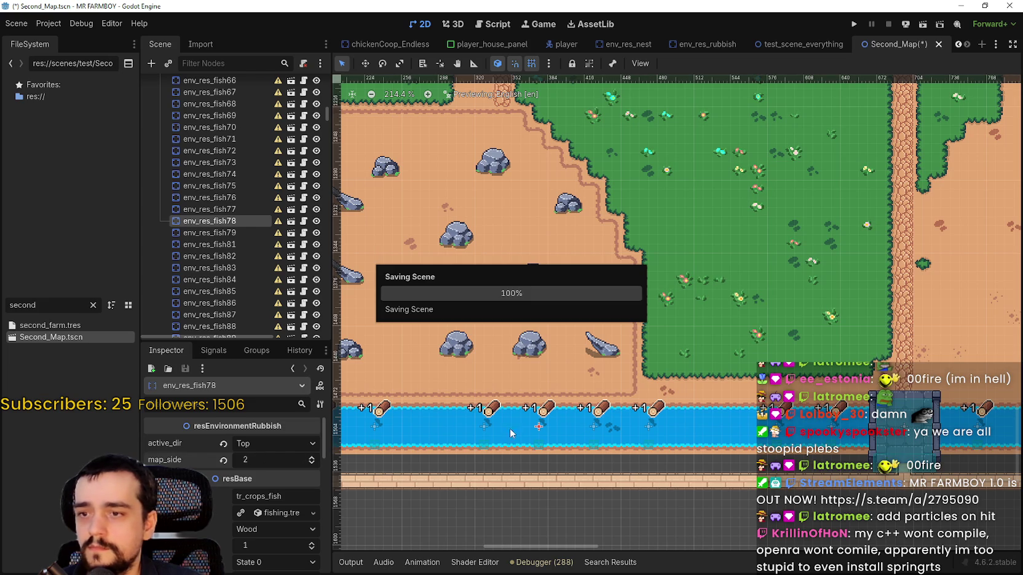
left_click(485, 426)
key("ctrl+s")
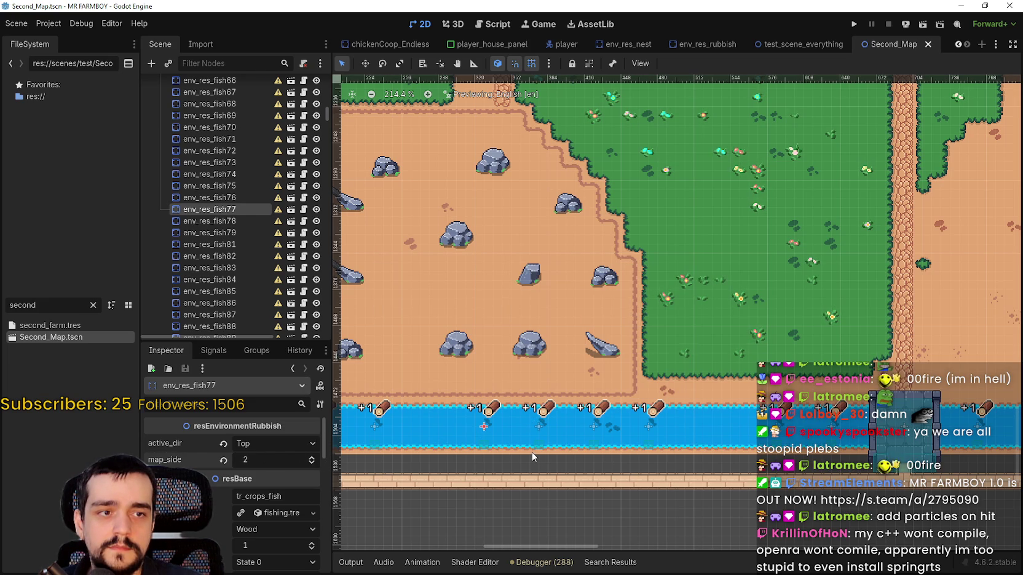
Set env_res_fish75's map_side to 2 and save the scene.
left_click_drag(530, 448, 678, 424)
left_click(507, 420)
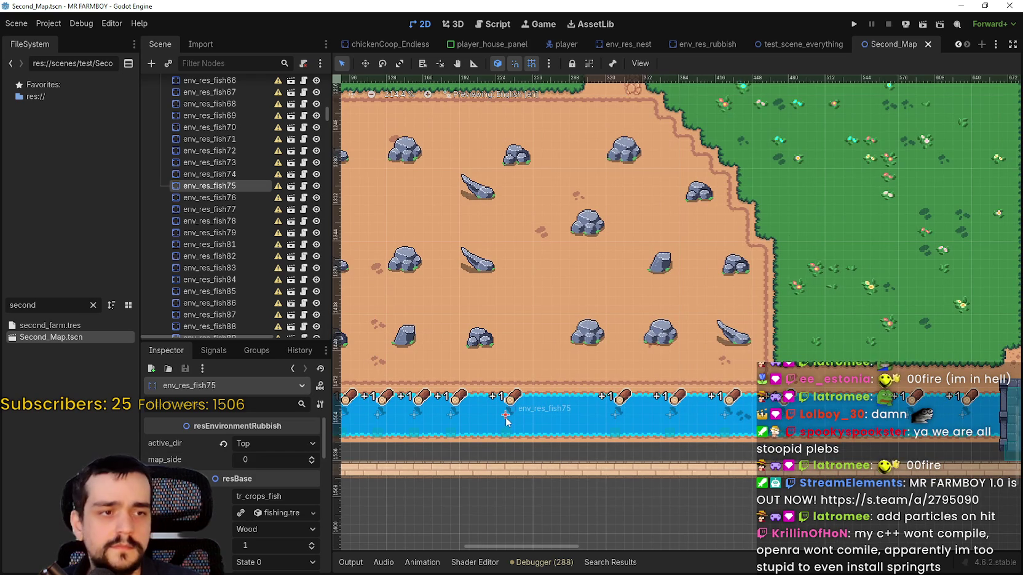
double_click(312, 457)
key("ctrl+s")
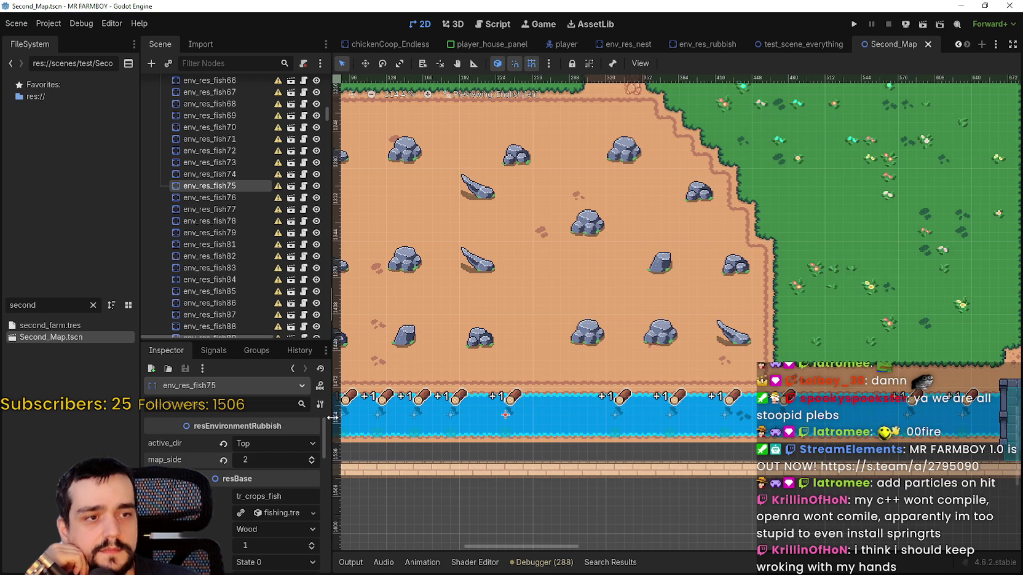
Raise map_side on env_res_fish74 and env_res_fish73, saving after each.
scroll(572, 412, "left", 5)
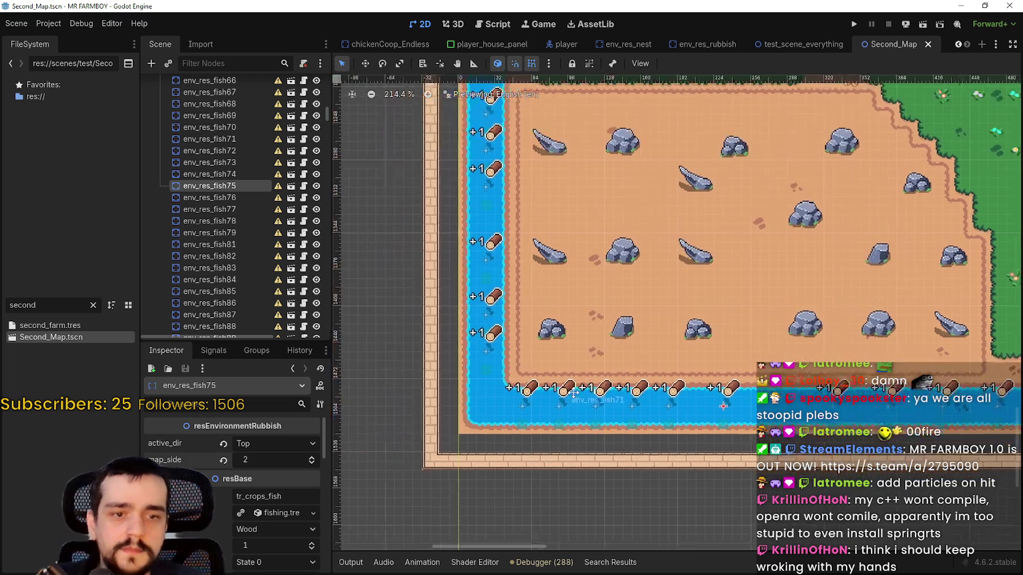
scroll(621, 408, "up", 2)
left_click(721, 414)
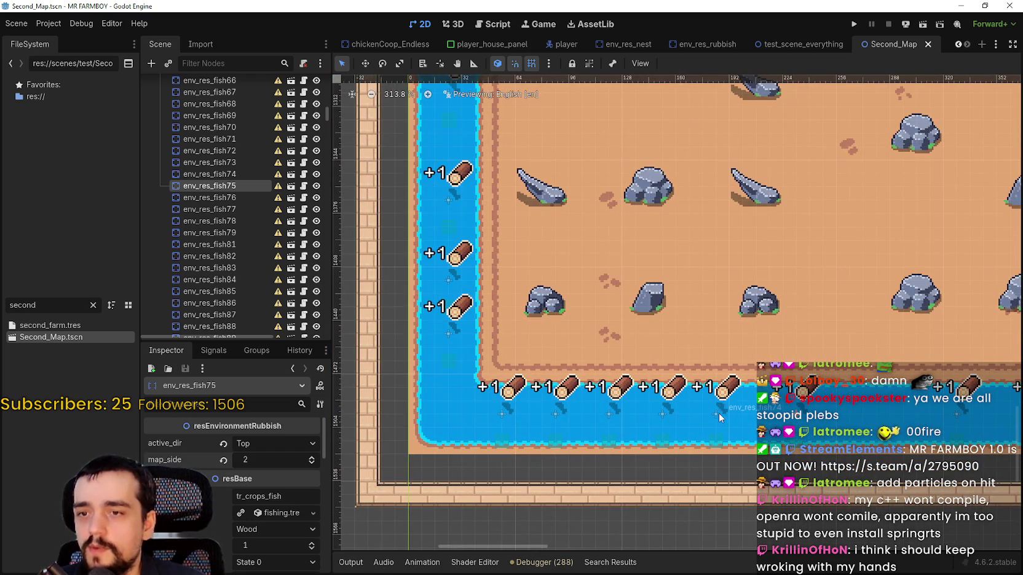
left_click(313, 457)
left_click(312, 457)
key("ctrl+s")
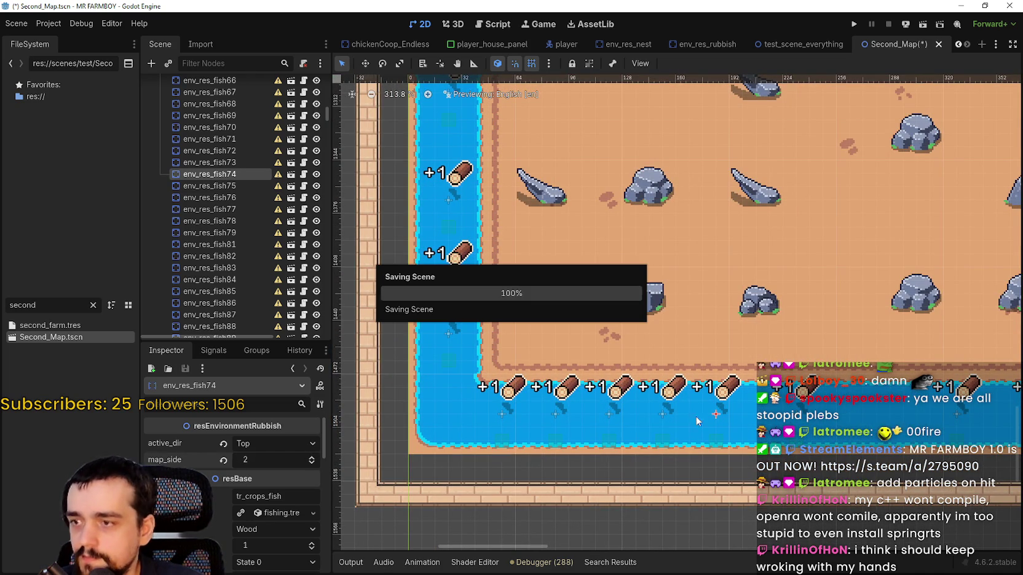
left_click(664, 413)
left_click(311, 457)
left_click(312, 457)
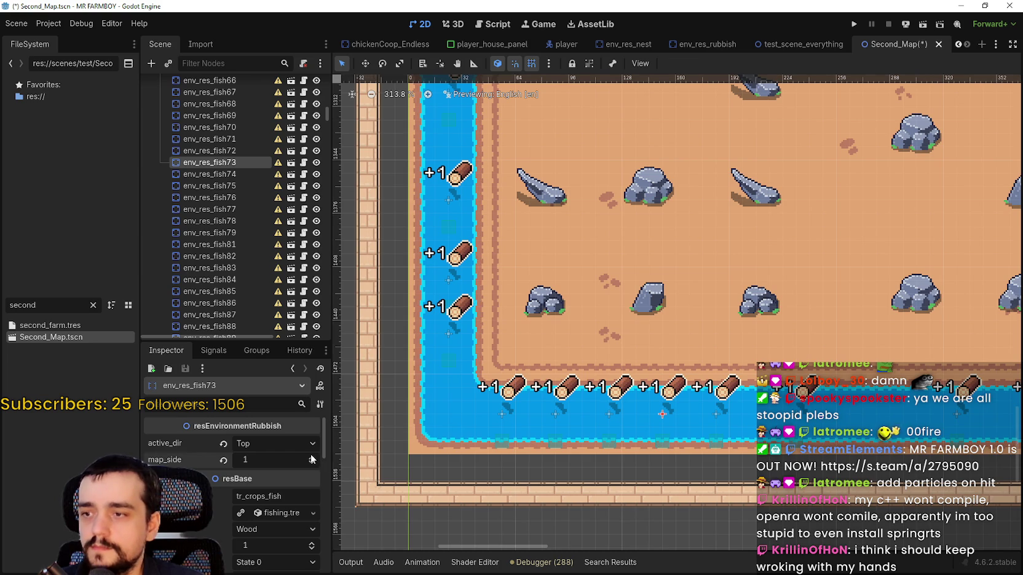
key("ctrl+s")
Give env_res_fish72 and env_res_fish71 map_side 2, saving after each.
left_click(605, 413)
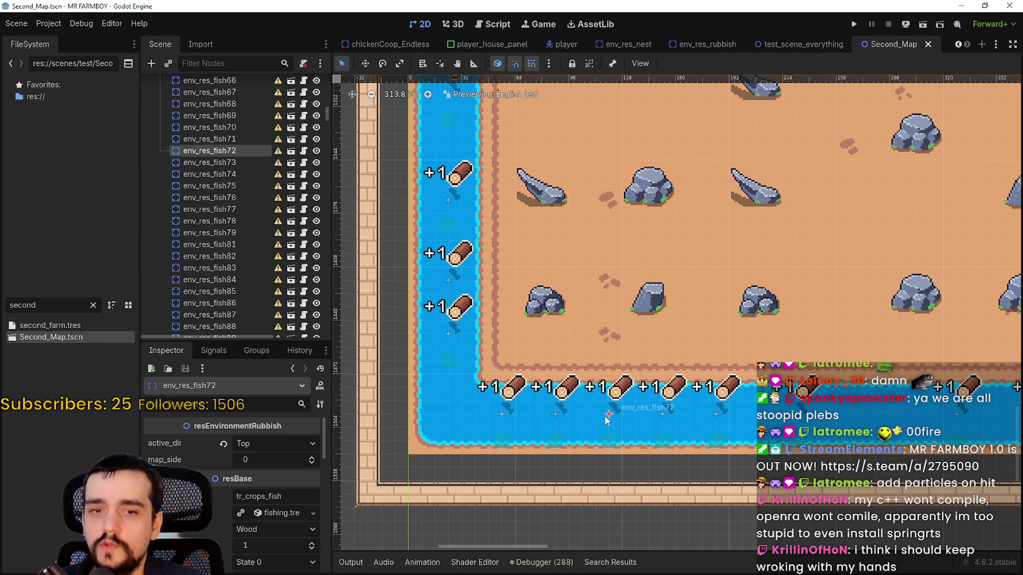
scroll(605, 413, "down", 1)
left_click(313, 457)
left_click(312, 457)
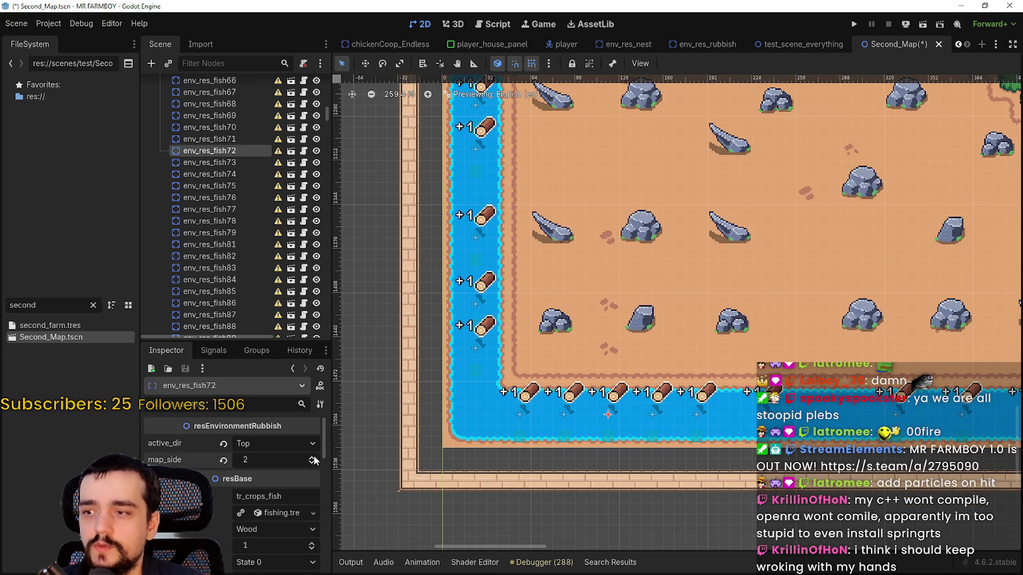
key("ctrl+s")
left_click(564, 413)
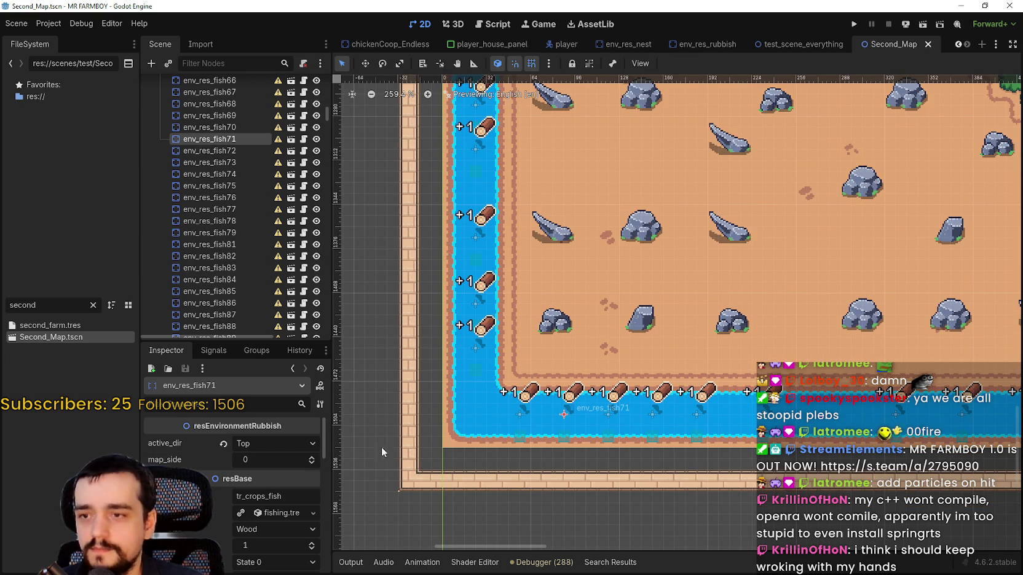
left_click(312, 459)
left_click(312, 459)
key("ctrl+s")
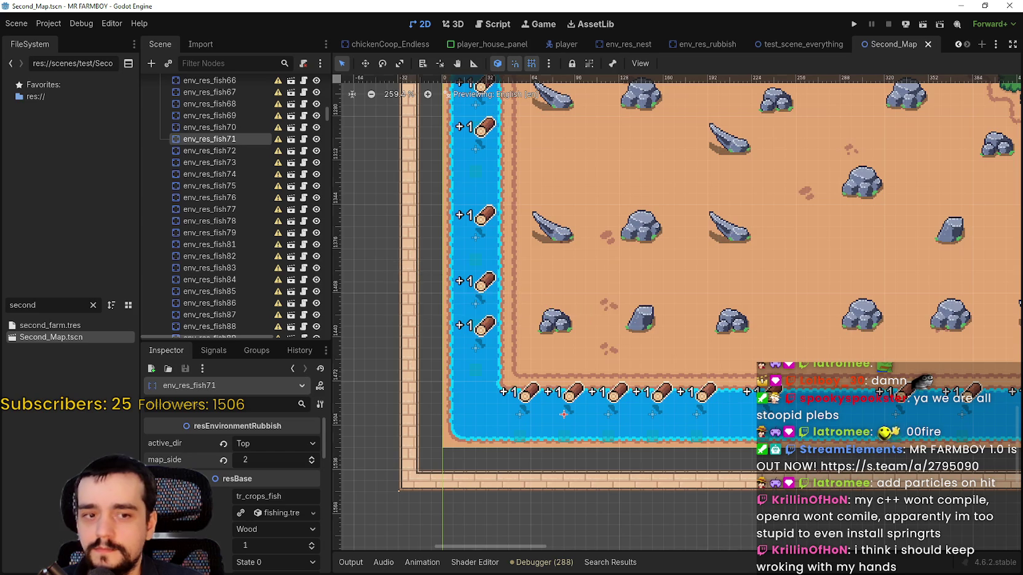
Set env_res_fish70's map_side to 2, save, and select env_res_fish69.
scroll(576, 396, "down", 2)
scroll(587, 426, "up", 2)
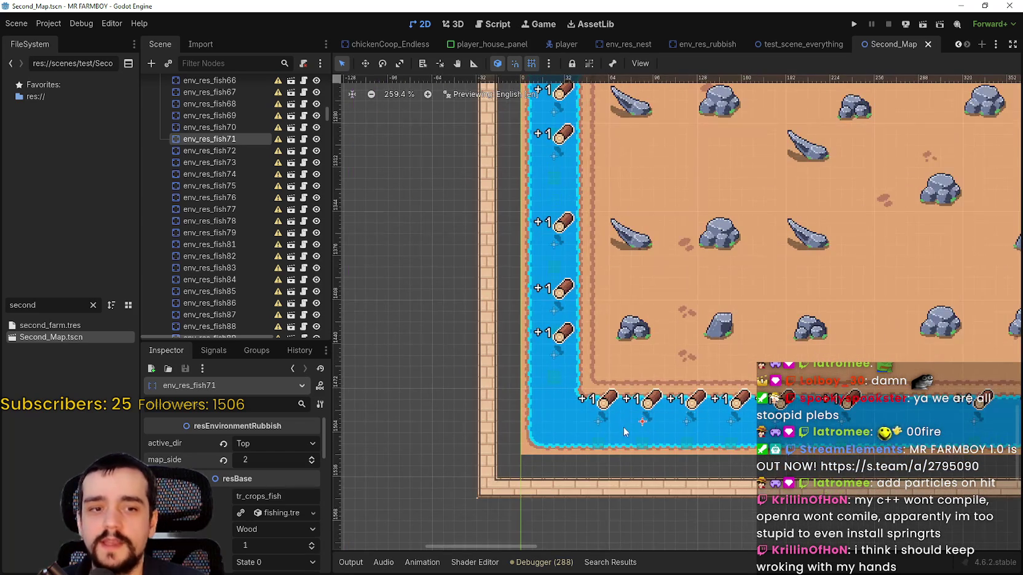
left_click(602, 418)
left_click(313, 459)
left_click(312, 459)
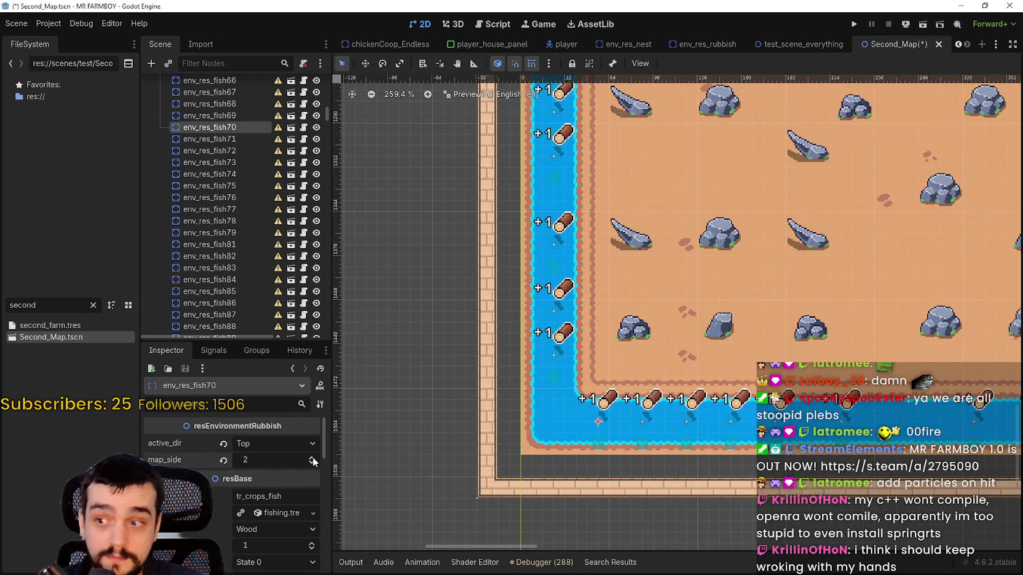
key("ctrl+s")
scroll(719, 357, "down", 1)
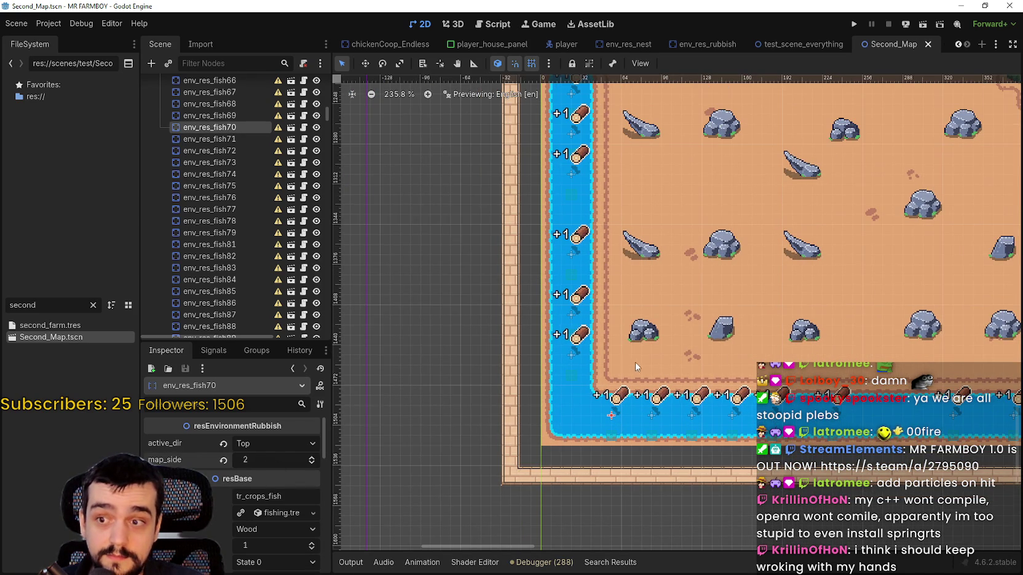
left_click(571, 344)
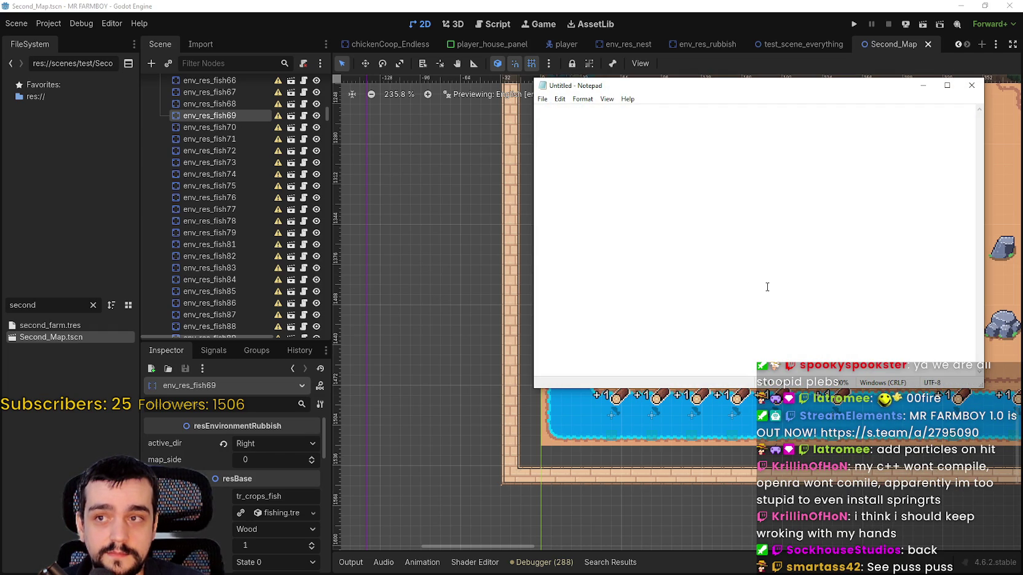
Close the stray Notepad window and set env_res_fish69's map_side to 2, saving.
left_click(971, 86)
left_click(311, 457)
left_click(311, 457)
key("ctrl+s")
Raise env_res_fish68's map_side to 2 and save the scene.
scroll(650, 302, "down", 1)
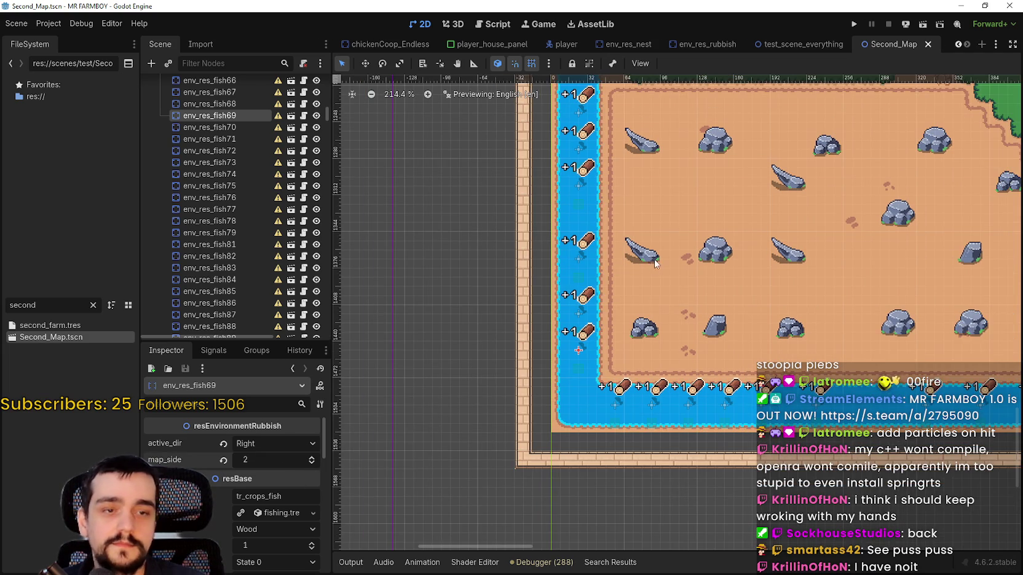
left_click(576, 312)
left_click(312, 458)
left_click(311, 457)
key("ctrl+s")
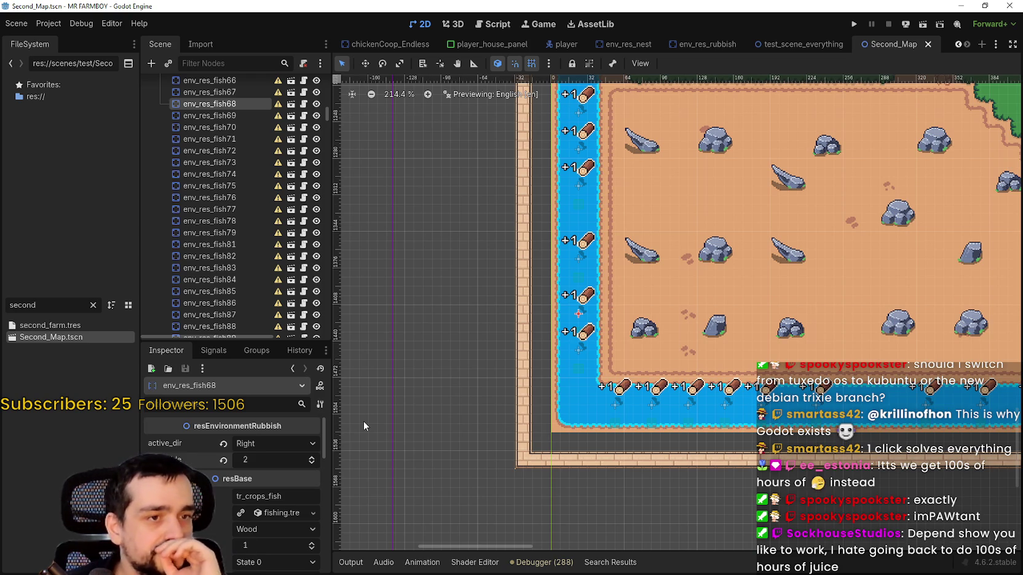
Set map_side to 2 on env_res_fish67 and env_res_fish64.
scroll(526, 348, "up", 2)
scroll(526, 348, "up", 1)
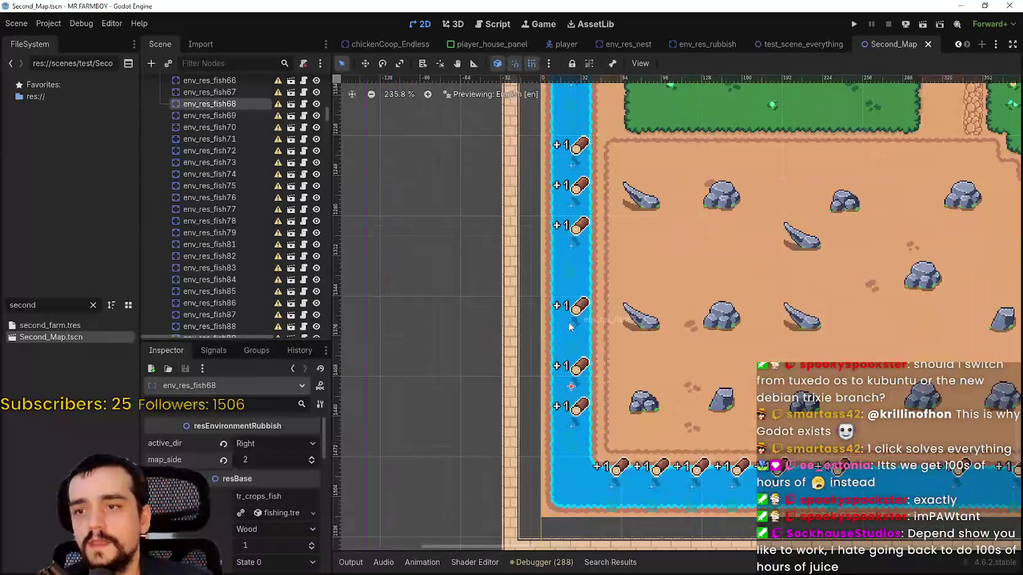
left_click(209, 92)
left_click(312, 463)
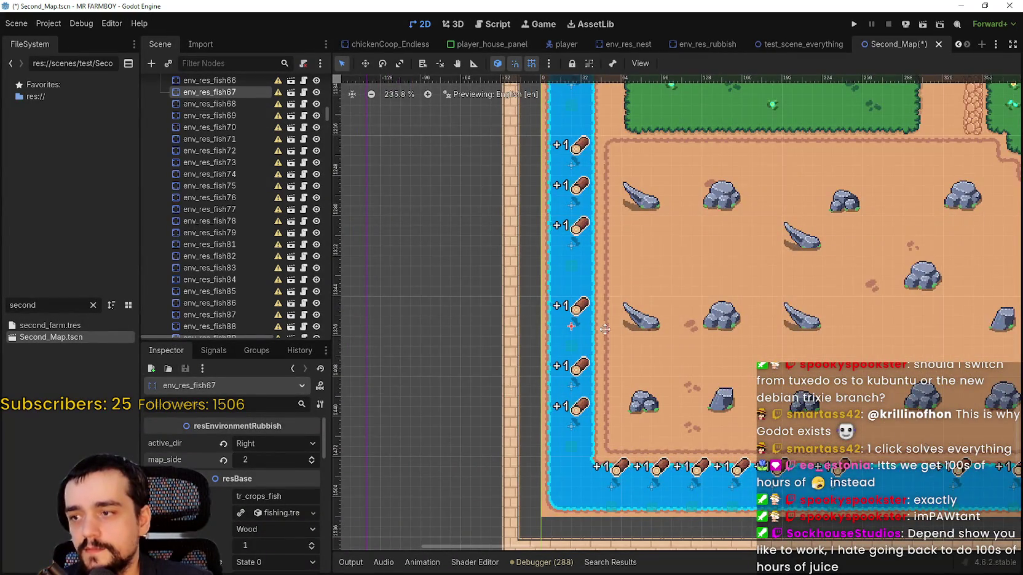
scroll(562, 318, "up", 1)
left_click(562, 315)
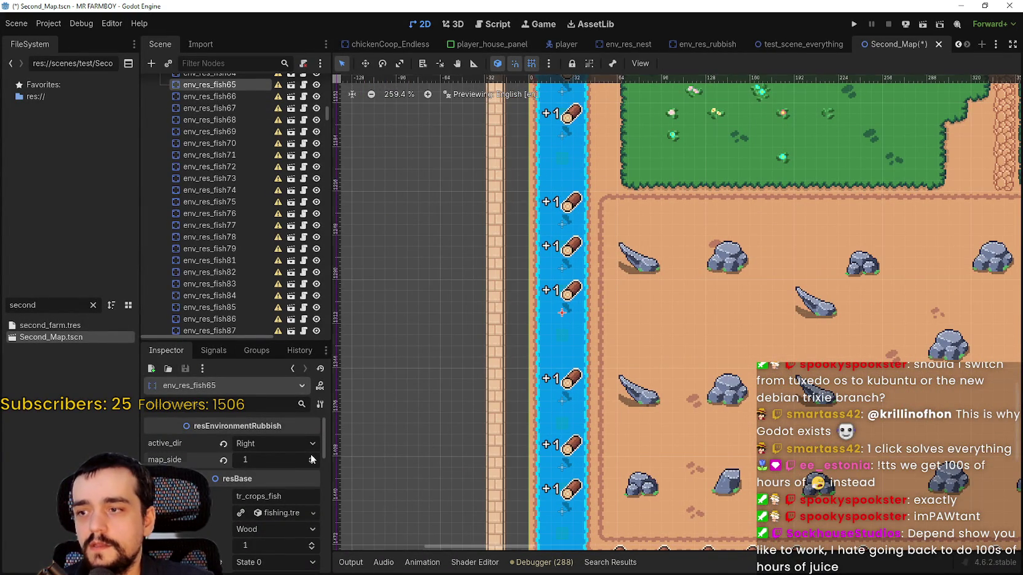
left_click(562, 272)
scroll(561, 273, "up", 3)
left_click(312, 456)
left_click(312, 457)
Raise env_res_fish58's map_side from 0 up to 2.
scroll(569, 342, "up", 2)
left_click(569, 342)
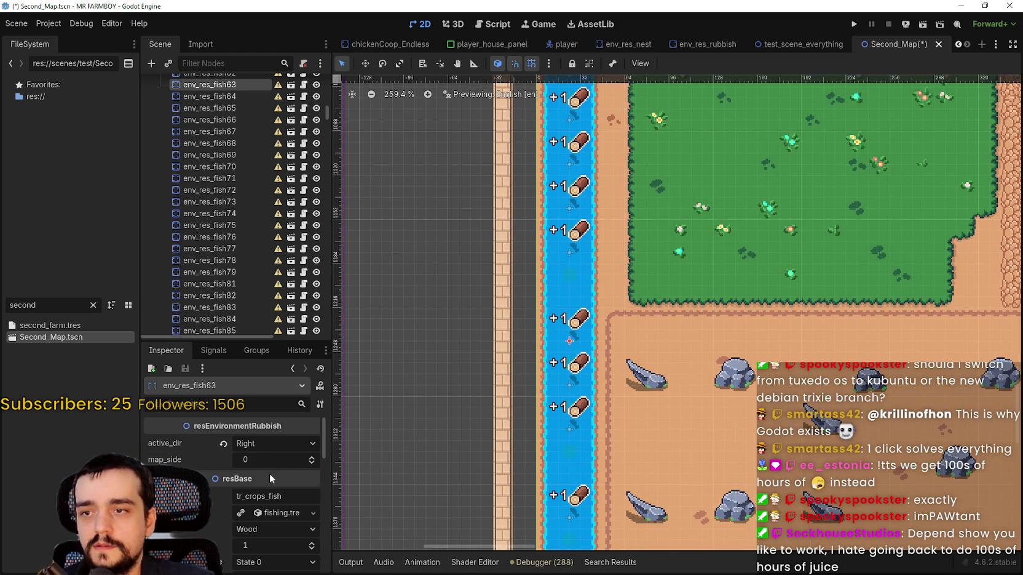
scroll(549, 319, "up", 3)
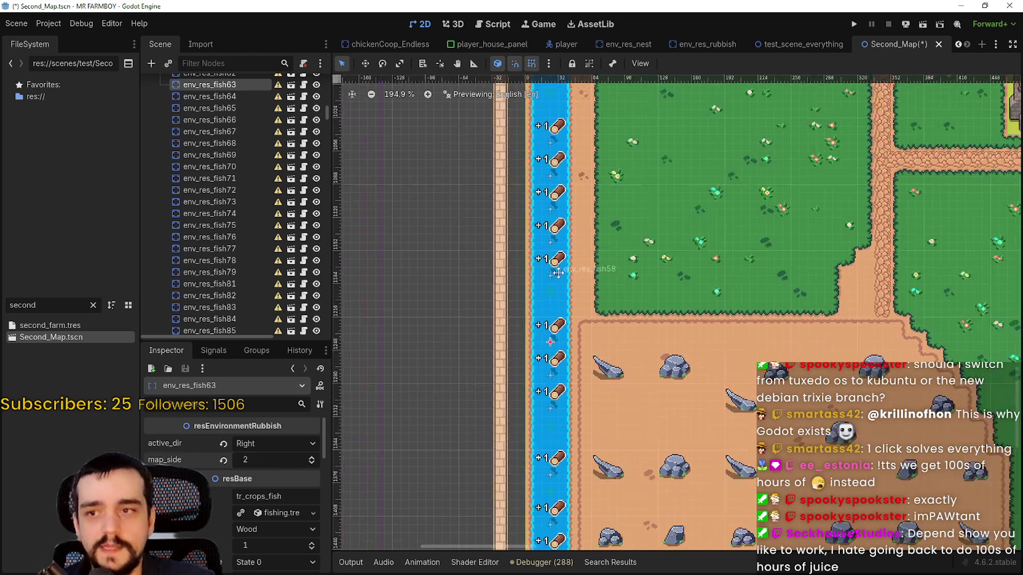
left_click(549, 319)
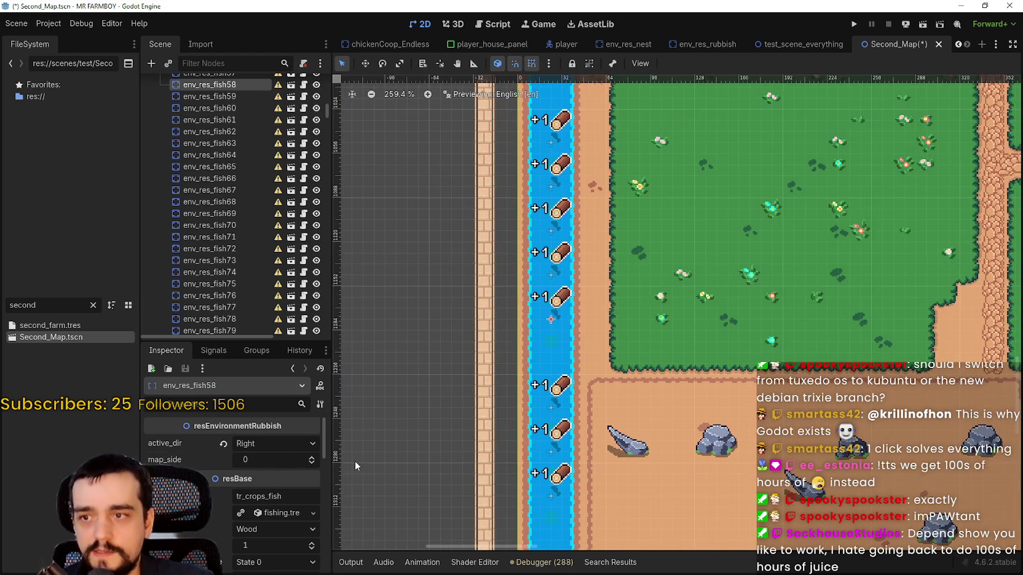
left_click(314, 460)
left_click(315, 458)
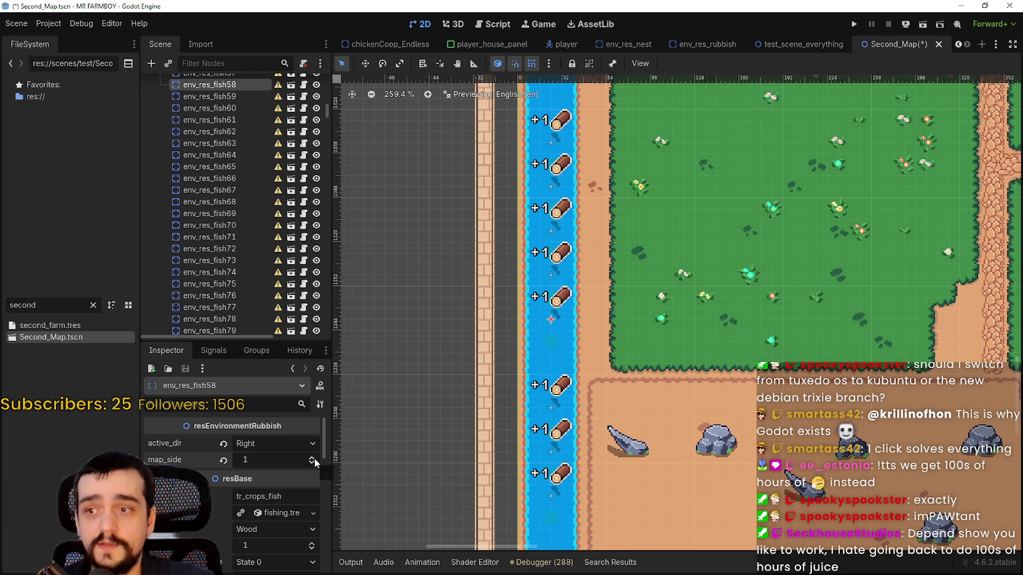
Give env_res_fish56 and env_res_fish55 map_side 2 and save the scene.
scroll(552, 337, "up", 3)
left_click(552, 336)
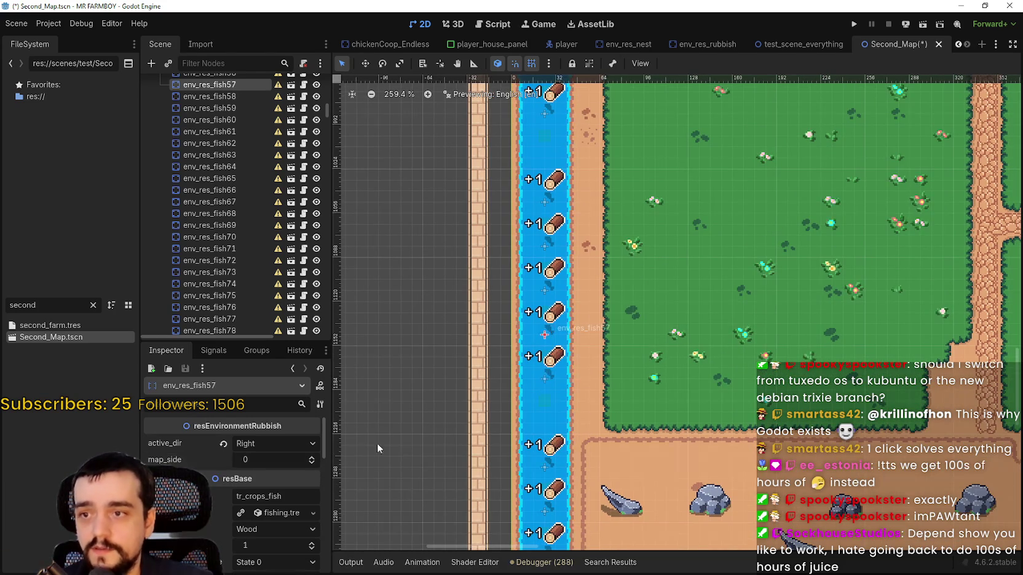
scroll(553, 344, "up", 2)
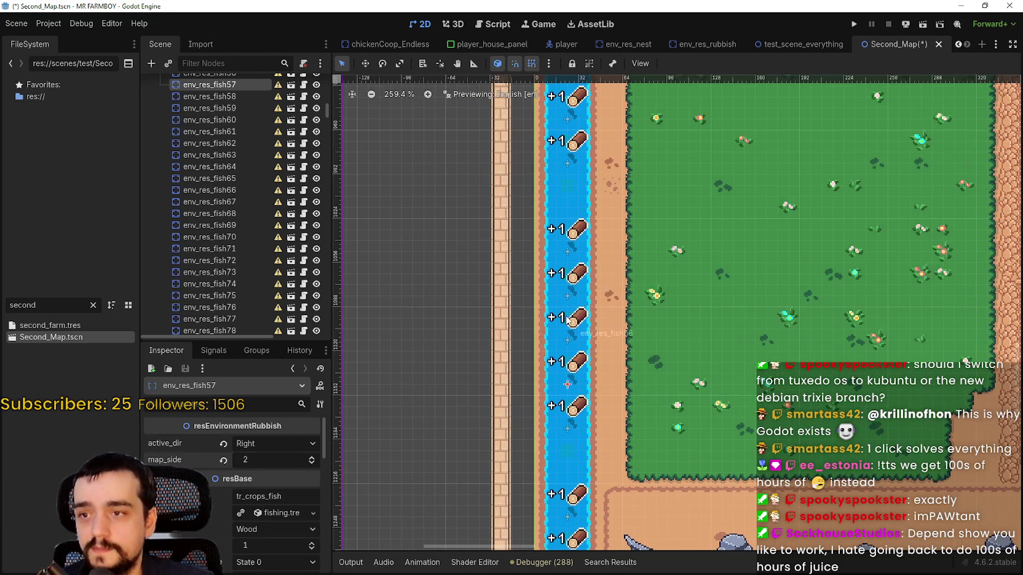
left_click(568, 339)
left_click(314, 462)
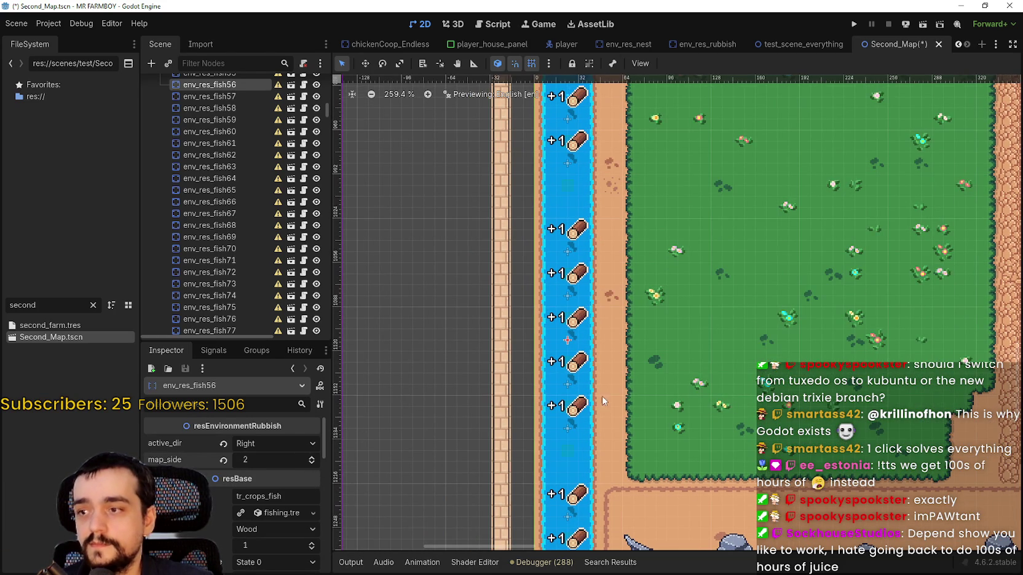
left_click(567, 296)
left_click(312, 463)
left_click(312, 463)
left_click(312, 463)
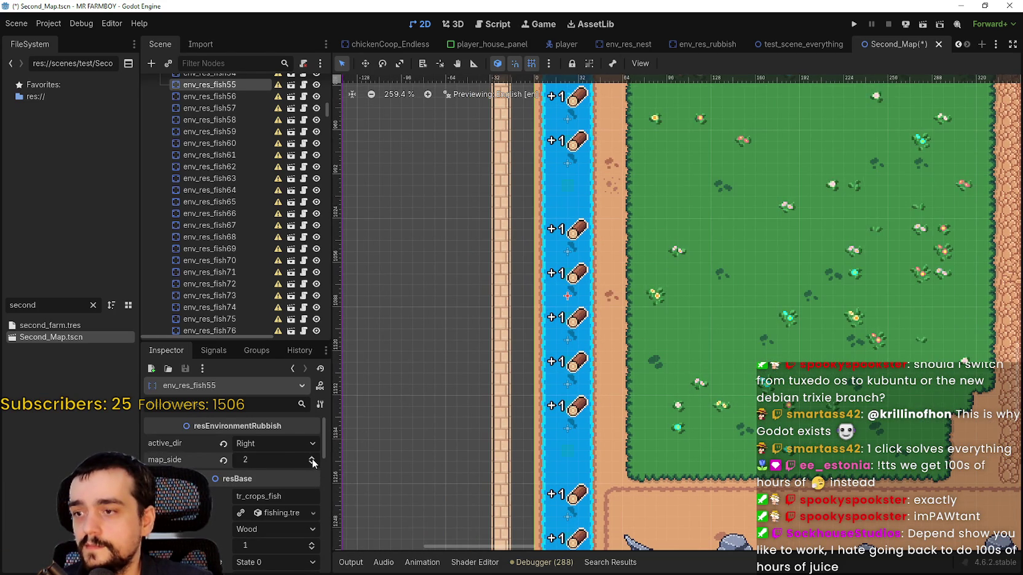
scroll(597, 293, "down", 2)
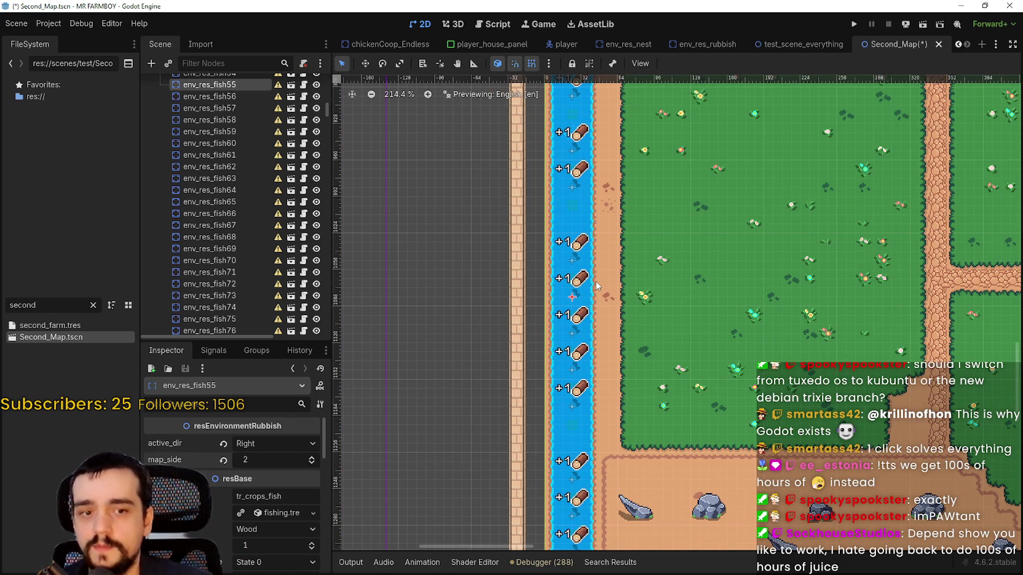
key("ctrl+s")
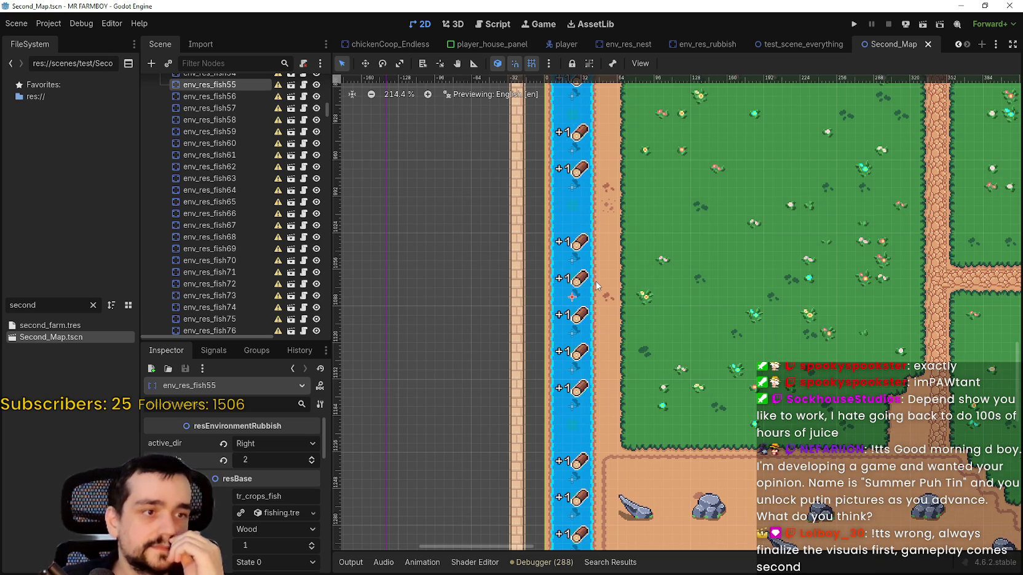
Set env_res_fish54's map_side to 2 and save Second_Map.
left_click(575, 248)
double_click(312, 457)
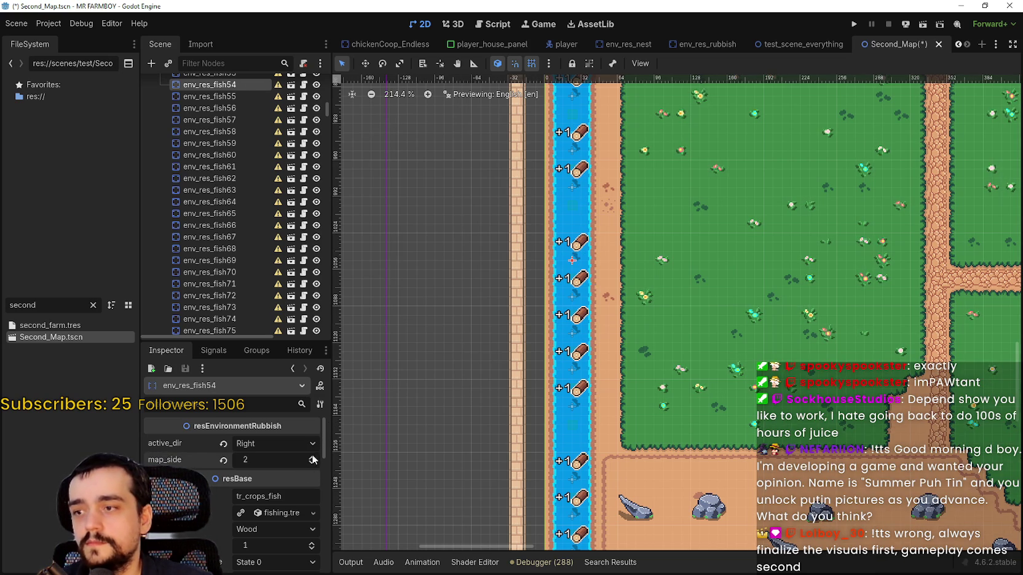
key("ctrl+s")
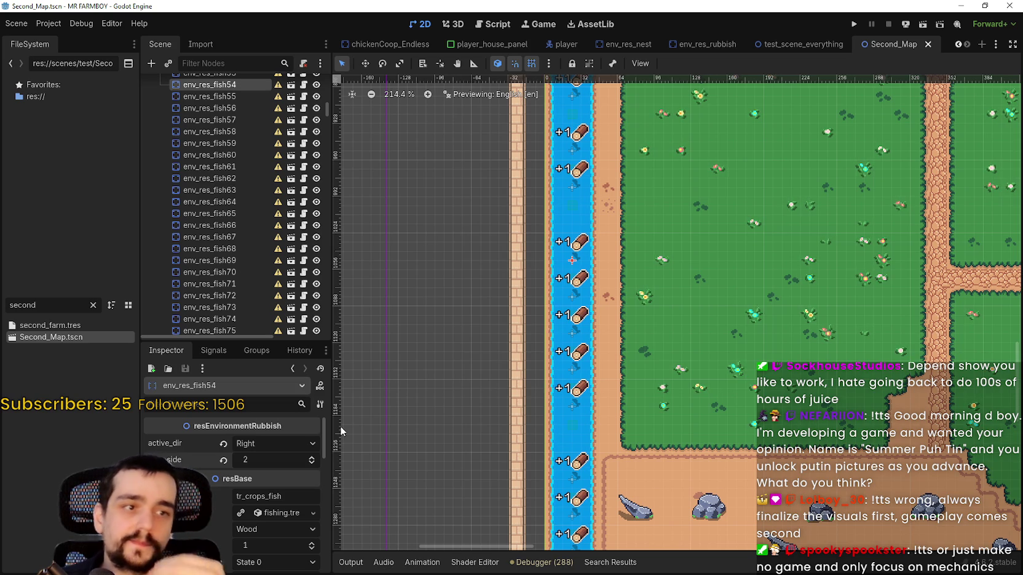
Lower env_res_fish52's map_side to 1 and env_res_fish51's to 0.
scroll(578, 338, "up", 3)
left_click(572, 284)
left_click(312, 464)
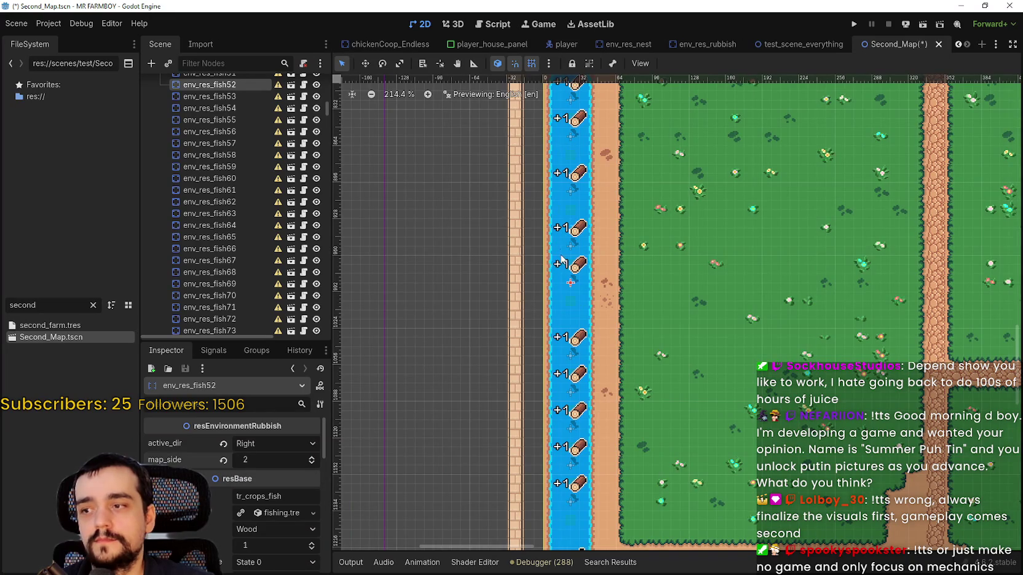
scroll(569, 184, "up", 2)
left_click(569, 97)
left_click(223, 460)
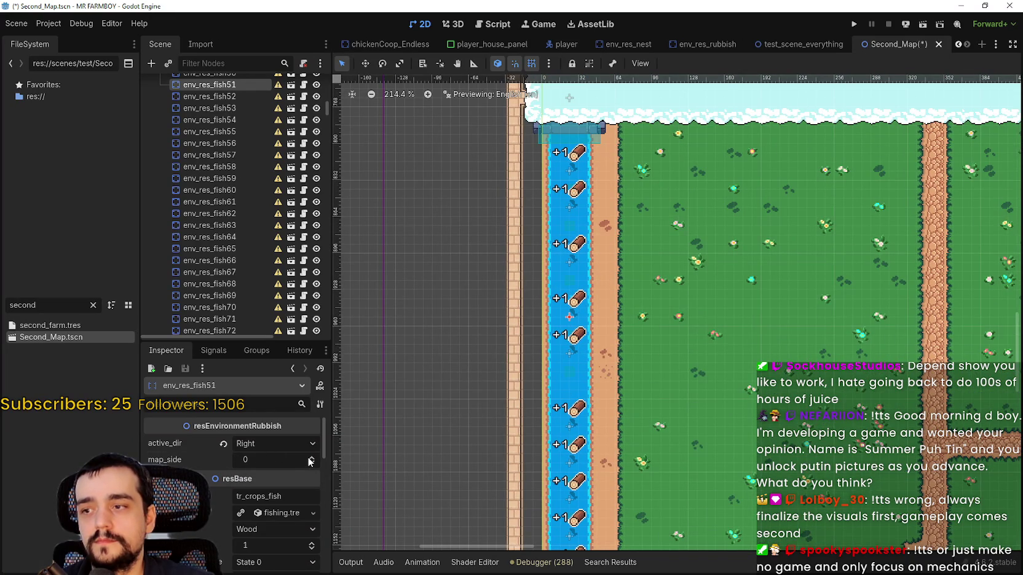
Set env_res_fish50's map_side to 2, select env_res_fish48, and save.
key("Up")
key("Up")
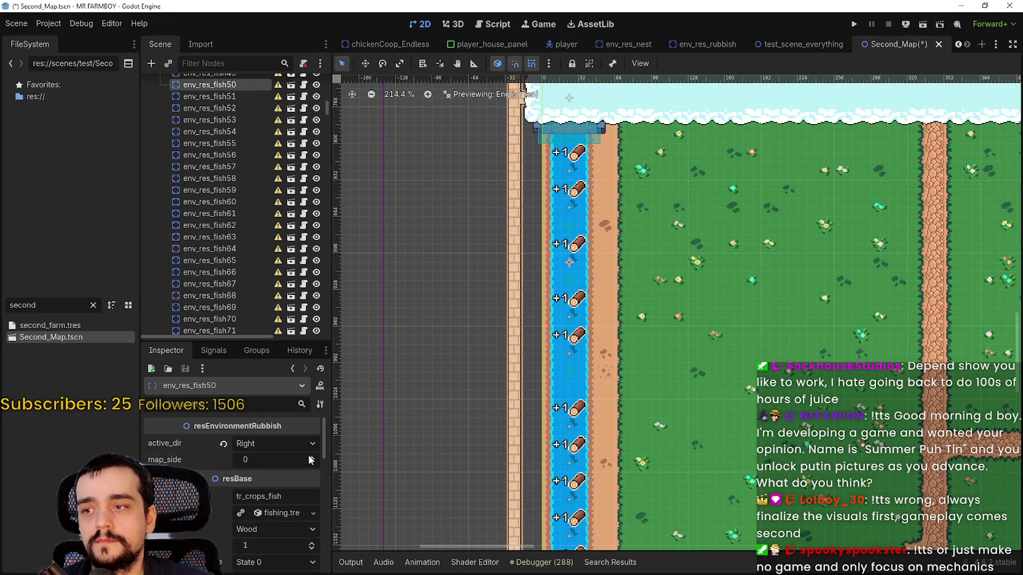
double_click(312, 457)
left_click(574, 181)
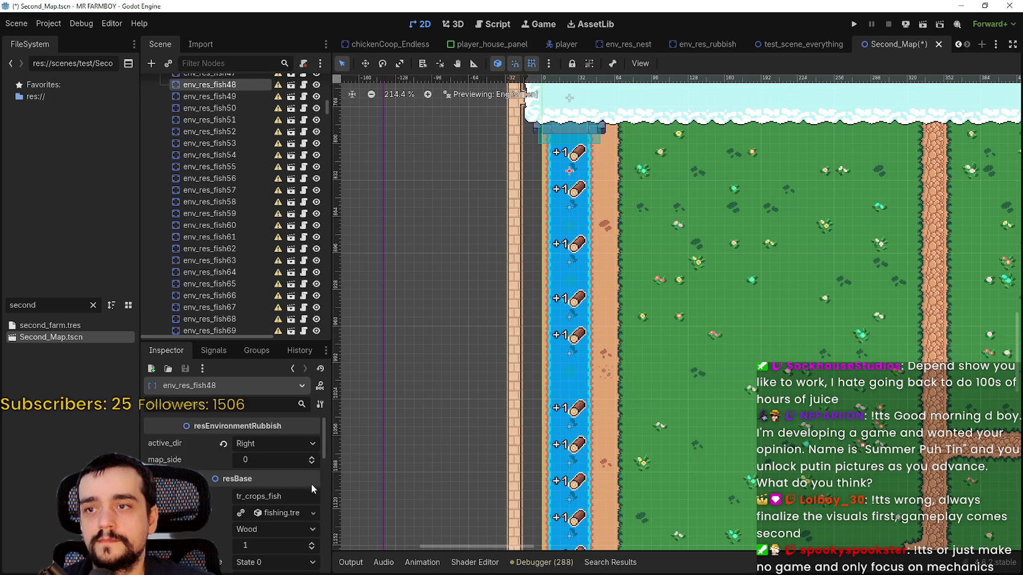
key("ctrl+s")
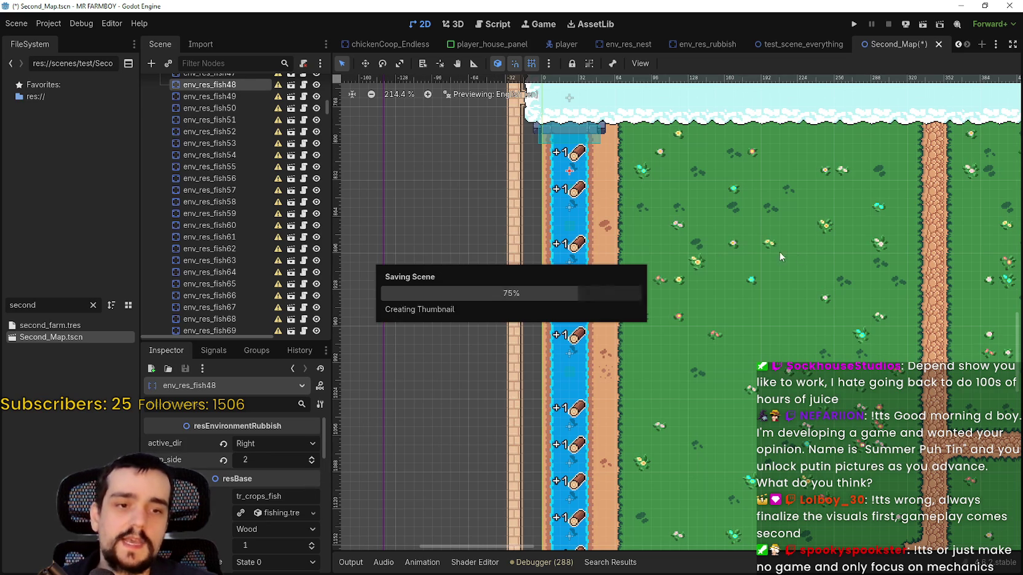
Select the fishing spot env_res_fish185 and save the Second_Map scene.
scroll(698, 275, "down", 2)
scroll(699, 275, "down", 4)
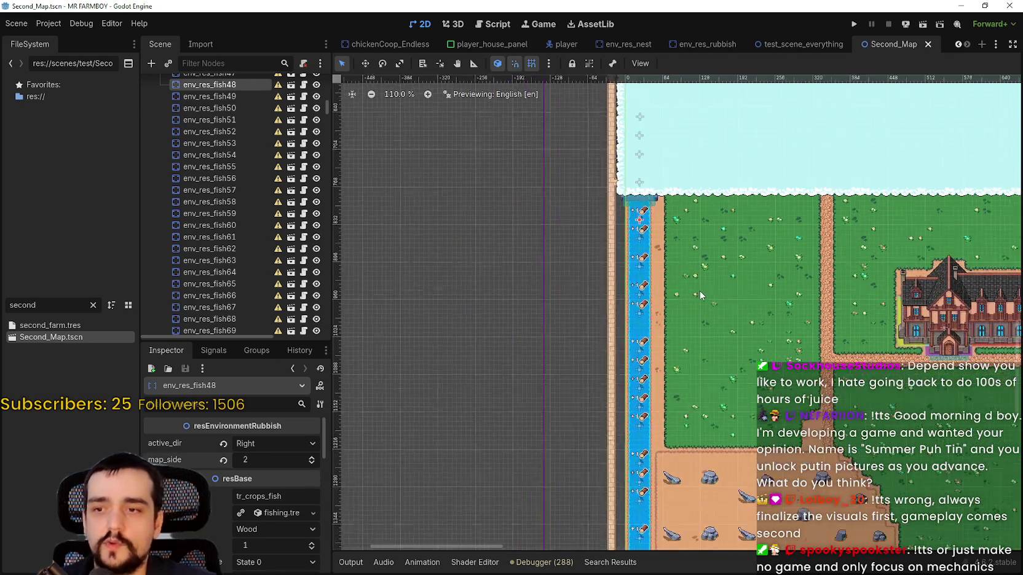
scroll(912, 362, "up", 4)
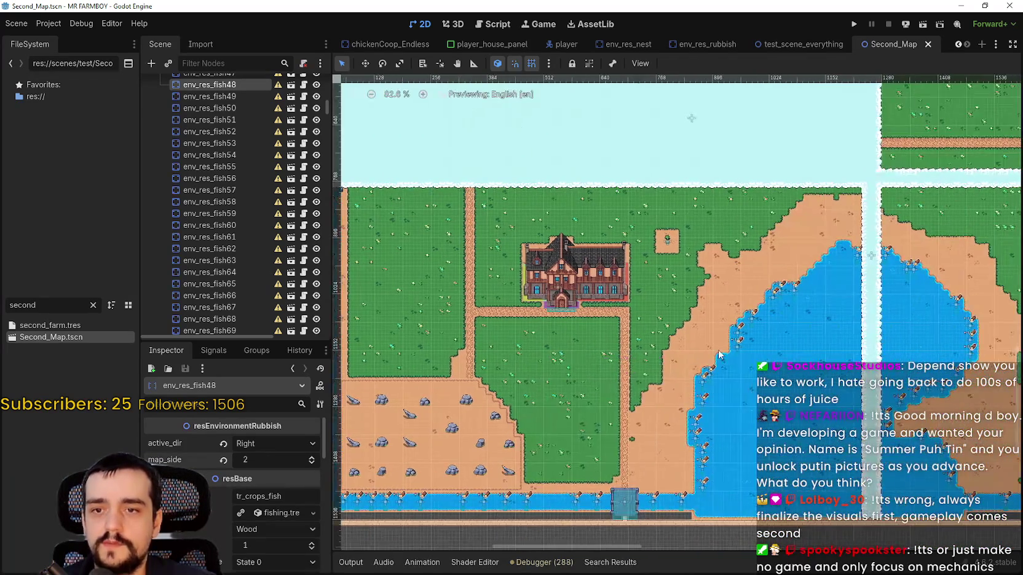
left_click(725, 342)
scroll(677, 326, "down", 8)
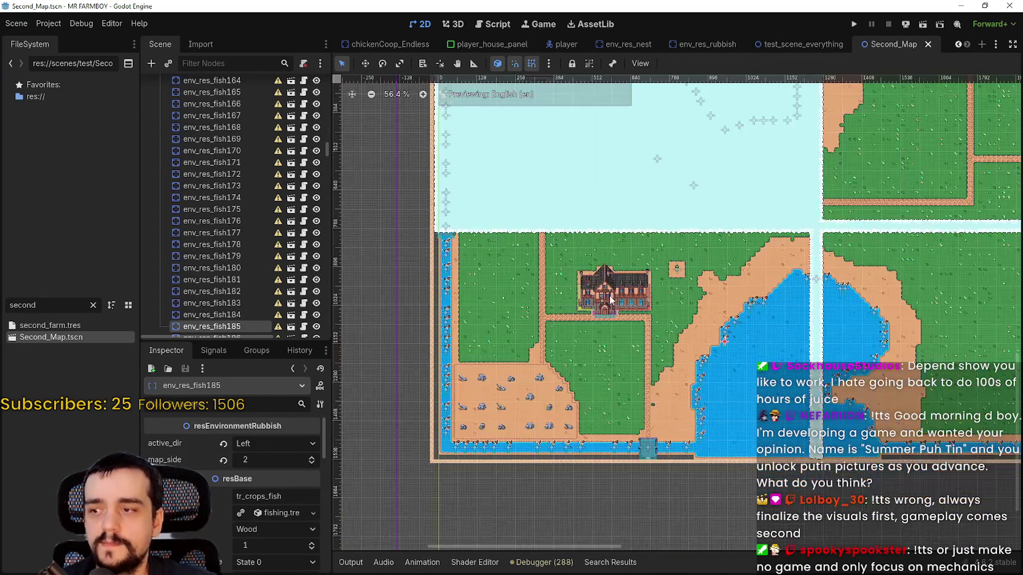
key("ctrl+s")
Set map_side to 2 on env_res_fish47 and env_res_fish46, then save Second_Map.
scroll(461, 239, "up", 7)
left_click(468, 279)
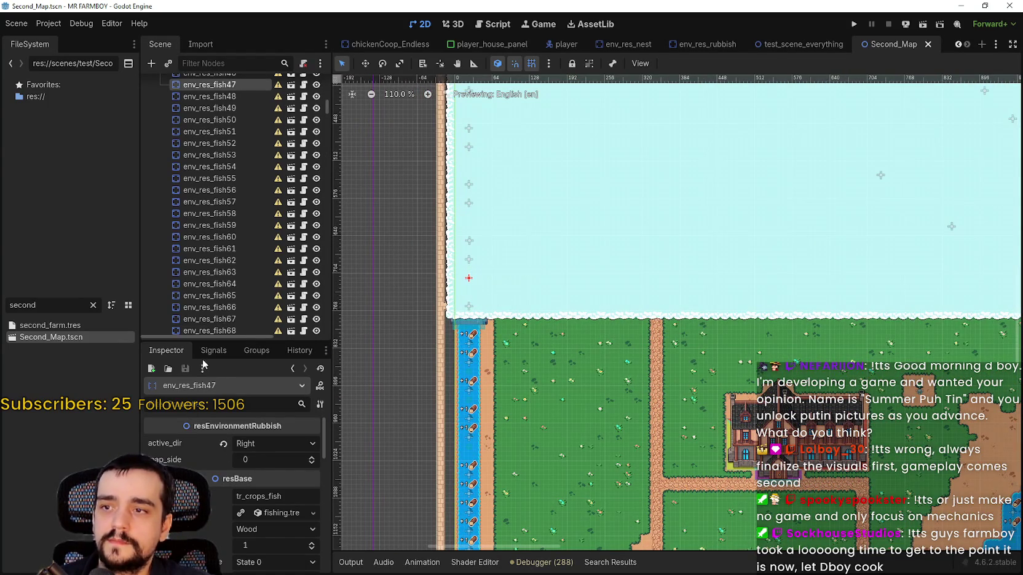
left_click(311, 457)
left_click(311, 456)
scroll(474, 277, "up", 3)
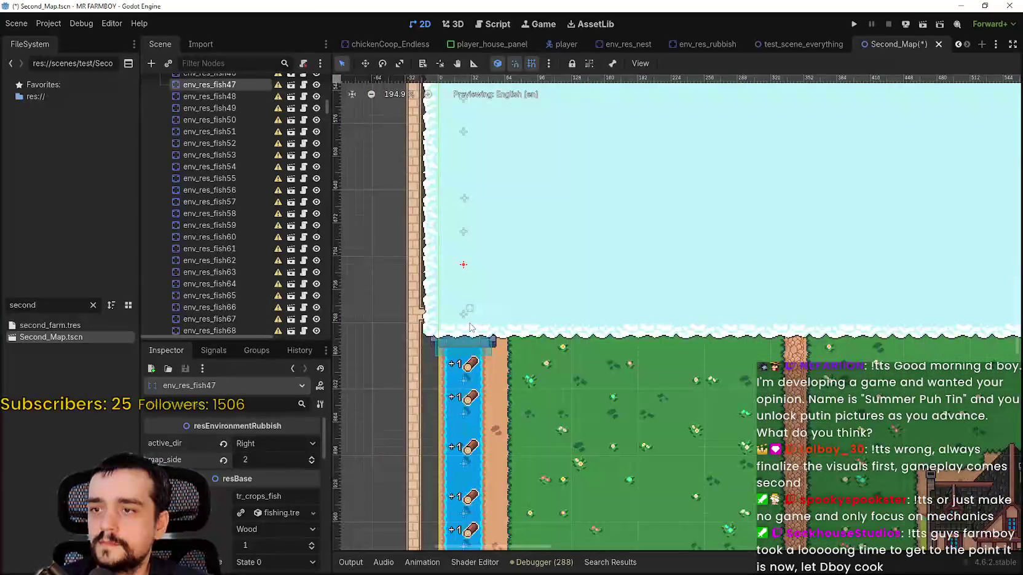
scroll(464, 329, "down", 1)
left_click(463, 329)
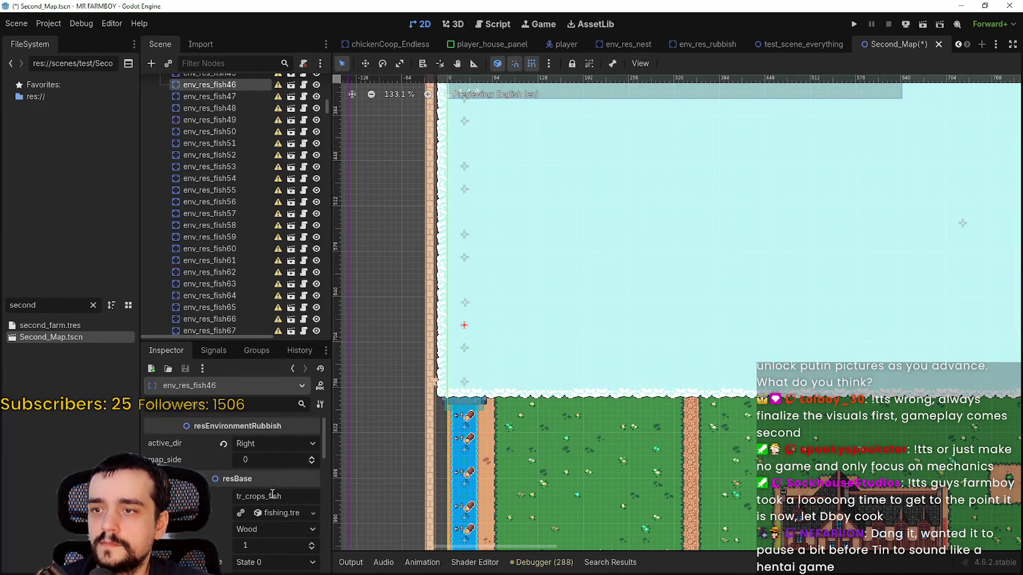
left_click(311, 458)
left_click(311, 458)
key("ctrl+s")
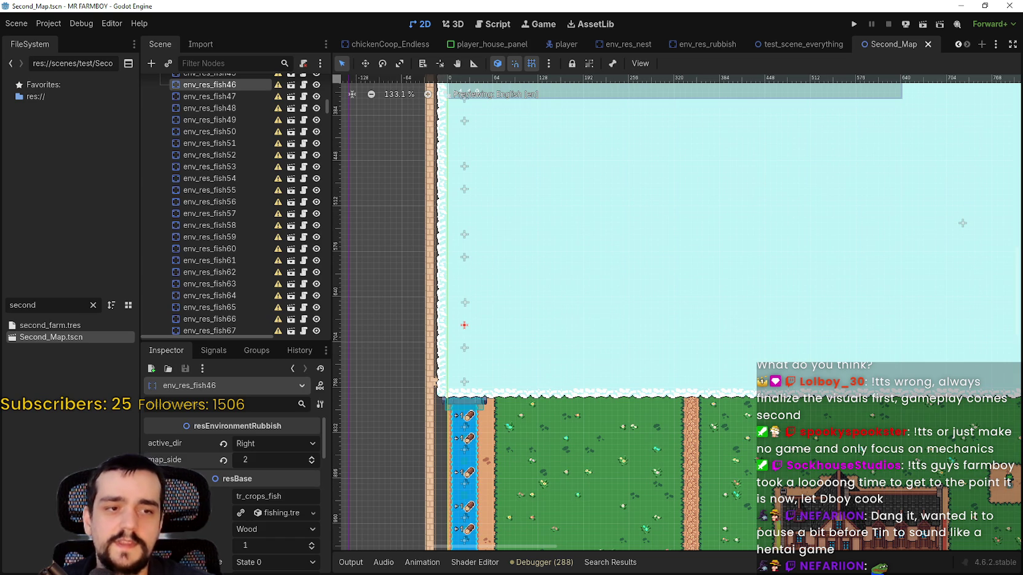
Change the map_side value of the fishing spot env_res_fish186.
scroll(624, 369, "down", 2)
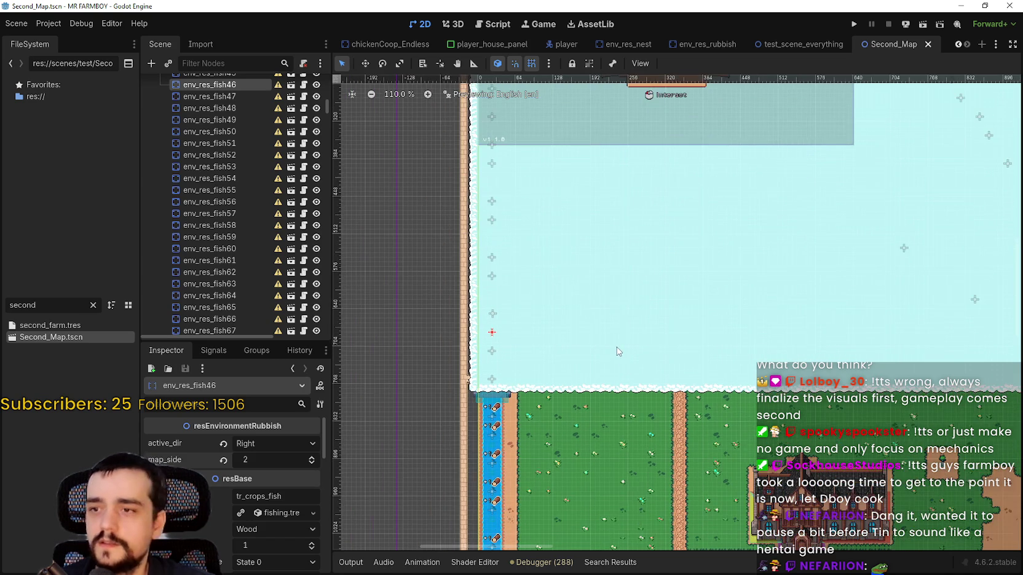
scroll(618, 351, "up", 1)
scroll(617, 351, "up", 1)
scroll(618, 350, "down", 2)
scroll(619, 349, "down", 1)
scroll(619, 349, "up", 3)
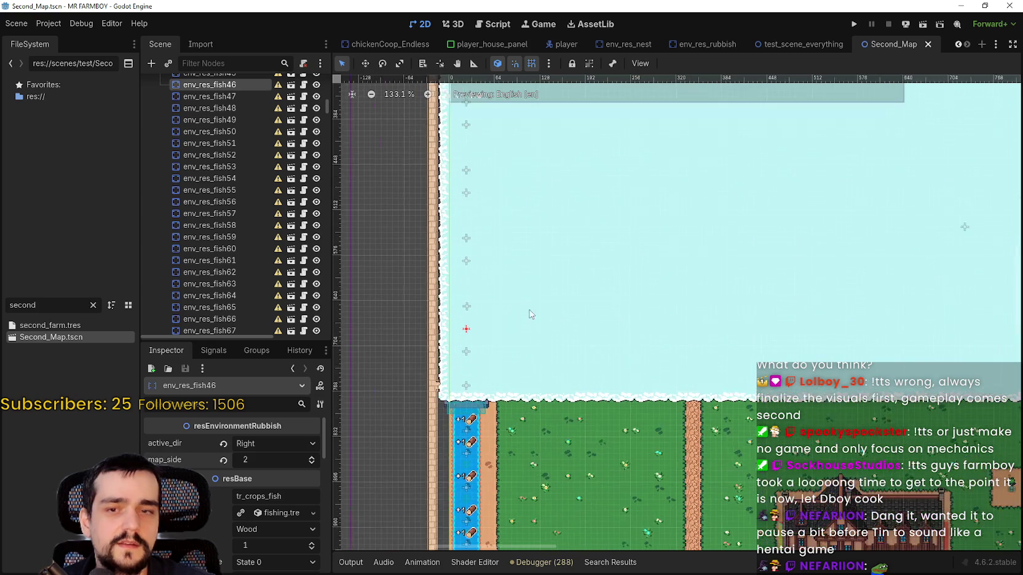
left_click(465, 311)
left_click(312, 463)
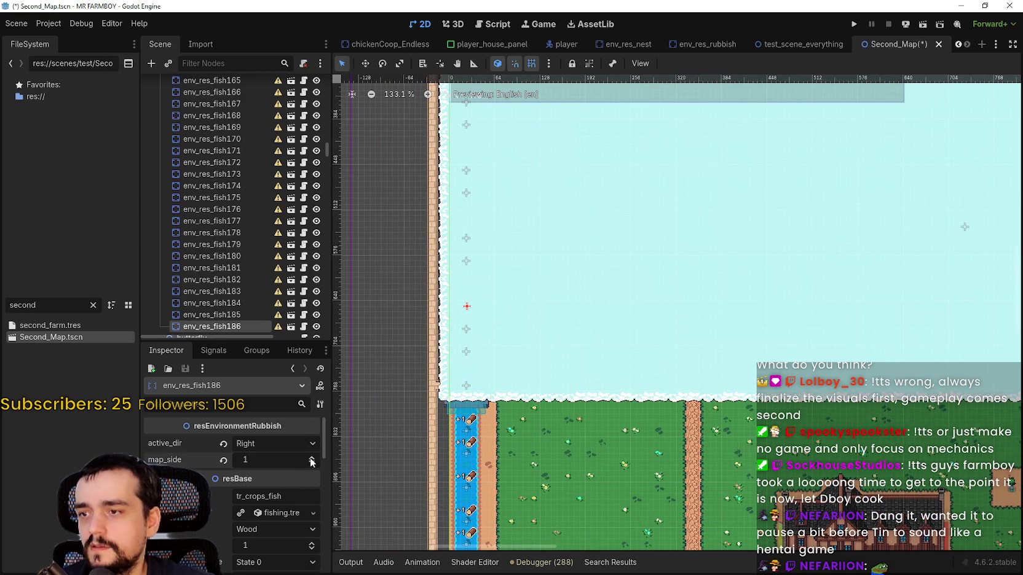
Raise env_res_fish46's map_side to 3, save Second_Map, and check env_res_fish186's value.
scroll(467, 351, "up", 5)
left_click(471, 347)
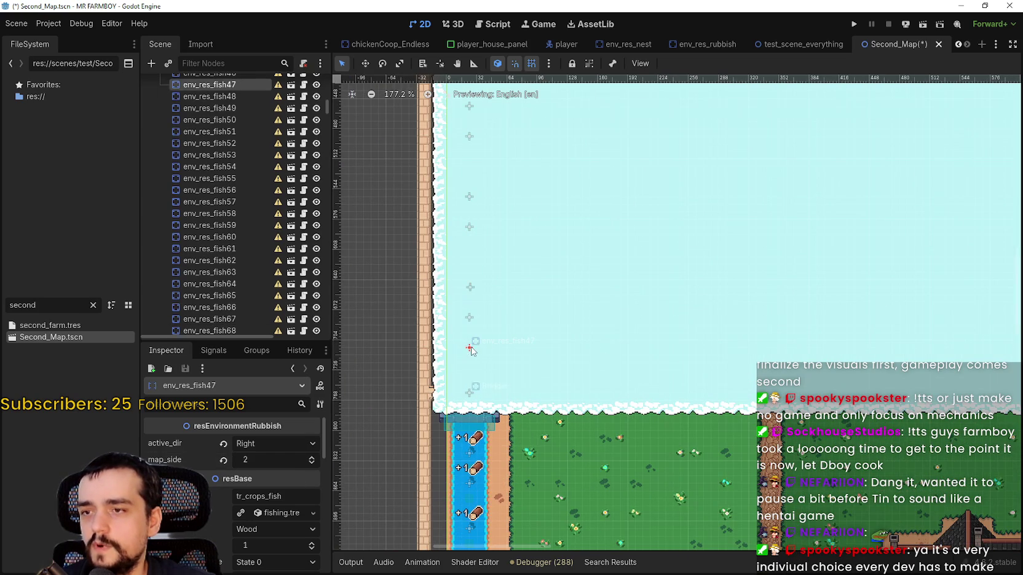
left_click(469, 317)
left_click(313, 458)
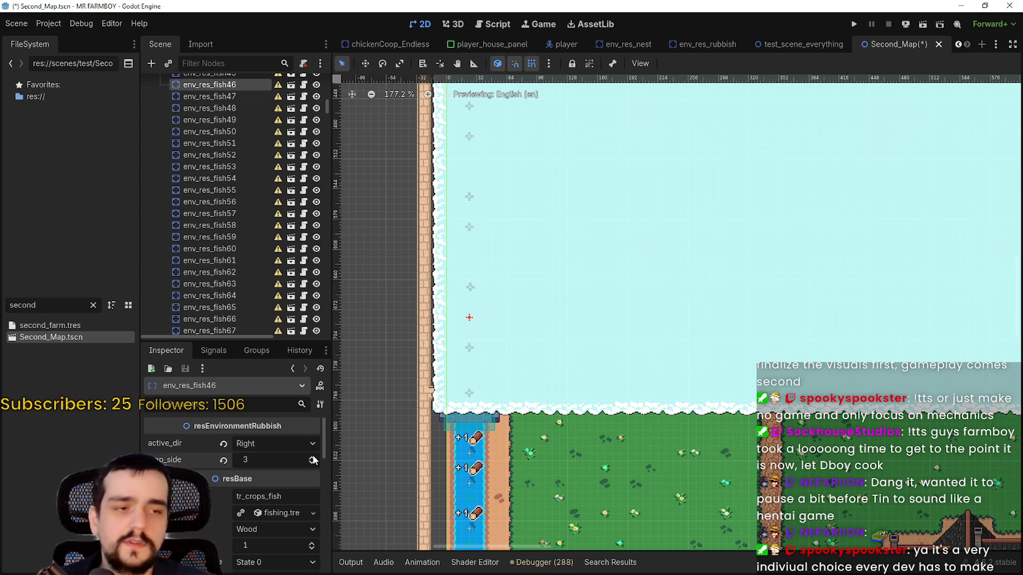
key("ctrl+s")
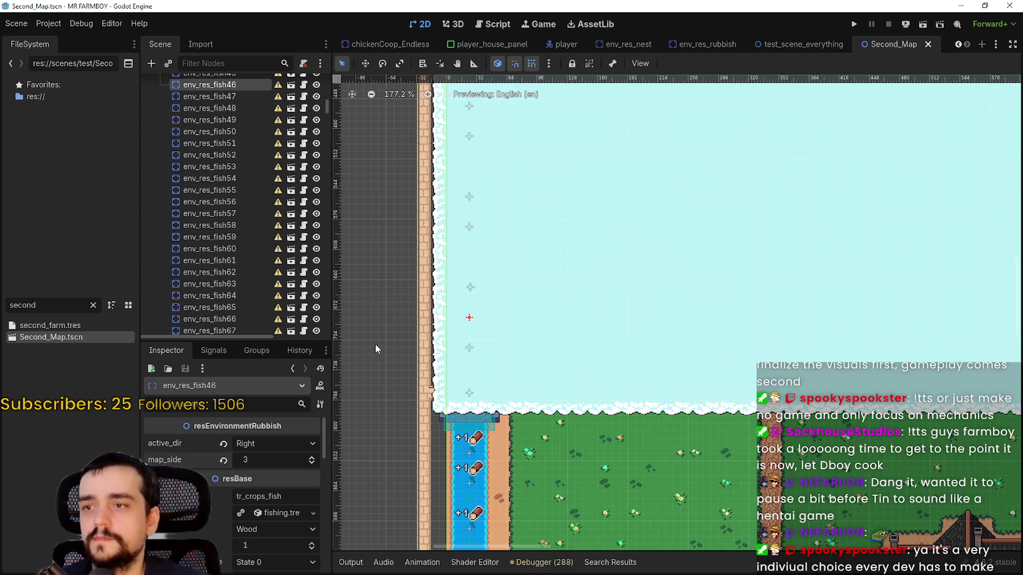
left_click(469, 287)
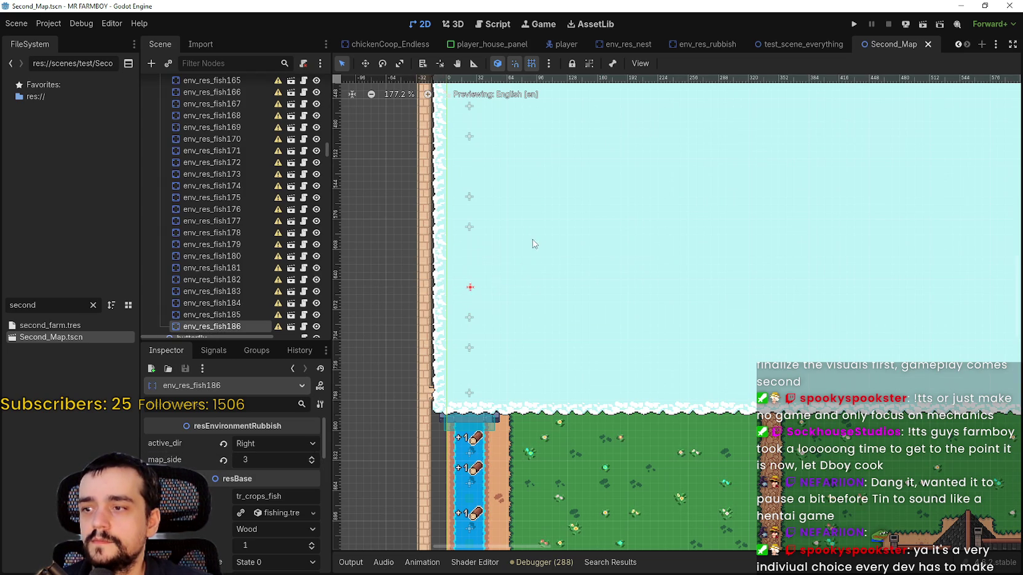